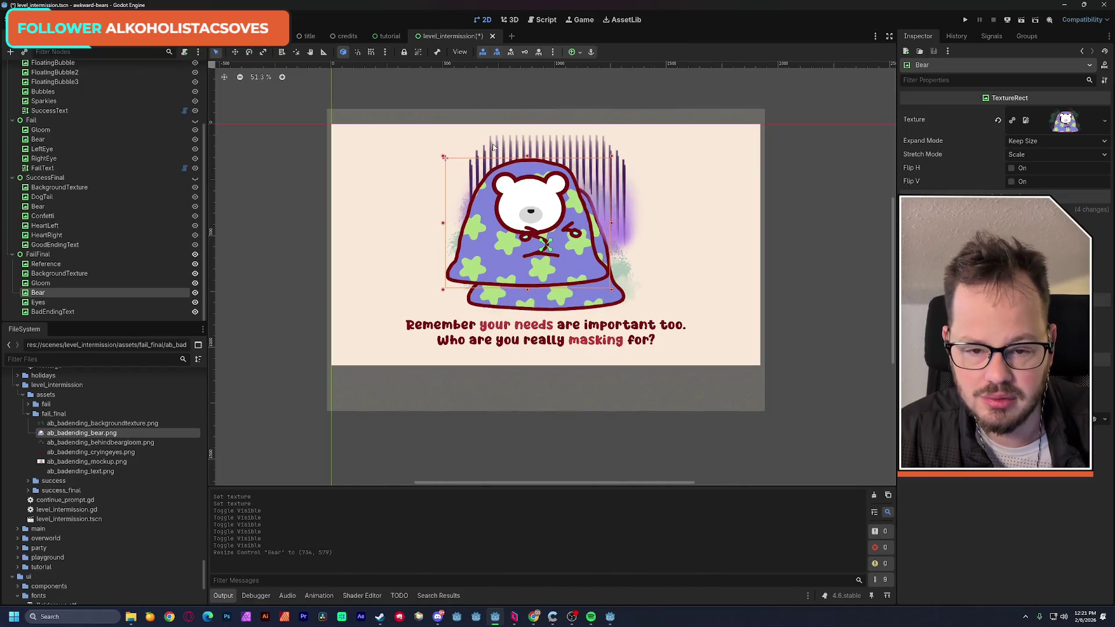
Center the blanket bear with the Center anchor preset and drag it down toward the text
click(578, 54)
click(592, 101)
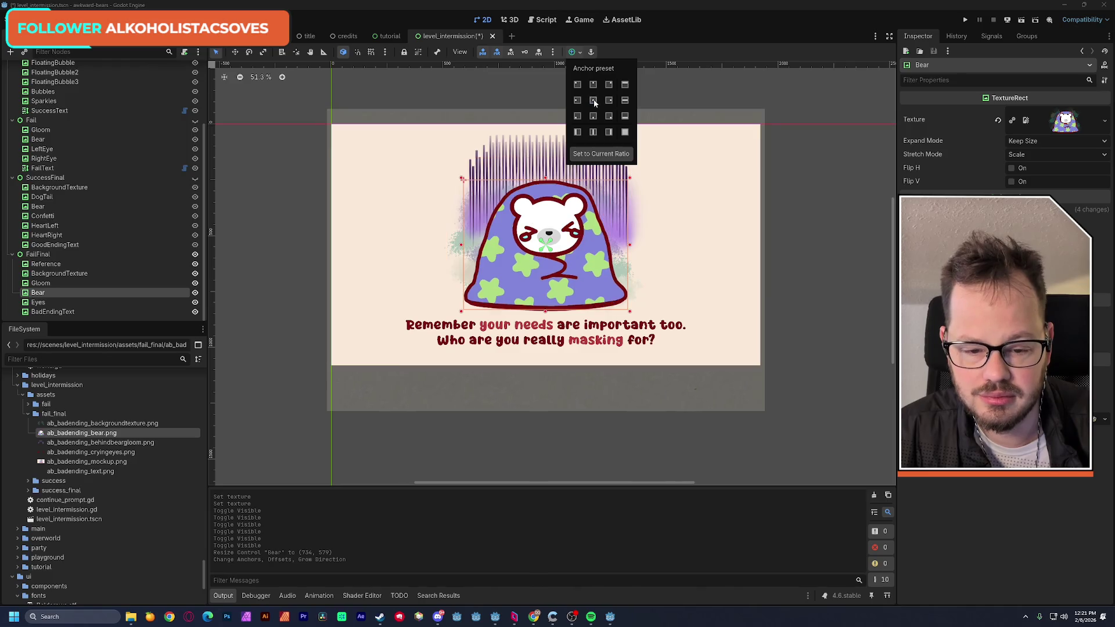
click(551, 293)
mouse_move(552, 290)
mouse_down()
mouse_move(550, 336)
mouse_move(551, 288)
mouse_move(551, 311)
mouse_up()
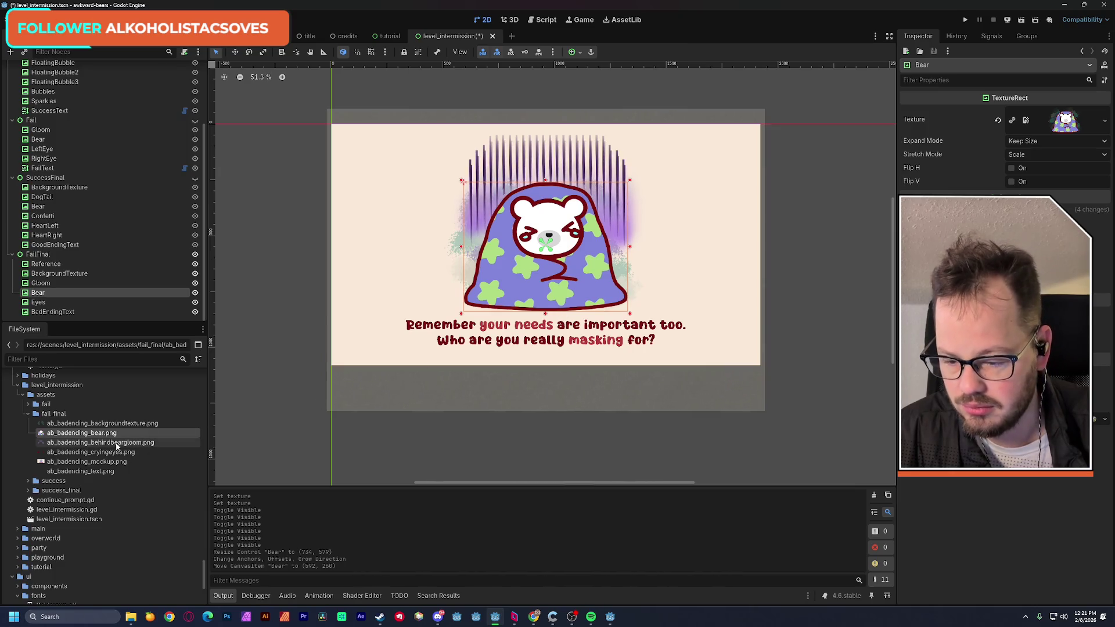
Delete the Reference node, then undo the deletion to restore it
click(58, 271)
click(58, 265)
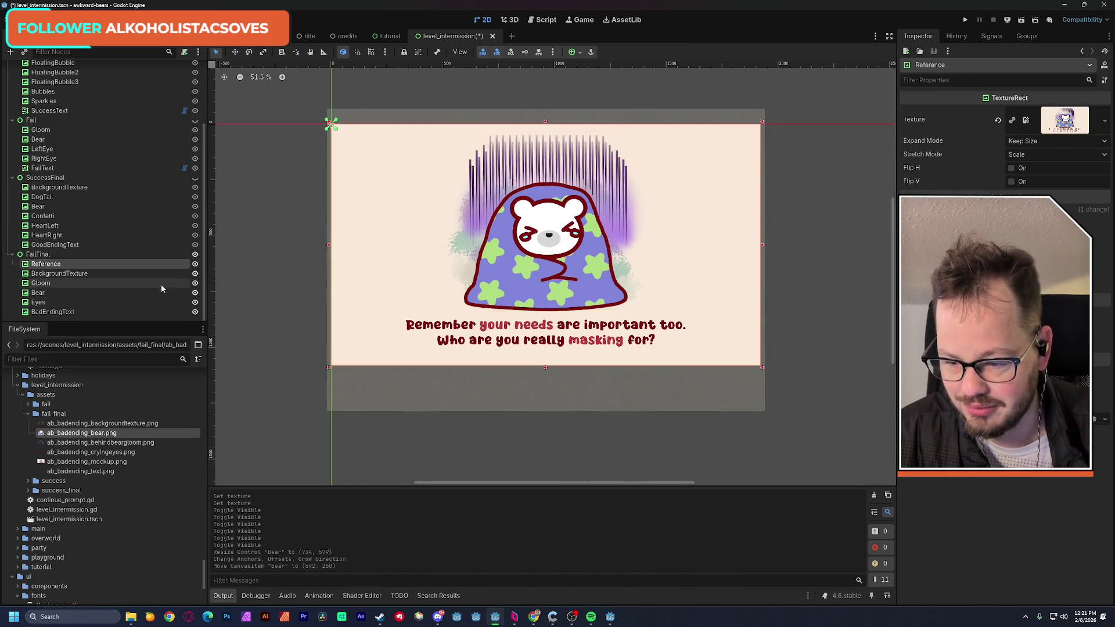
key(Delete)
key(Return)
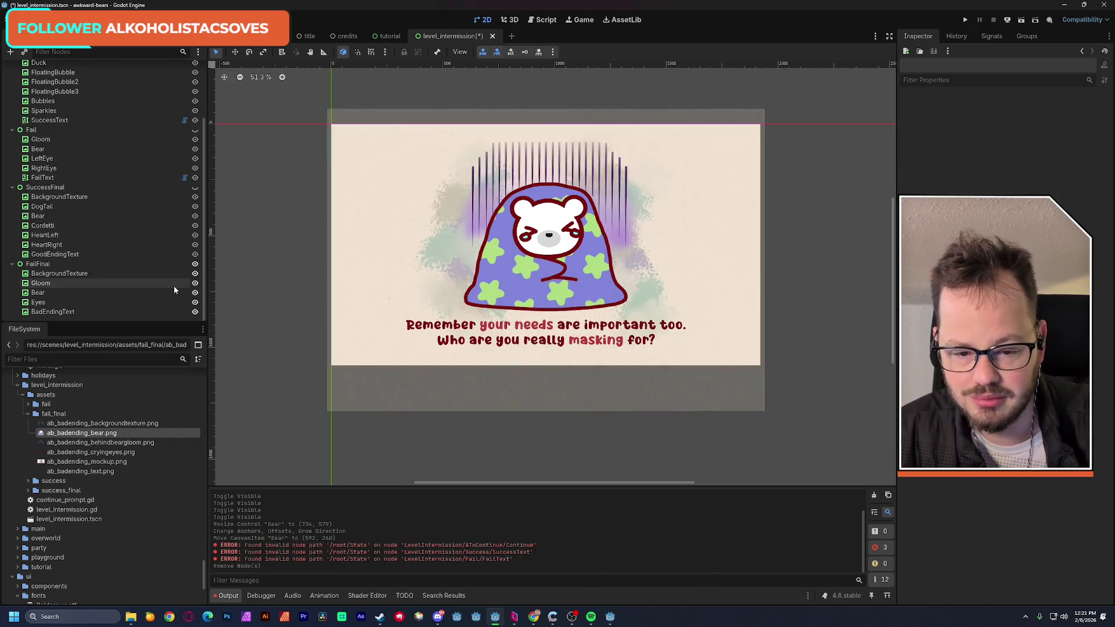
key(ctrl+z)
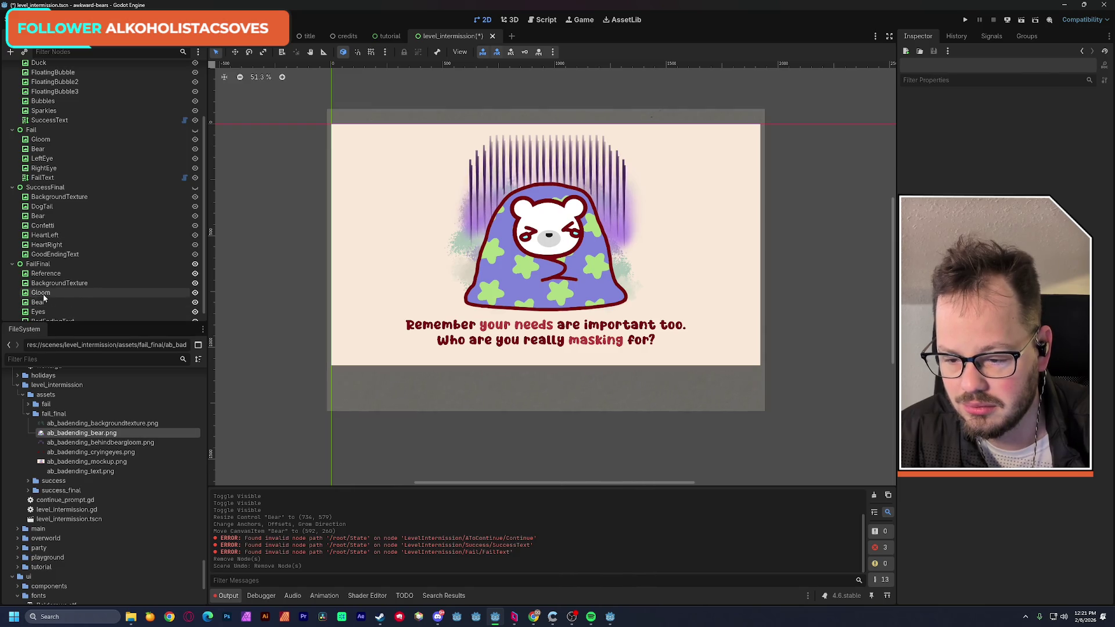
click(134, 276)
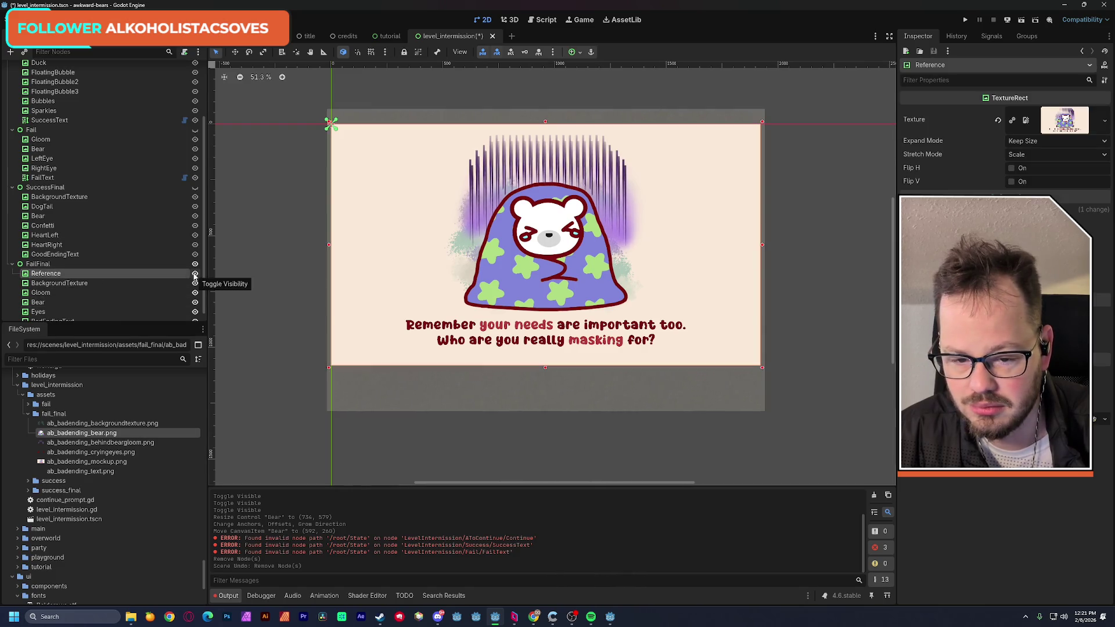
Reposition and shrink the BackgroundTexture rectangle, undoing accidental moves of the text and bear
click(195, 273)
click(195, 273)
click(107, 283)
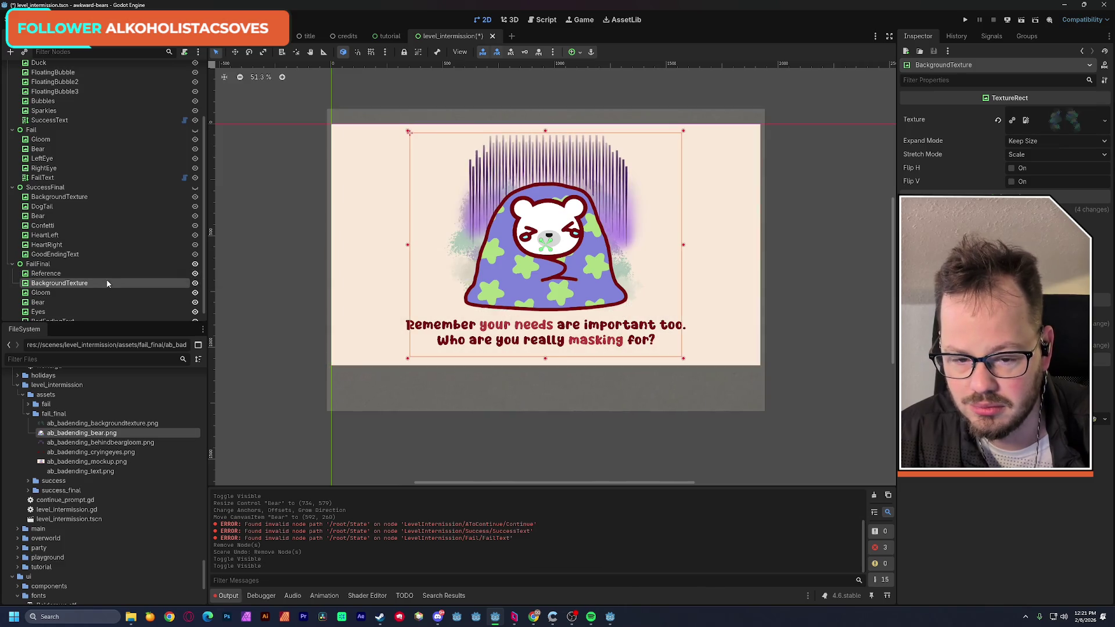
mouse_move(427, 271)
mouse_down()
mouse_move(280, 314)
mouse_move(316, 335)
mouse_move(333, 322)
mouse_up()
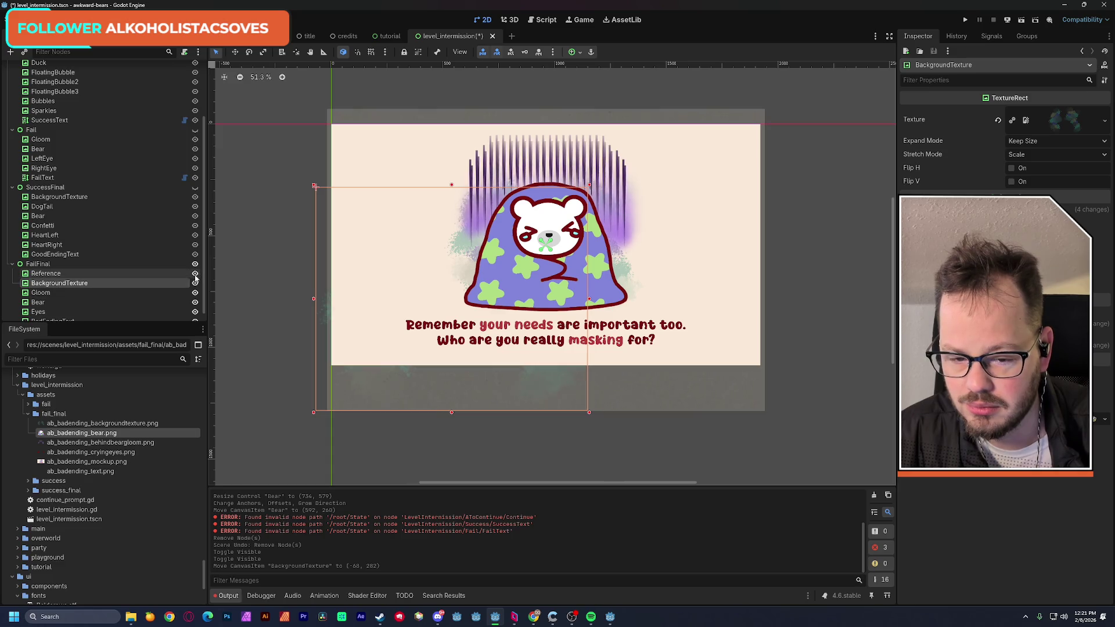
mouse_move(355, 305)
mouse_down()
mouse_move(350, 333)
mouse_move(378, 362)
mouse_move(528, 256)
mouse_move(671, 251)
mouse_move(724, 264)
mouse_move(601, 321)
mouse_up()
mouse_move(843, 427)
mouse_down()
mouse_move(718, 343)
mouse_move(598, 338)
mouse_up()
key(ctrl+z)
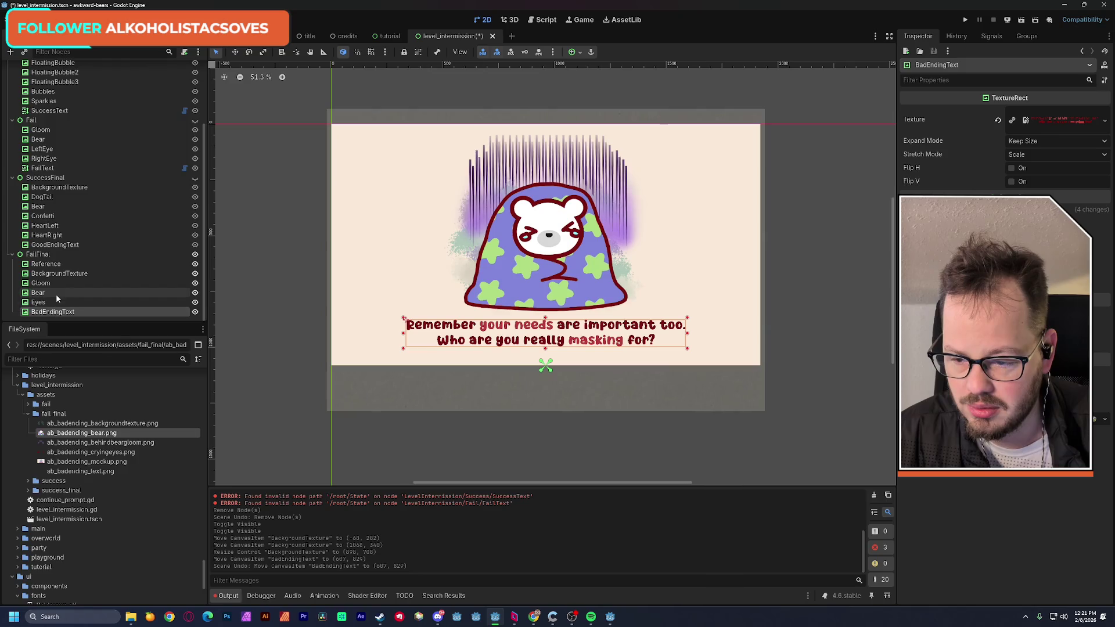
click(58, 274)
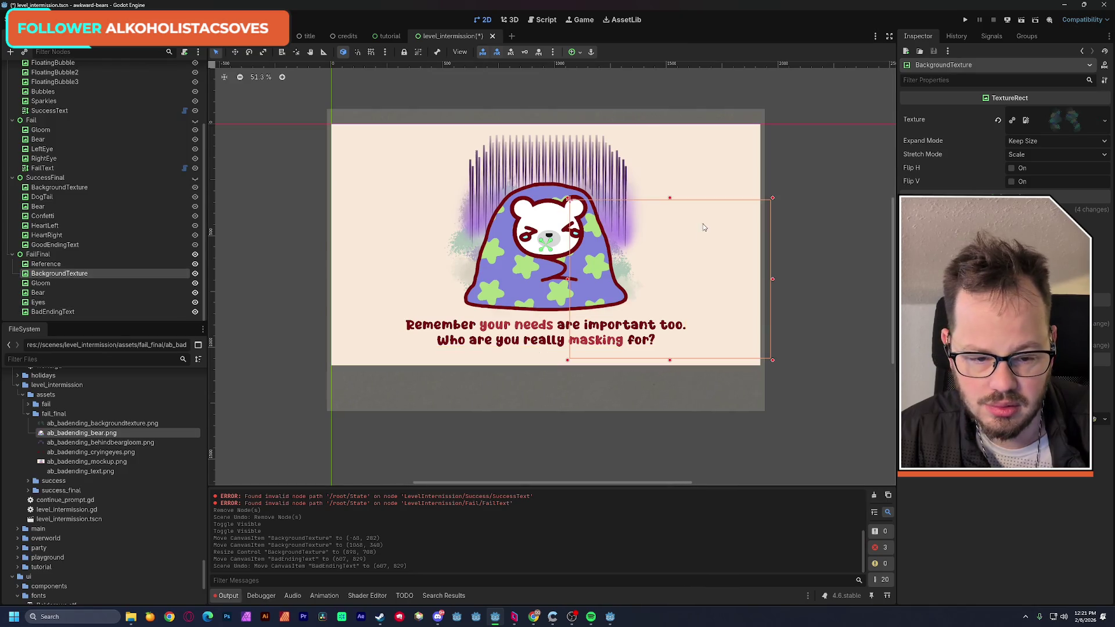
mouse_move(627, 272)
mouse_down()
mouse_move(672, 270)
mouse_move(674, 299)
mouse_move(774, 293)
mouse_move(854, 255)
mouse_move(825, 171)
mouse_up()
key(ctrl+z)
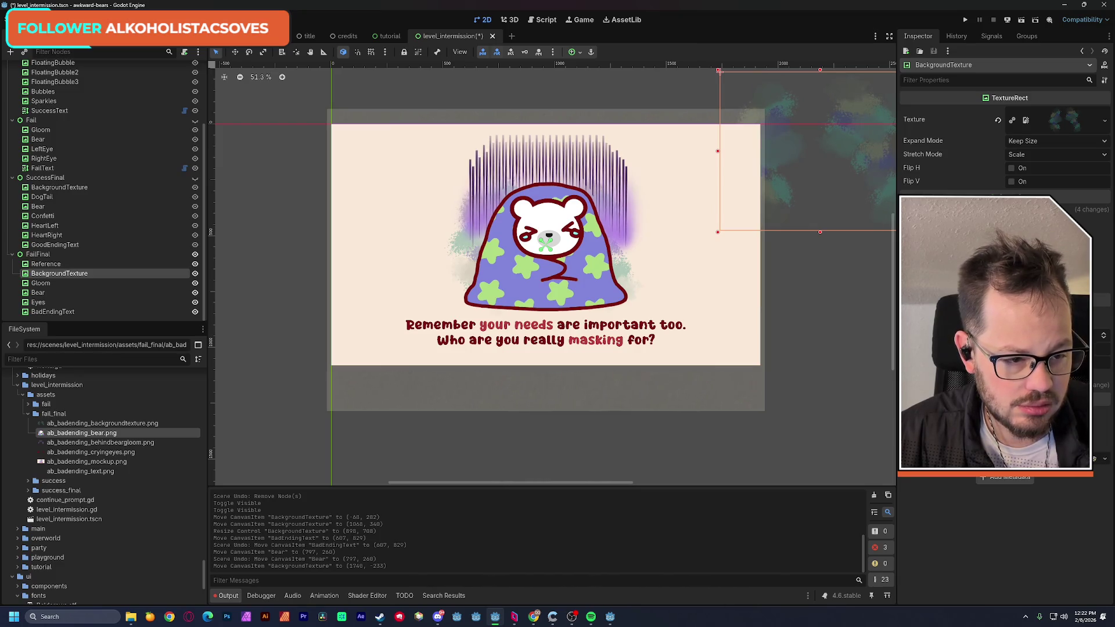
Give BackgroundTexture a new watercolour texture and Z index, set it behind the bear, and hide FailFinal
click(1012, 120)
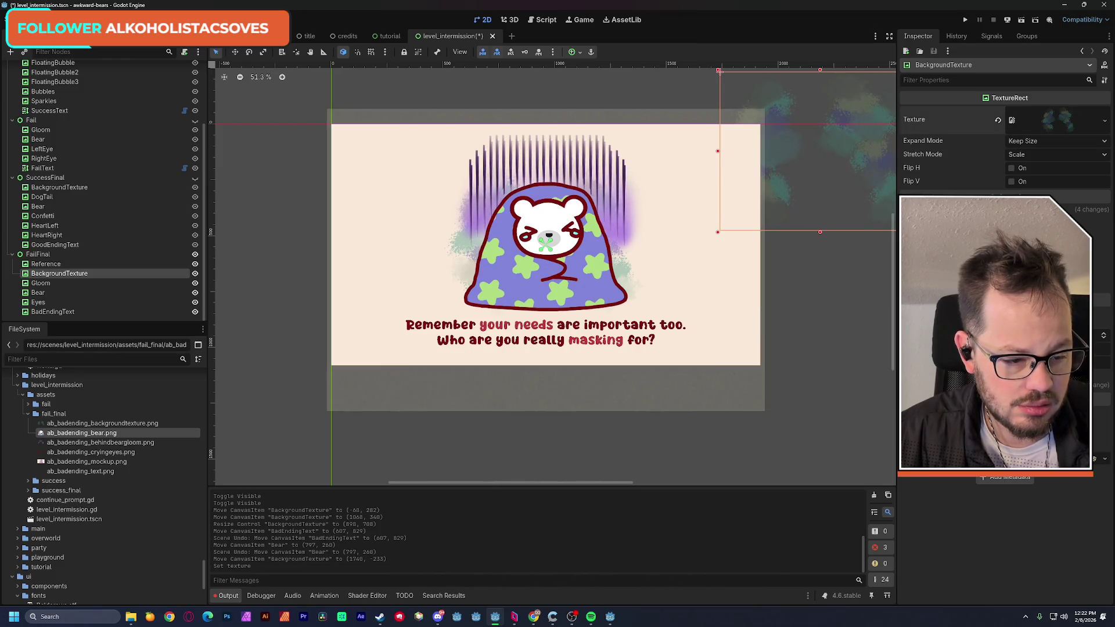
key(Return)
mouse_move(796, 182)
mouse_down()
mouse_move(734, 232)
mouse_move(485, 267)
mouse_move(499, 254)
mouse_up()
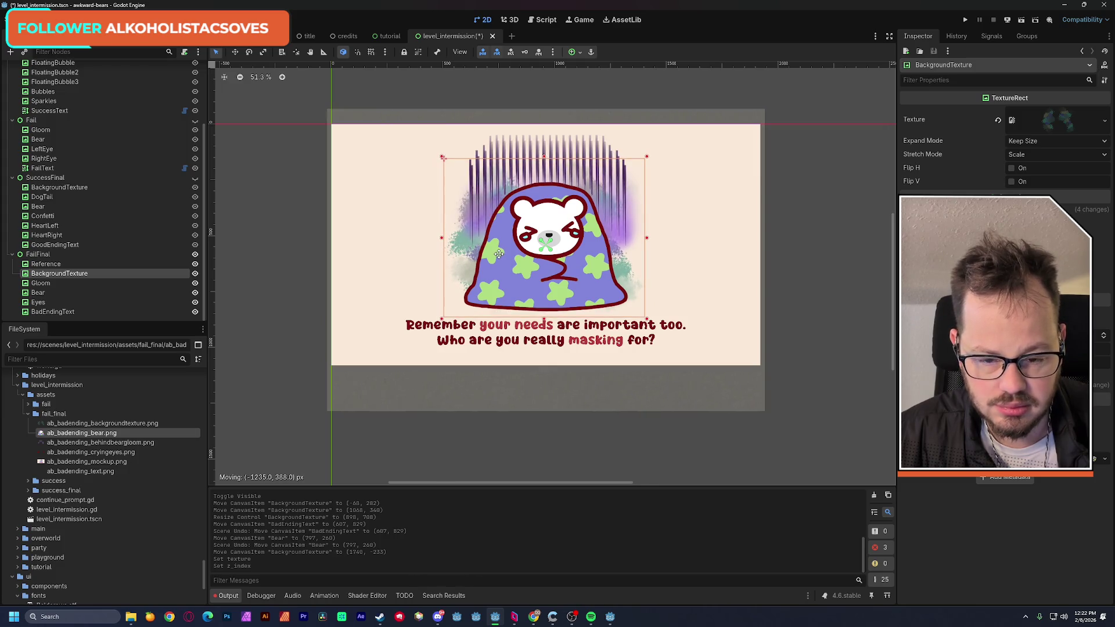
drag(498, 253, 499, 253)
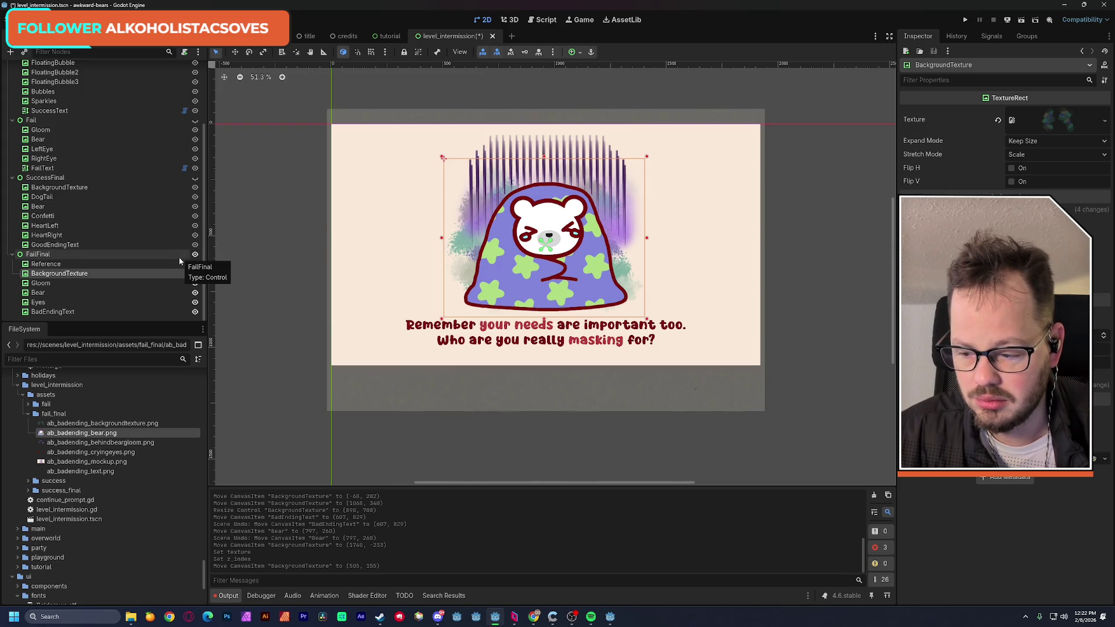
click(195, 254)
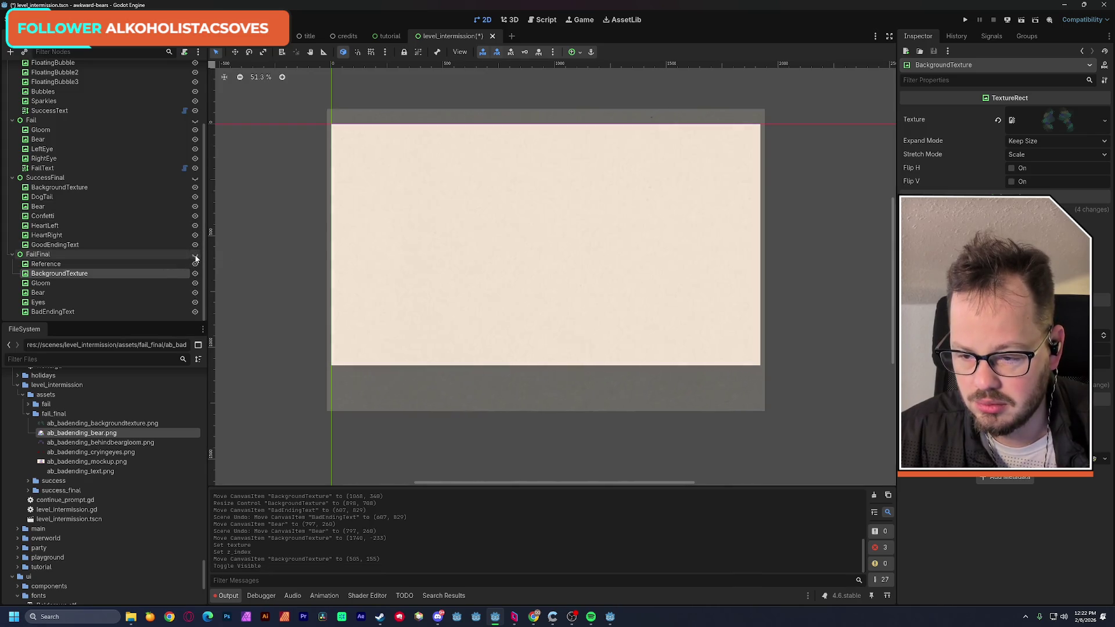
Compare SuccessFinal with FailFinal, leave FailFinal visible, and save level_intermission
click(195, 177)
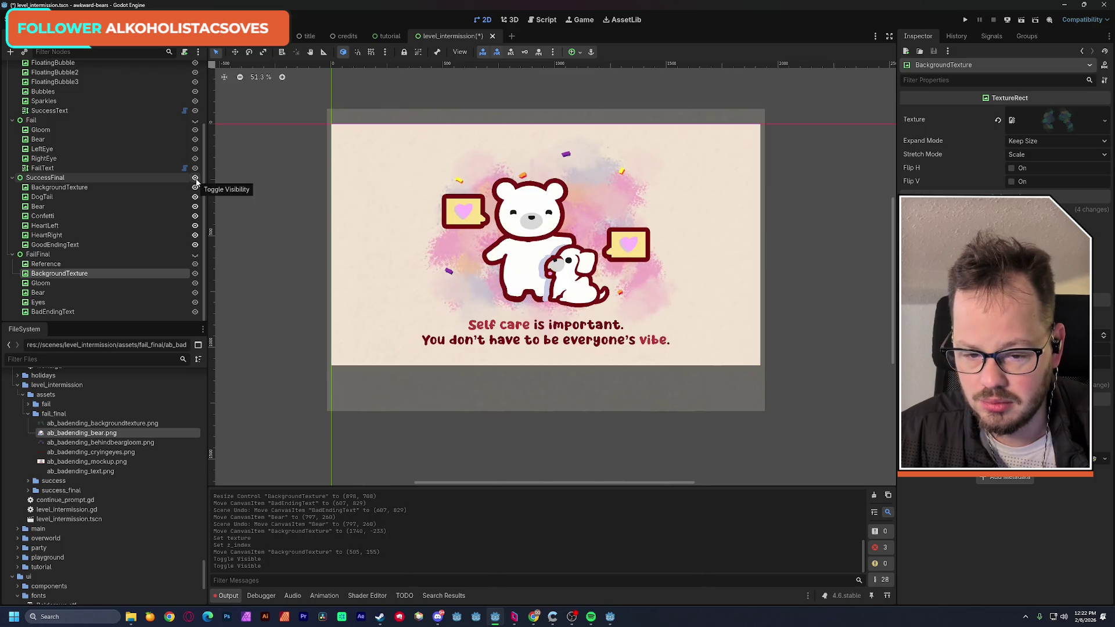
click(196, 179)
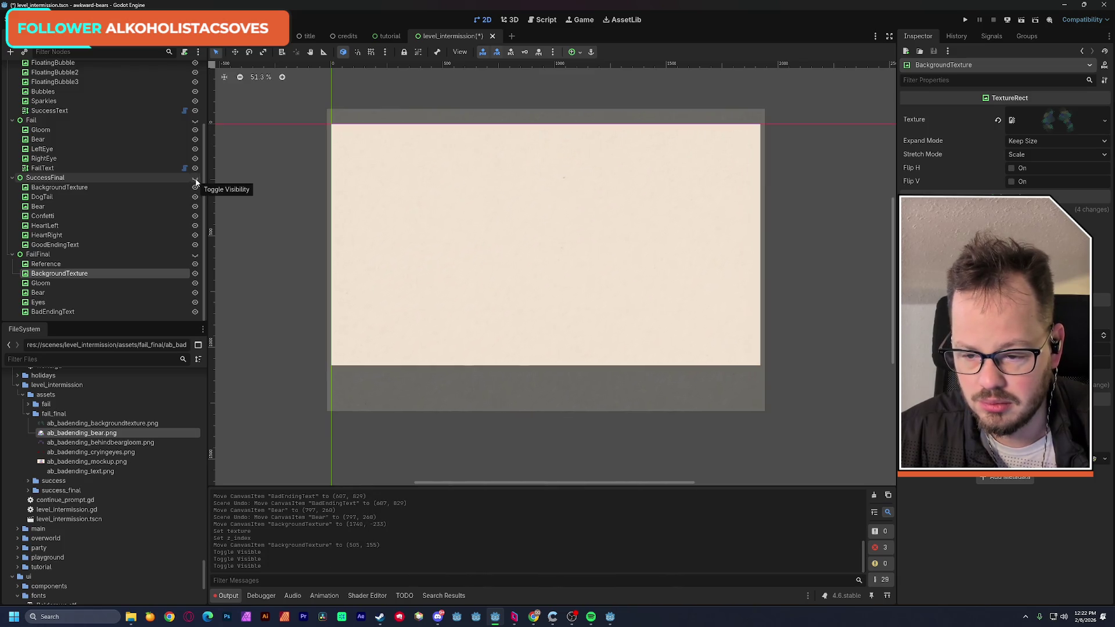
click(195, 256)
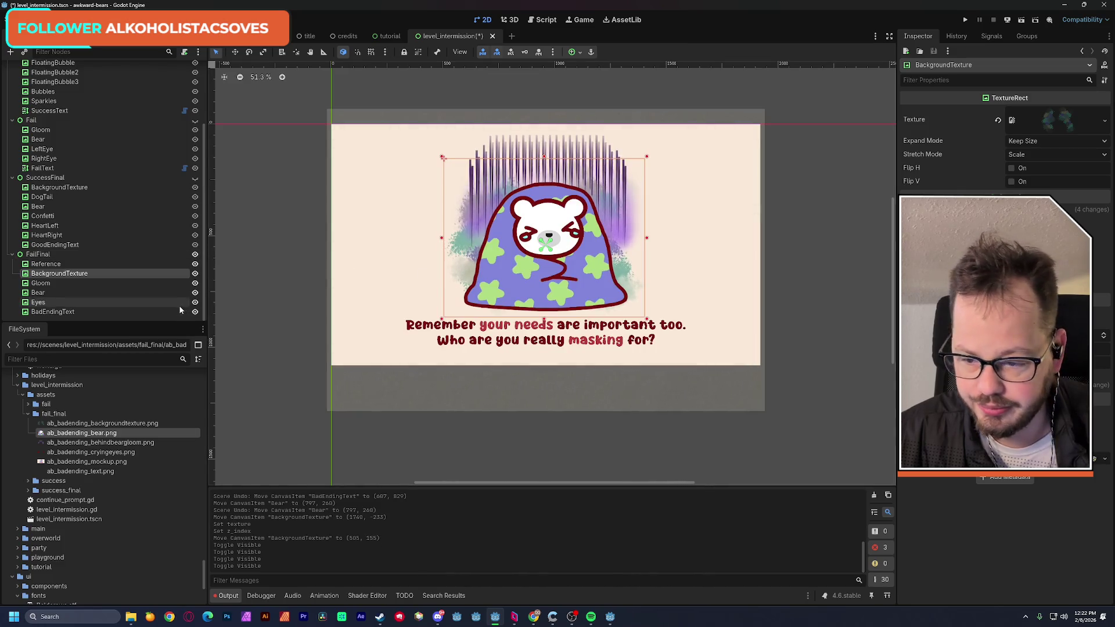
click(195, 265)
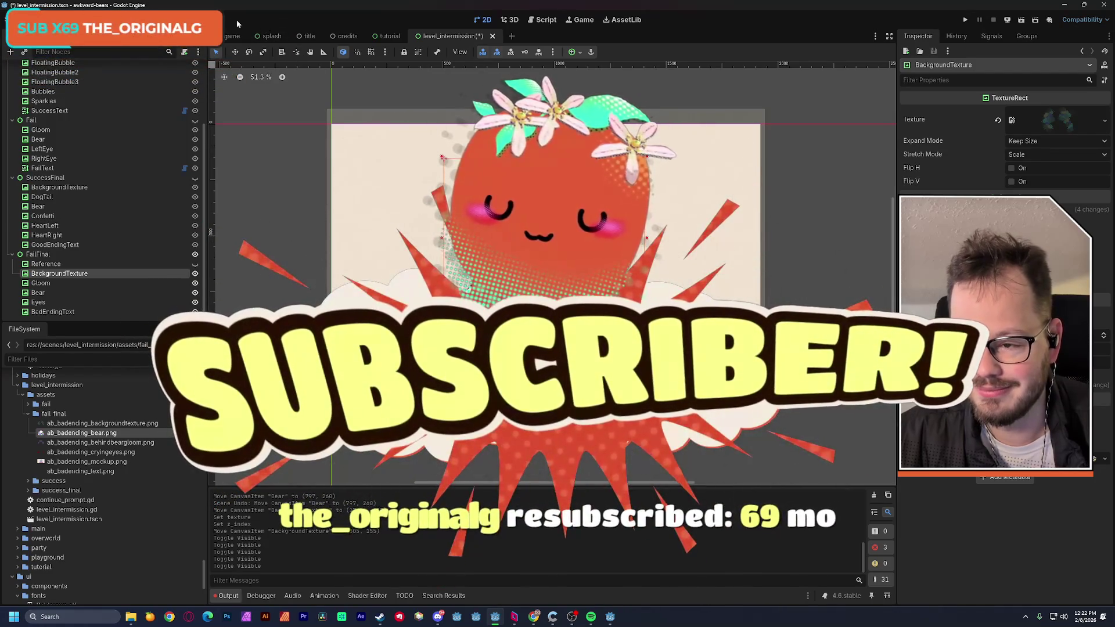
key(ctrl+s)
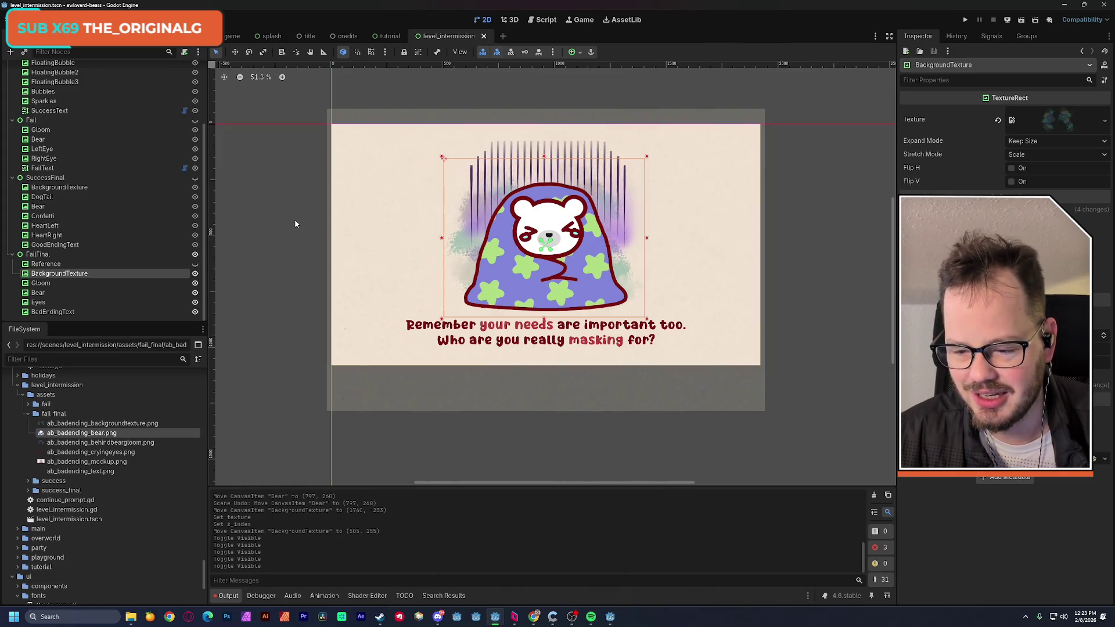
Delete the Reference node from the fail-final screen
click(73, 264)
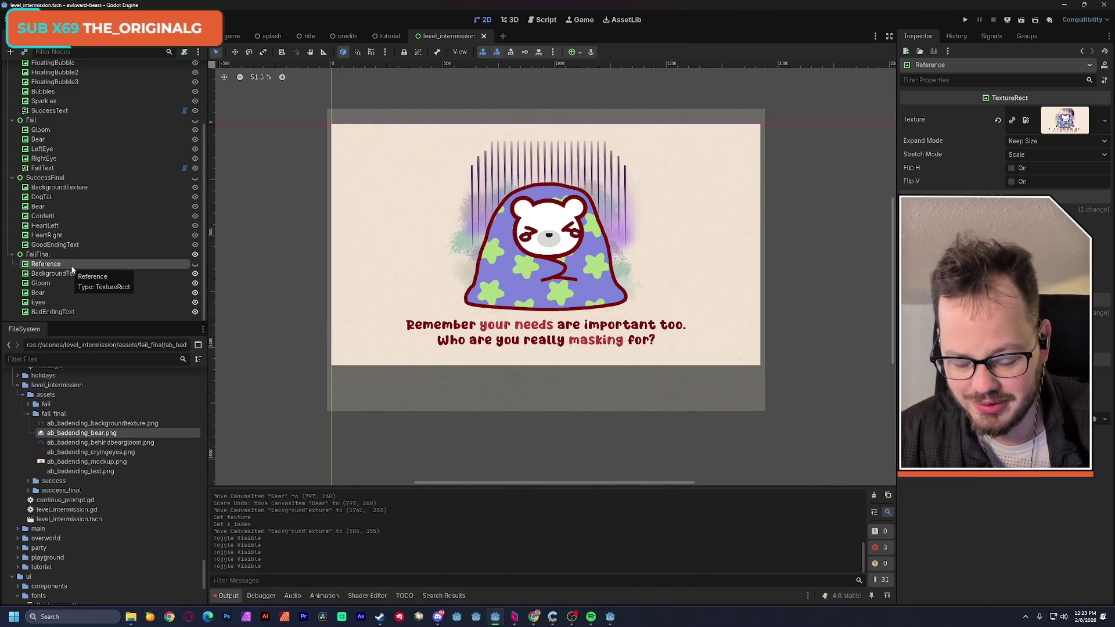
key(Delete)
key(Return)
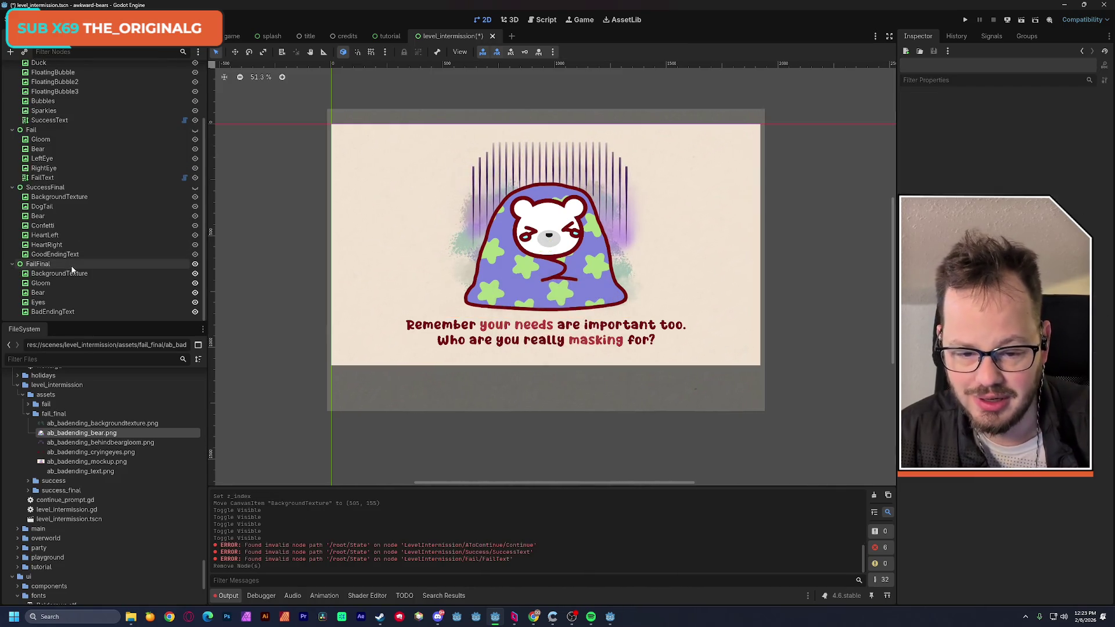
Clear the Output log, collapse the fail_final assets folder, and save the scene
click(874, 494)
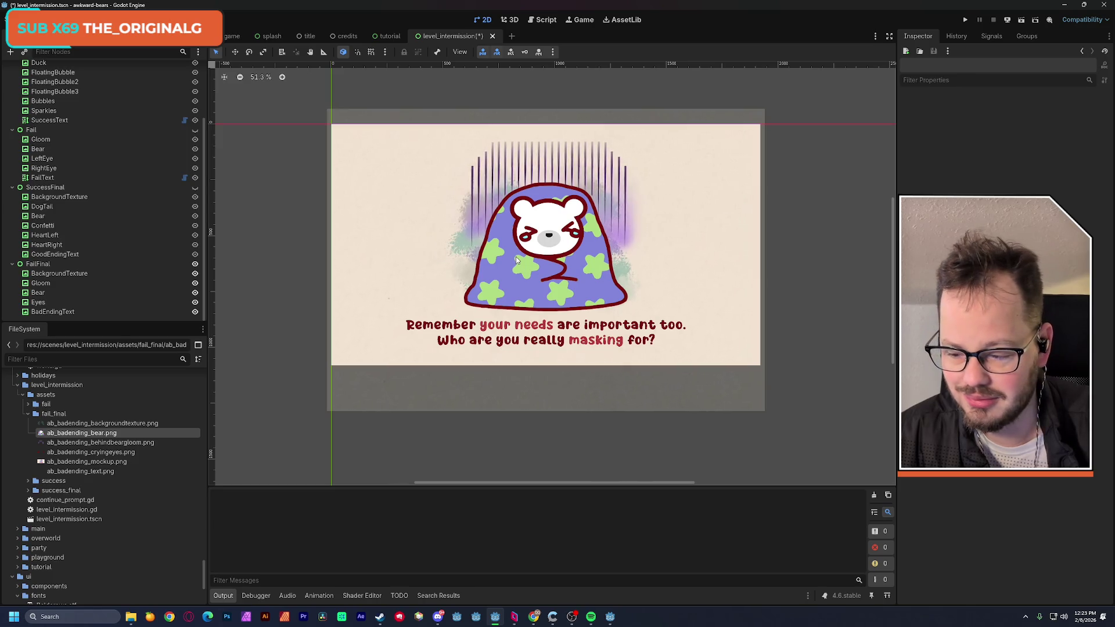
drag(516, 261, 515, 269)
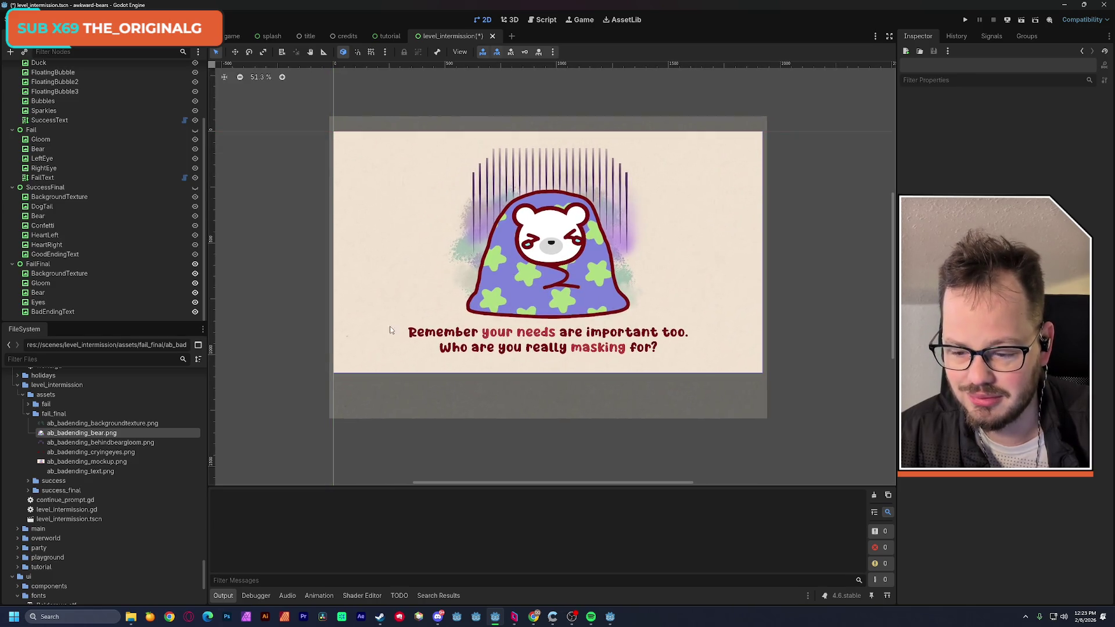
click(28, 414)
key(ctrl+s)
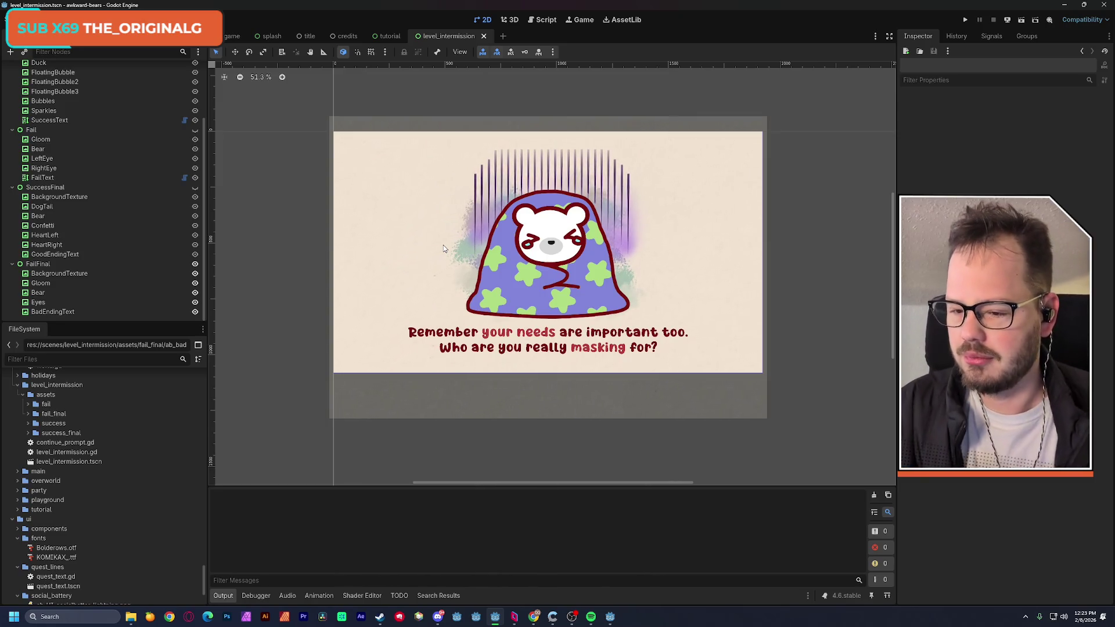
scroll(107, 200, up, 3)
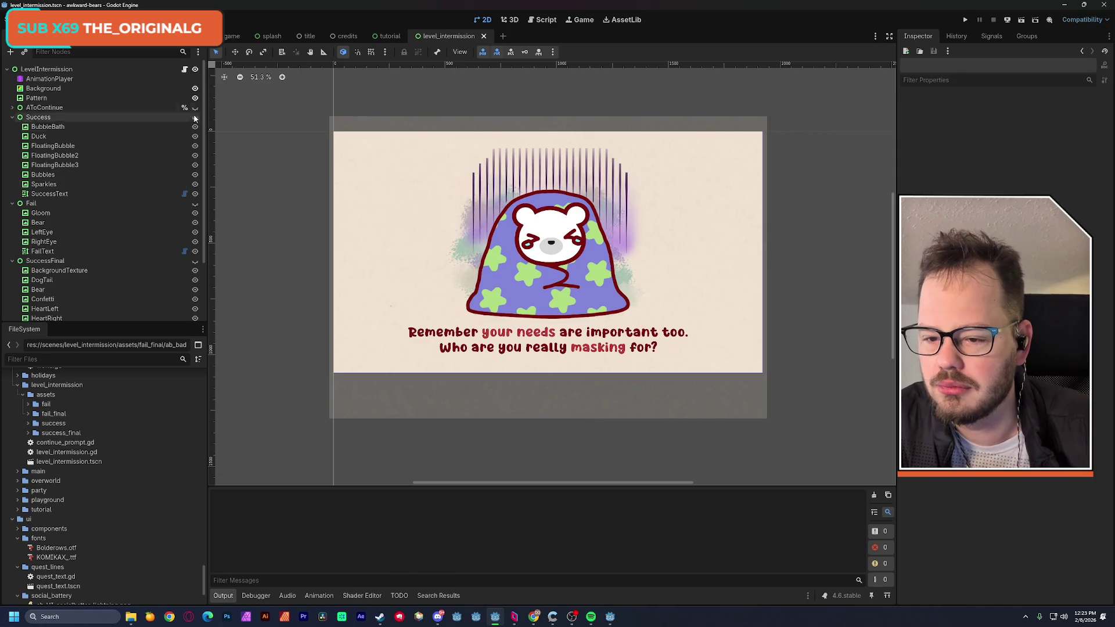
After checking the intermission script, collapse the globals and scenes folders and select the AnimationPlayer
click(185, 70)
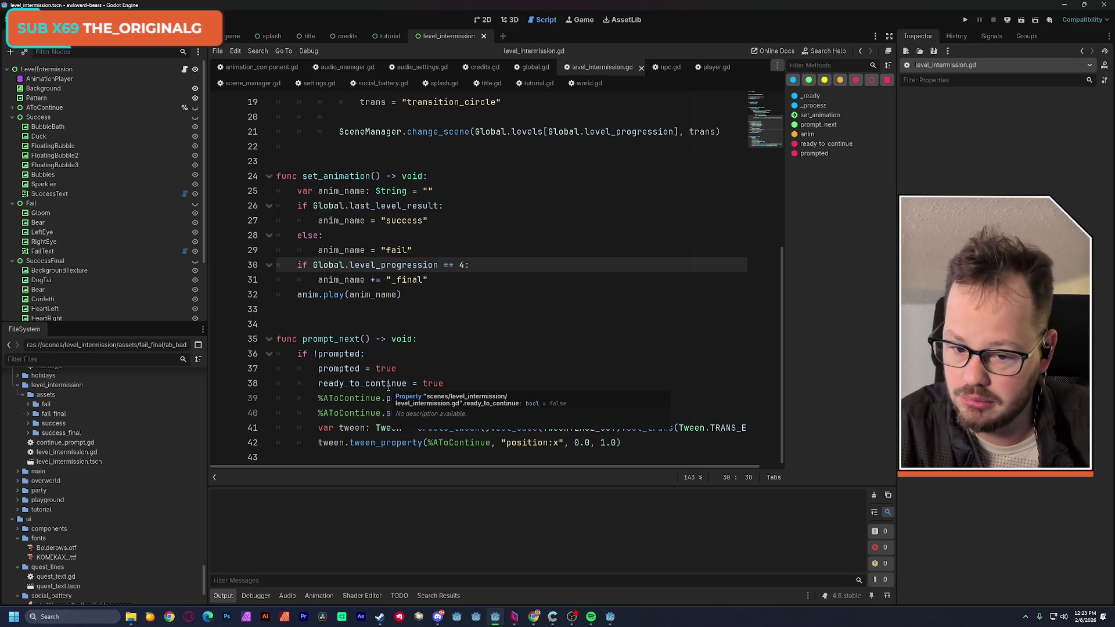
click(485, 21)
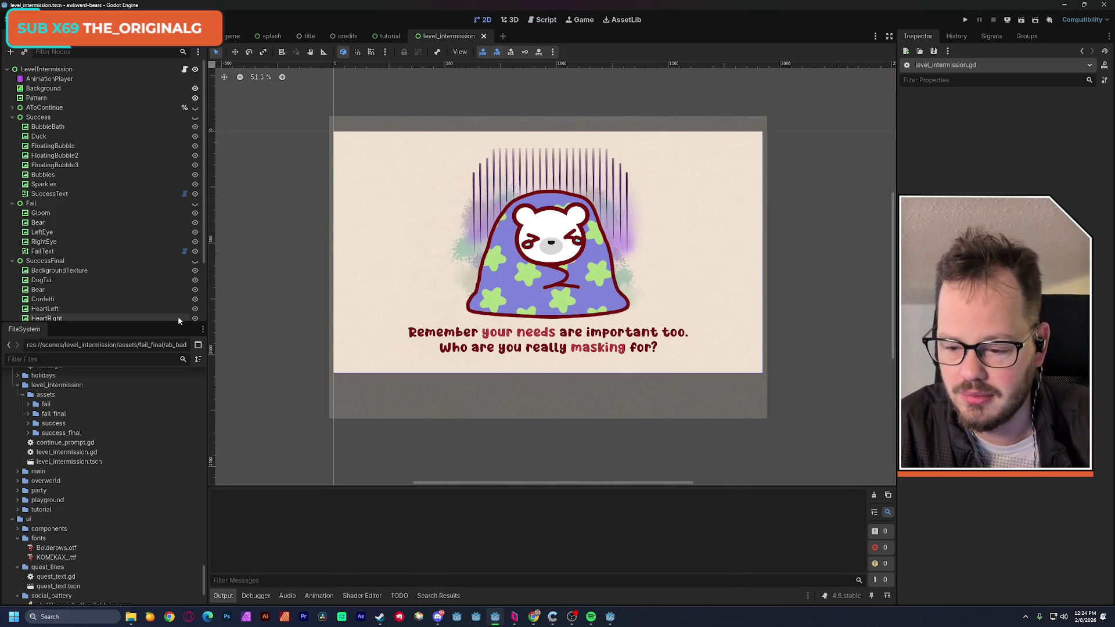
scroll(119, 440, up, 10)
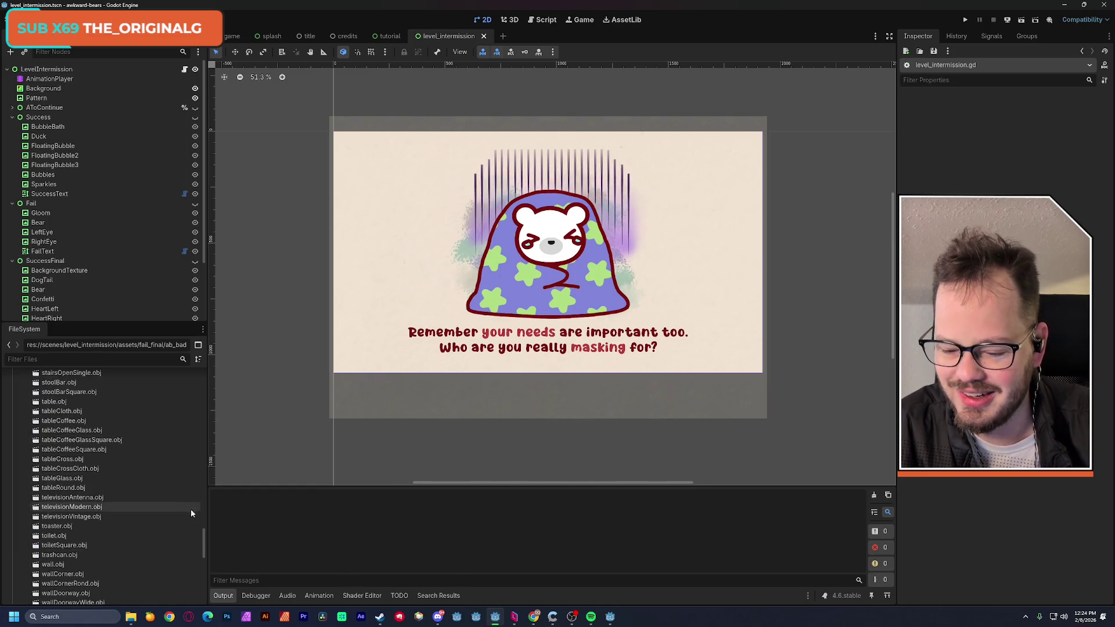
click(197, 346)
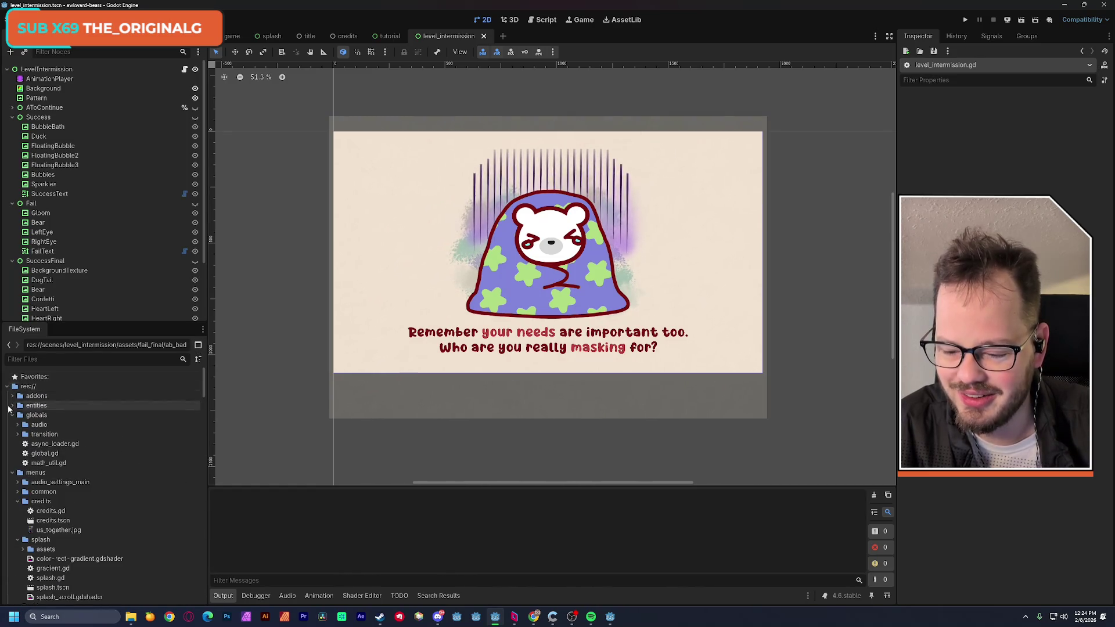
click(13, 416)
click(12, 425)
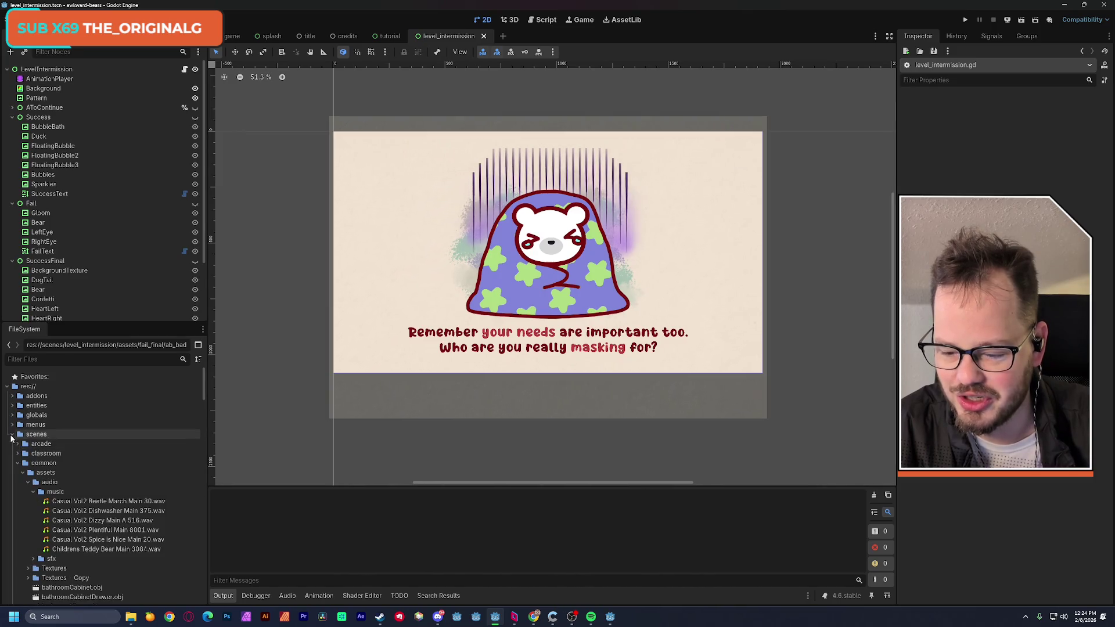
click(13, 434)
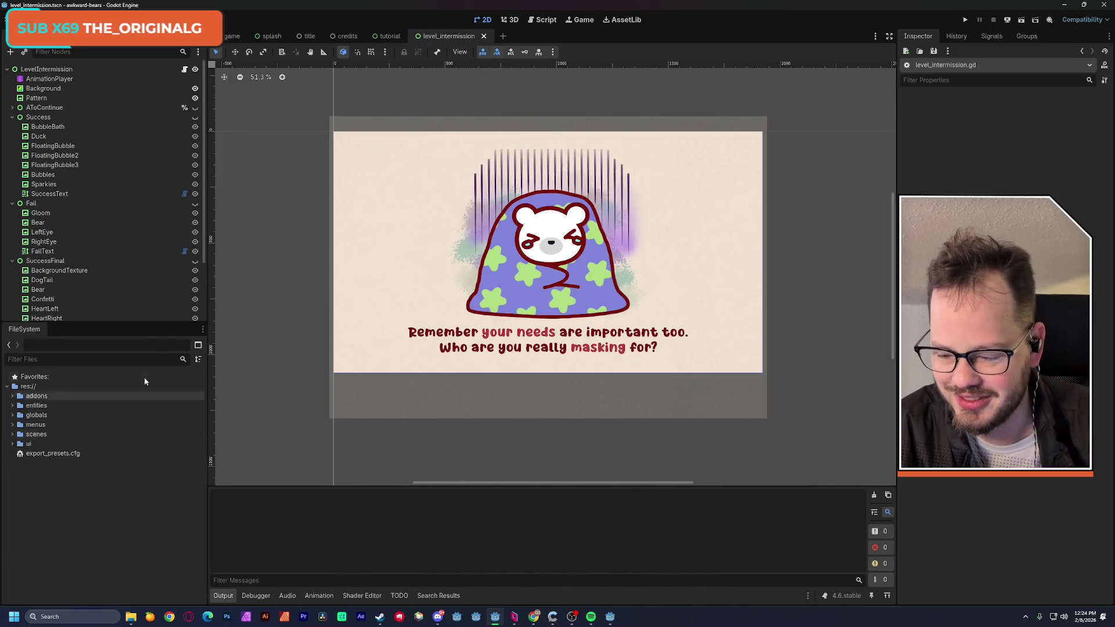
click(49, 79)
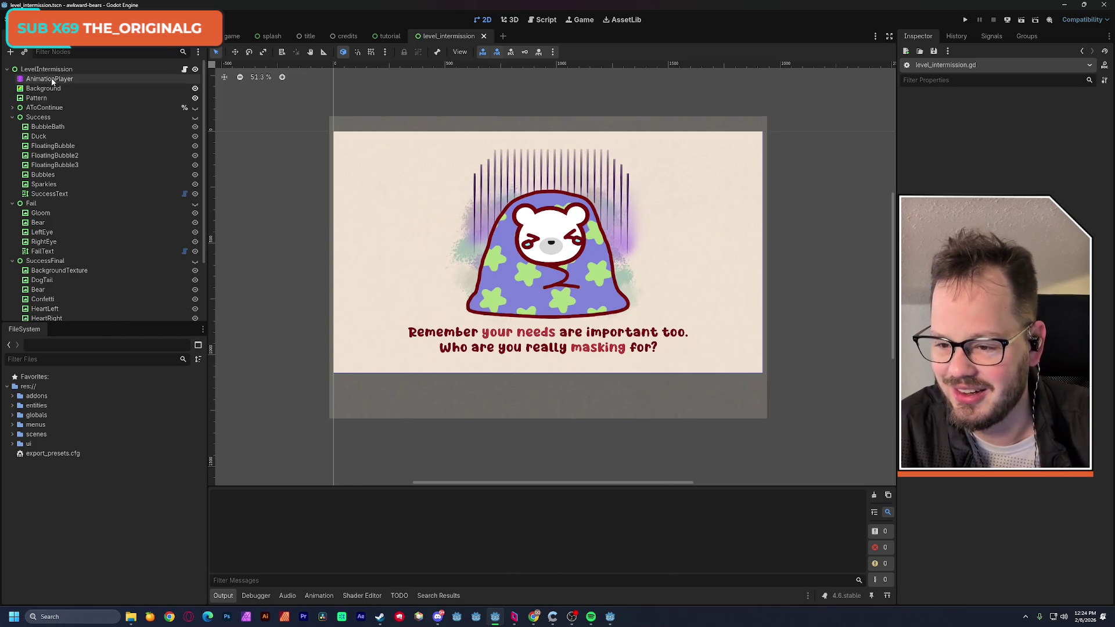
click(383, 415)
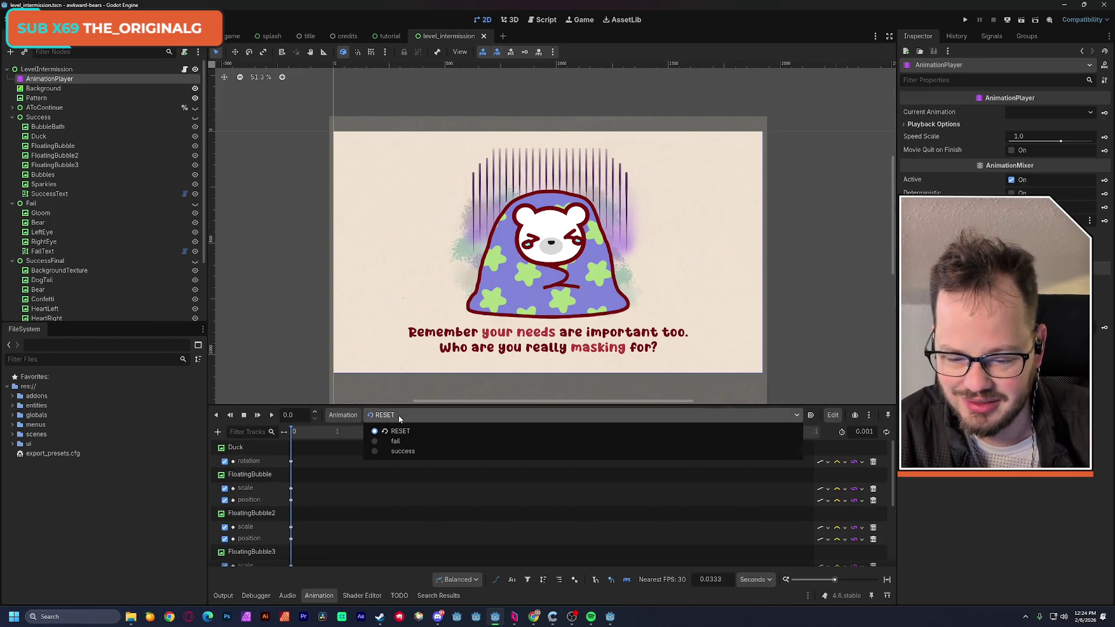
Create a new animation named success_final in the AnimationPlayer
click(355, 414)
click(354, 416)
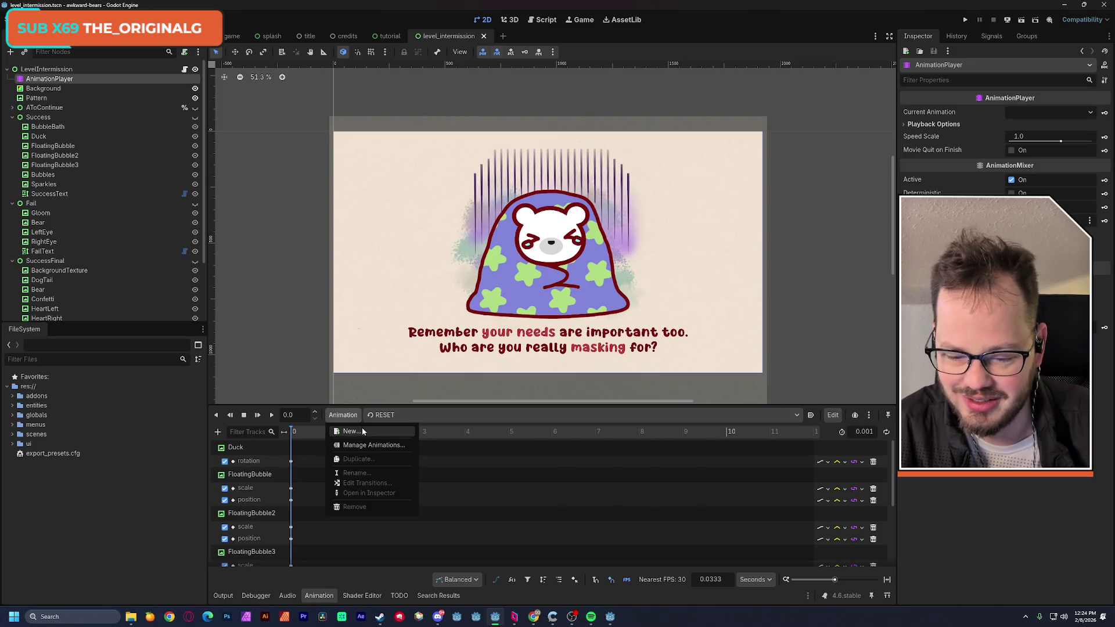
click(362, 432)
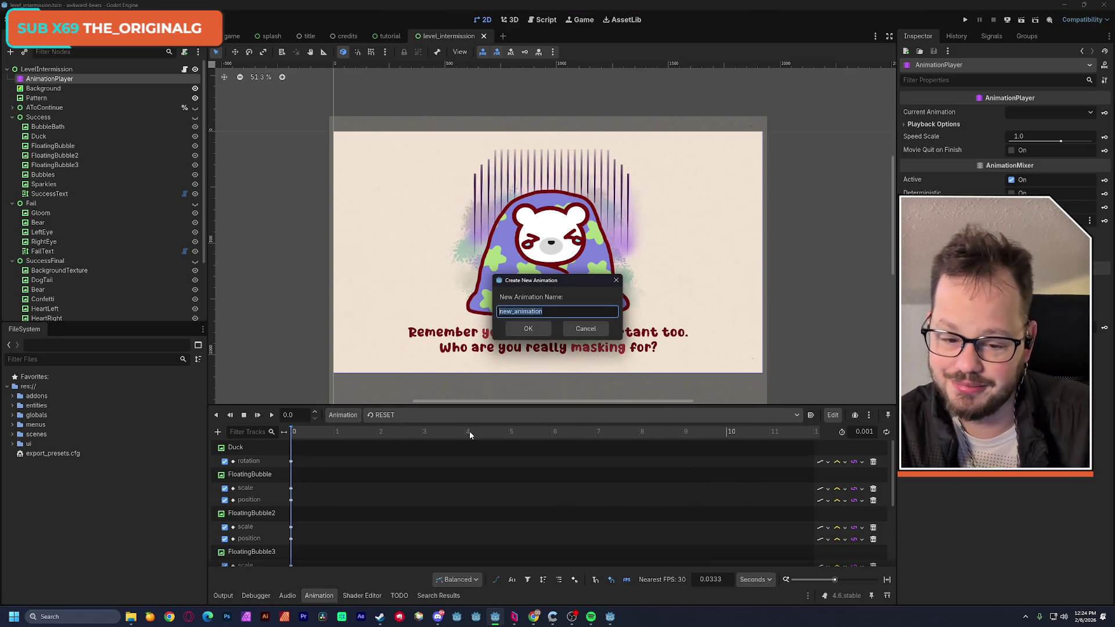
text(success)
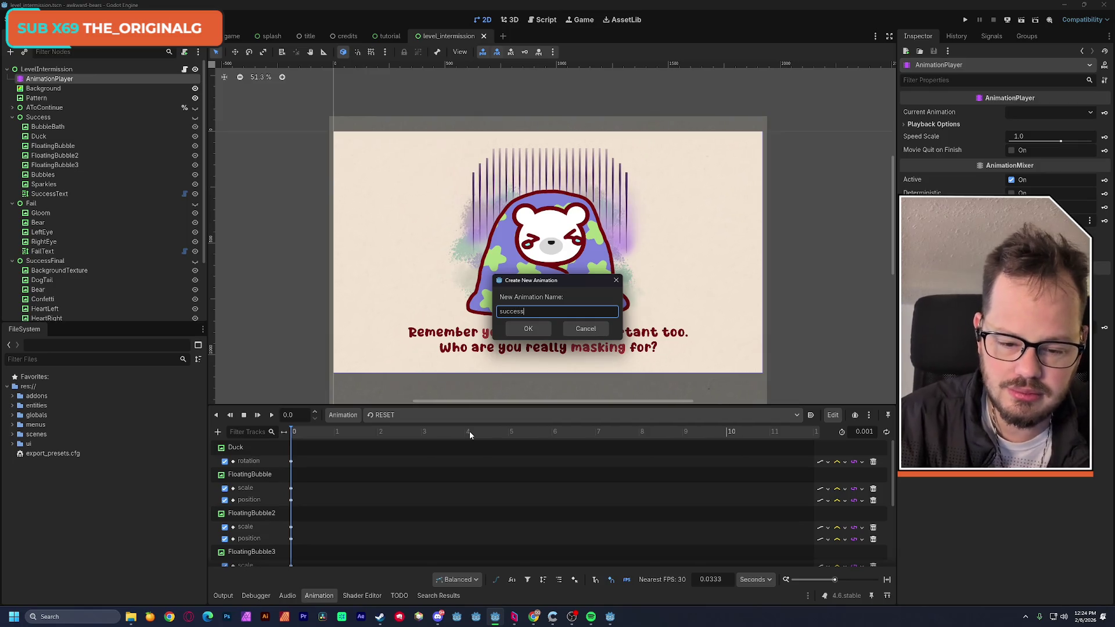
text(_final)
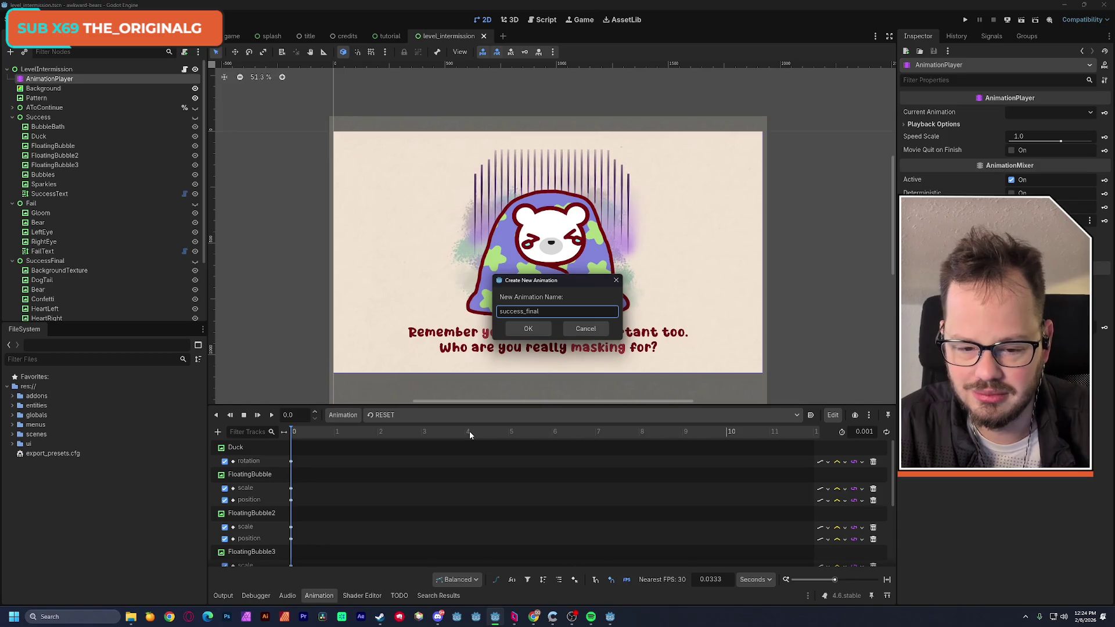
key(Return)
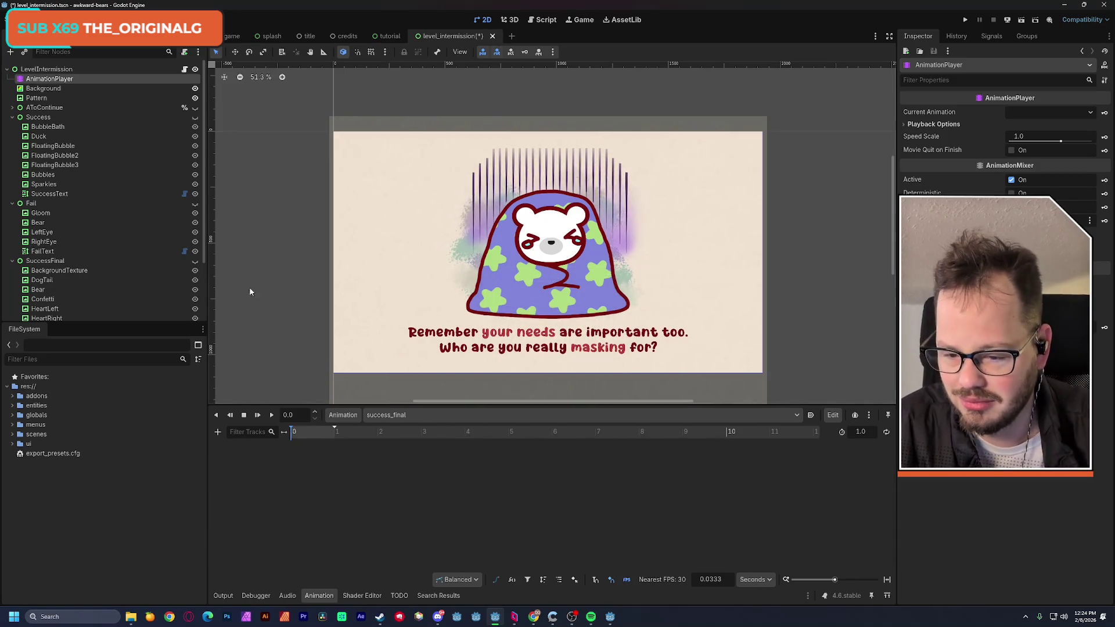
Toggle SuccessFinal and FailFinal visibility to inspect them, leaving FailFinal hidden
click(196, 261)
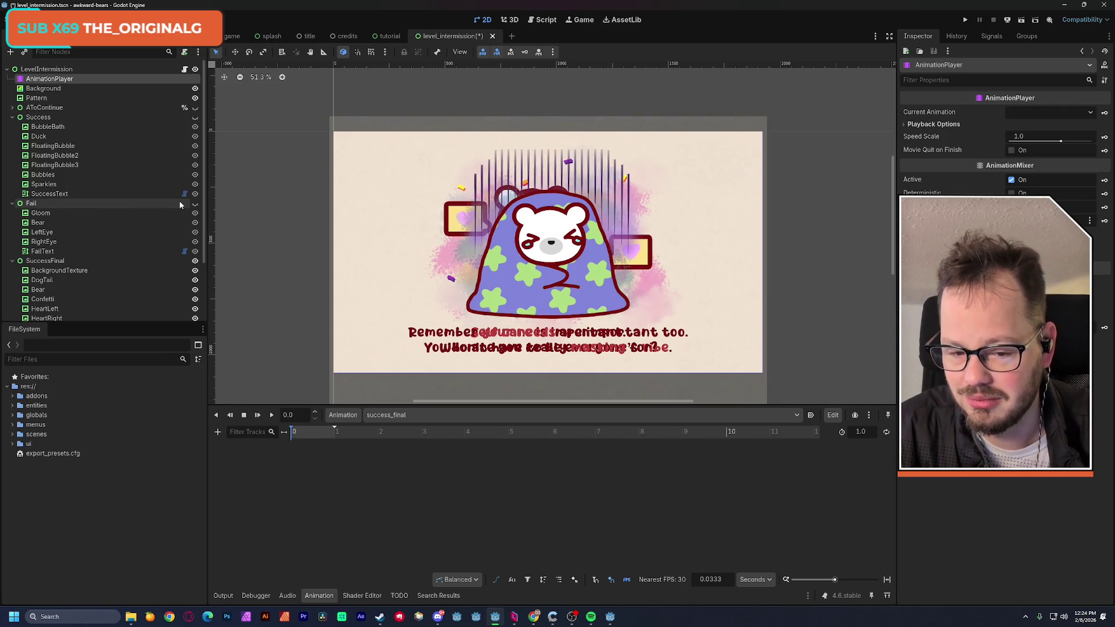
click(195, 261)
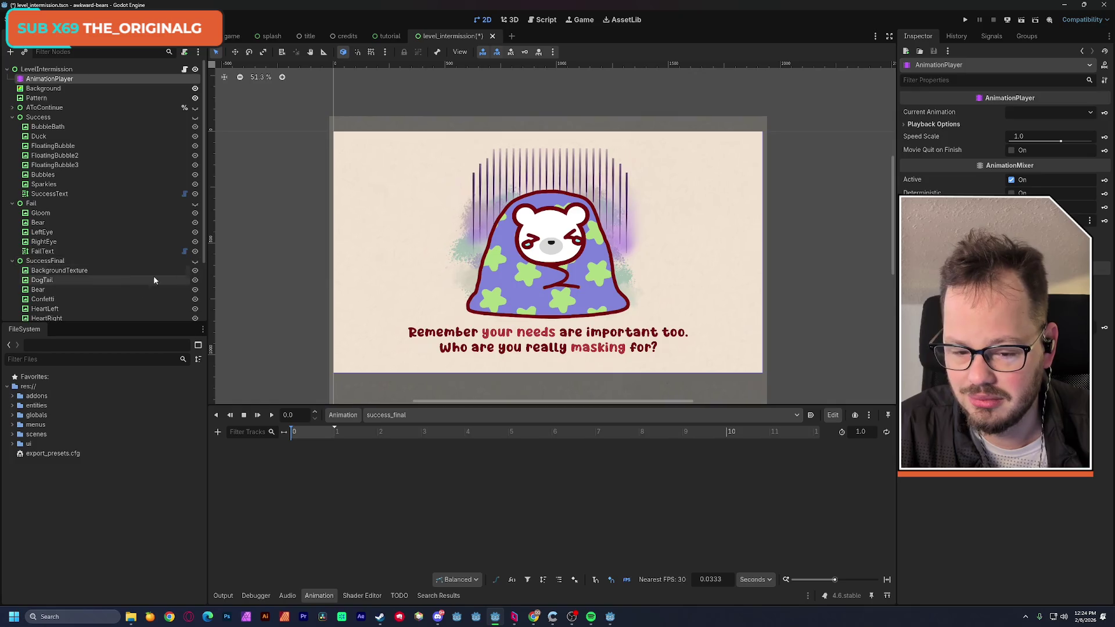
scroll(139, 281, down, 3)
click(195, 264)
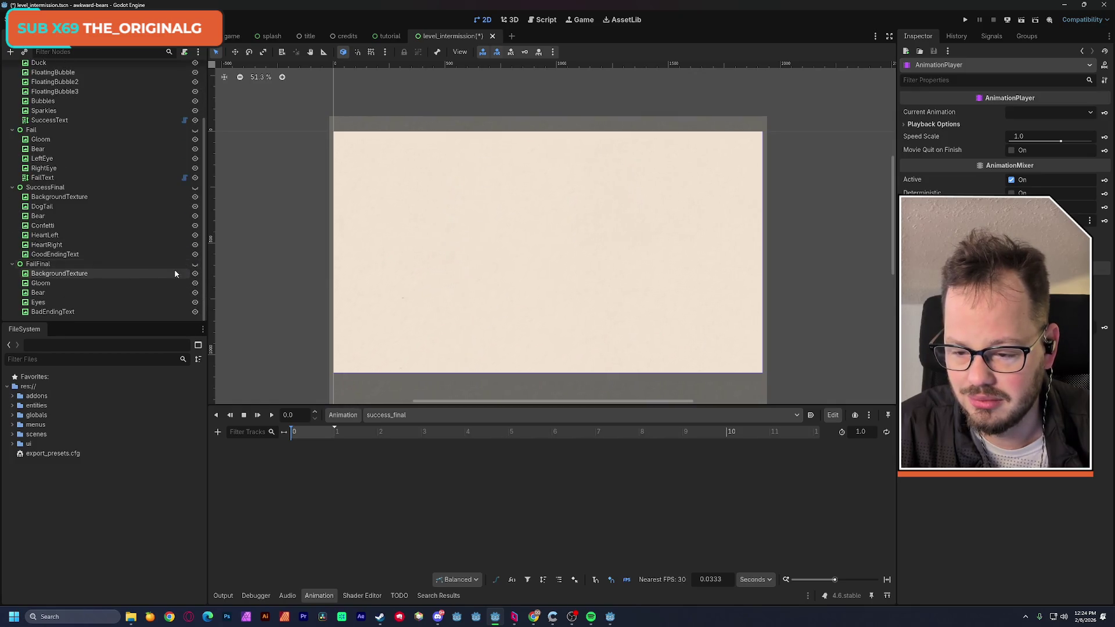
click(196, 186)
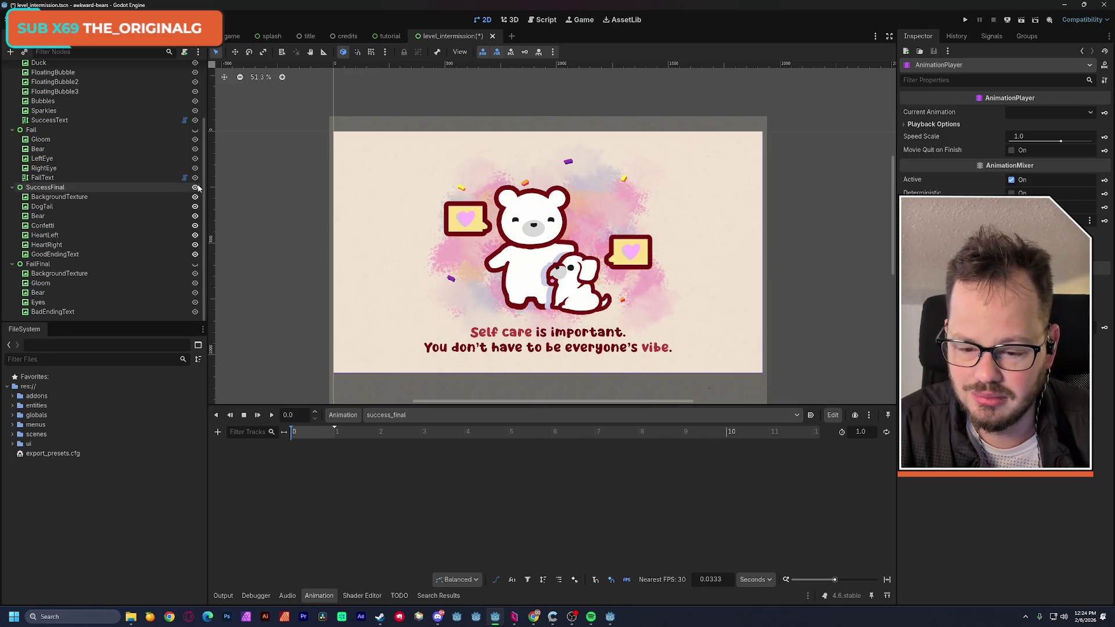
click(196, 188)
click(395, 416)
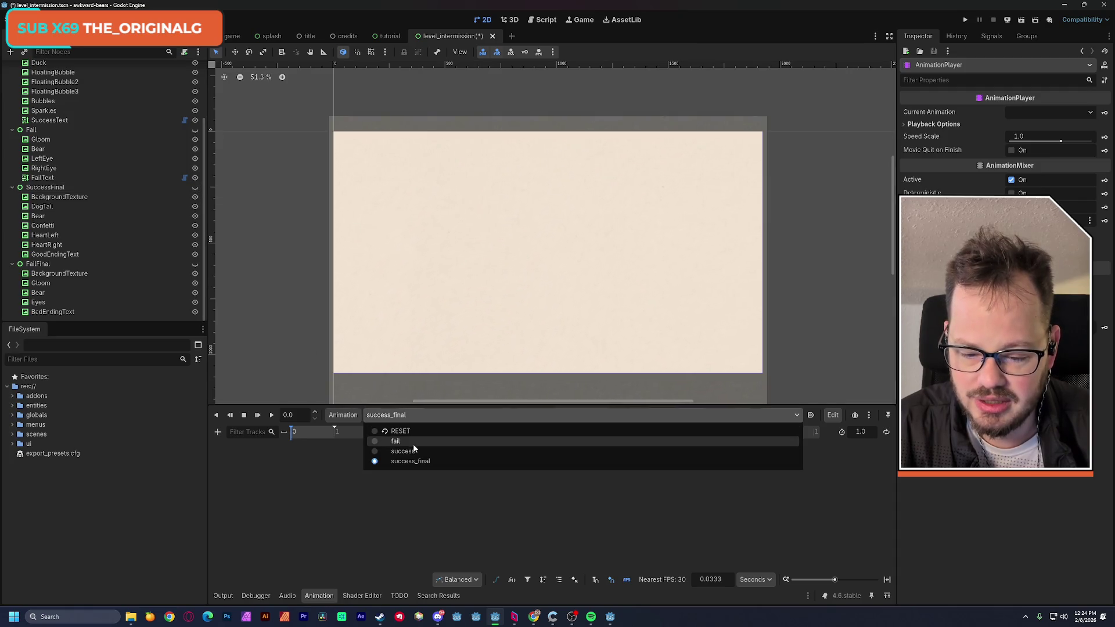
Play the existing success animation, then stop it
click(417, 453)
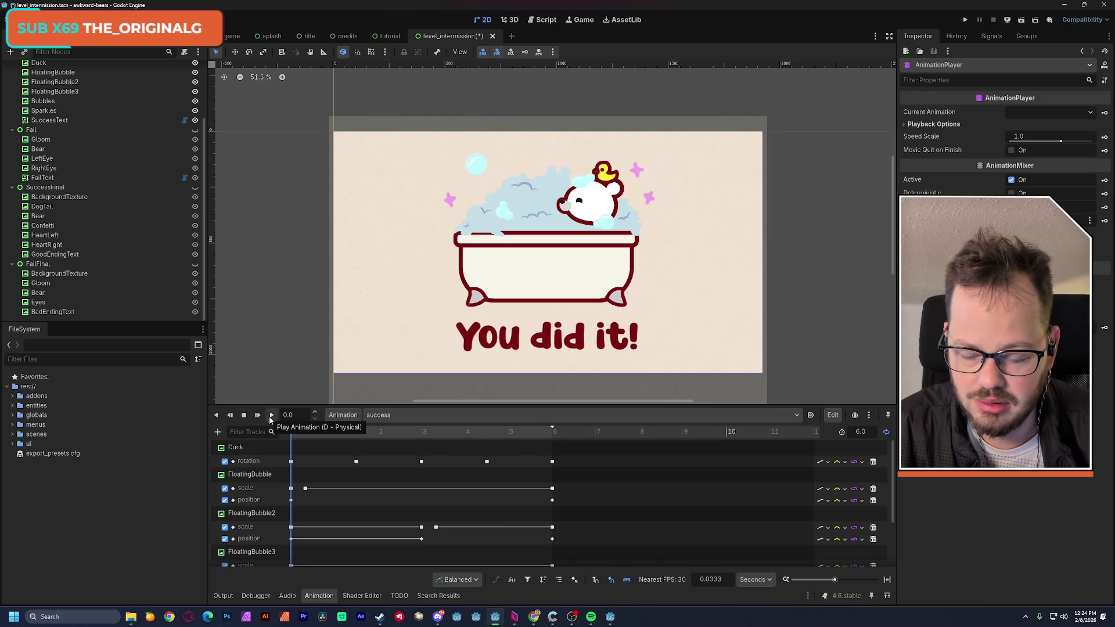
click(271, 416)
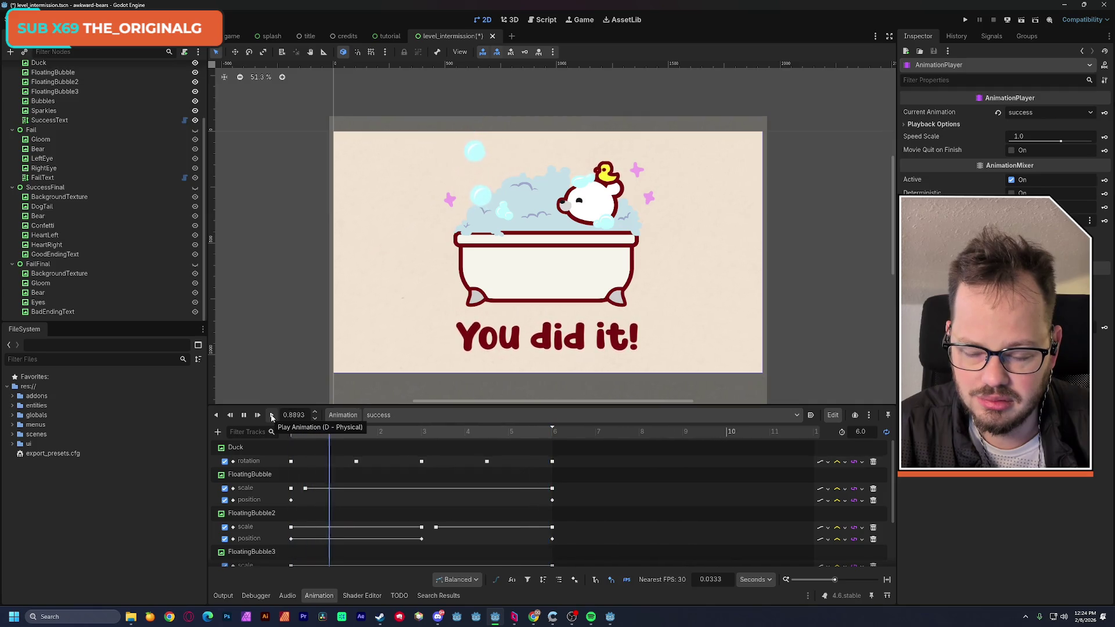
click(244, 415)
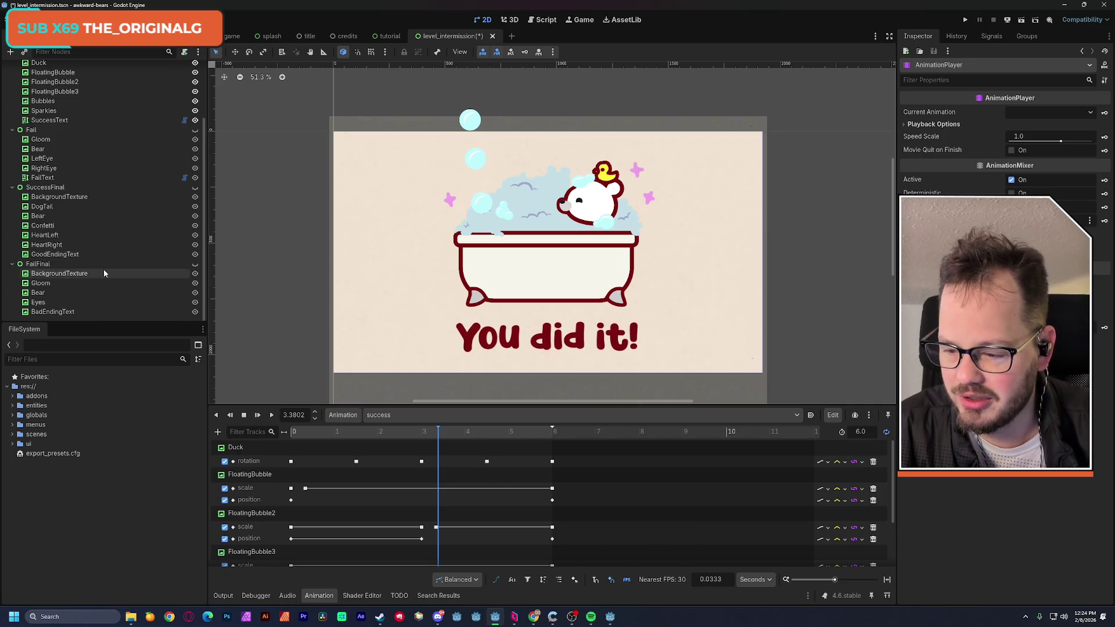
Make the Fail and SuccessFinal groups visible on the canvas
click(195, 129)
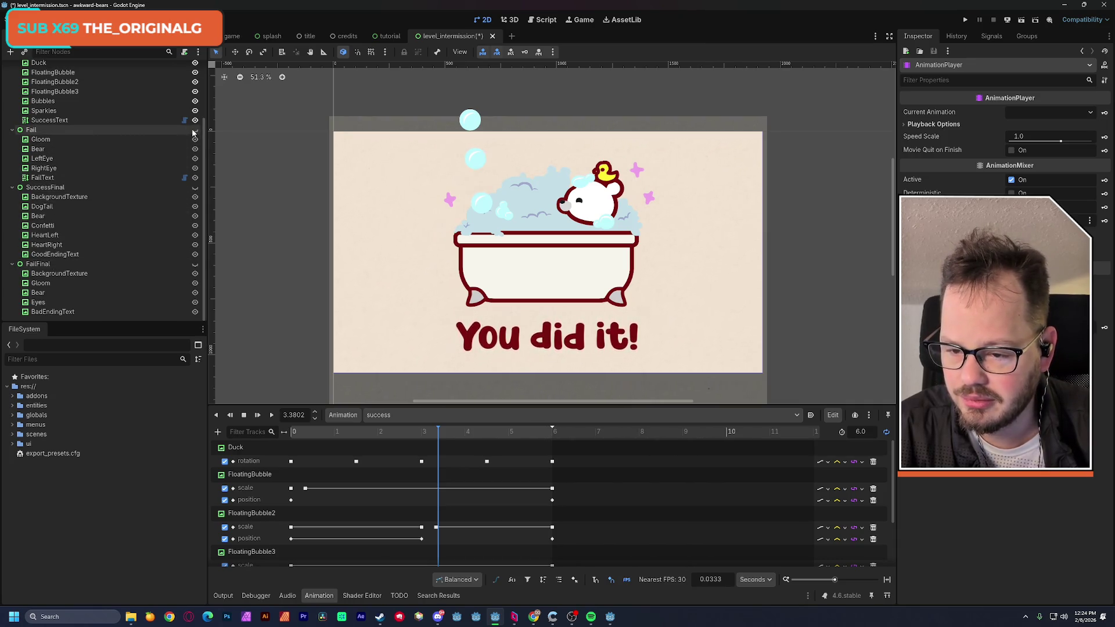
click(78, 187)
click(195, 187)
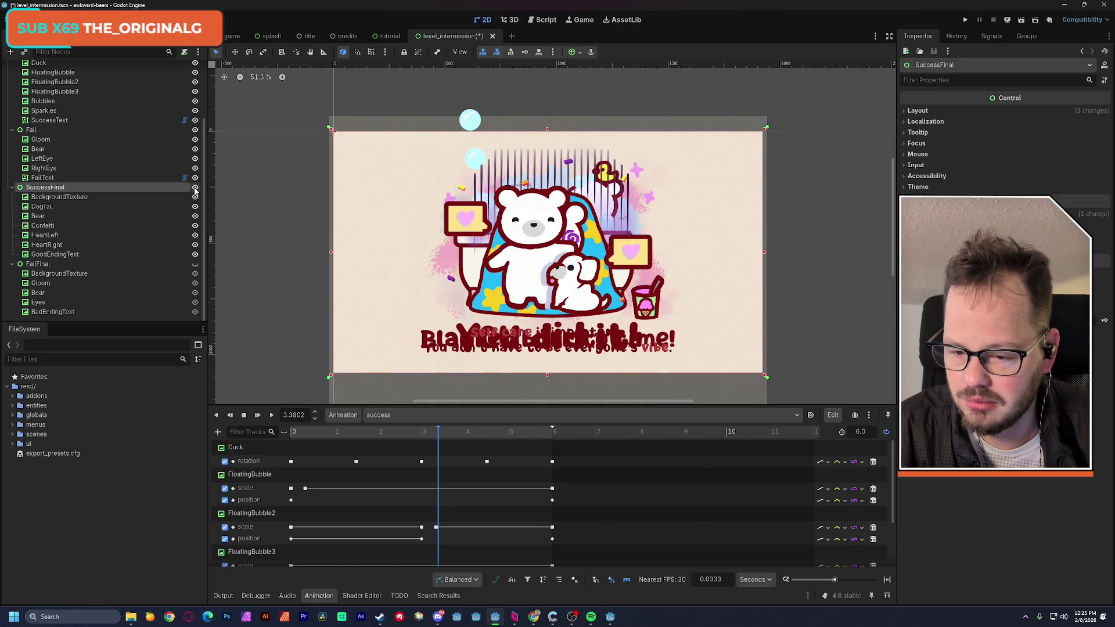
Hide the Fail and Success groups so only SuccessFinal shows
click(195, 130)
scroll(166, 206, up, 3)
click(195, 116)
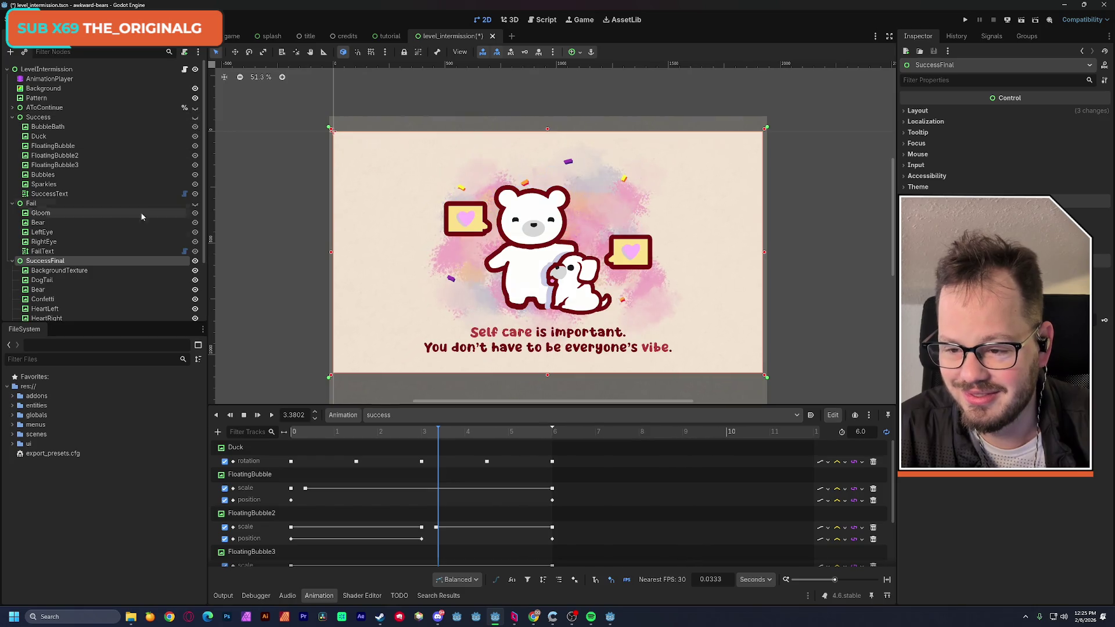
scroll(122, 269, down, 3)
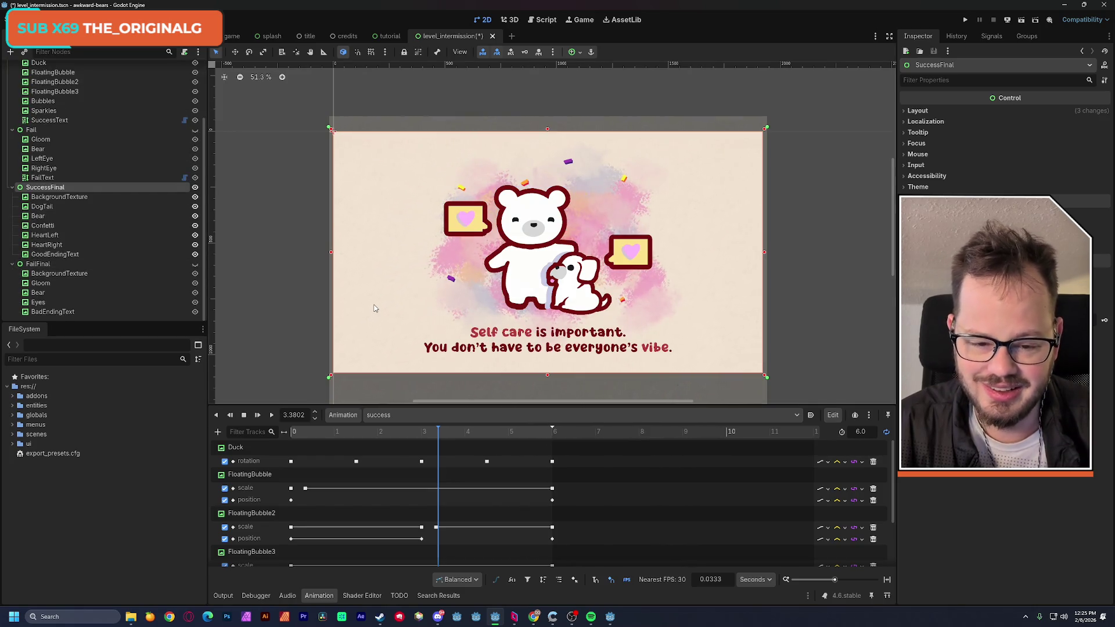
Switch to the success_final animation and set its length to 6.0 seconds
click(395, 415)
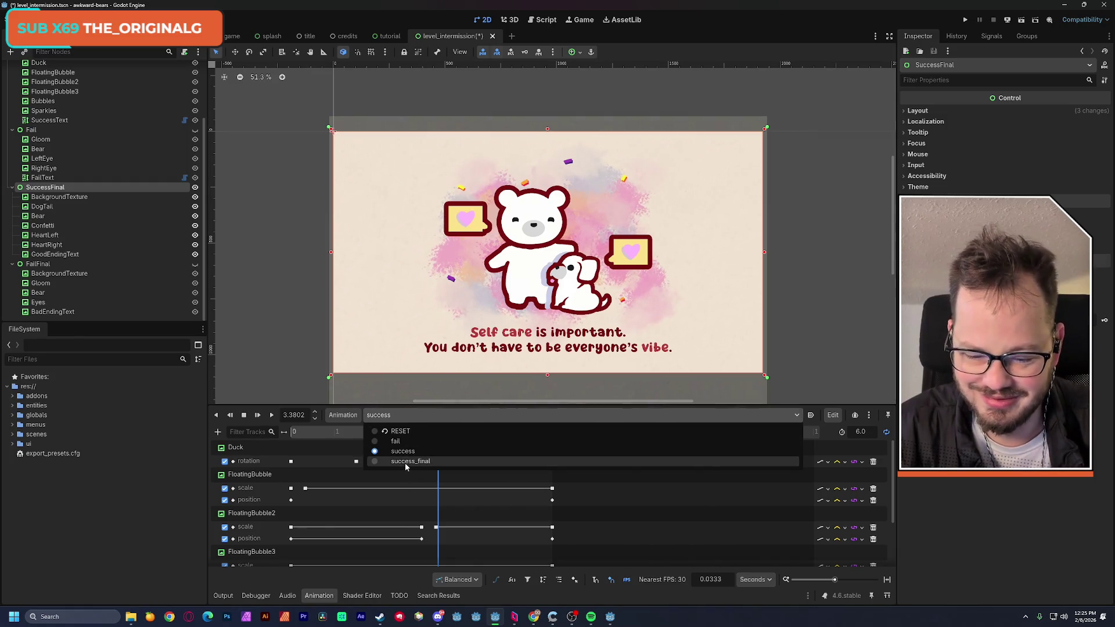
click(406, 462)
click(388, 415)
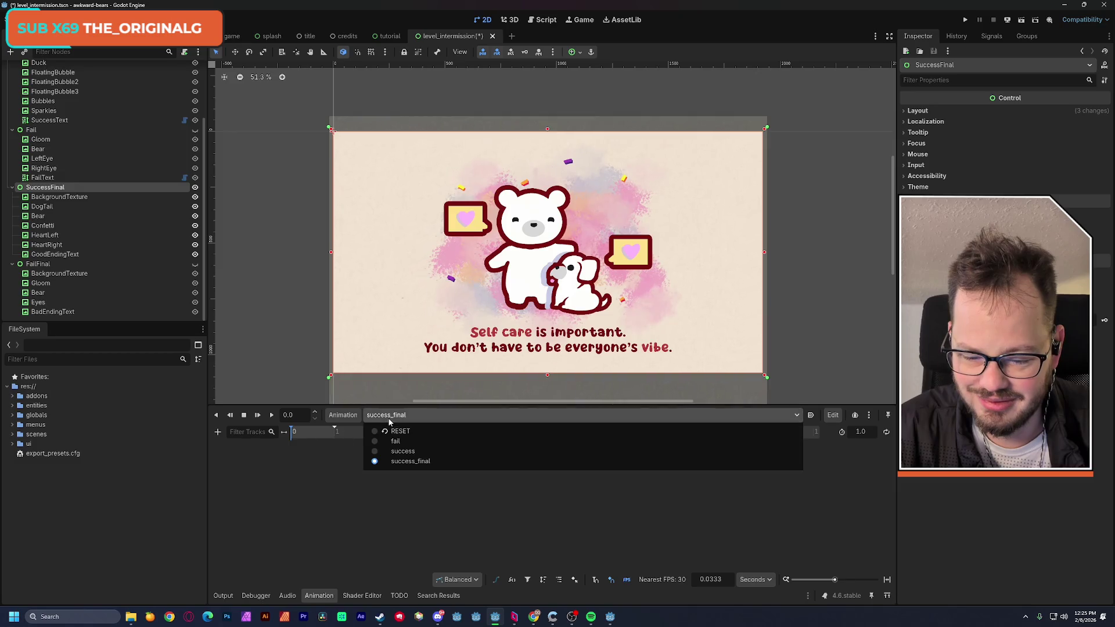
click(389, 421)
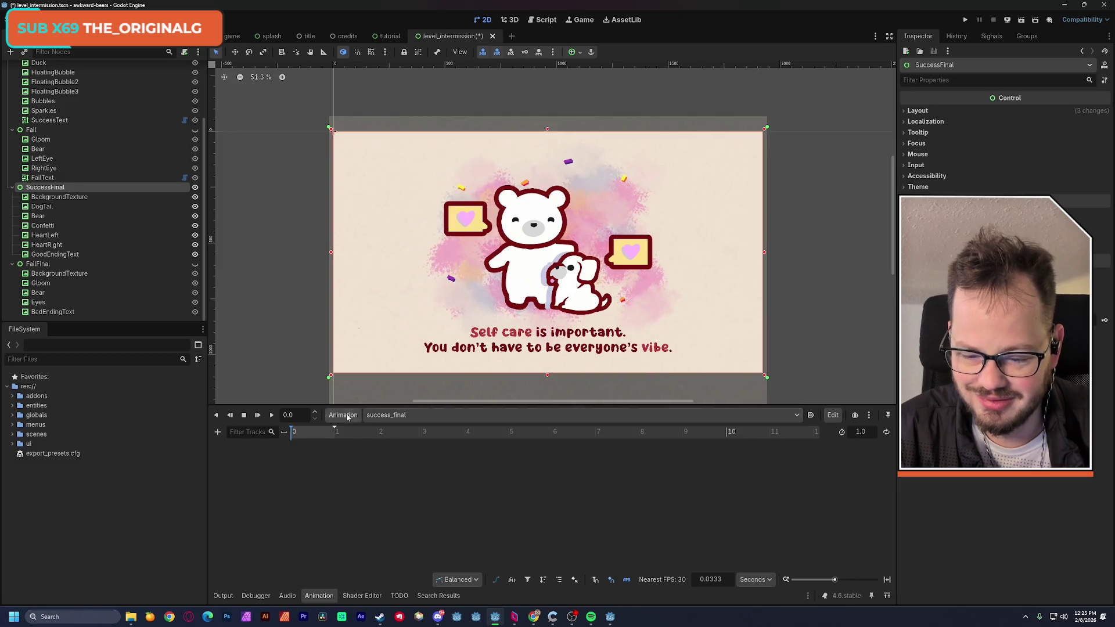
drag(334, 428, 551, 477)
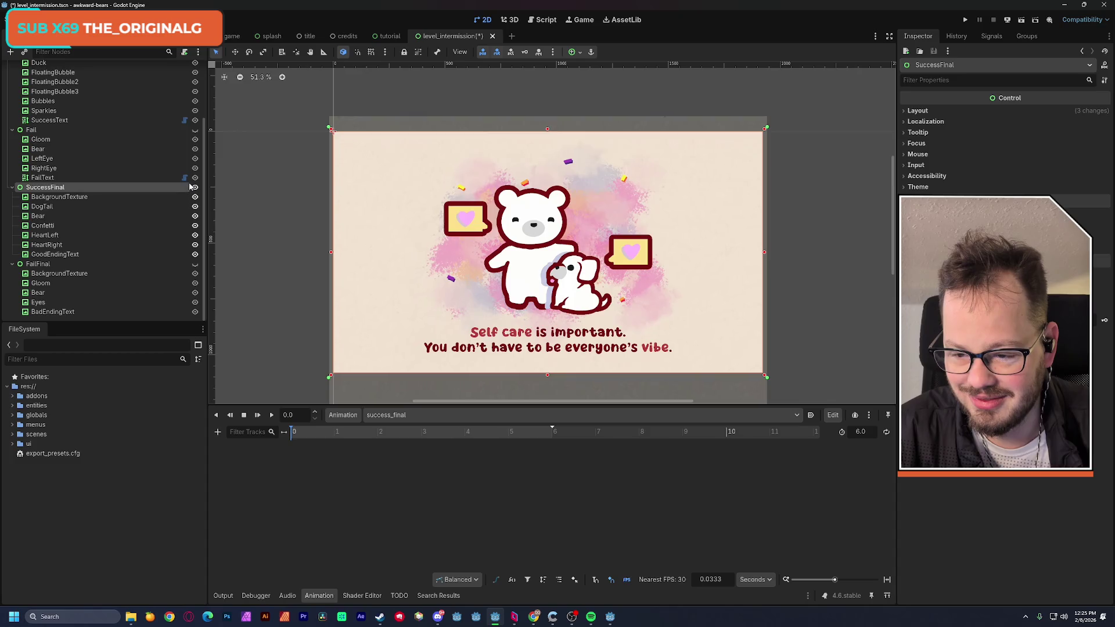
scroll(193, 188, up, 3)
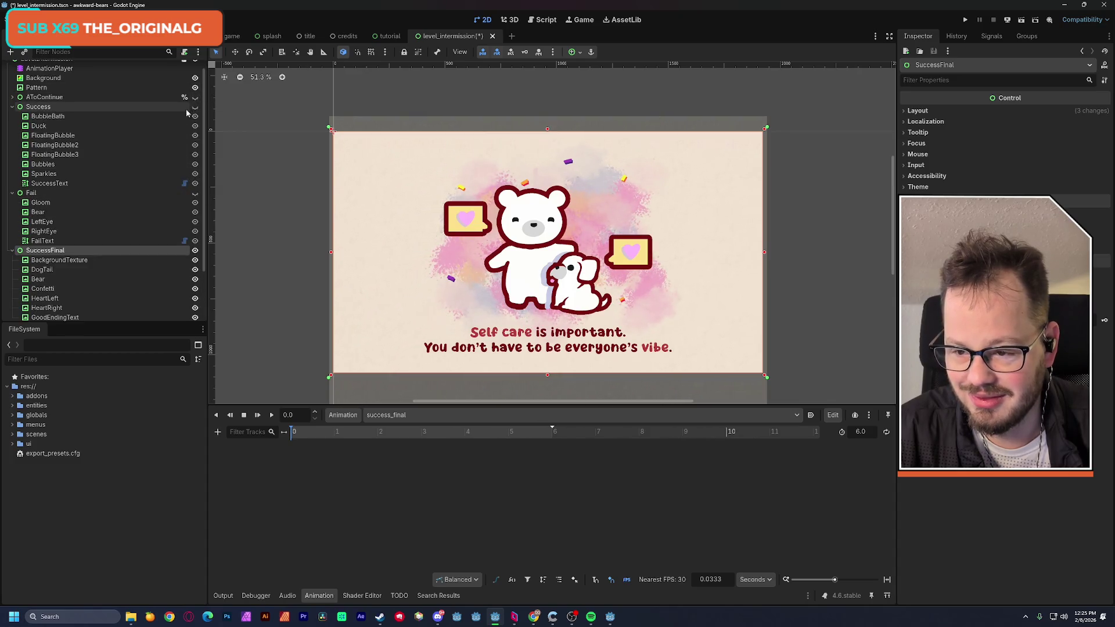
click(195, 87)
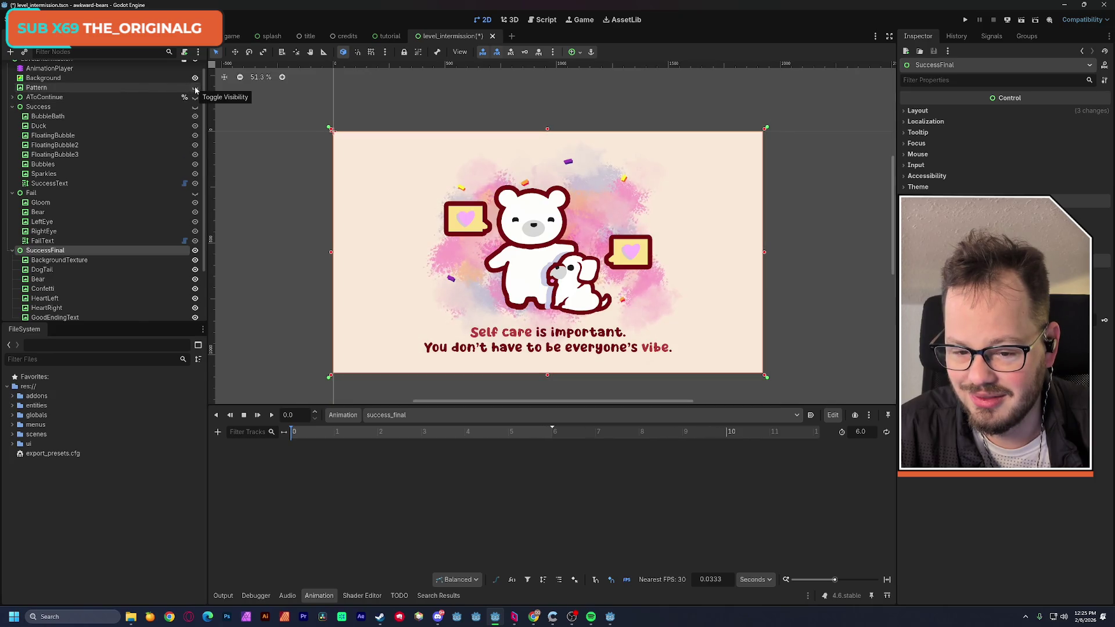
Key SuccessFinal's Visible property at 0 seconds, confirming creation of the new visible track
click(196, 87)
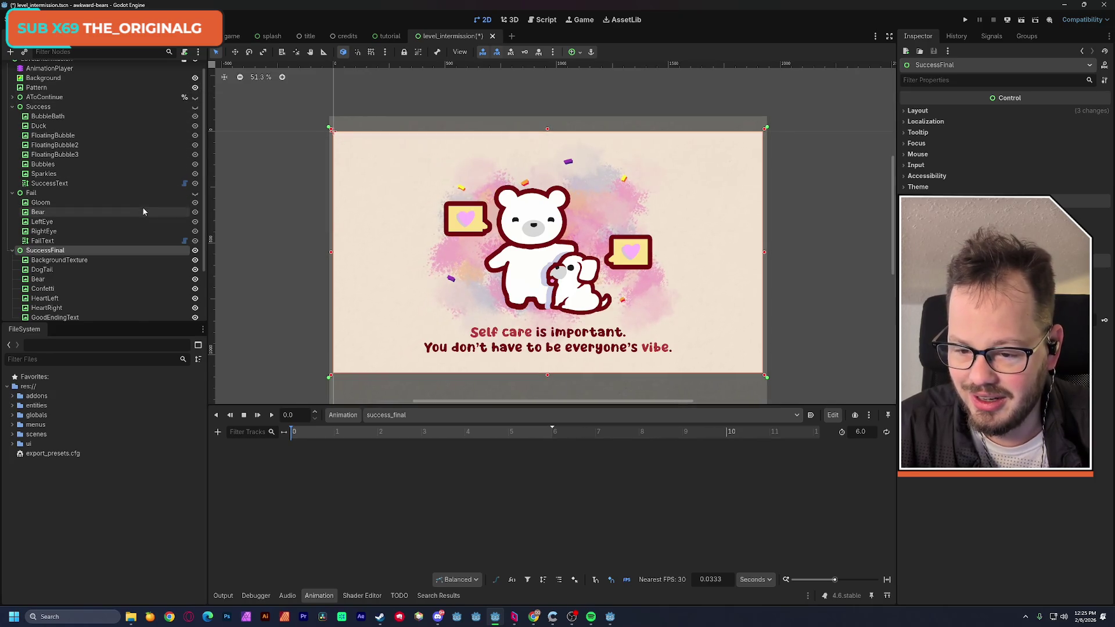
scroll(148, 229, down, 2)
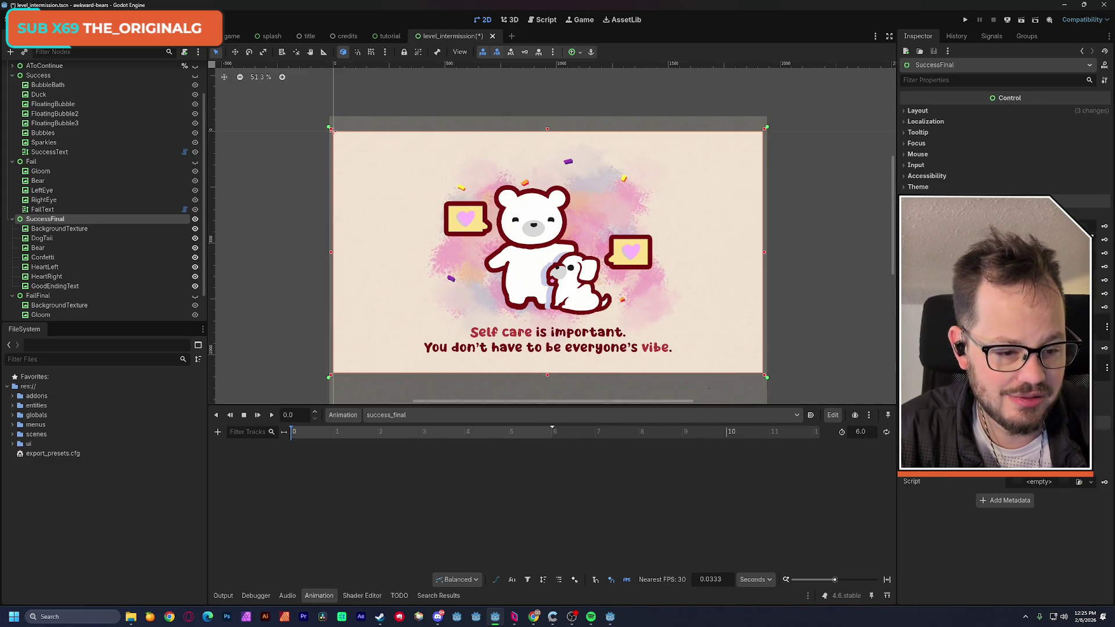
click(1104, 226)
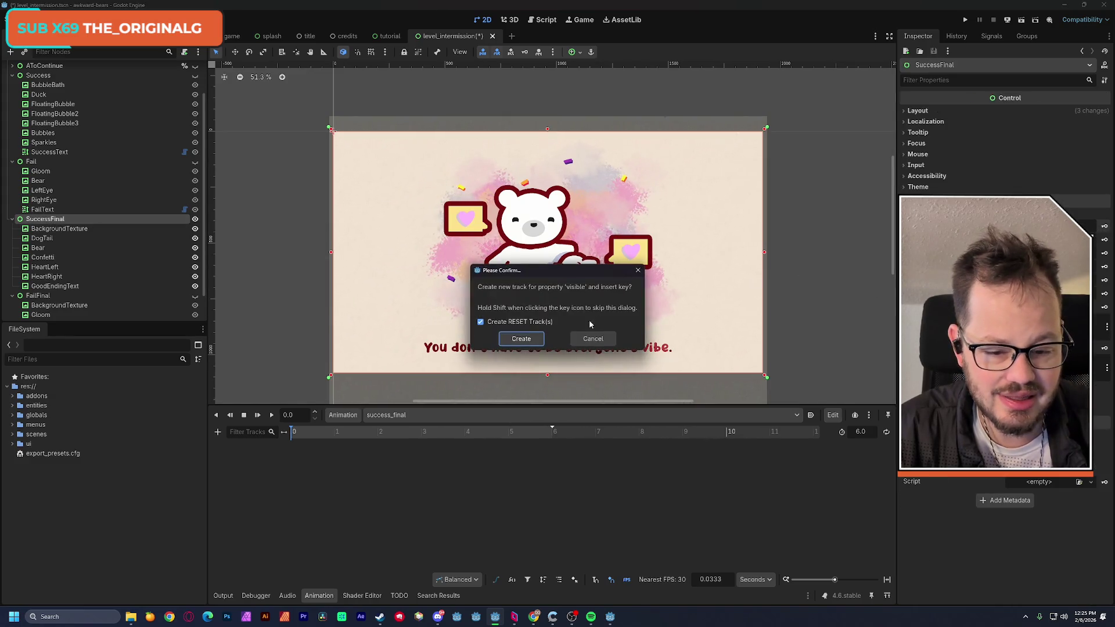
click(590, 338)
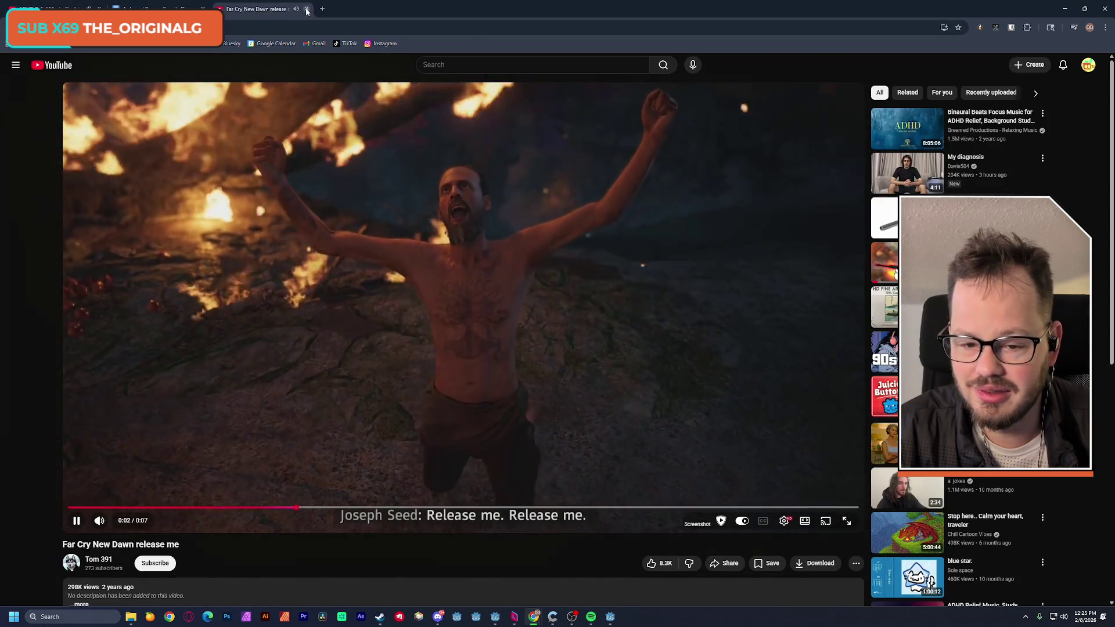
Switch to the Awkward Bears document tab, then minimize the browser to return to Godot
click(159, 9)
click(1064, 8)
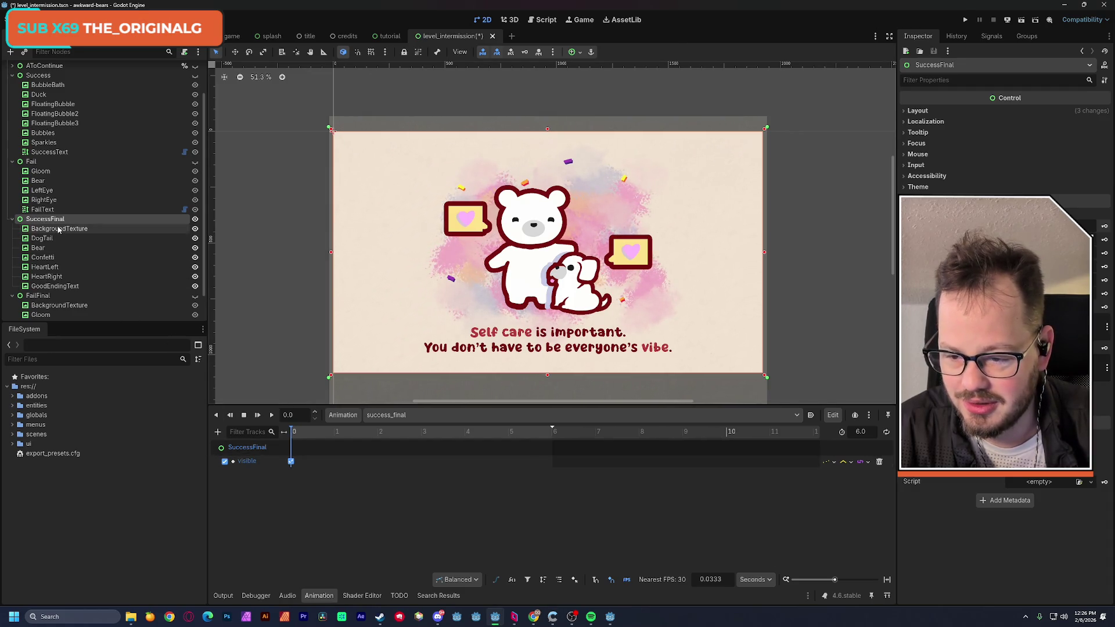
Fit HeartLeft's and HeartRight's anchors to the corners of their heart sprites
click(53, 268)
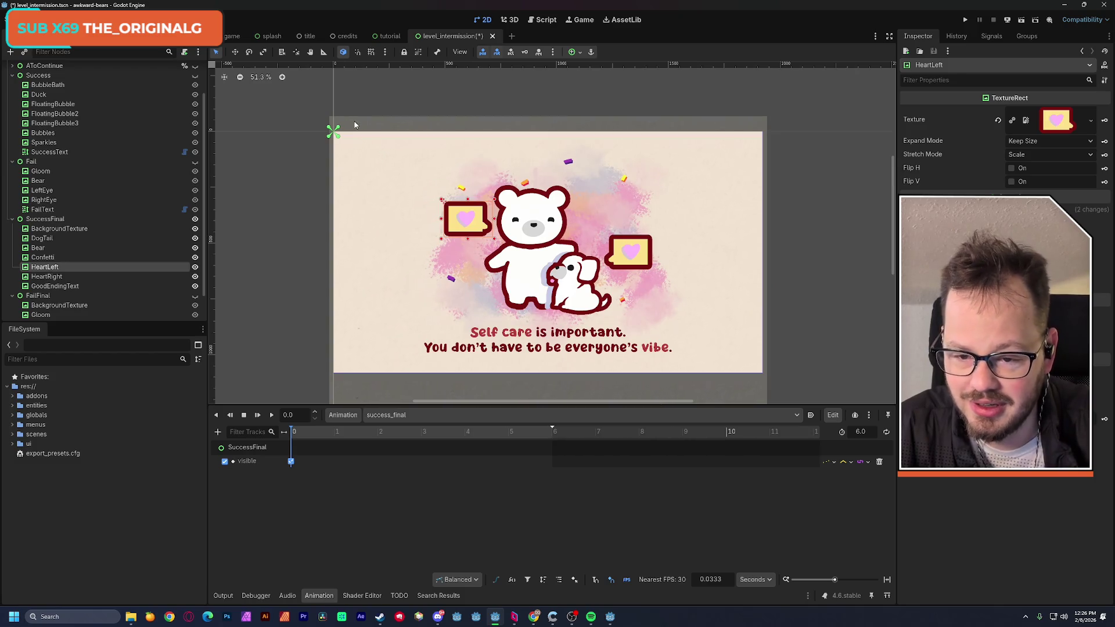
mouse_move(338, 136)
mouse_down()
mouse_move(442, 204)
mouse_move(497, 204)
mouse_move(496, 240)
mouse_up()
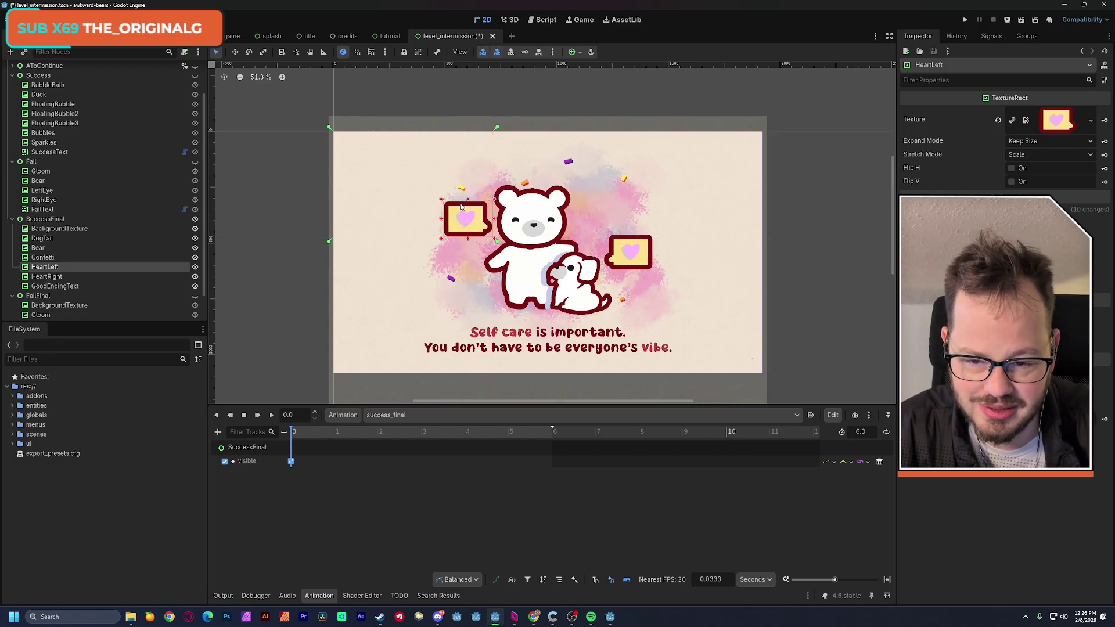
mouse_move(330, 129)
mouse_down()
mouse_move(430, 154)
mouse_move(439, 197)
mouse_up()
click(58, 277)
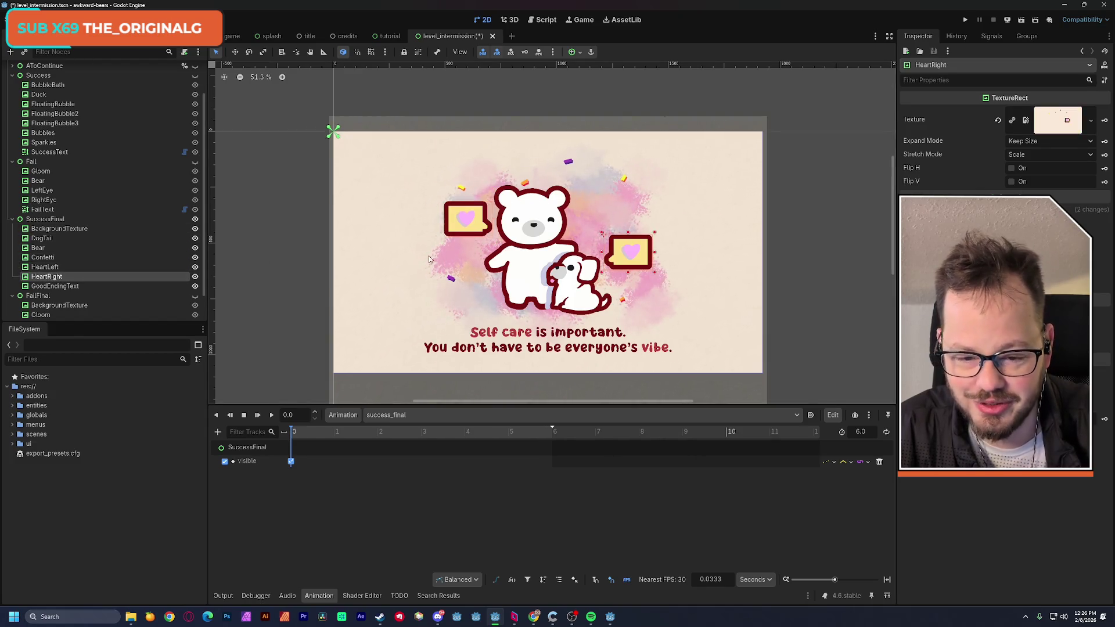
mouse_move(340, 139)
mouse_down()
mouse_move(657, 127)
mouse_move(657, 274)
mouse_up()
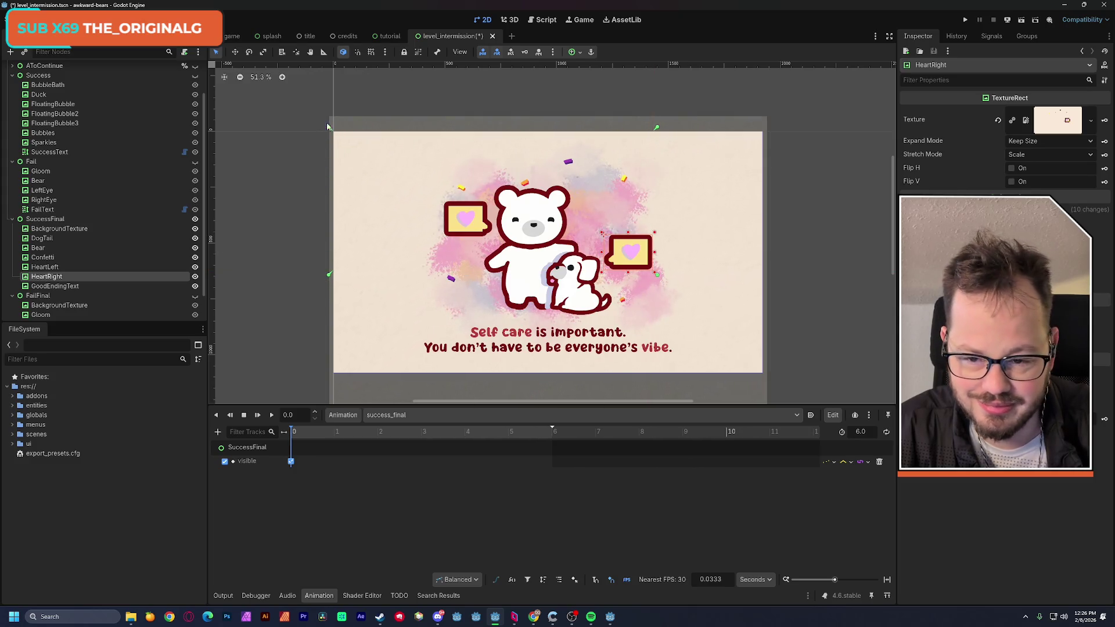
mouse_move(328, 129)
mouse_down()
mouse_move(516, 273)
mouse_move(601, 231)
mouse_up()
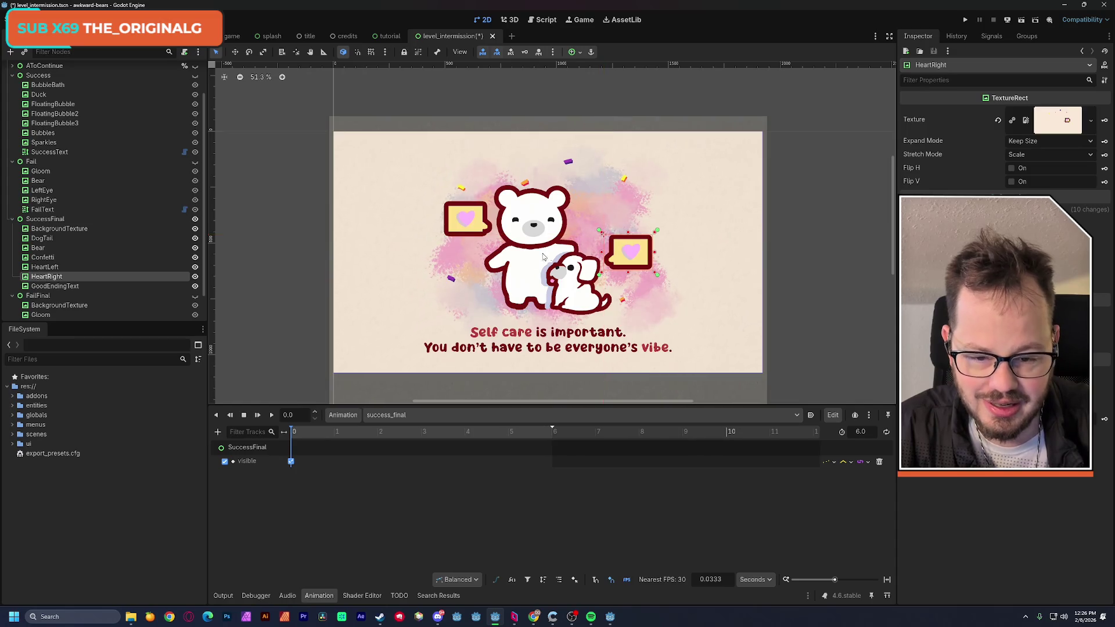
Pin the Confetti and Bear anchors to their sprite corners
click(50, 268)
click(48, 259)
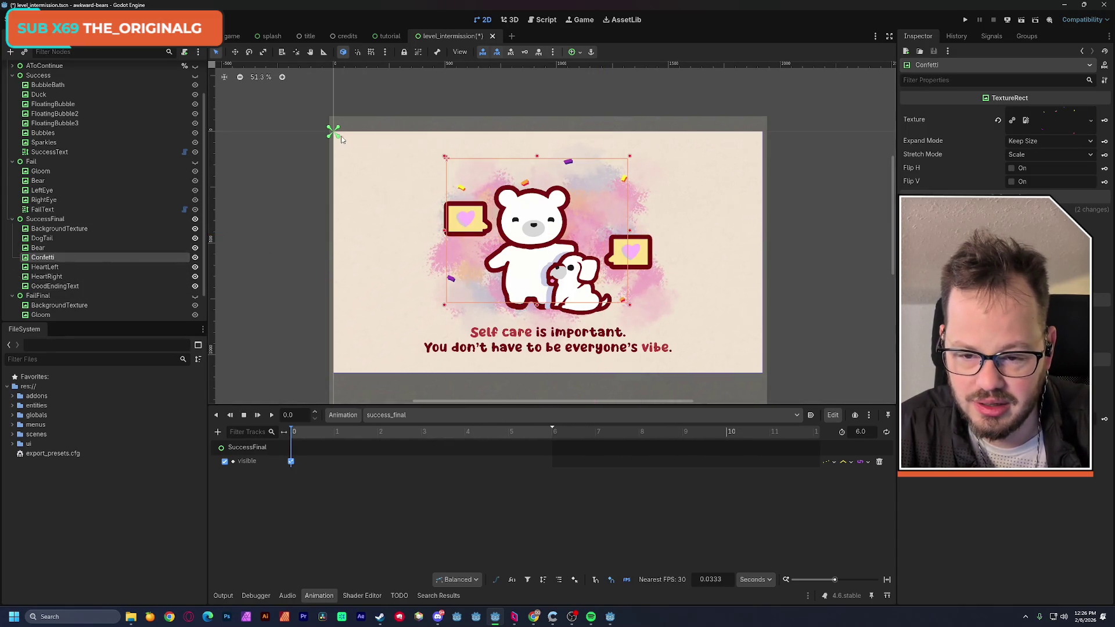
mouse_move(339, 140)
mouse_down()
mouse_move(623, 337)
mouse_move(632, 307)
mouse_up()
drag(328, 131, 443, 154)
click(61, 248)
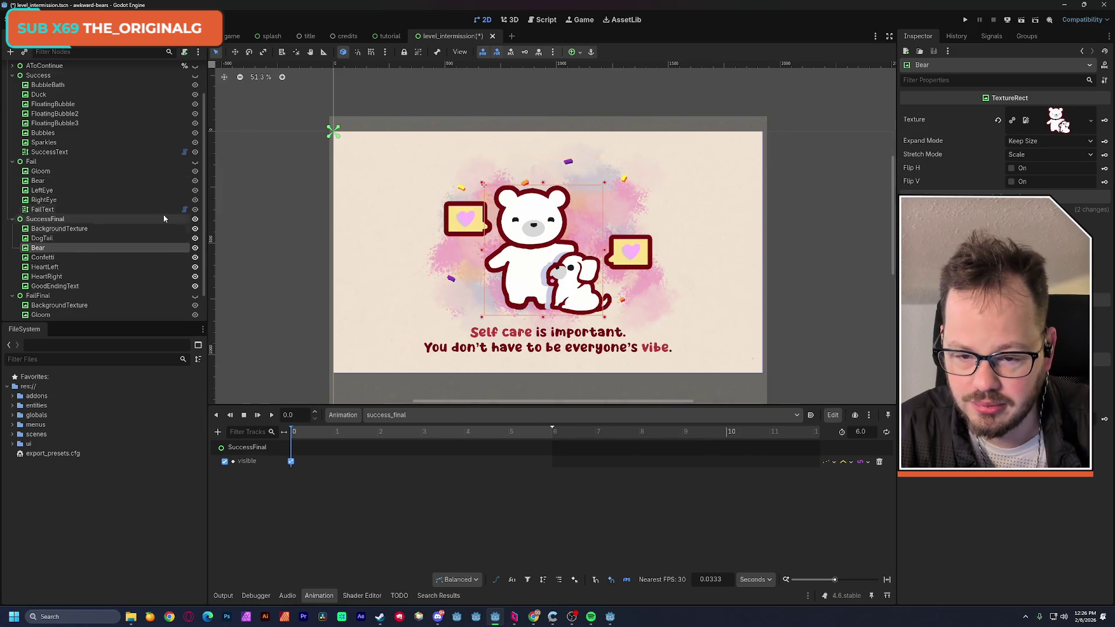
mouse_move(338, 139)
mouse_down()
mouse_move(630, 337)
mouse_move(607, 320)
mouse_up()
drag(330, 131, 482, 186)
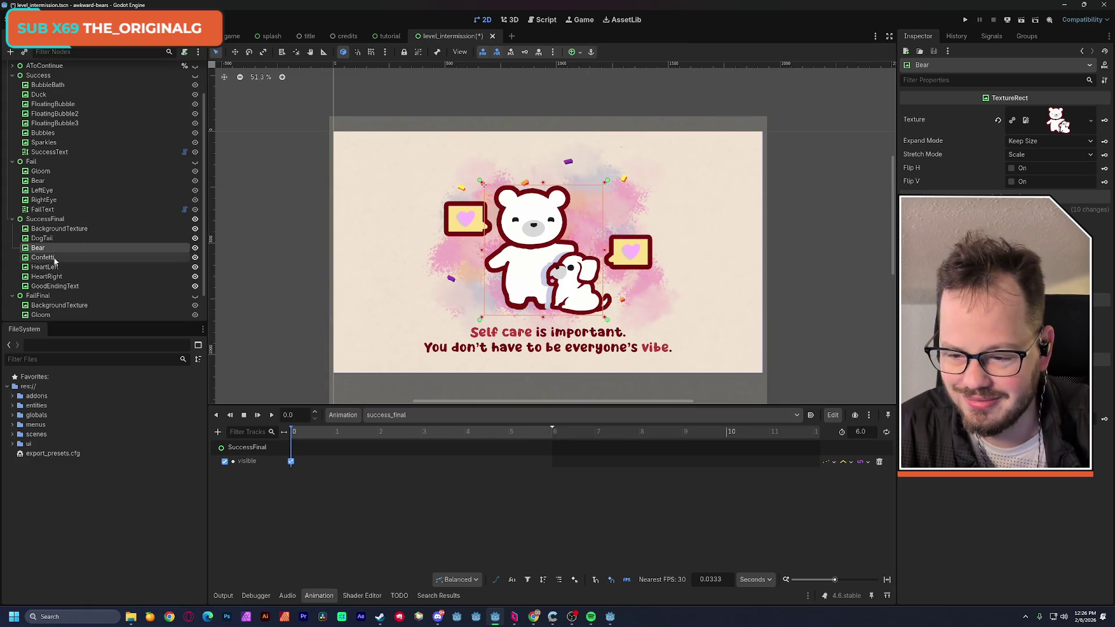
Tighten DogTail's anchors around the tail sprite
click(42, 238)
drag(335, 134, 615, 316)
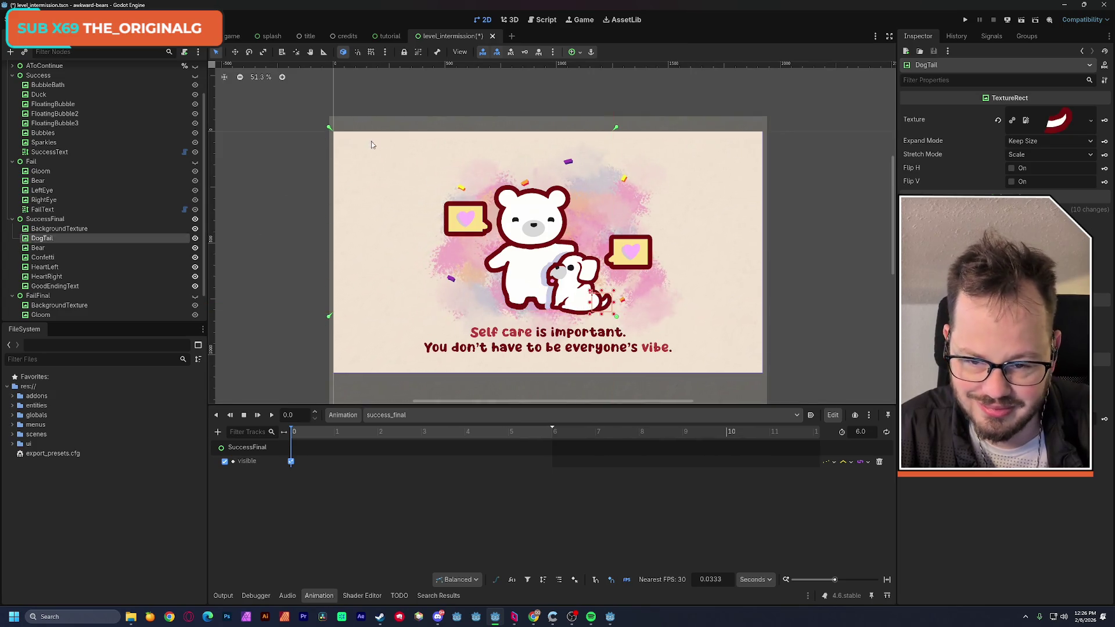
drag(406, 178, 589, 290)
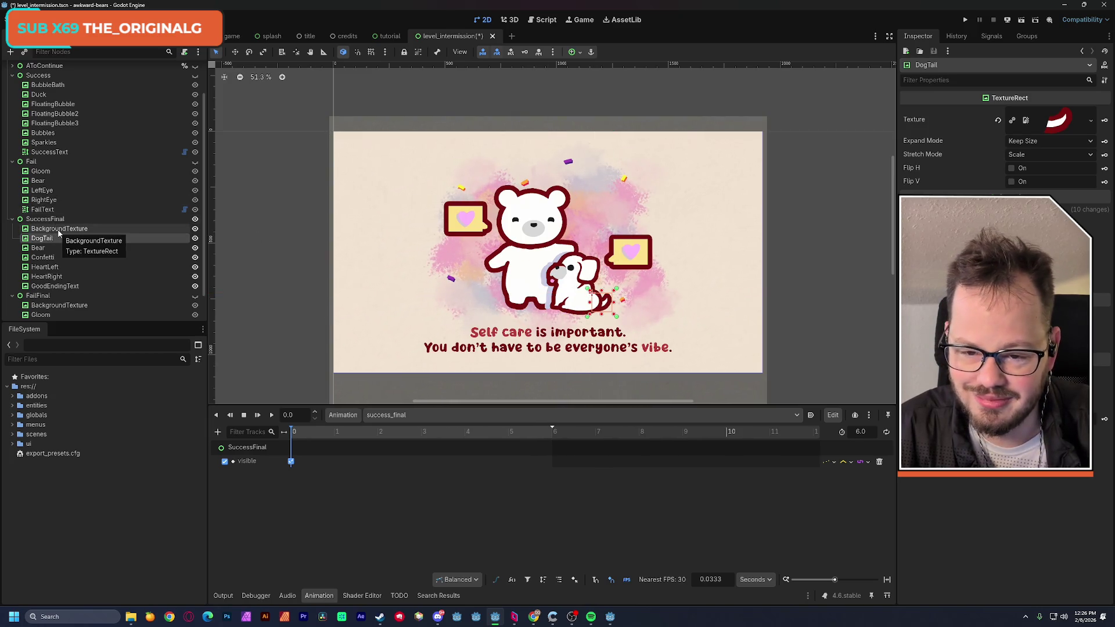
click(58, 231)
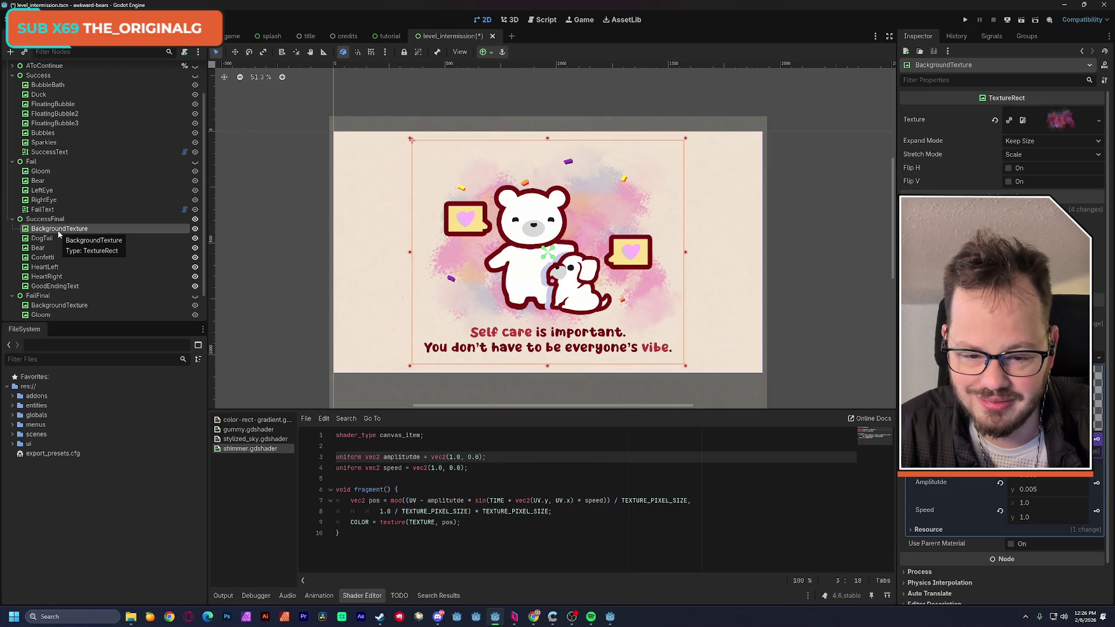
Check DogTail, Bear, Confetti, HeartLeft, HeartRight and GoodEndingText one by one
click(55, 238)
click(54, 247)
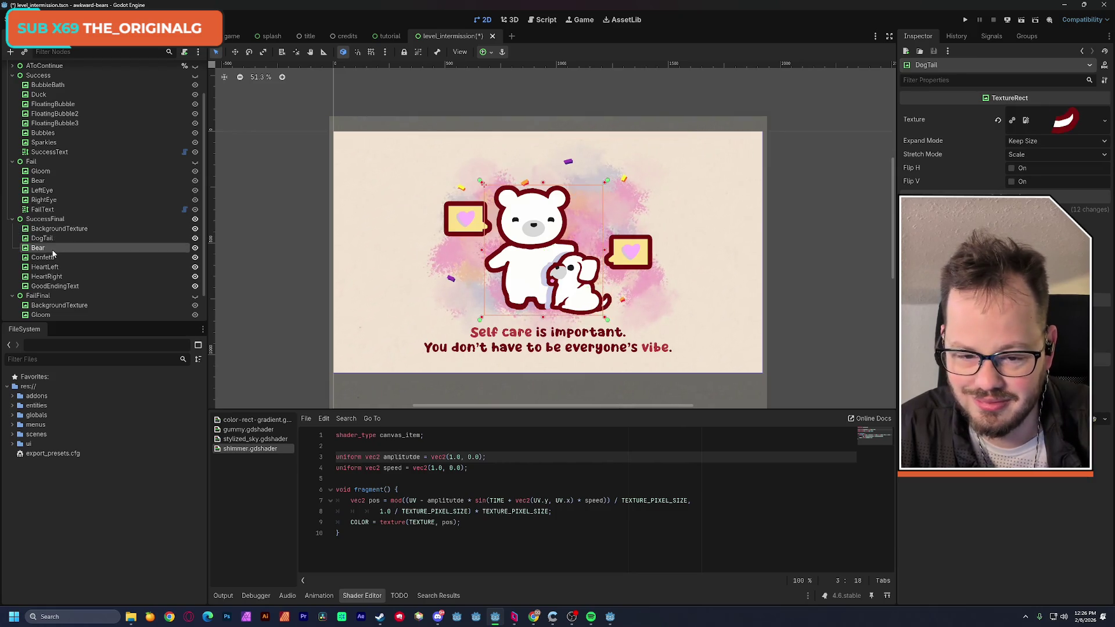
click(51, 258)
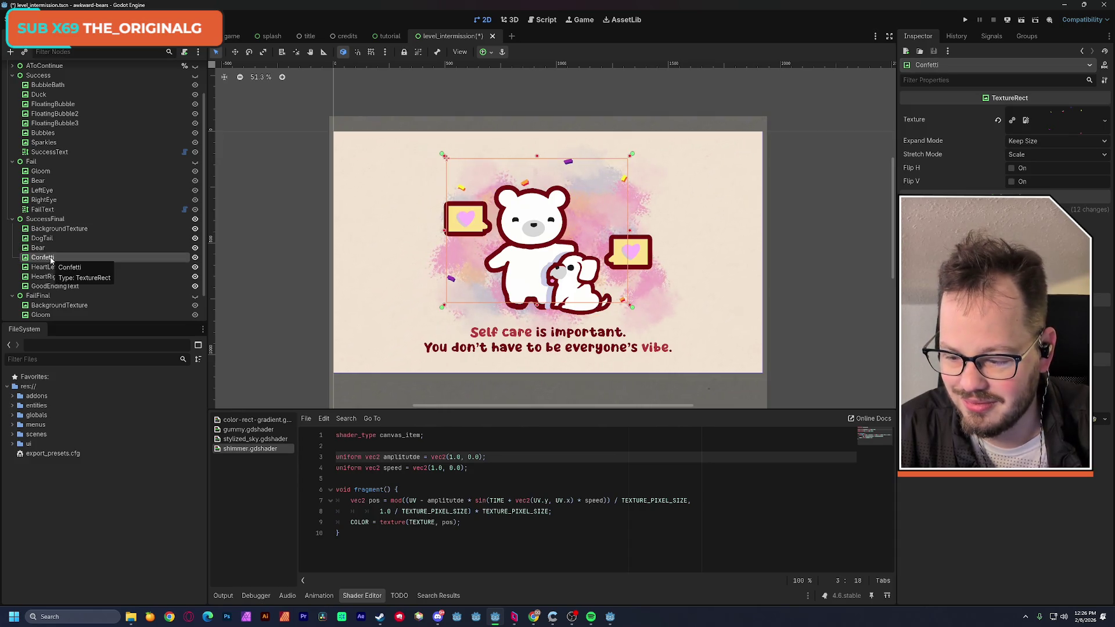
click(46, 267)
click(52, 277)
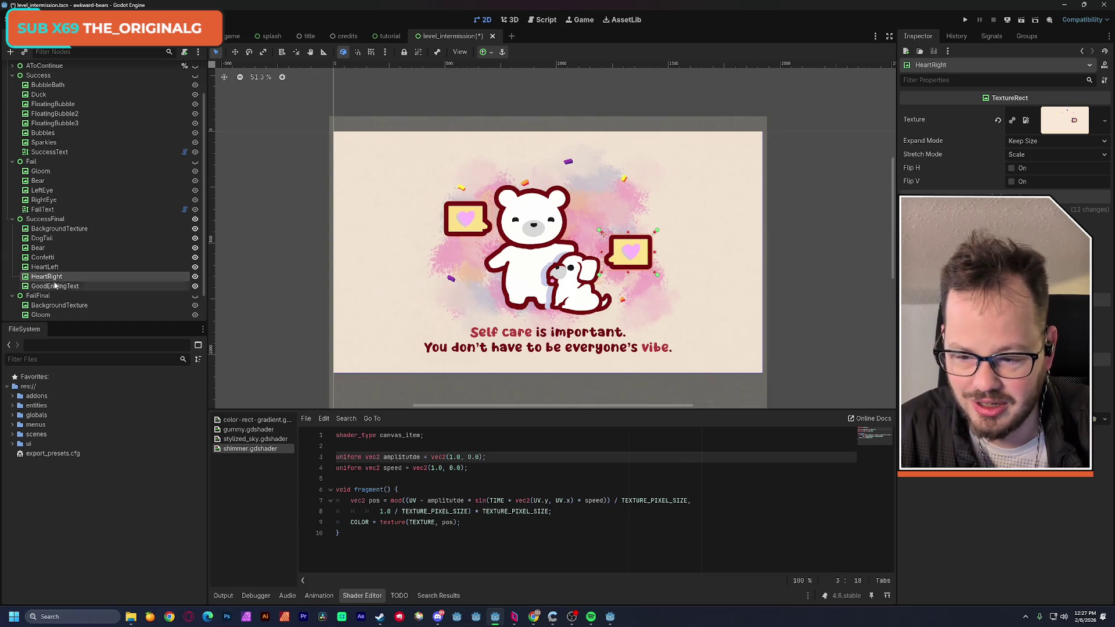
click(61, 287)
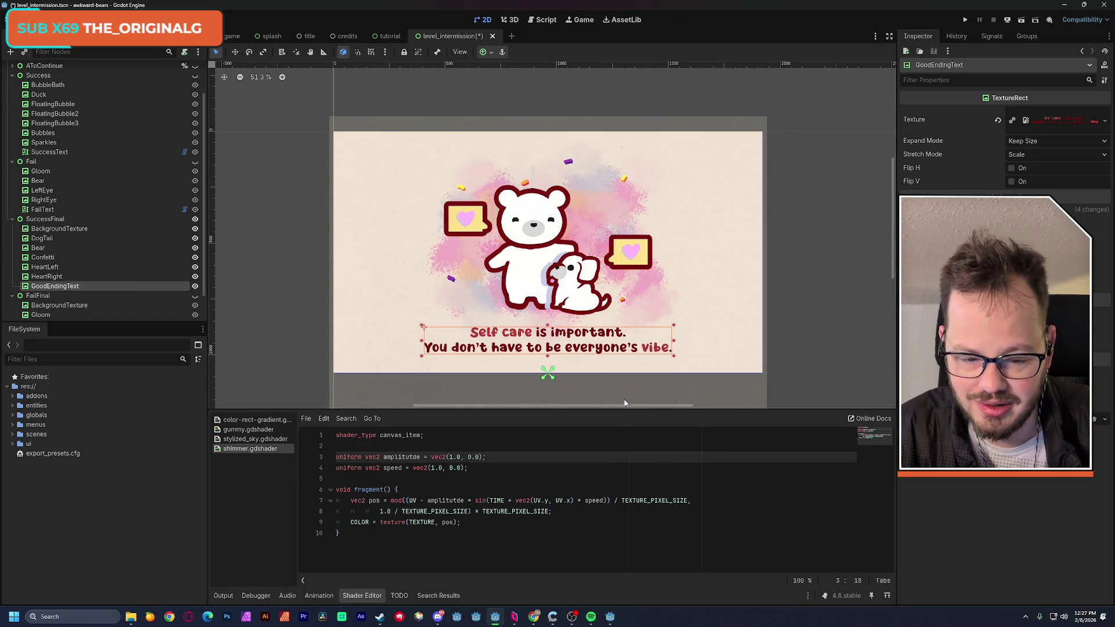
Save the level_intermission scene with Ctrl+S
scroll(621, 290, up, 5)
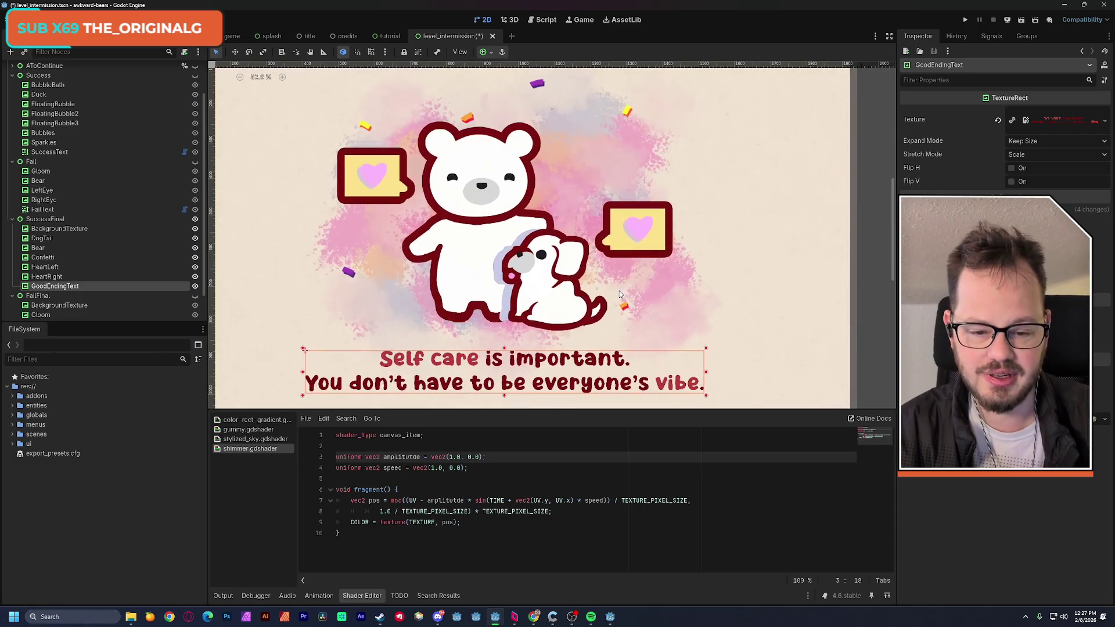
key(ctrl+s)
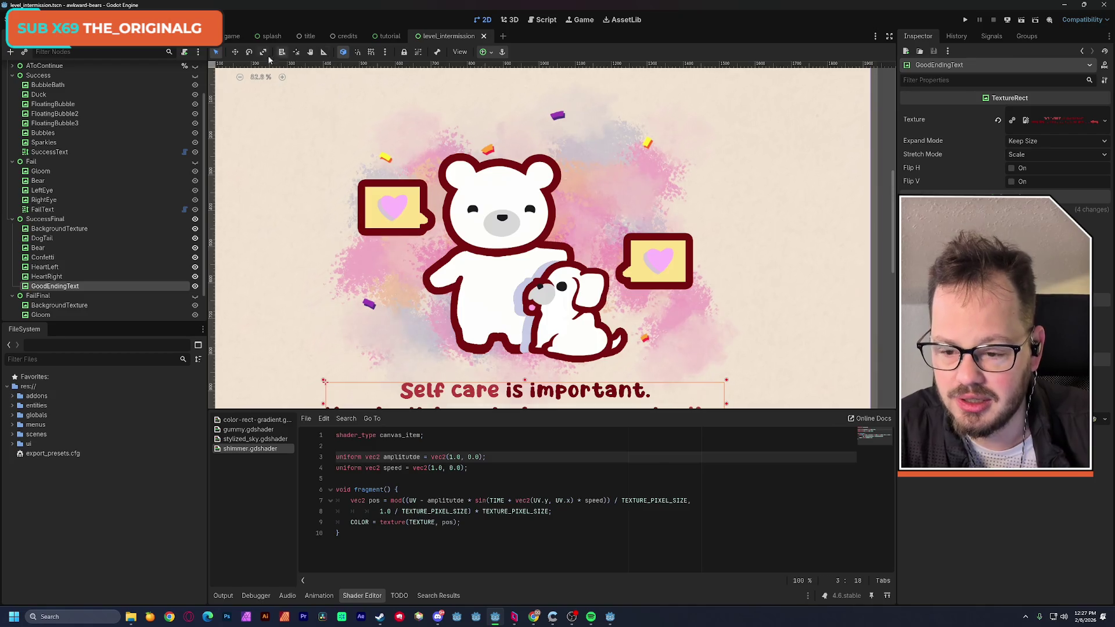
scroll(78, 85, up, 3)
click(50, 79)
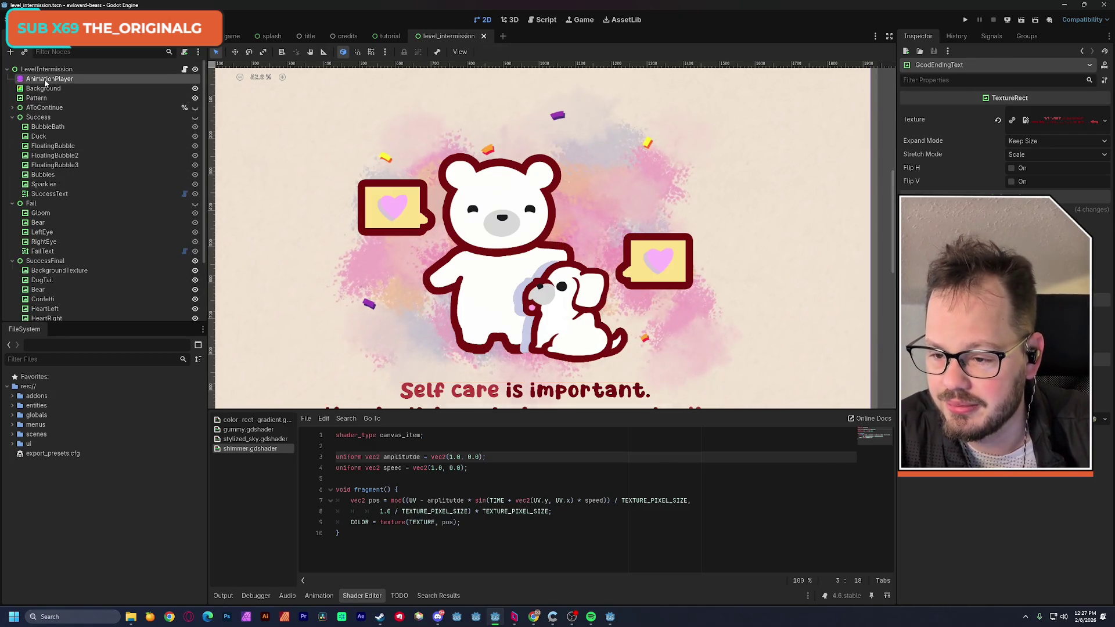
Preview success_final, stop it, and rewind the playhead to 0
scroll(137, 282, down, 2)
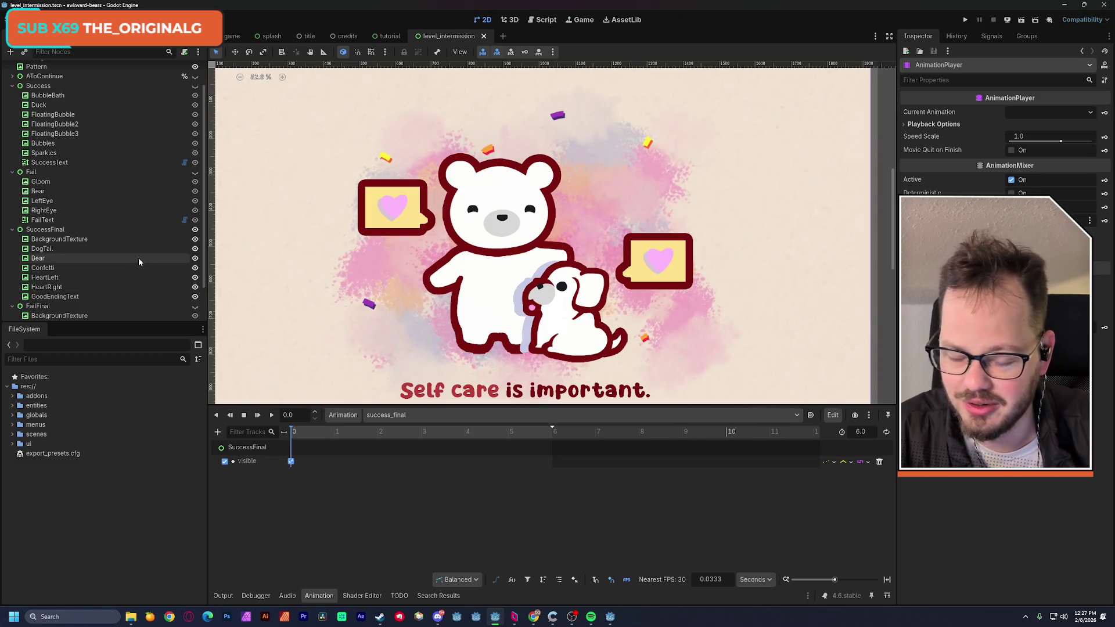
key(shift+d)
key(a)
key(s)
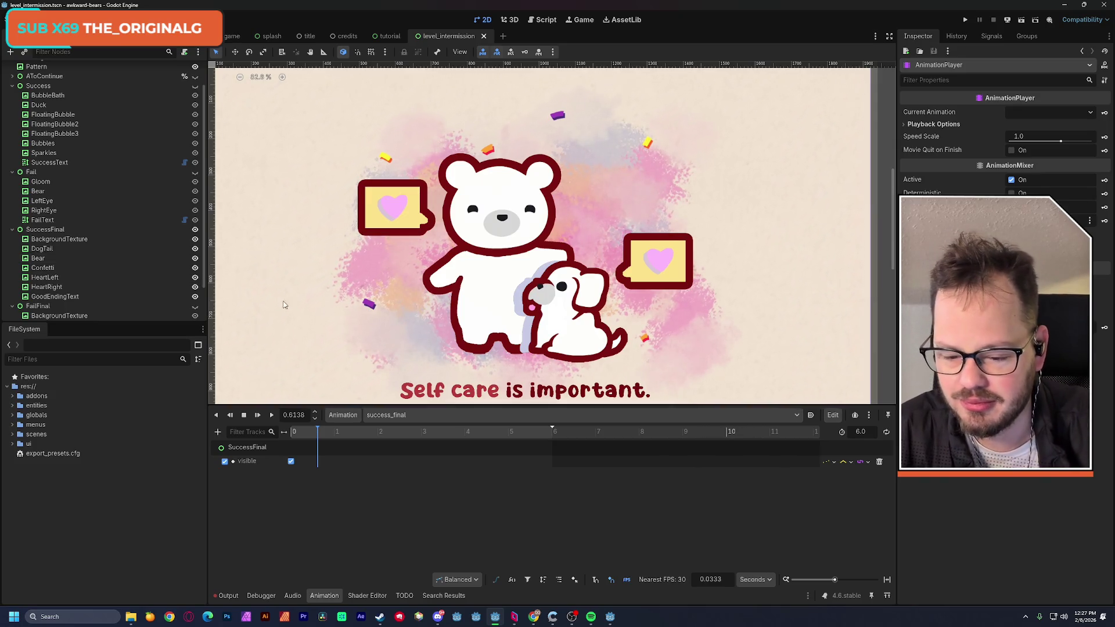
key(s)
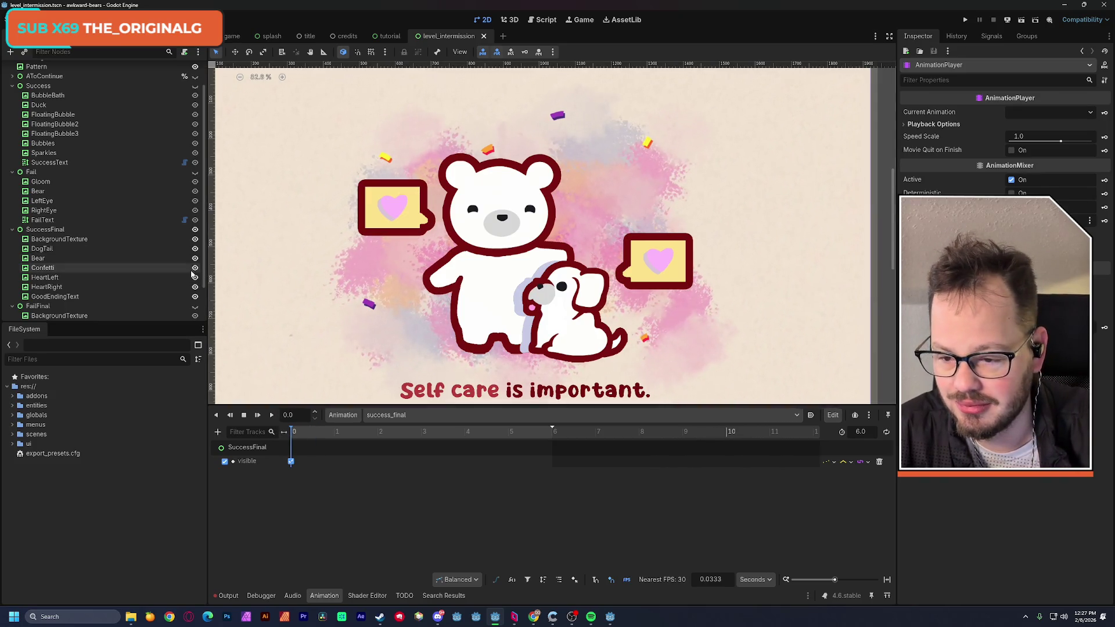
click(65, 277)
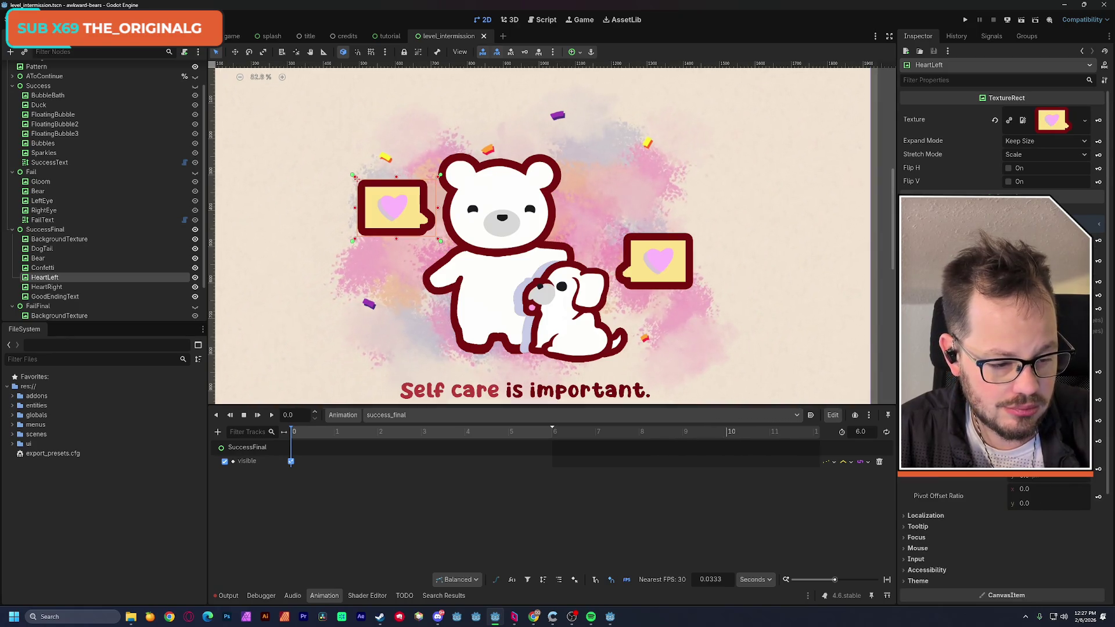
Create HeartLeft's position track, raise the heart about 20 px, and duplicate the start key at 3.99 s
click(1098, 401)
click(520, 339)
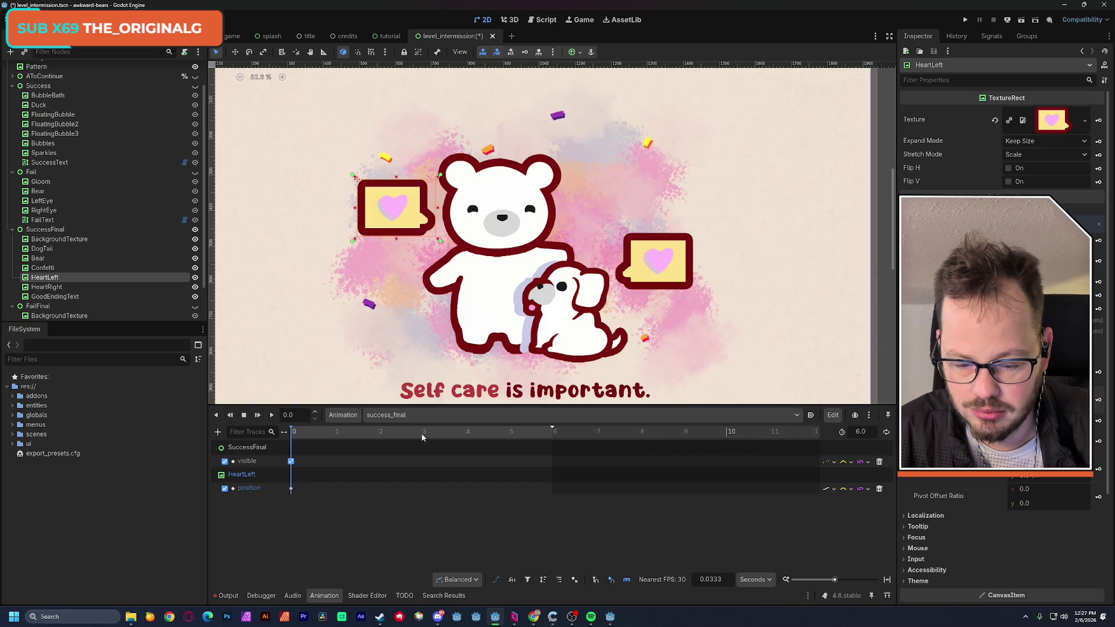
drag(422, 437, 379, 459)
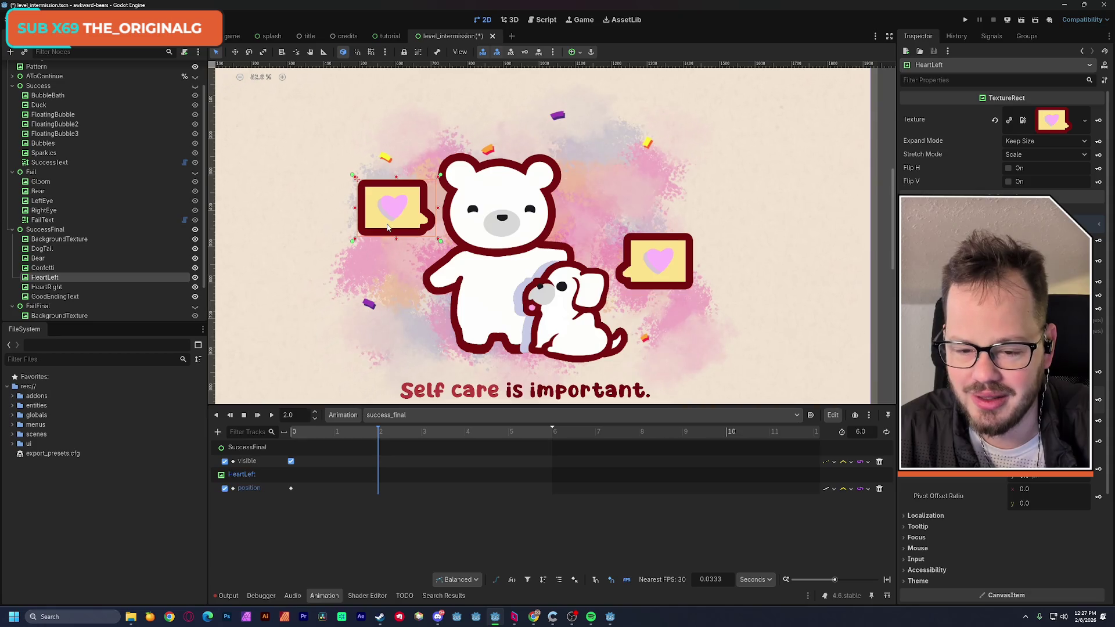
drag(387, 227, 386, 218)
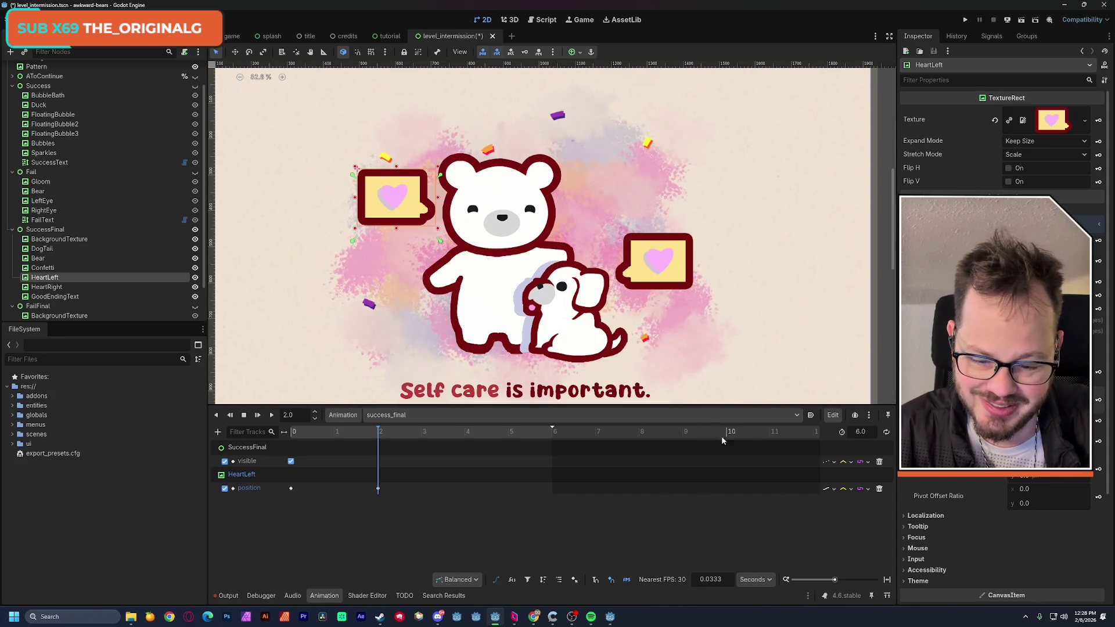
click(291, 488)
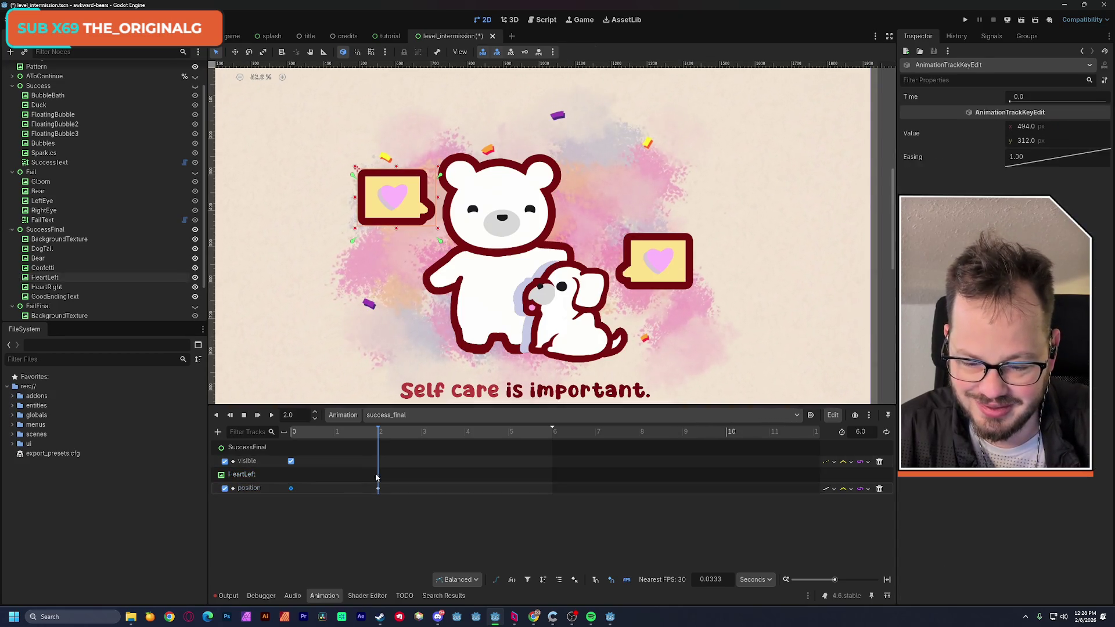
click(466, 435)
key(ctrl+d)
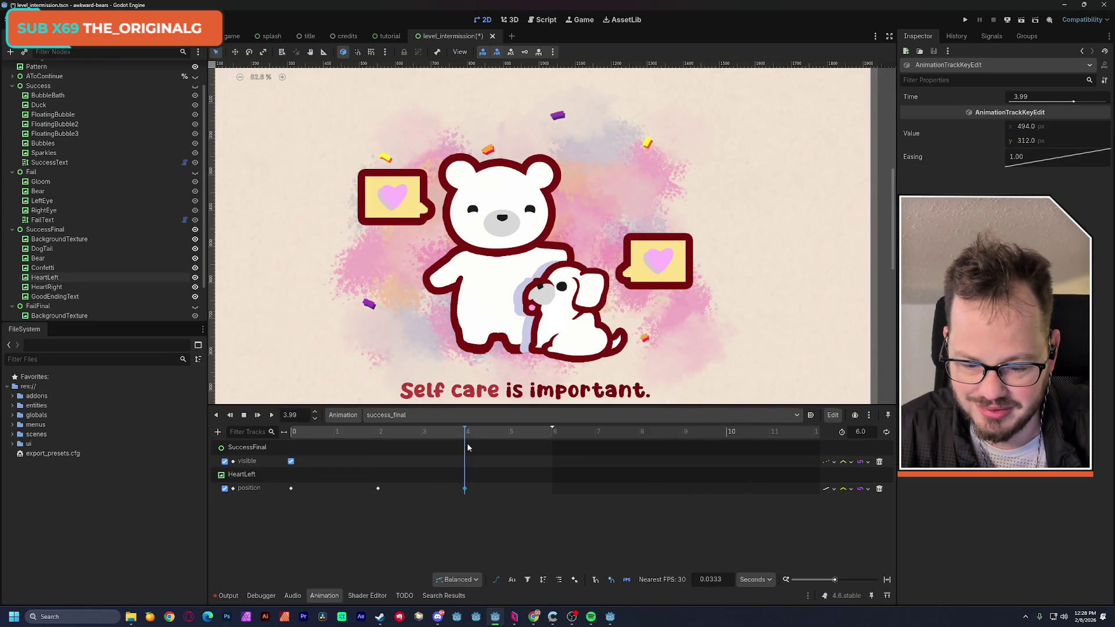
mouse_move(309, 434)
mouse_down()
mouse_move(296, 435)
mouse_move(371, 434)
mouse_move(326, 446)
mouse_up()
Give all three HeartLeft position keys an Ease In-Out curve
click(289, 485)
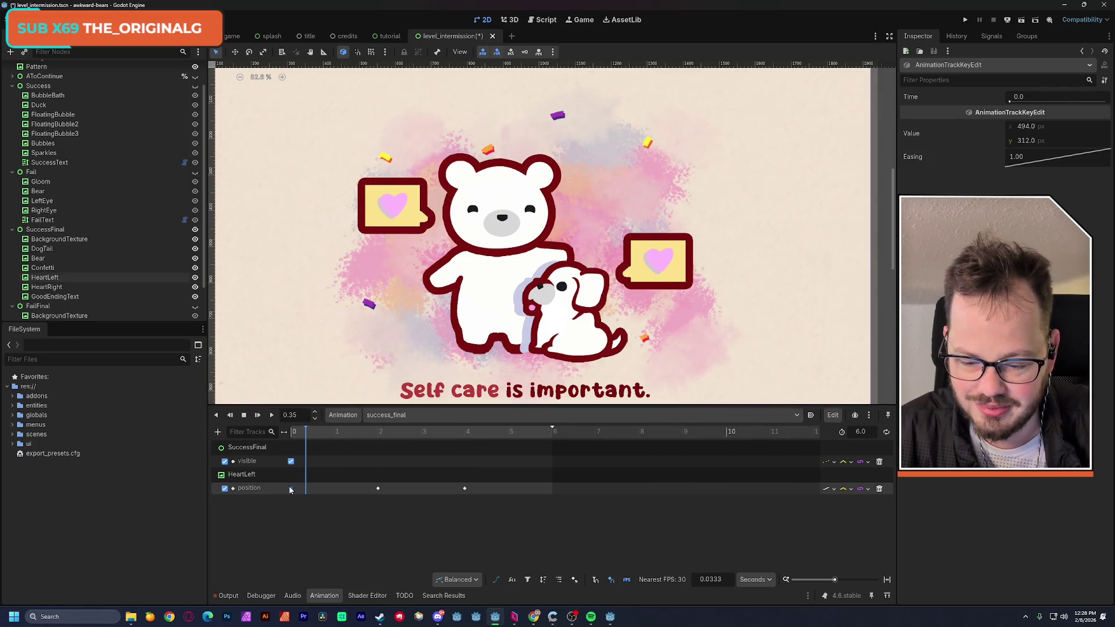
right_click(1031, 157)
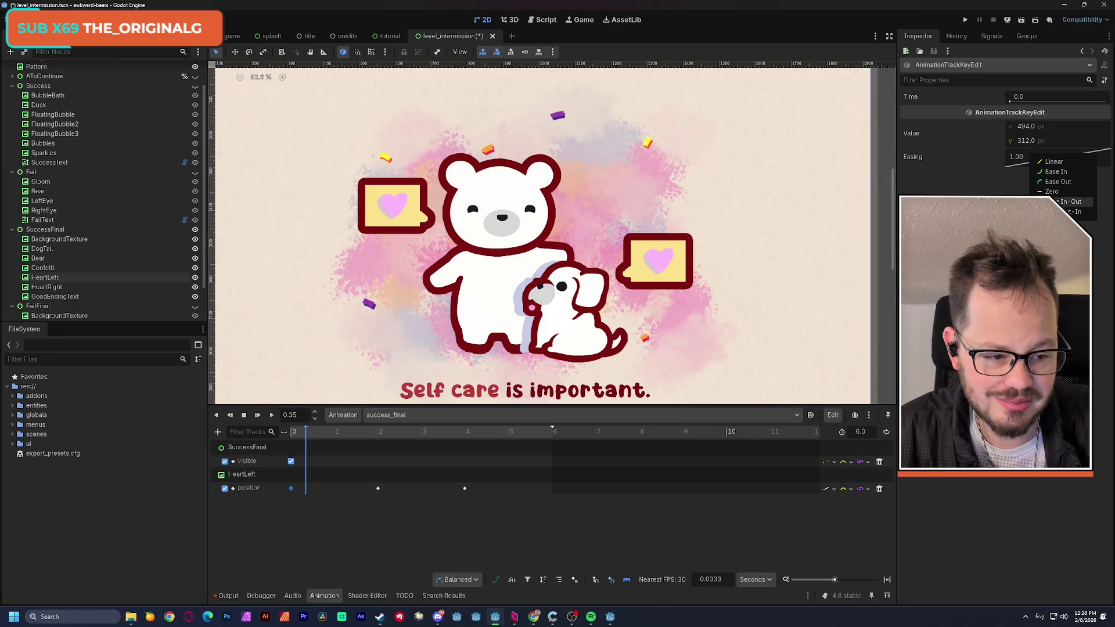
click(1068, 201)
drag(360, 504, 485, 490)
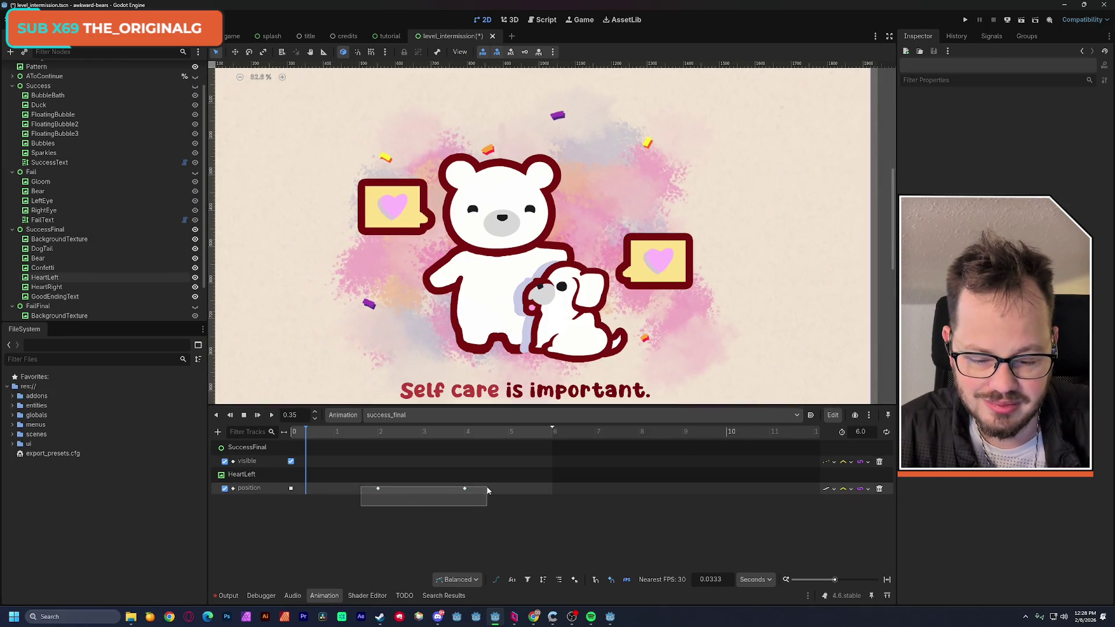
right_click(1026, 156)
click(1067, 200)
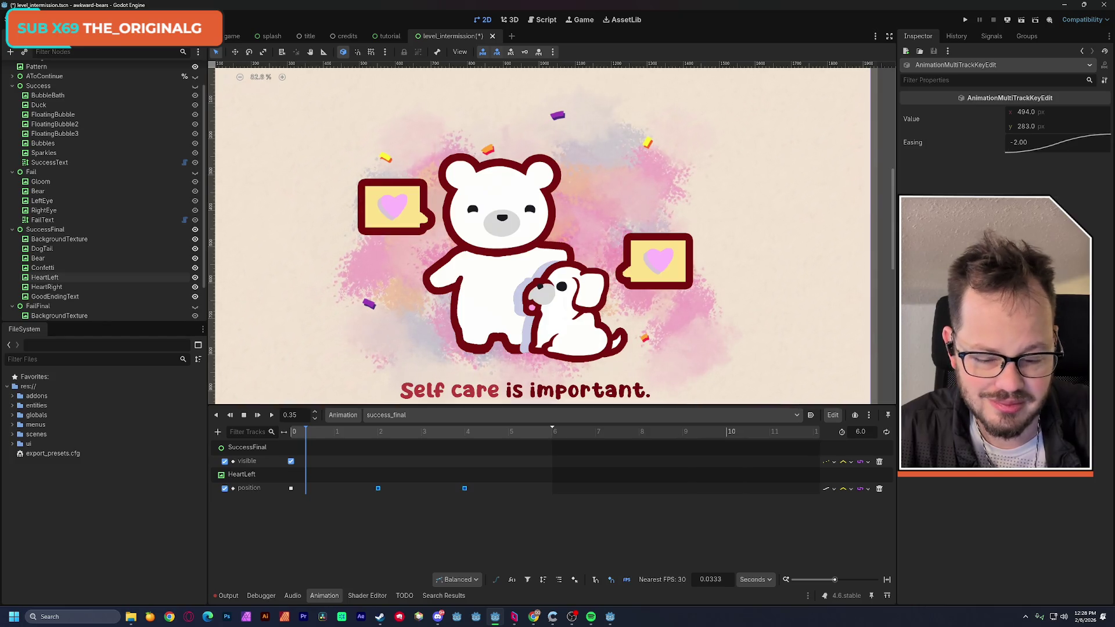
click(339, 513)
Retime the later keys to 3 and 6 seconds, preview from 0, and enable looping
drag(540, 431, 552, 432)
drag(464, 490, 552, 510)
click(422, 435)
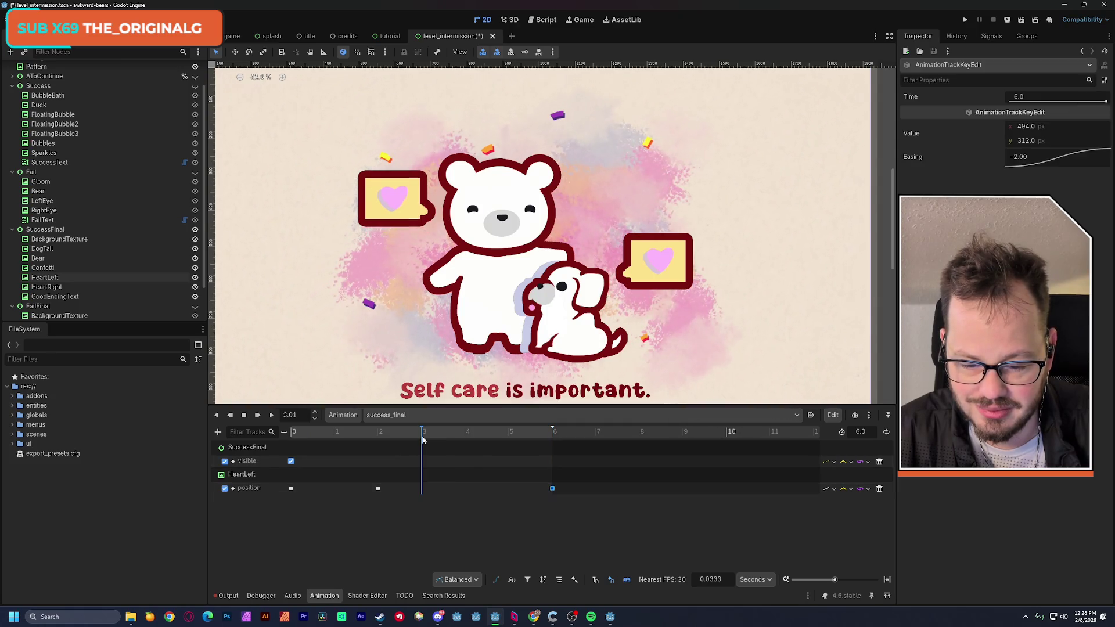
drag(378, 488, 421, 503)
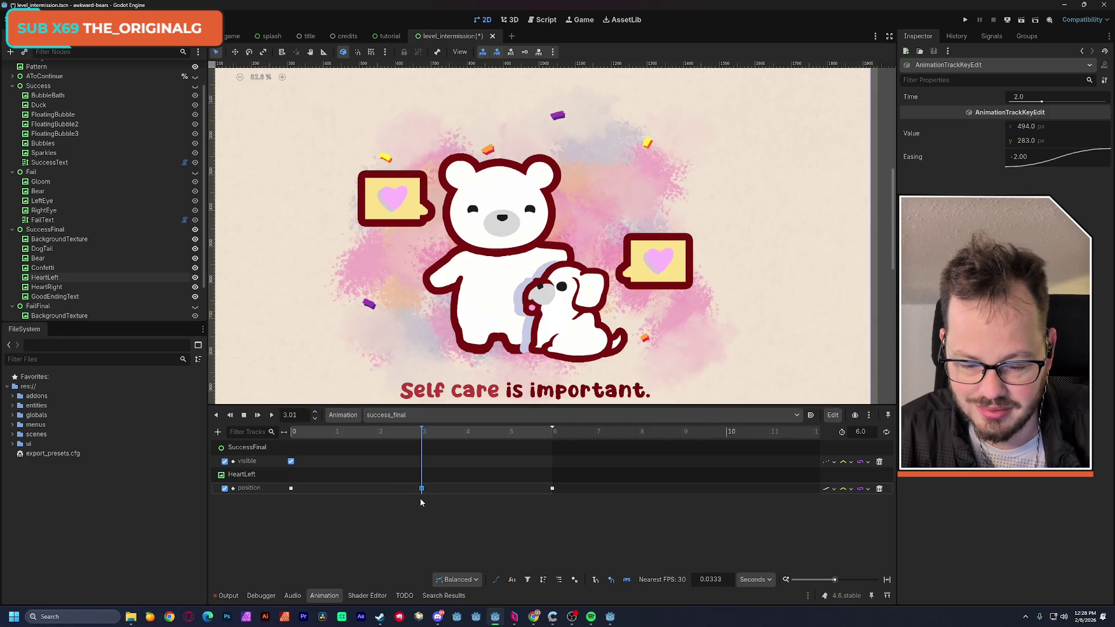
click(431, 513)
drag(422, 431, 251, 428)
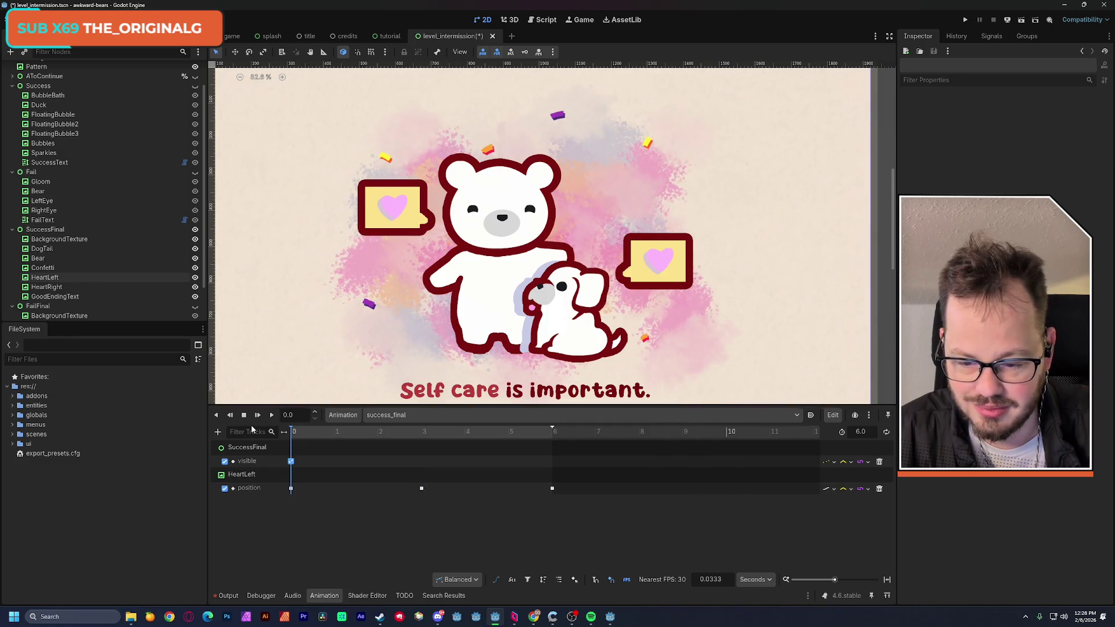
click(271, 416)
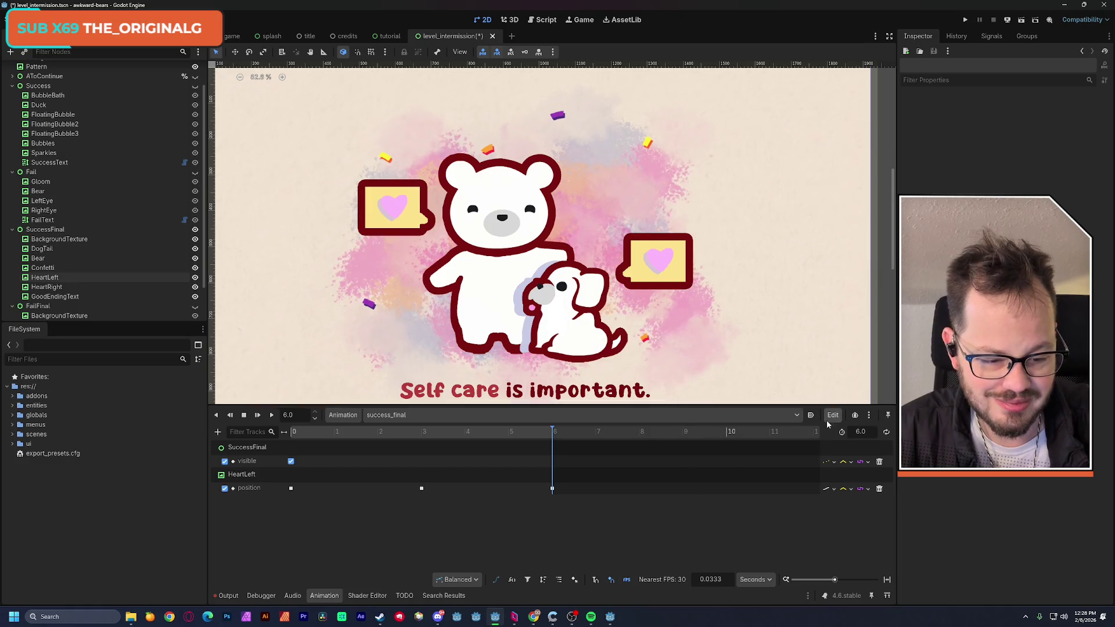
click(886, 432)
Save the scene, then play and stop success_final to check the left heart's motion
key(ctrl+s)
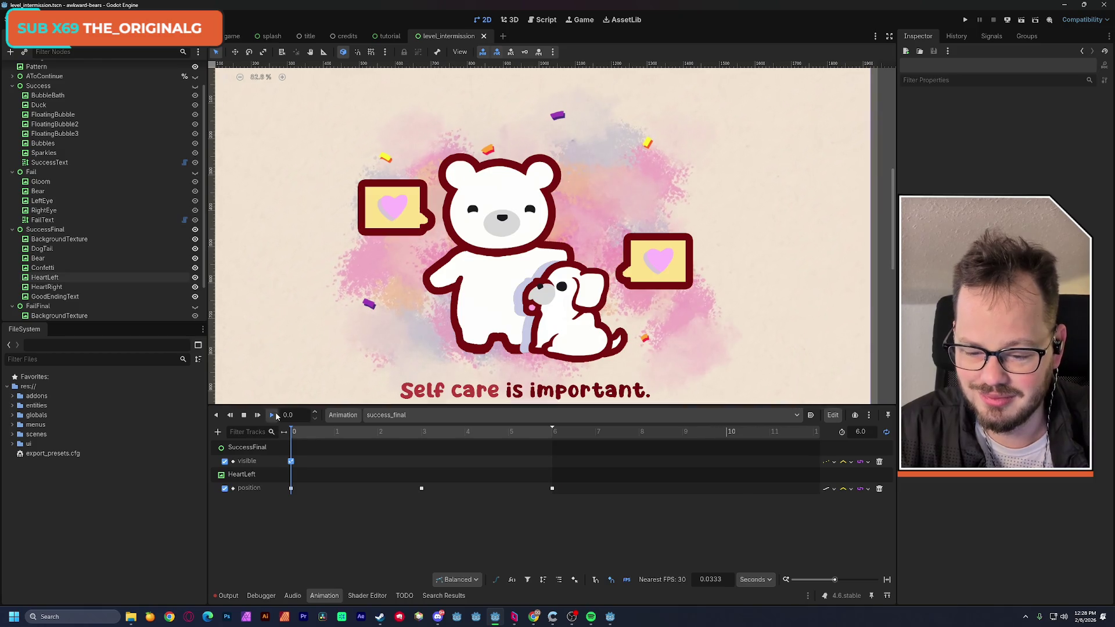
click(276, 414)
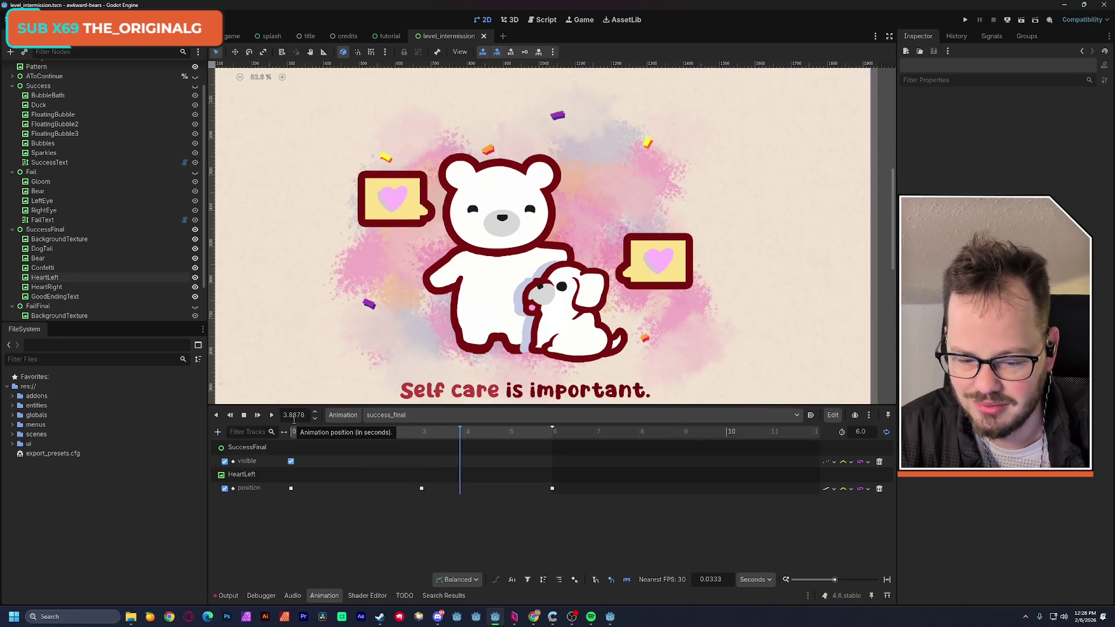
click(244, 416)
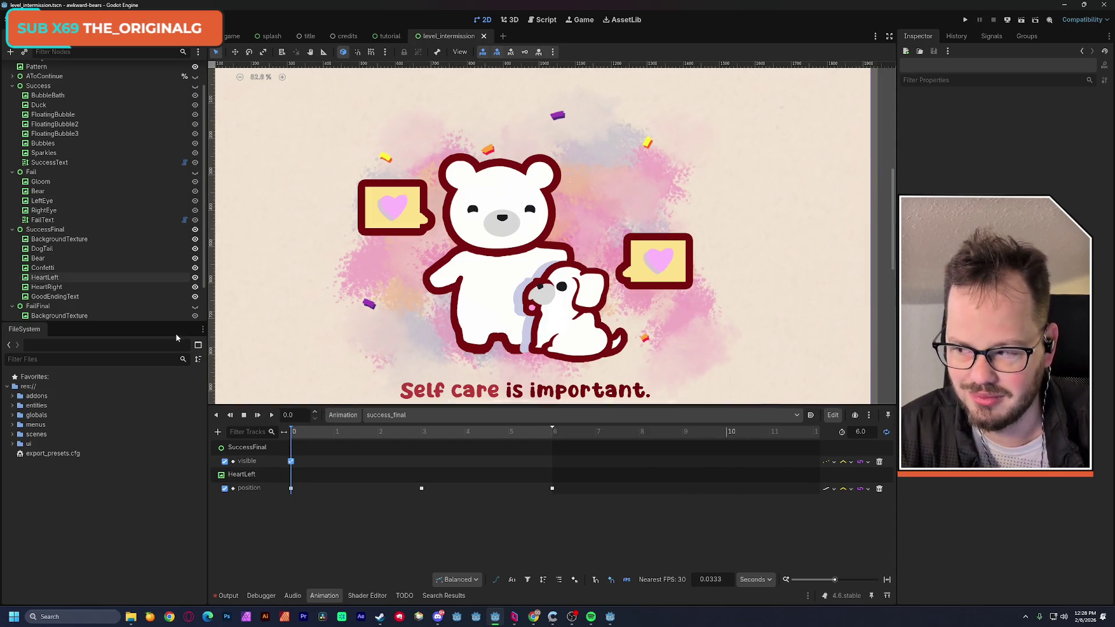
click(49, 287)
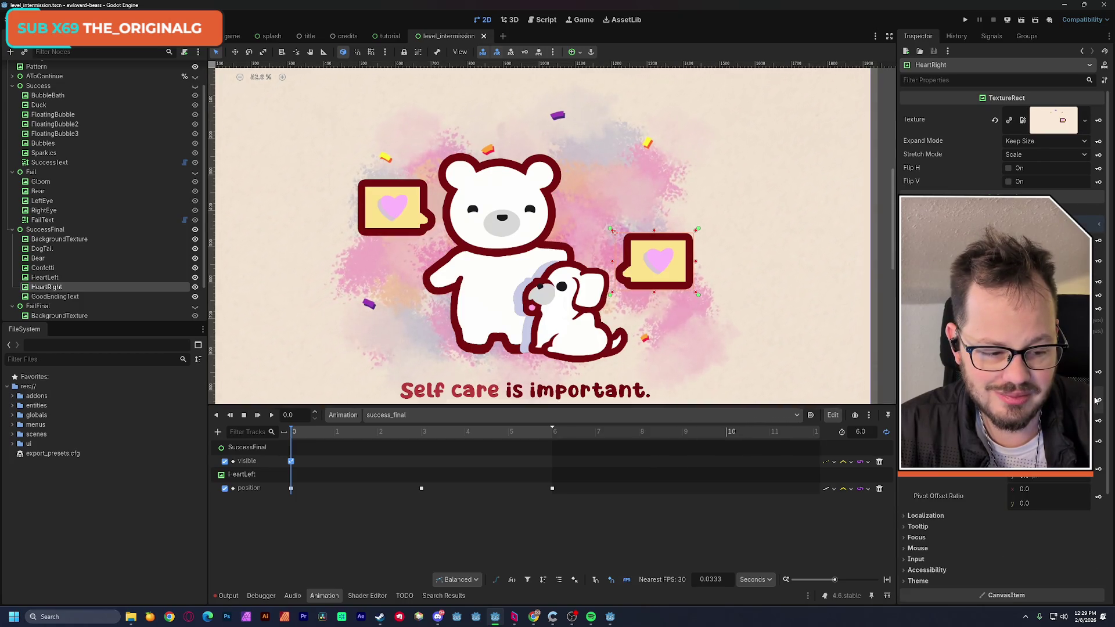
Key HeartRight's position at 0, then lower it 34 px and key it at 3 seconds
click(1098, 399)
click(521, 337)
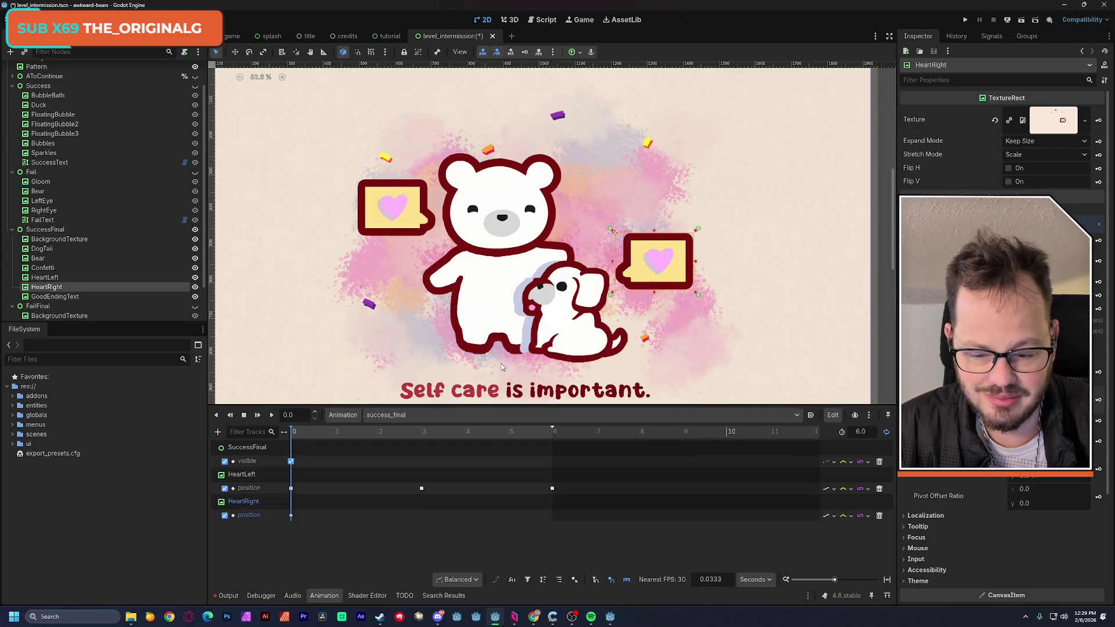
click(422, 435)
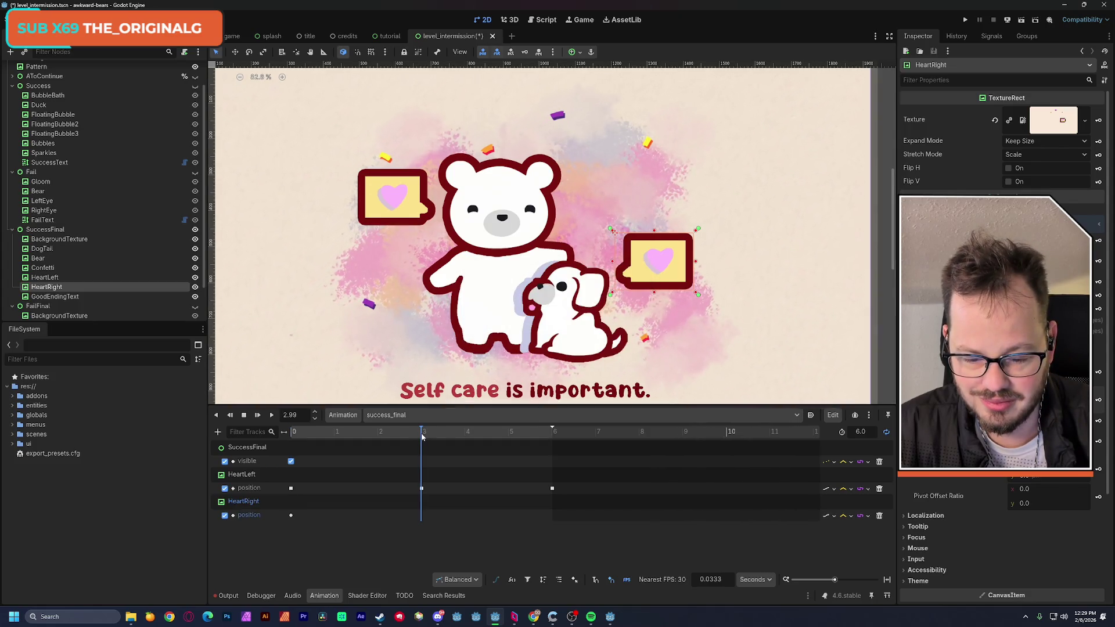
drag(422, 437, 422, 438)
drag(650, 283, 651, 290)
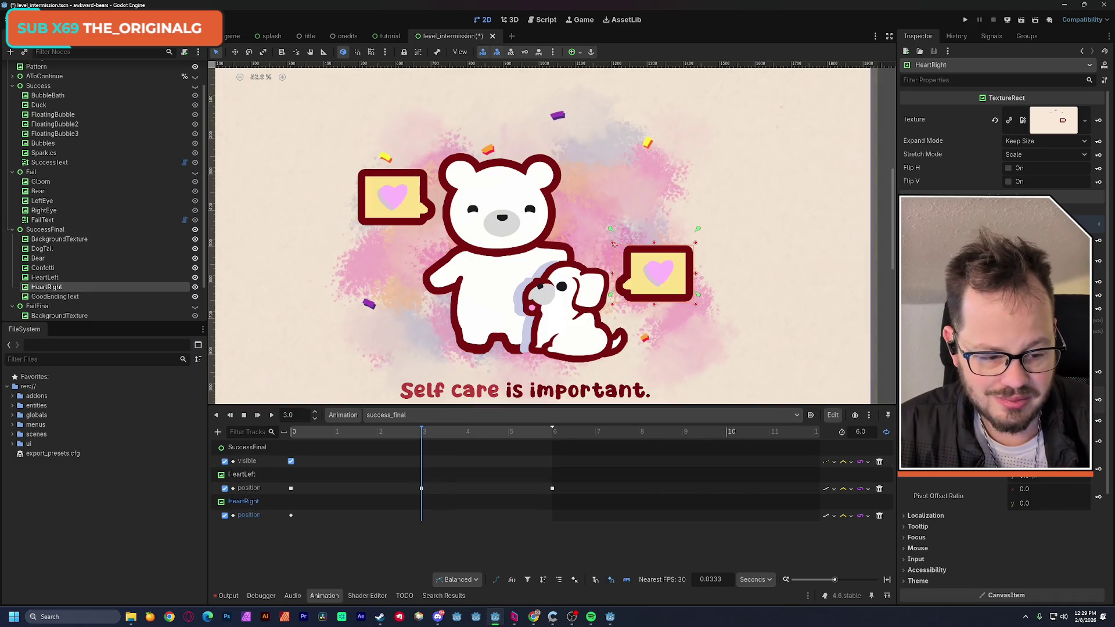
click(1098, 399)
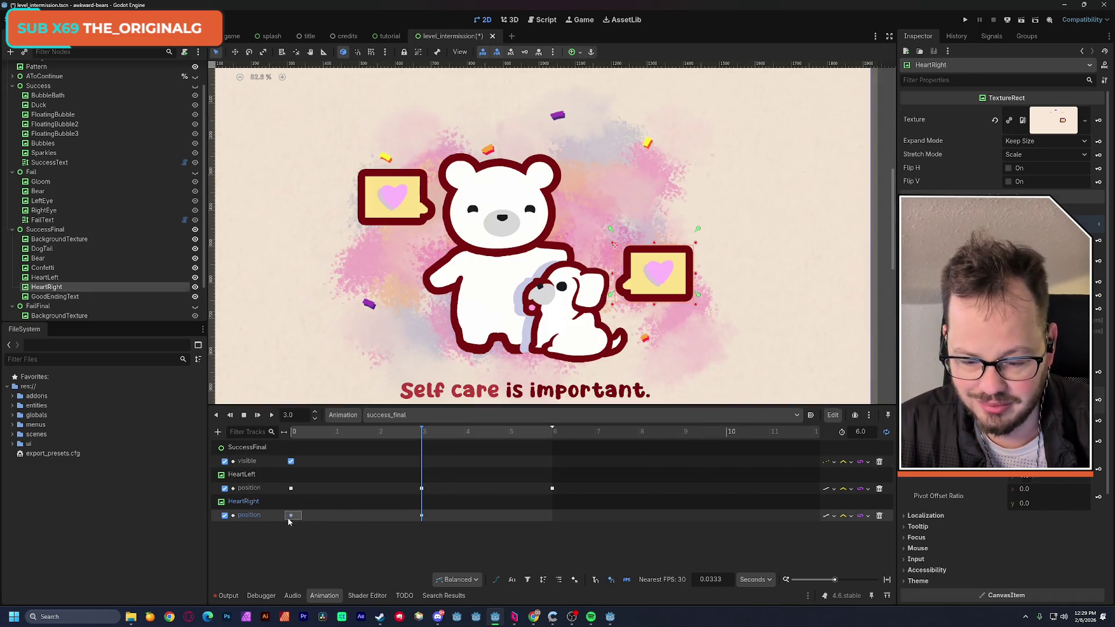
Copy the start key to 6 seconds and give all three keys Ease In-Out
click(288, 515)
click(552, 431)
key(ctrl+d)
drag(567, 524, 285, 512)
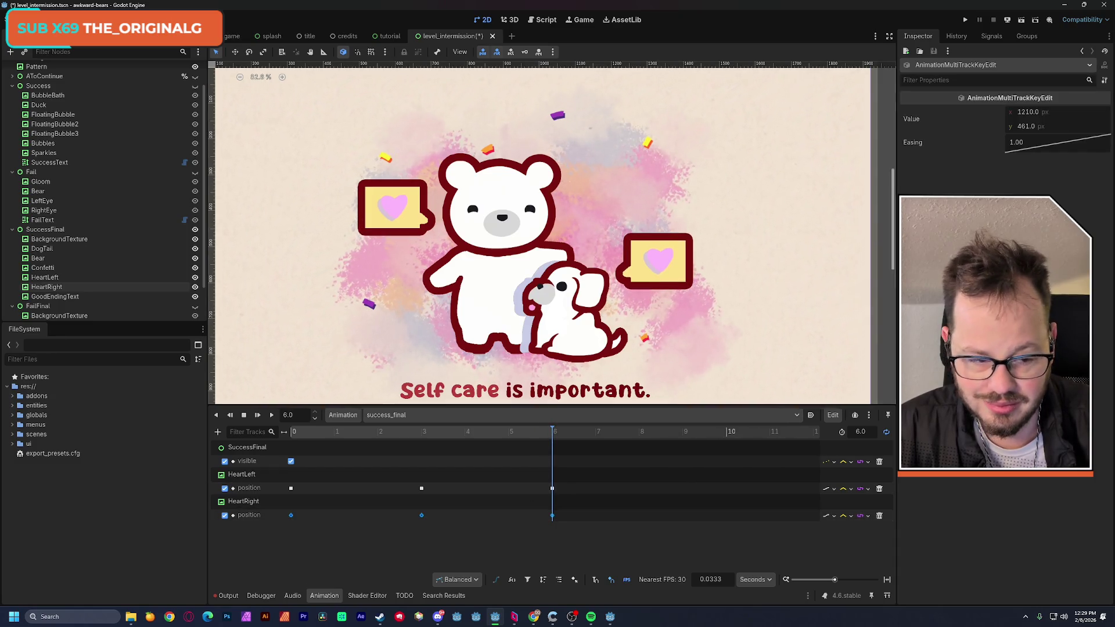
right_click(1026, 145)
click(1061, 193)
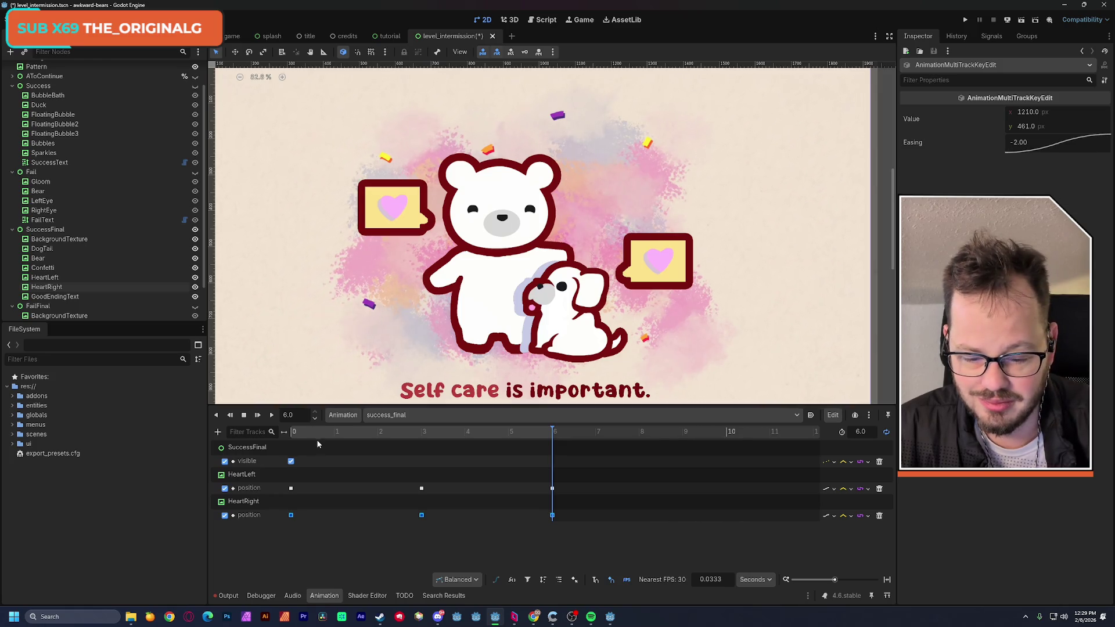
Play the animation to preview both hearts, then stop and rewind to 0
click(271, 417)
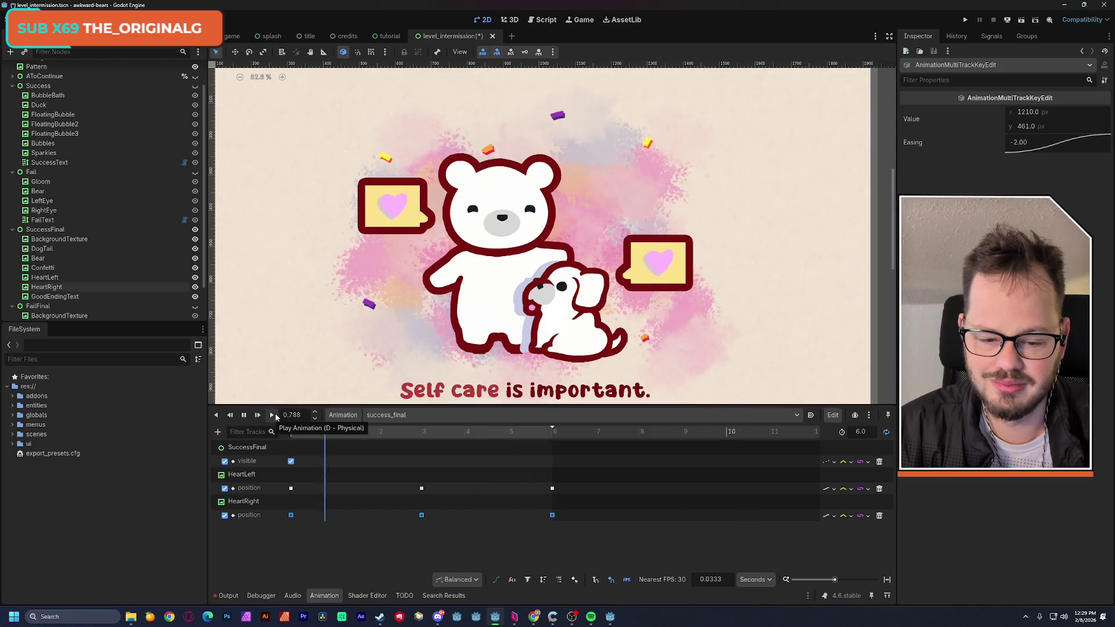
click(244, 417)
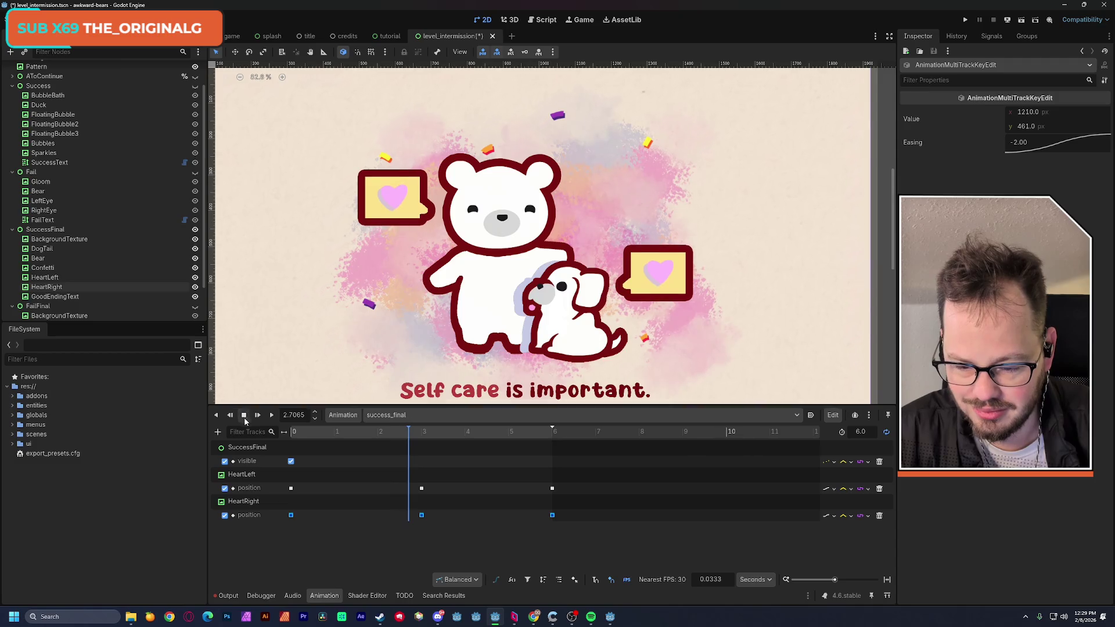
drag(299, 436, 284, 440)
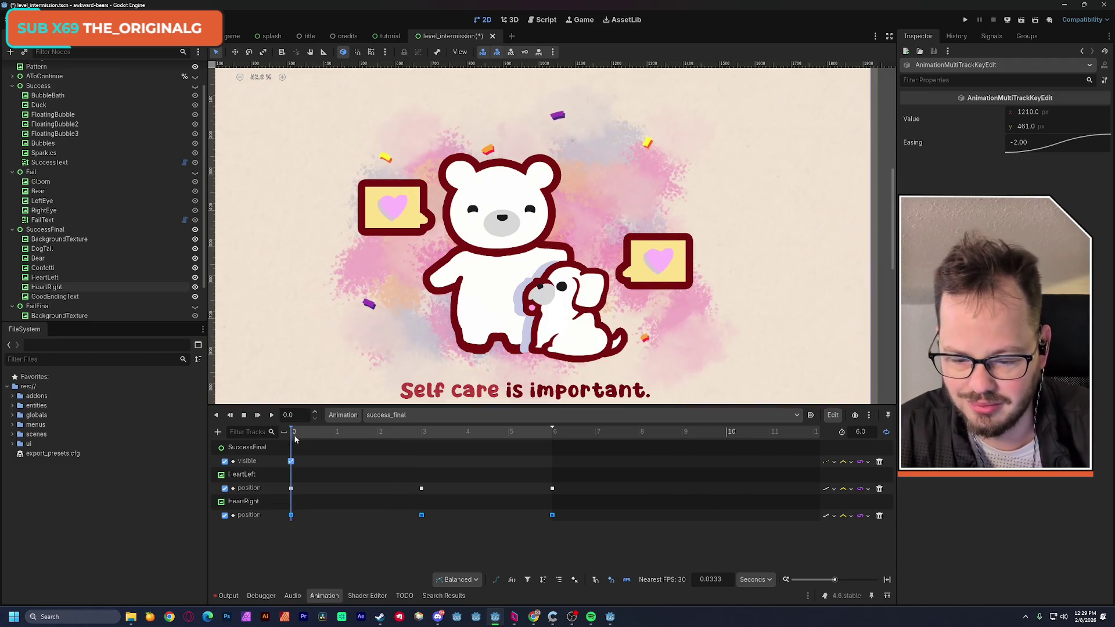
click(53, 249)
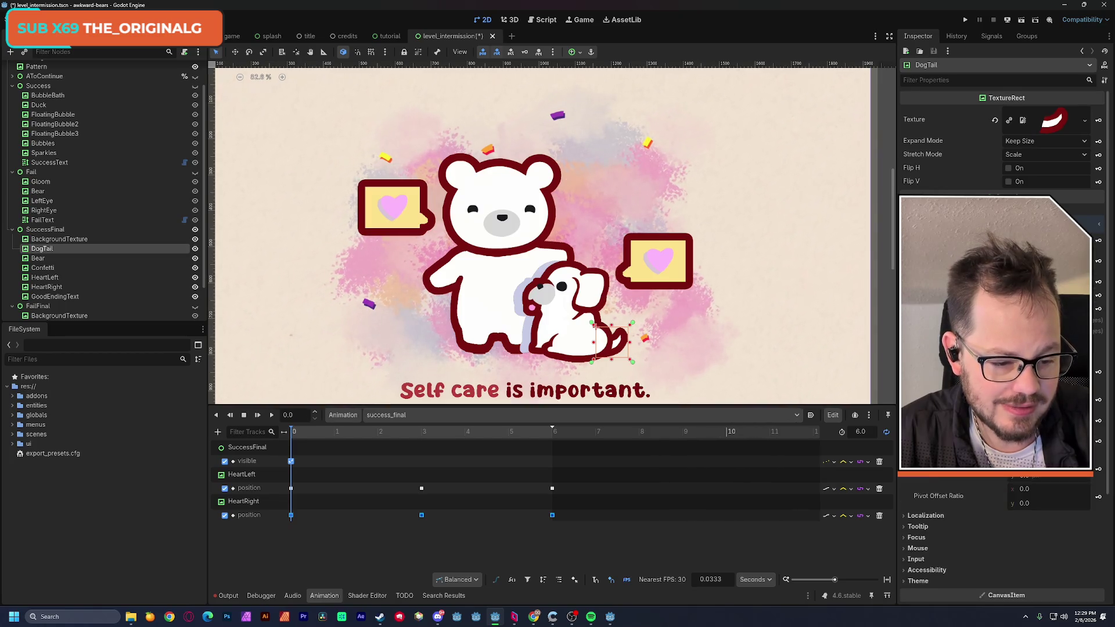
Create a DogTail rotation track and tilt the tail 16.8° at 0.63 s
scroll(1001, 349, down, 5)
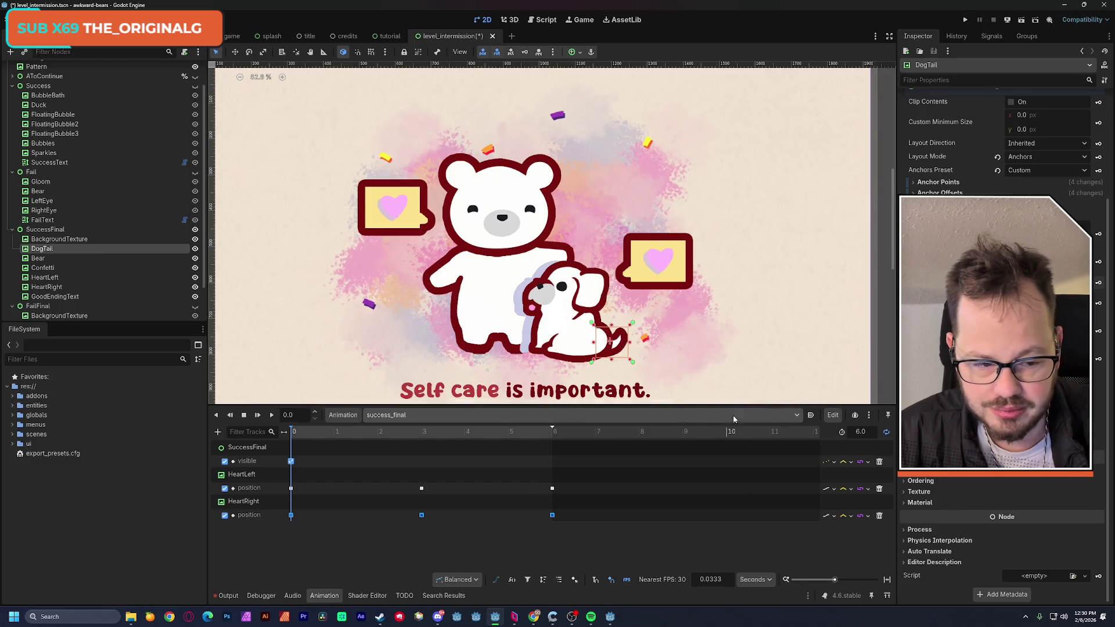
click(1097, 284)
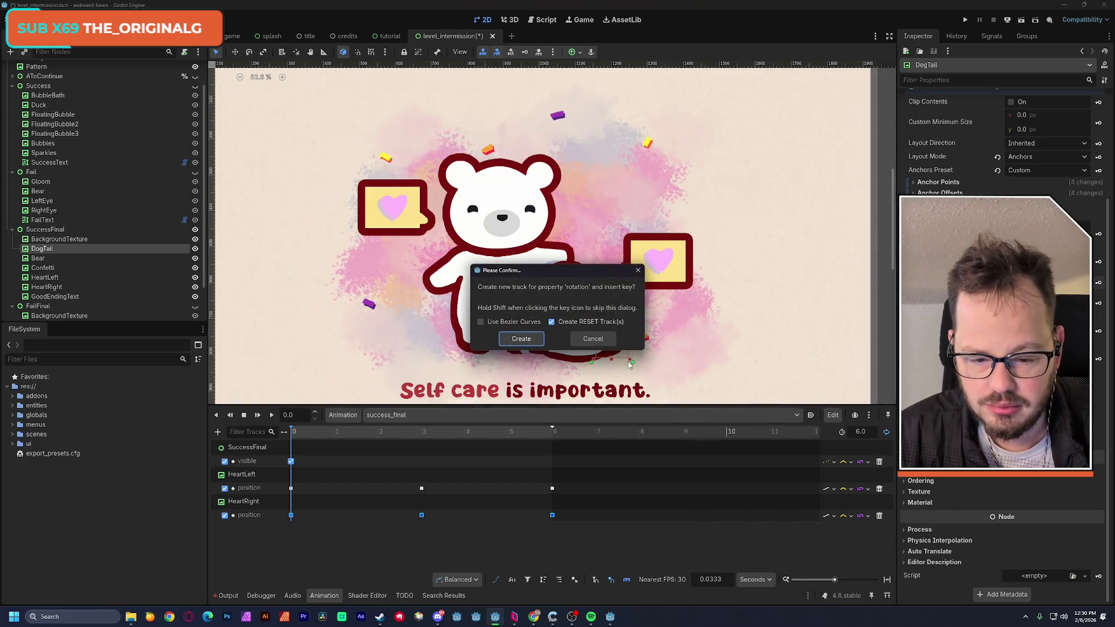
click(520, 342)
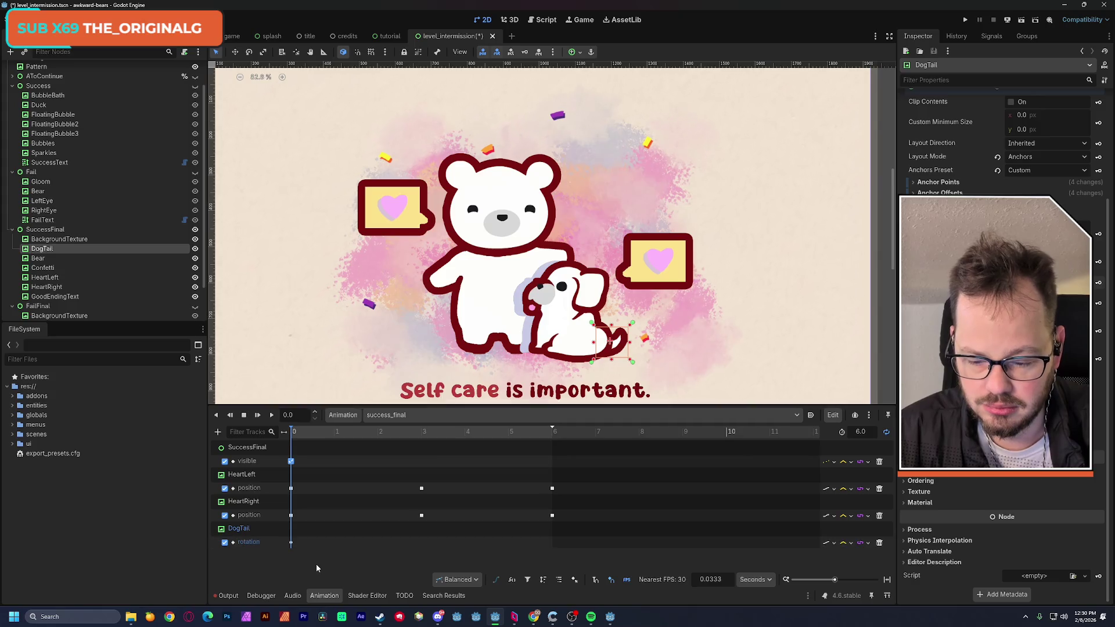
mouse_move(303, 433)
mouse_down()
mouse_move(334, 437)
mouse_move(318, 438)
mouse_up()
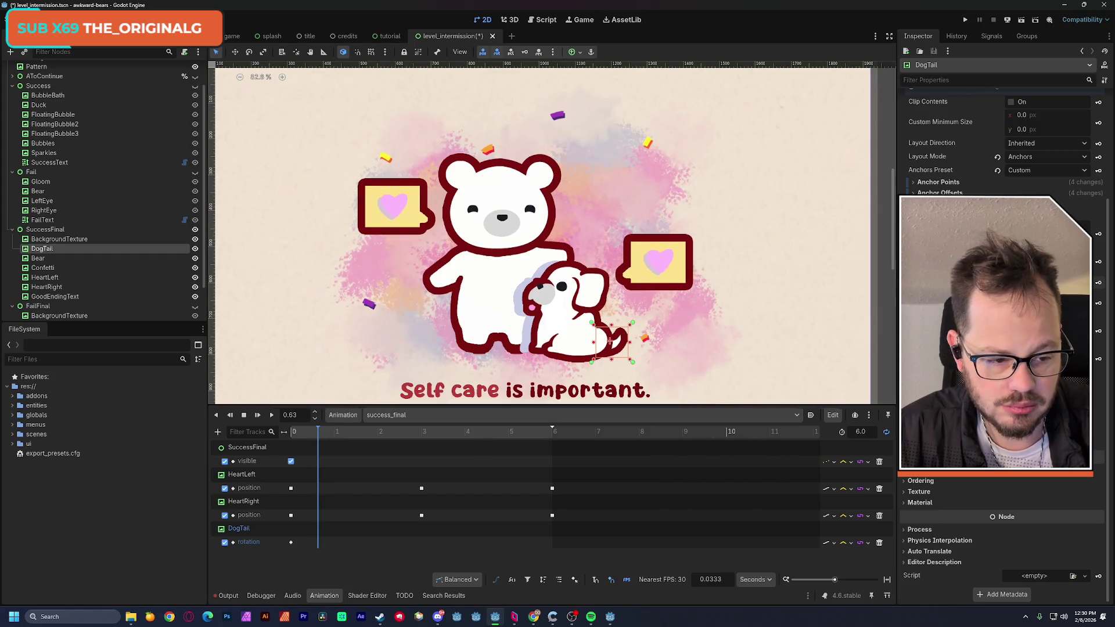
drag(609, 342, 609, 341)
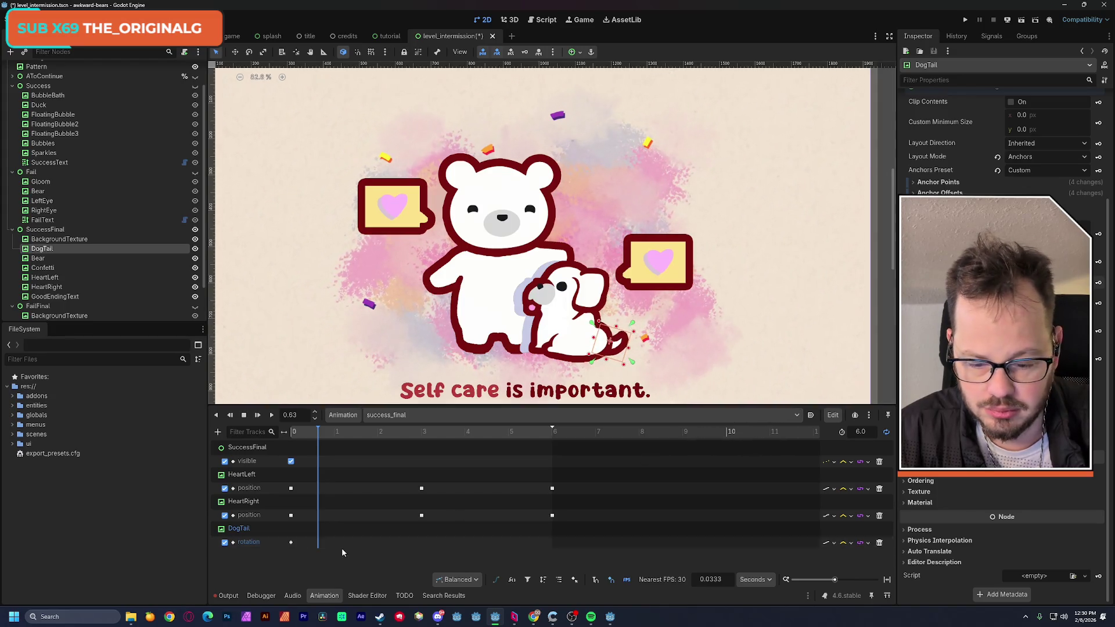
Repeat the upright and tilted tail keys at 1.19 and 1.76 seconds
click(291, 542)
click(344, 433)
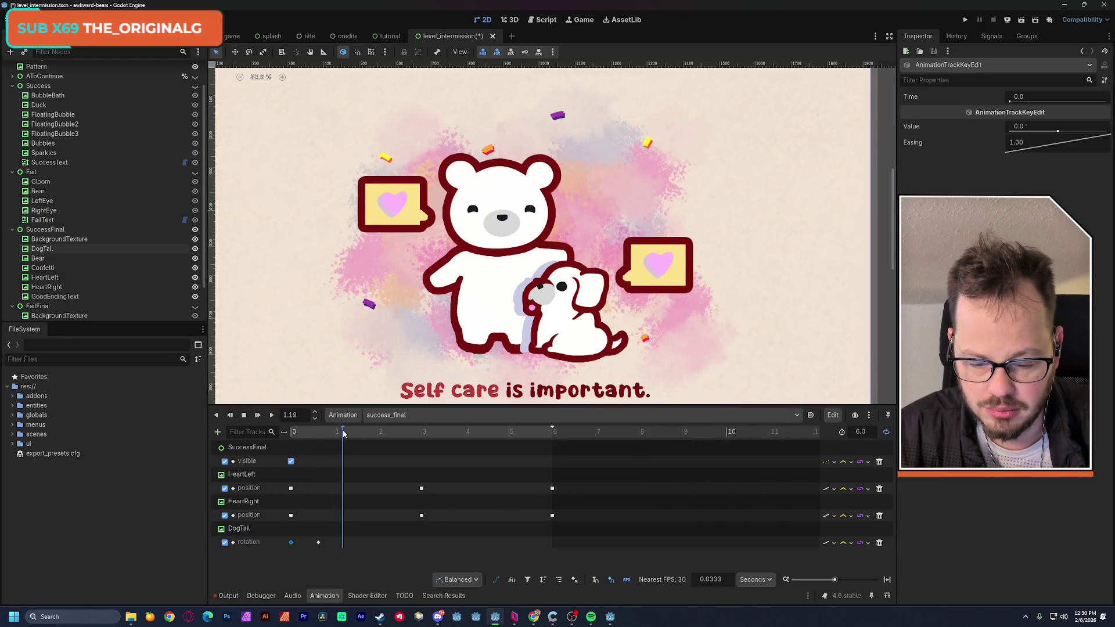
click(317, 542)
click(368, 435)
key(ctrl+d)
click(343, 542)
click(389, 434)
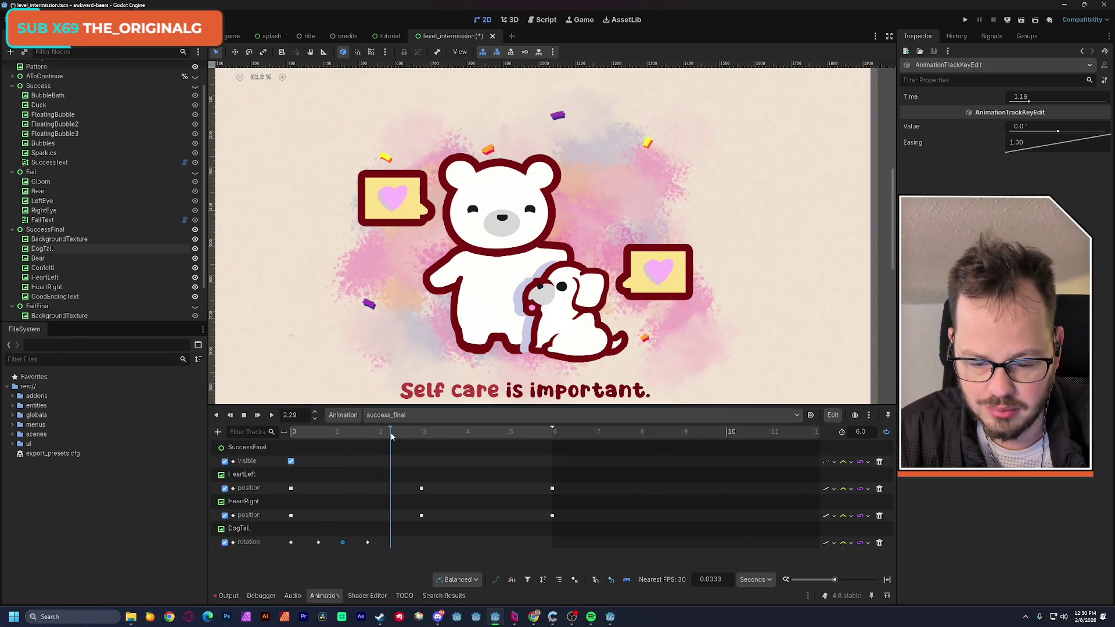
Add an upright tail key at 2.29 s and adjust the wag key spacing while previewing
key(ctrl+d)
click(339, 543)
drag(368, 542, 384, 542)
drag(322, 432, 289, 431)
click(271, 416)
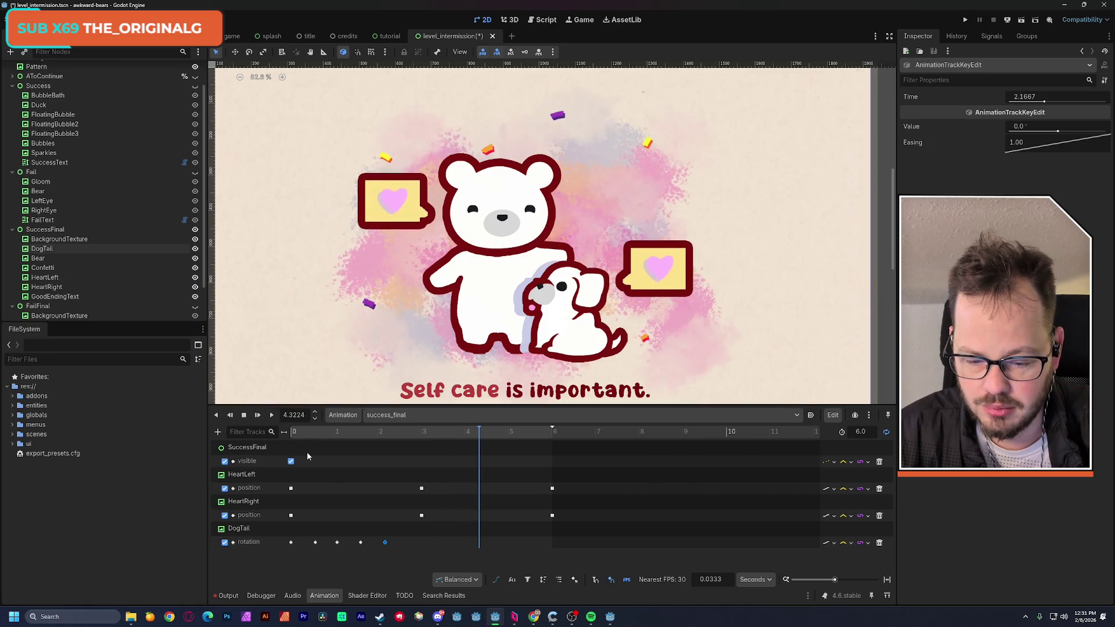
click(311, 542)
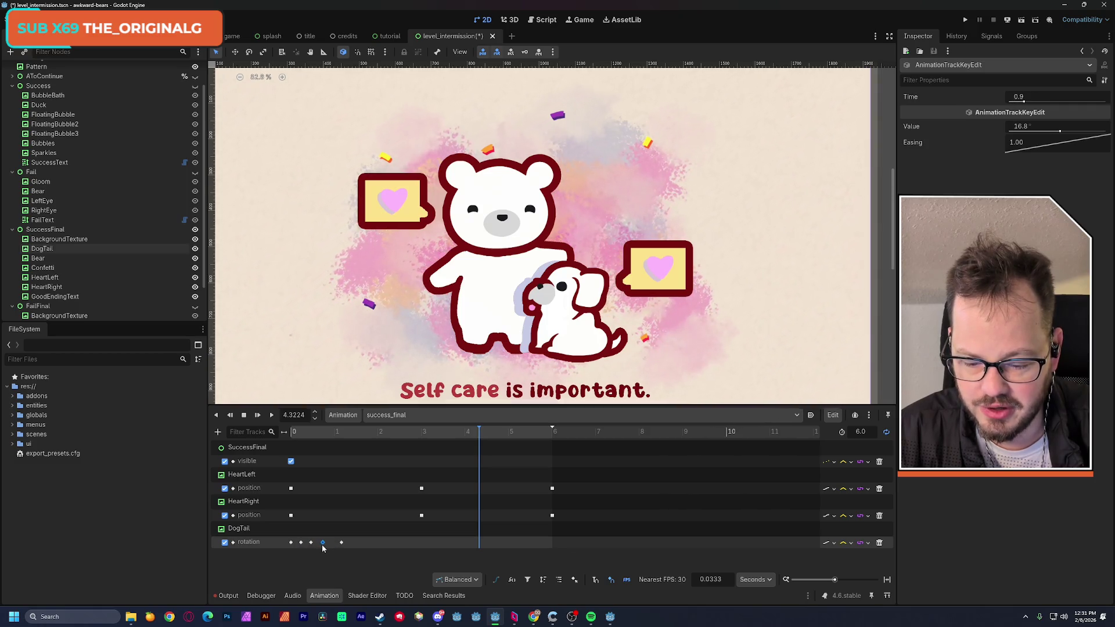
drag(333, 549, 332, 549)
click(286, 434)
click(272, 417)
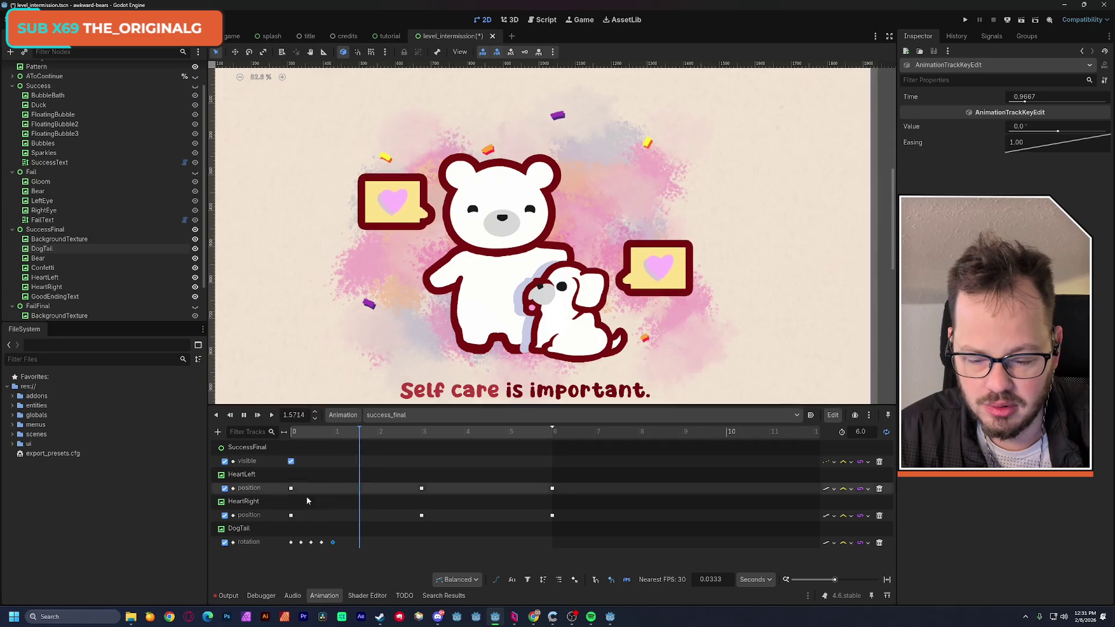
Shift the DogTail wag keys to about 3.4–4.07 seconds and preview the timing
drag(333, 543, 292, 544)
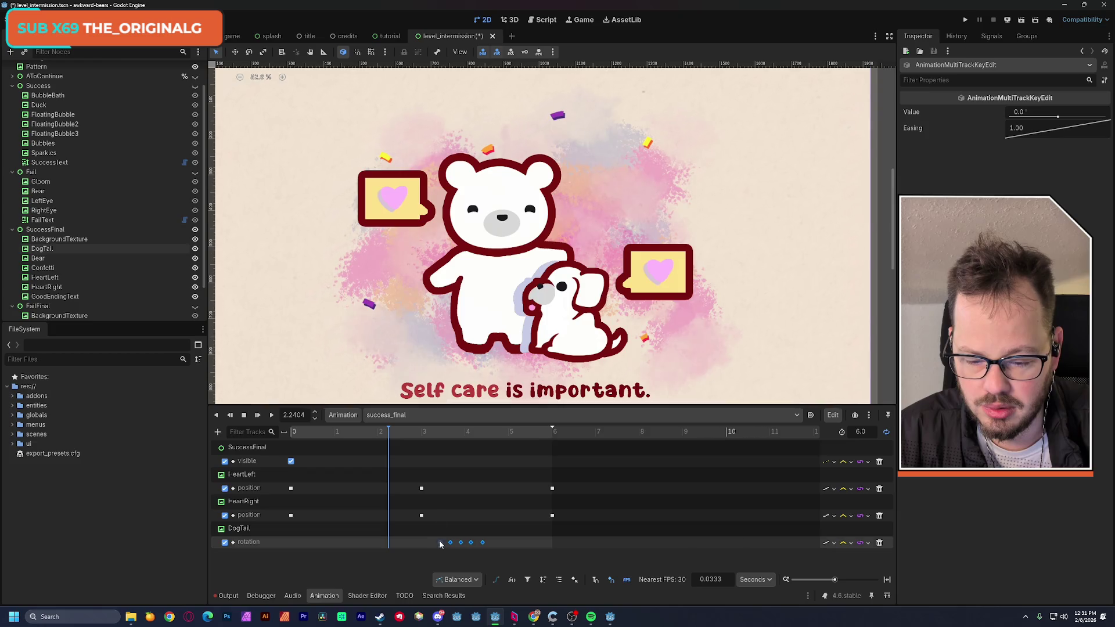
click(271, 416)
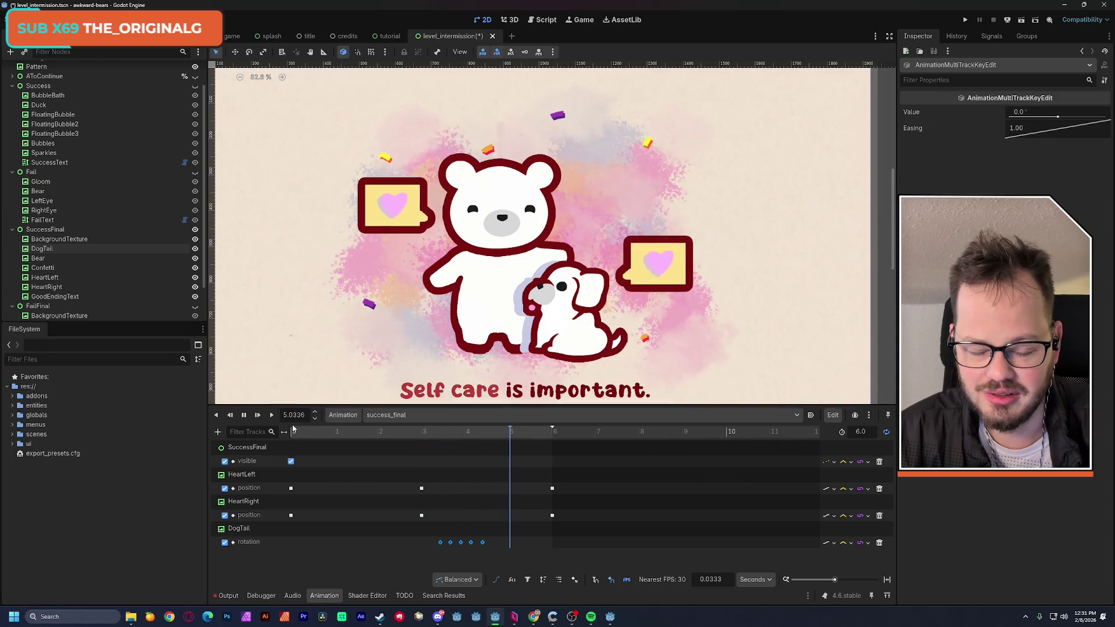
key(s)
click(437, 547)
click(448, 542)
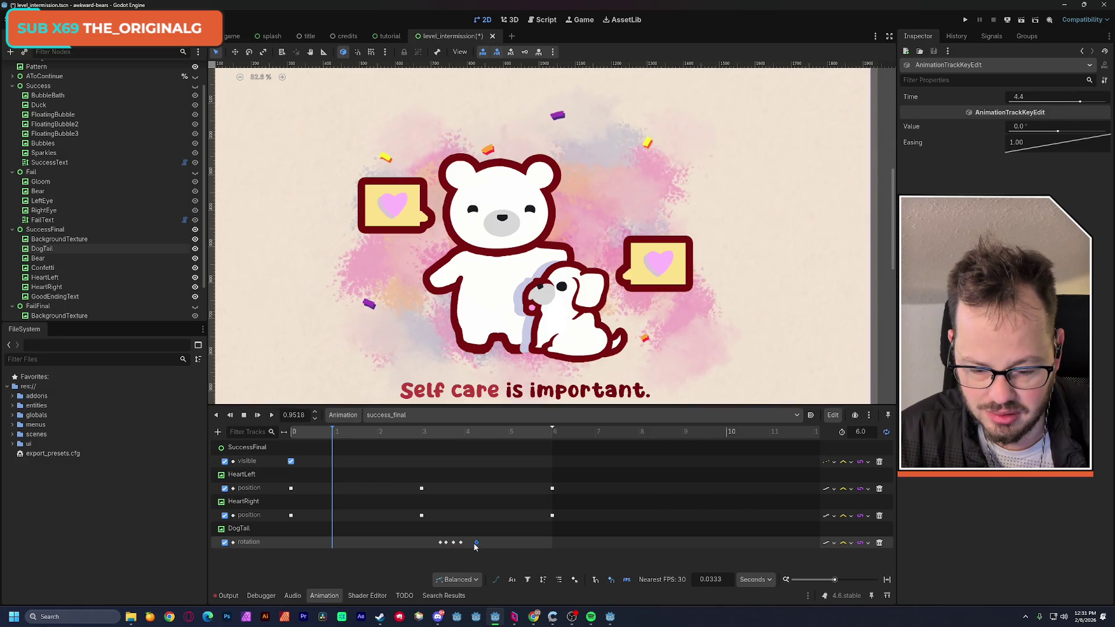
key(d)
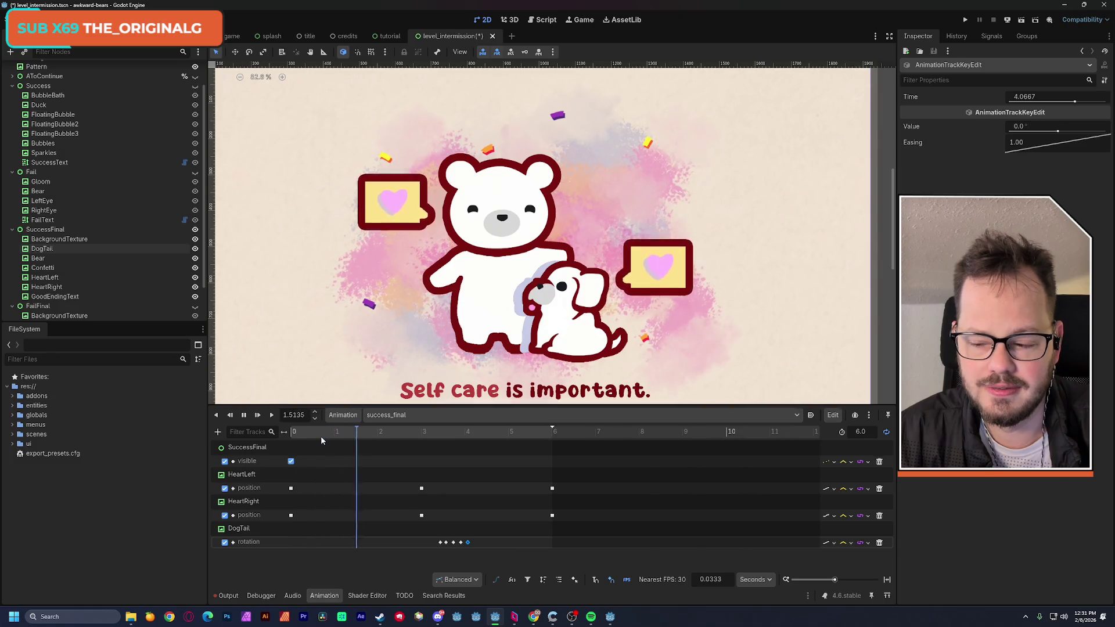
Duplicate the DogTail wag keys near 0.5 s and preview the double wag
key(s)
drag(433, 540, 476, 542)
right_click(468, 542)
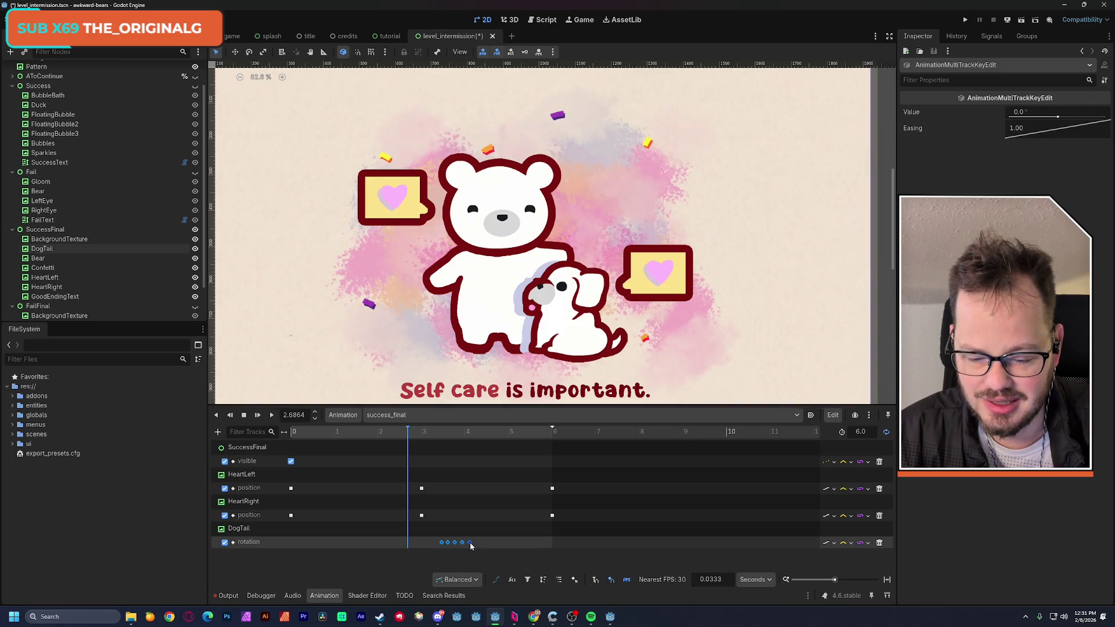
click(316, 433)
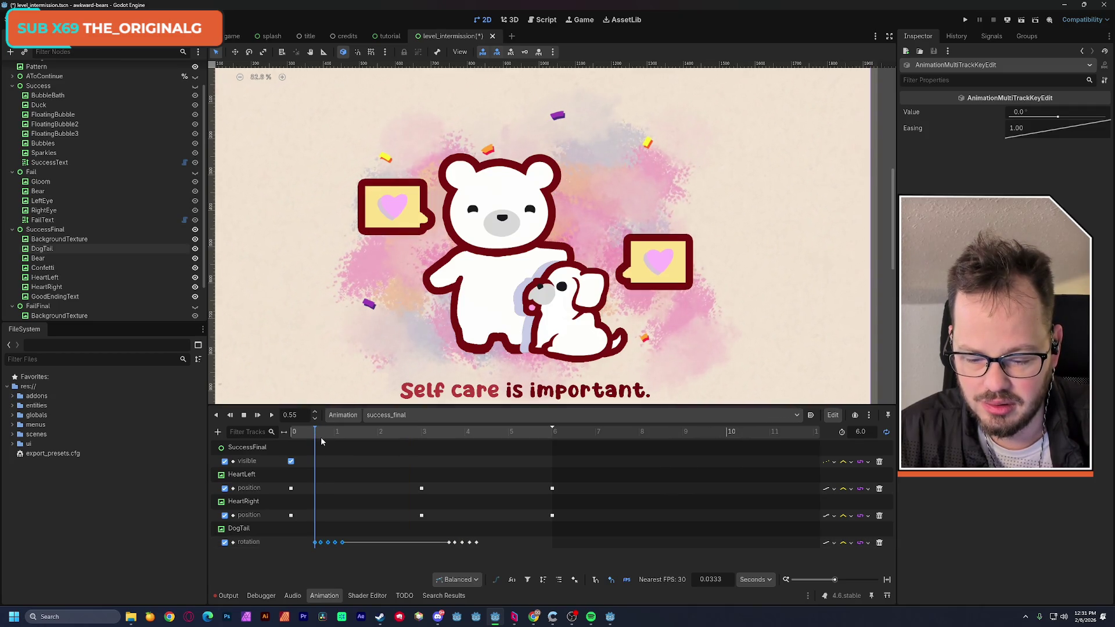
drag(321, 441, 291, 437)
click(272, 415)
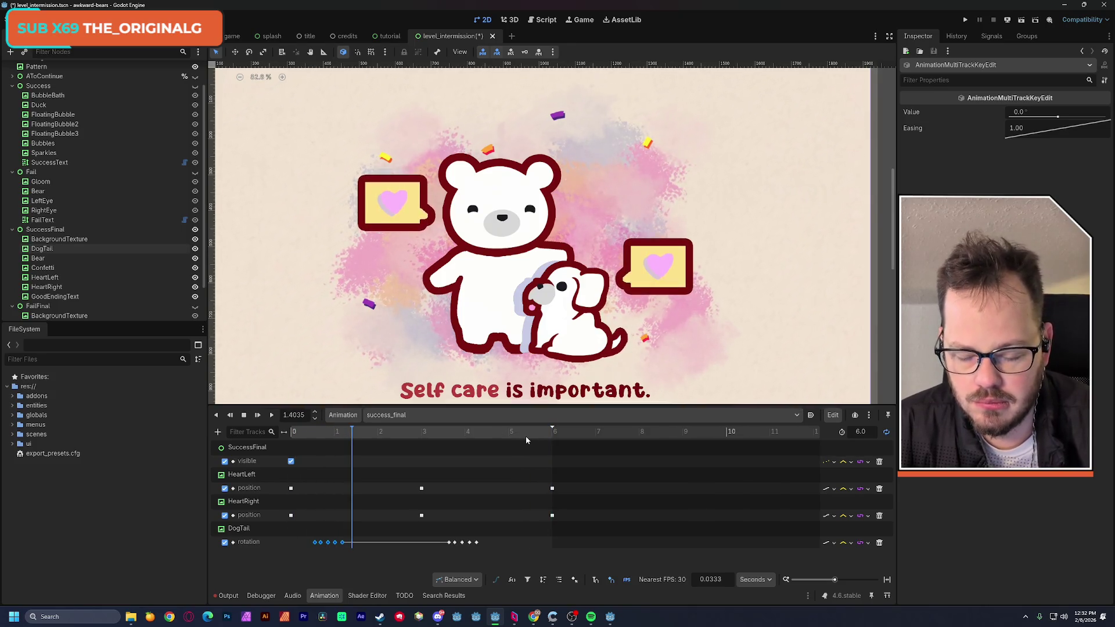
Save the level_intermission scene and rewind the playhead to 0
key(ctrl+s)
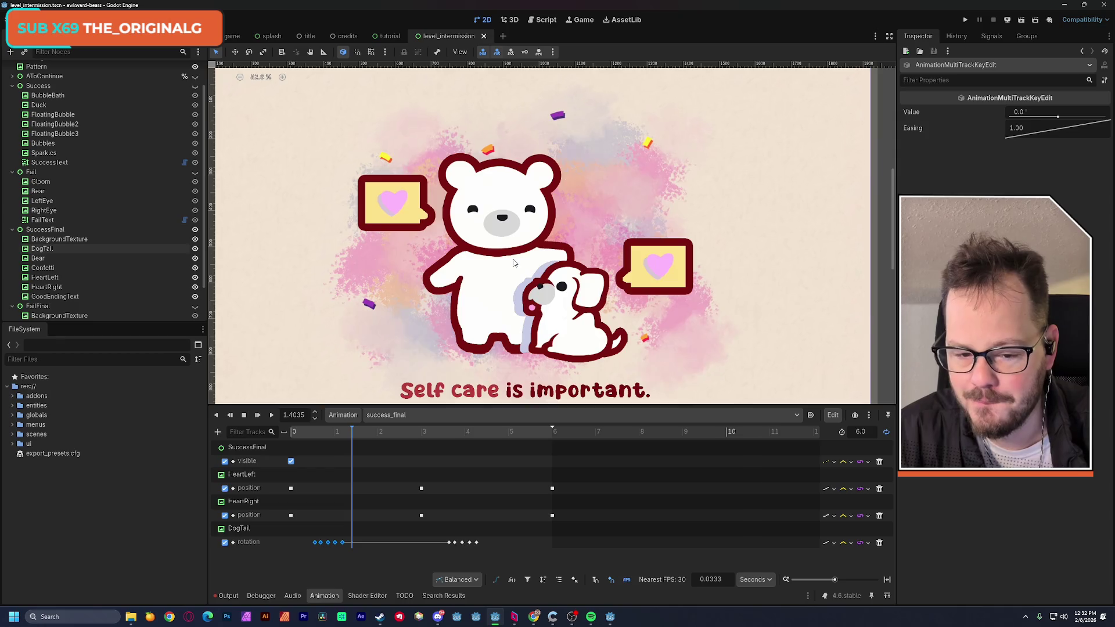
scroll(513, 263, down, 3)
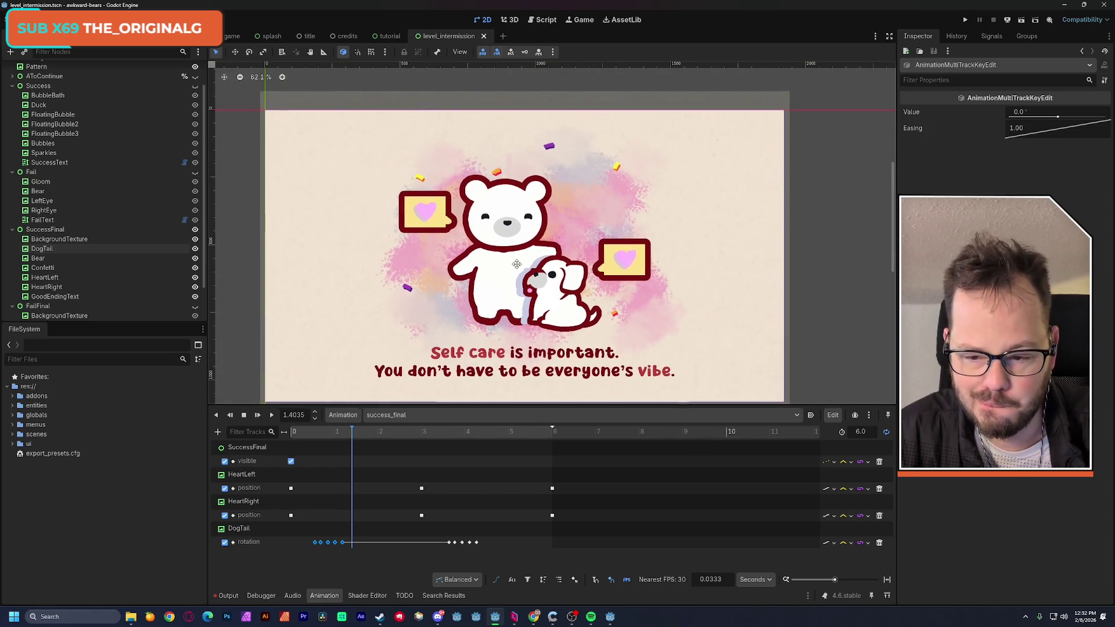
drag(301, 435, 290, 435)
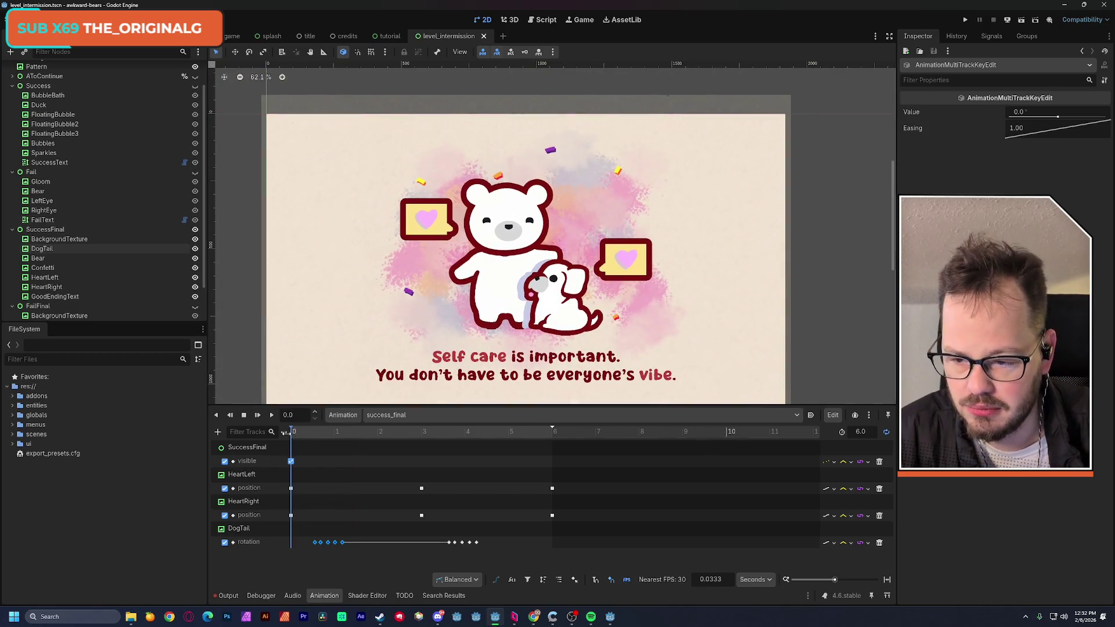
click(60, 267)
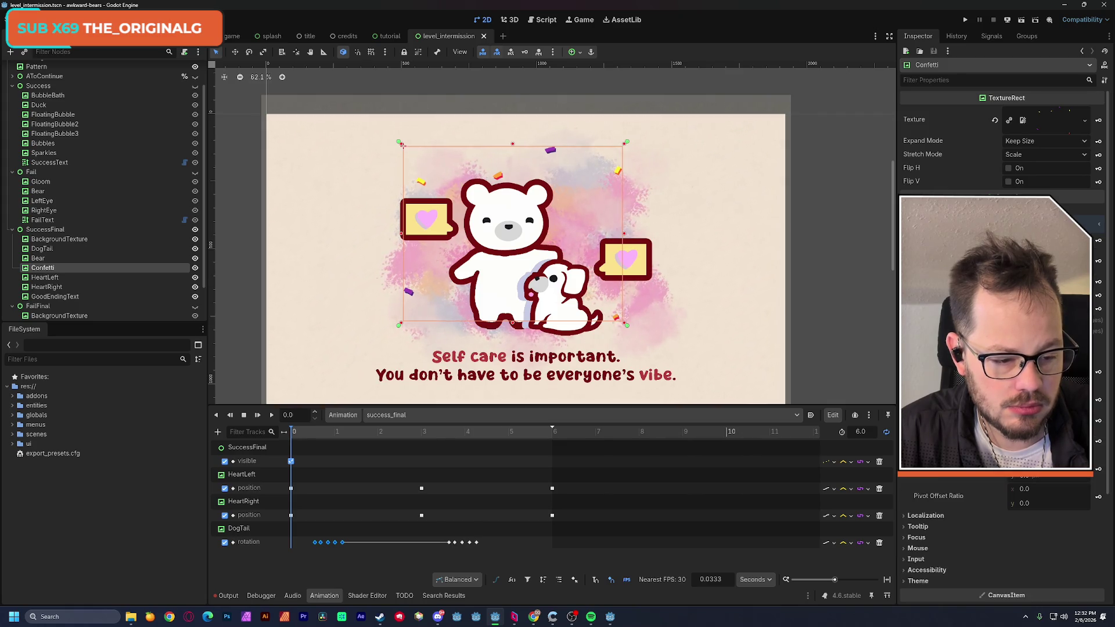
Key Confetti's position at 0 seconds and set that track's update mode to Discrete
click(1098, 400)
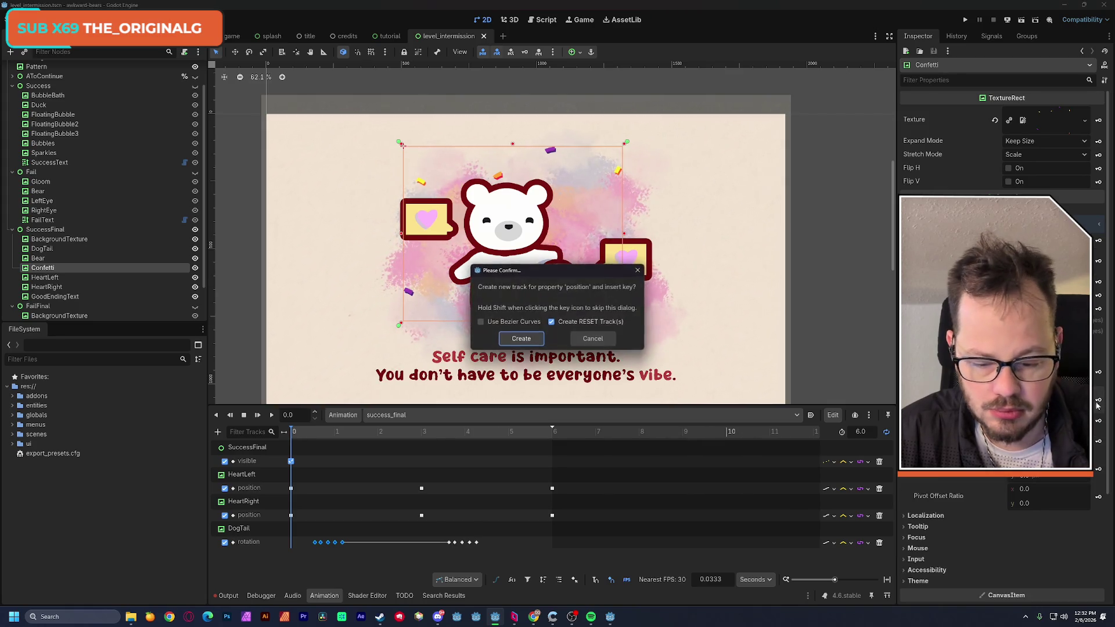
click(524, 338)
scroll(370, 506, down, 1)
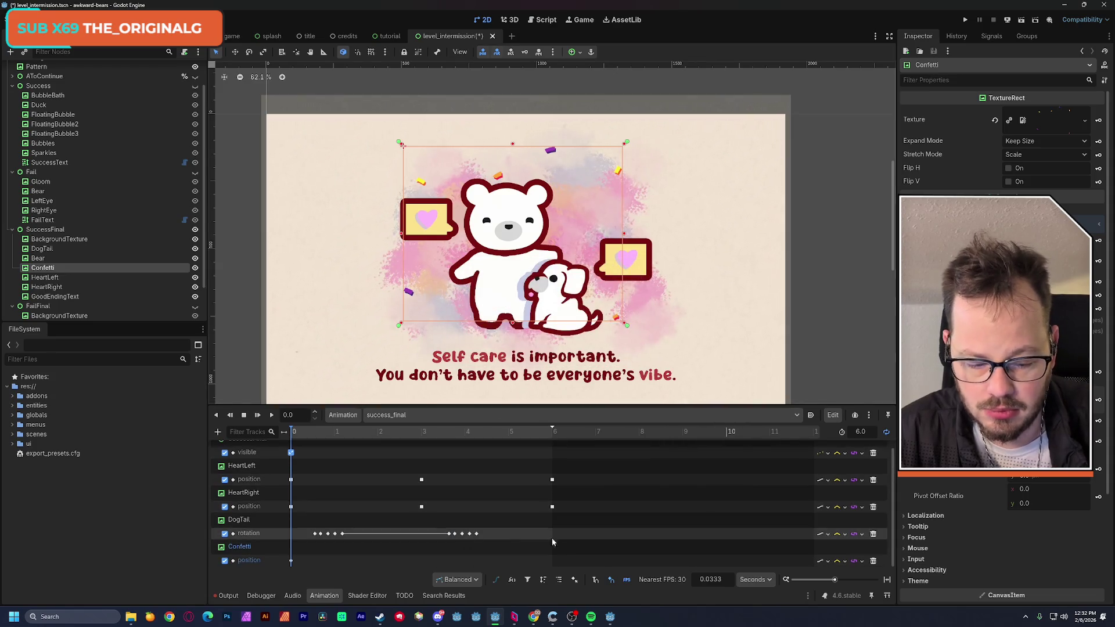
click(827, 561)
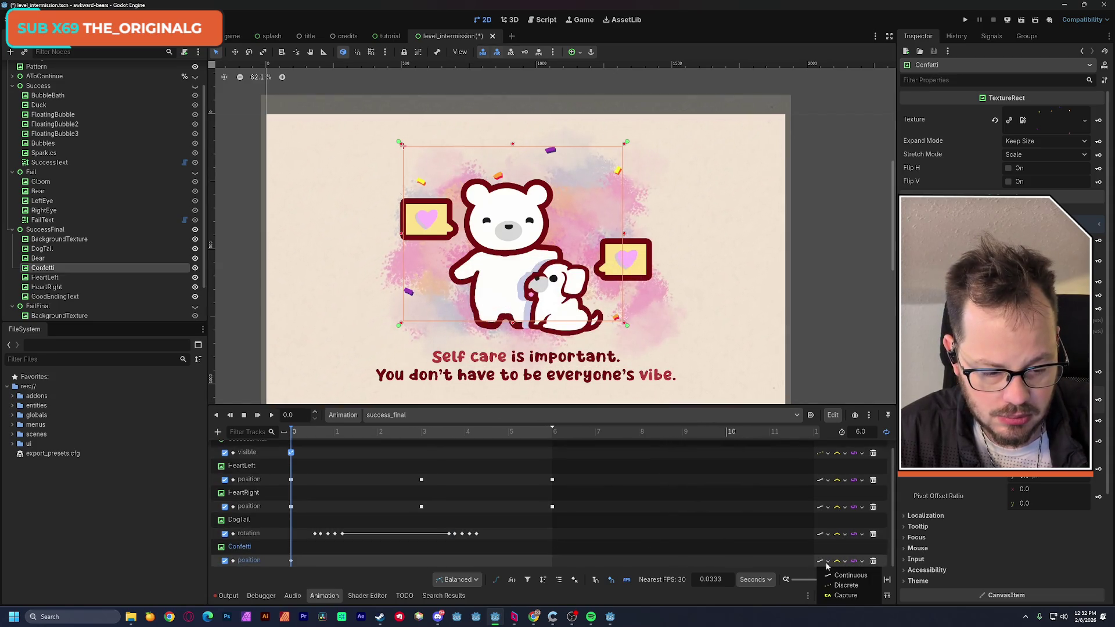
click(846, 586)
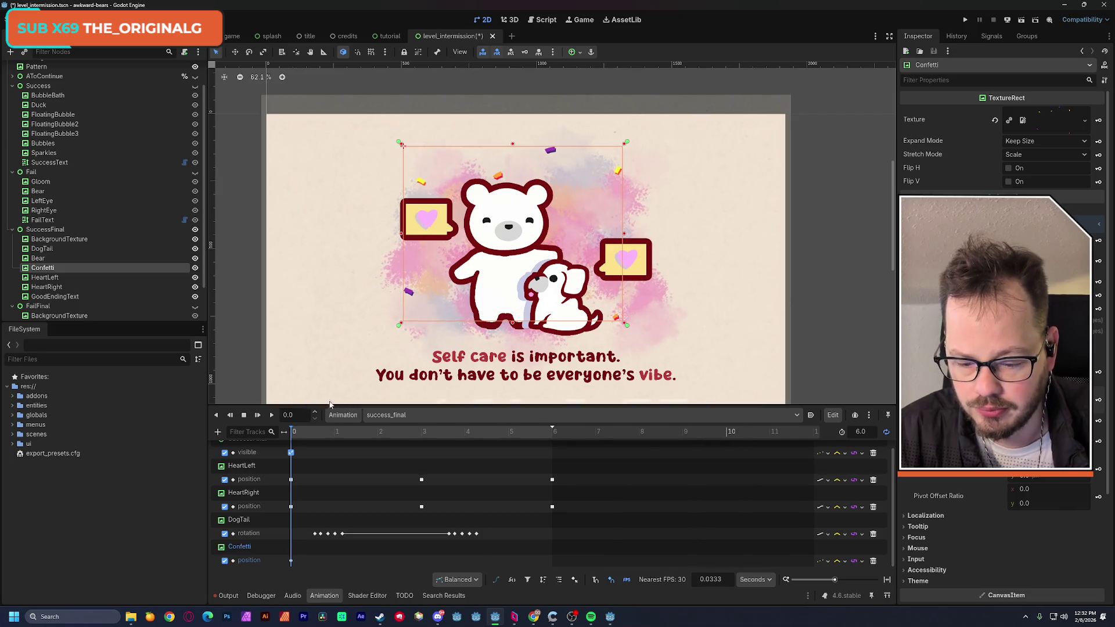
click(297, 434)
Nudge the Confetti left and down at 0.13 s, then right and up at 0.27 s
scroll(424, 231, up, 2)
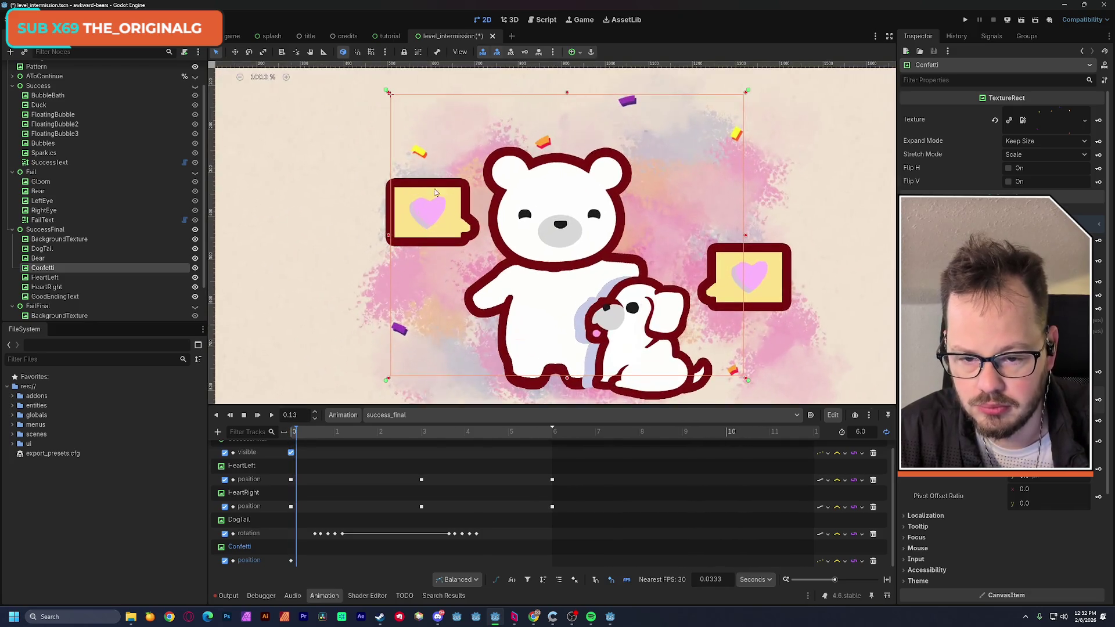
drag(424, 155, 413, 164)
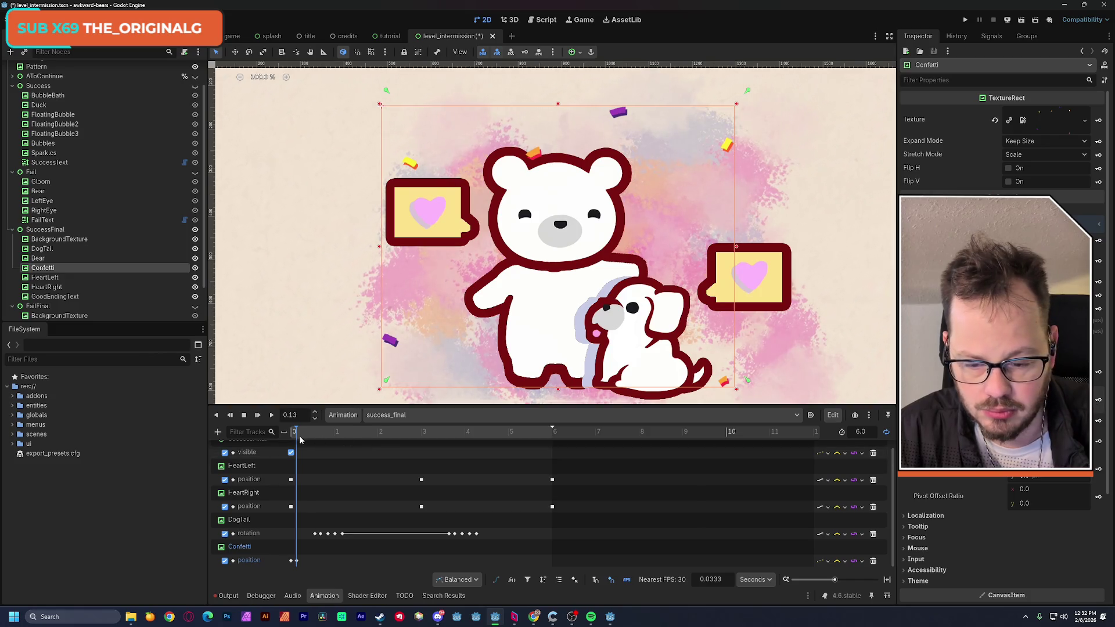
drag(300, 437, 303, 437)
drag(410, 162, 426, 160)
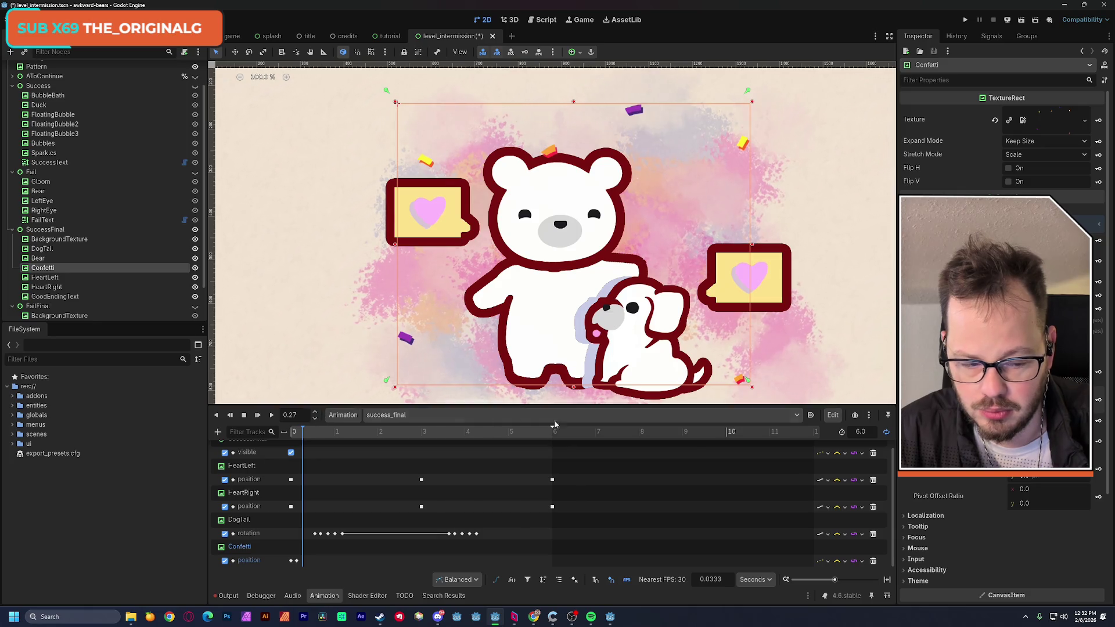
drag(427, 164, 406, 149)
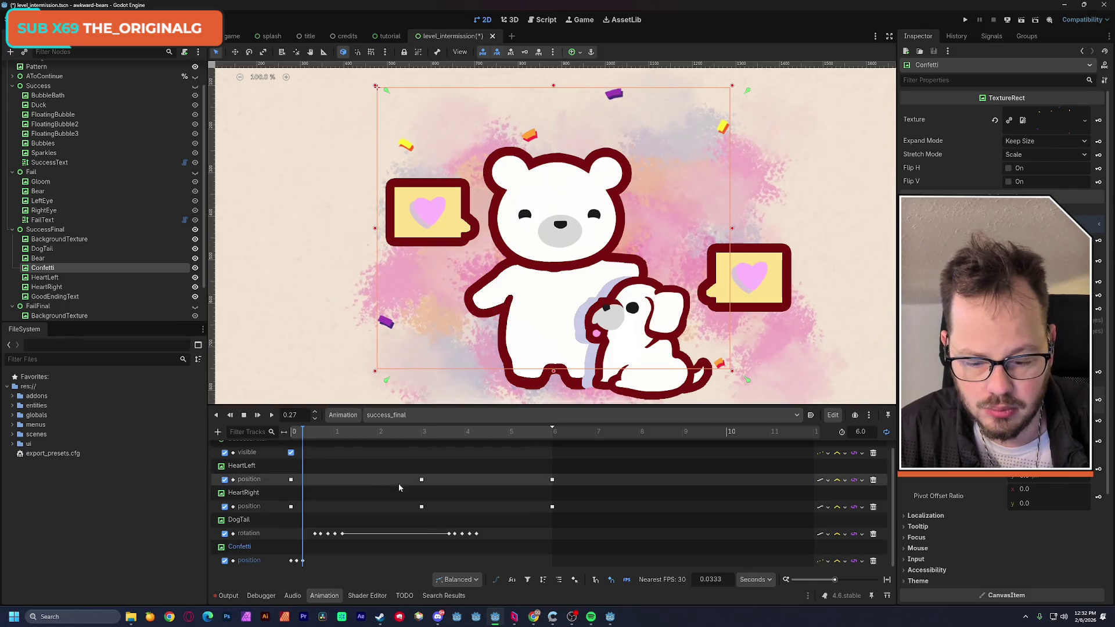
Shift the Confetti about 21 px left at 0.4 s and duplicate the start key to 0.53 s
click(308, 434)
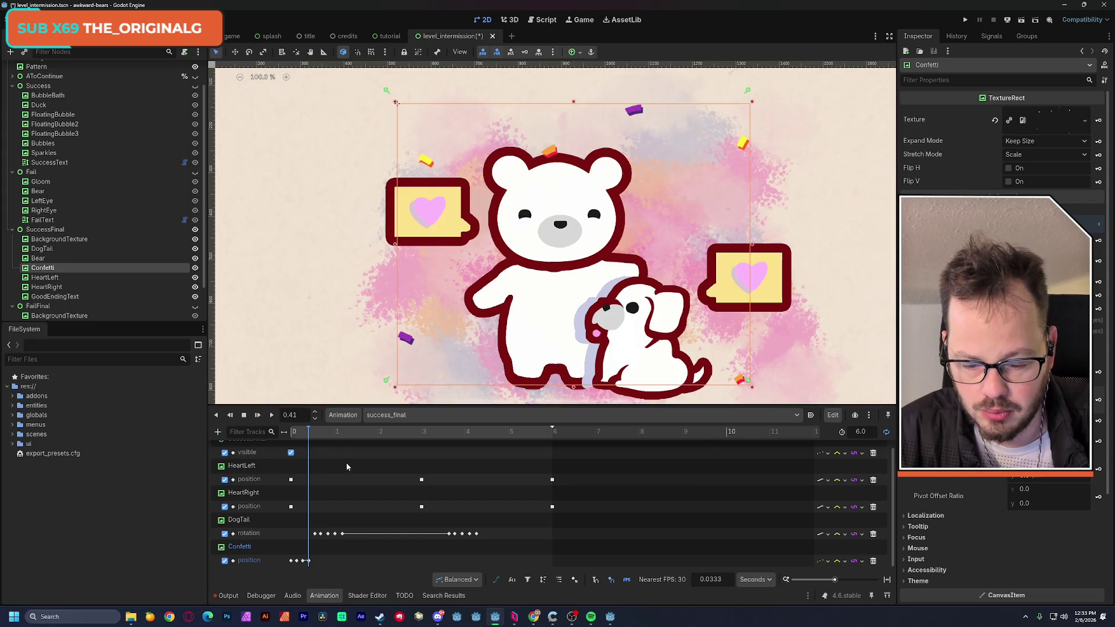
mouse_move(308, 435)
mouse_down()
mouse_move(282, 440)
mouse_move(309, 445)
mouse_up()
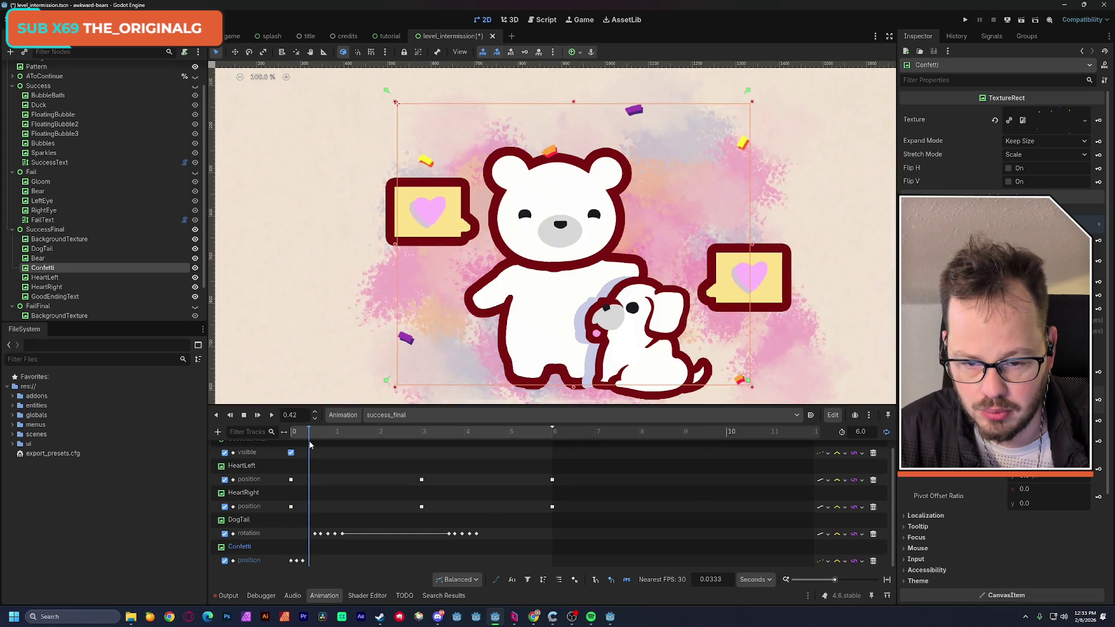
drag(424, 165, 412, 162)
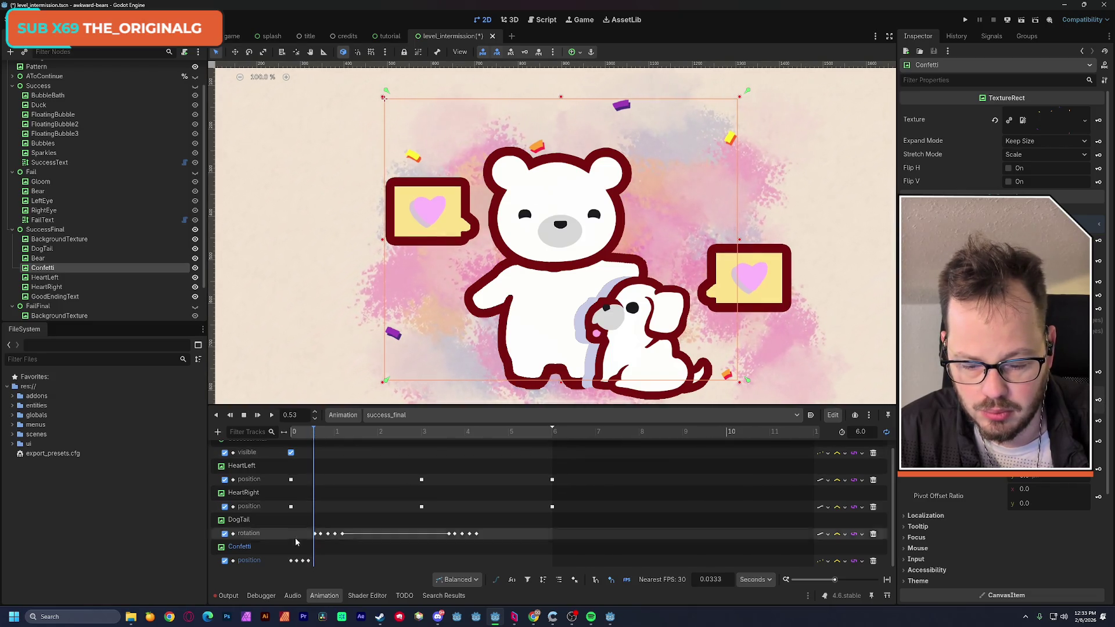
click(306, 561)
key(ctrl+d)
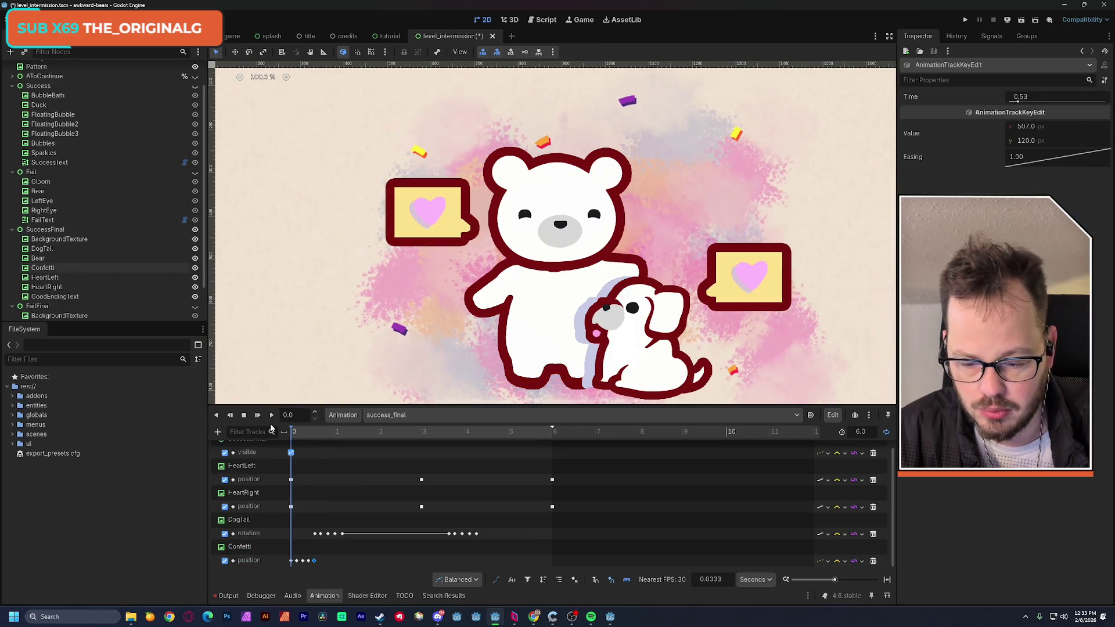
Preview the confetti jitter, then move the Confetti up and right at about 0.22 s
click(272, 415)
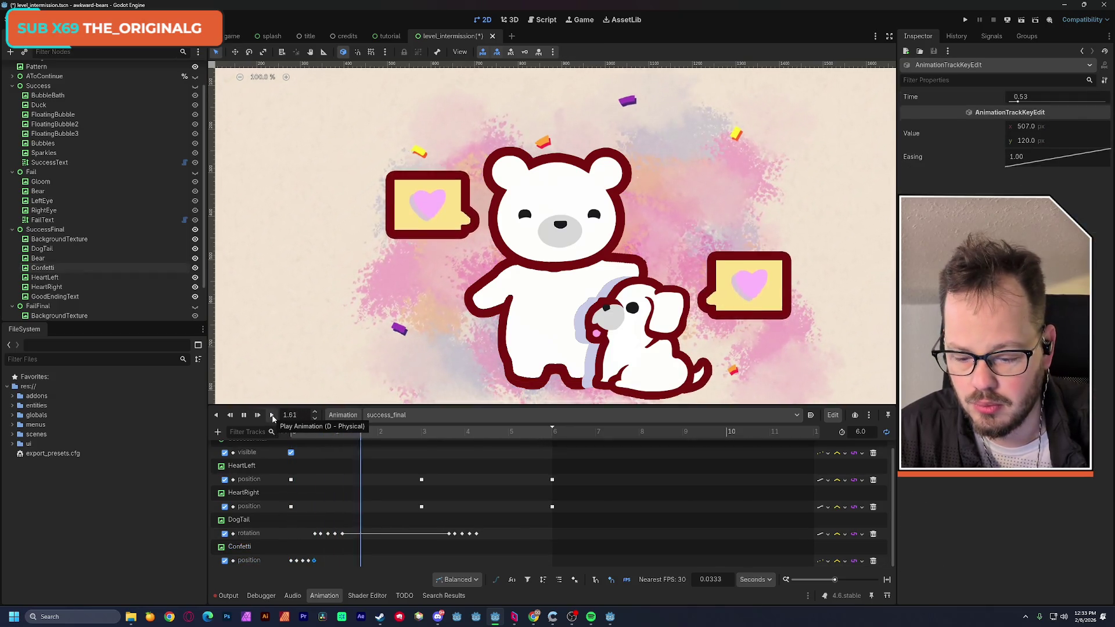
click(244, 414)
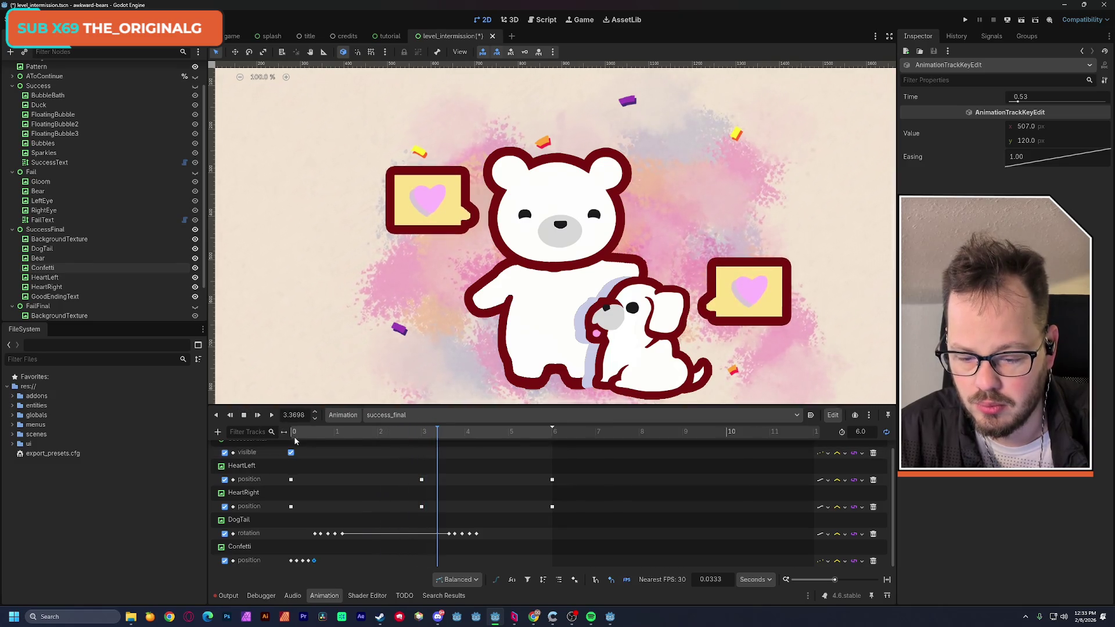
click(244, 415)
drag(292, 437, 321, 441)
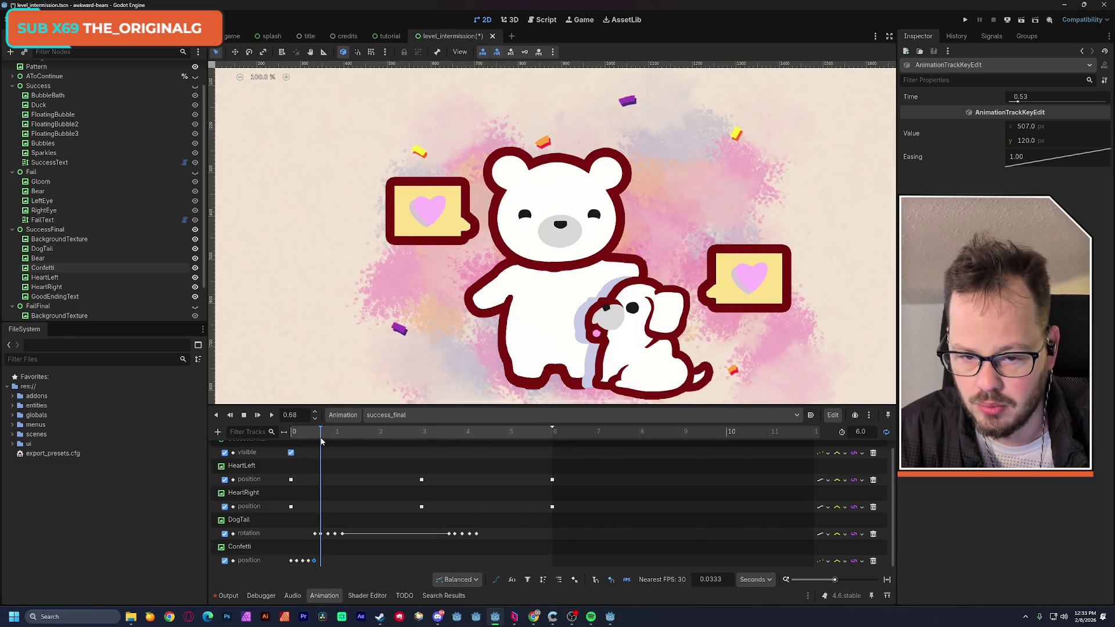
drag(421, 155, 431, 144)
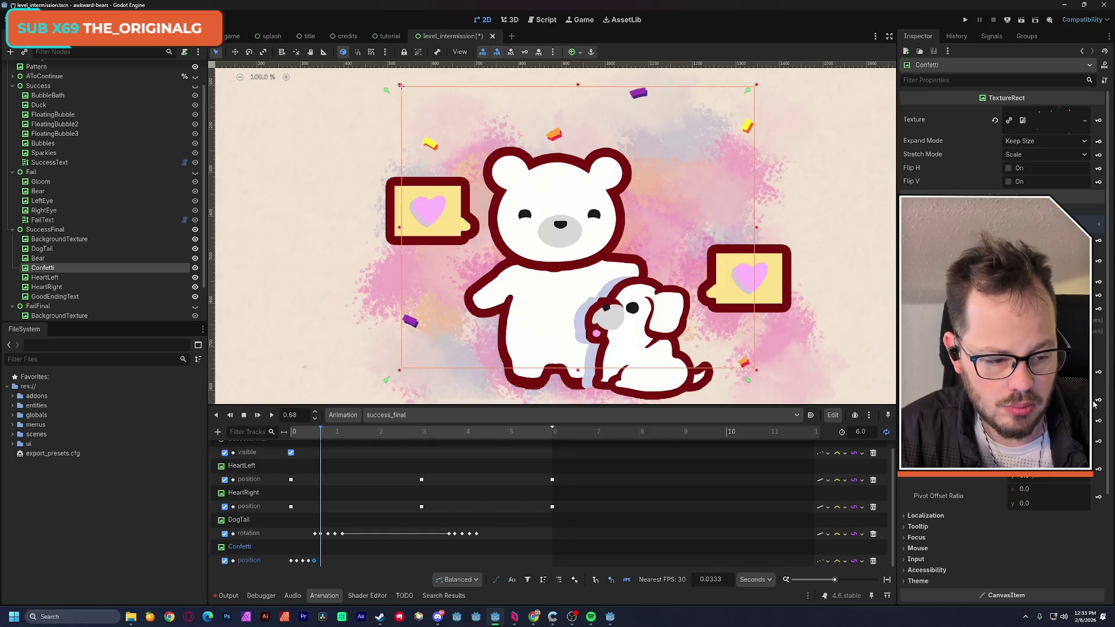
Replay success_final from the start to check the confetti motion
click(288, 432)
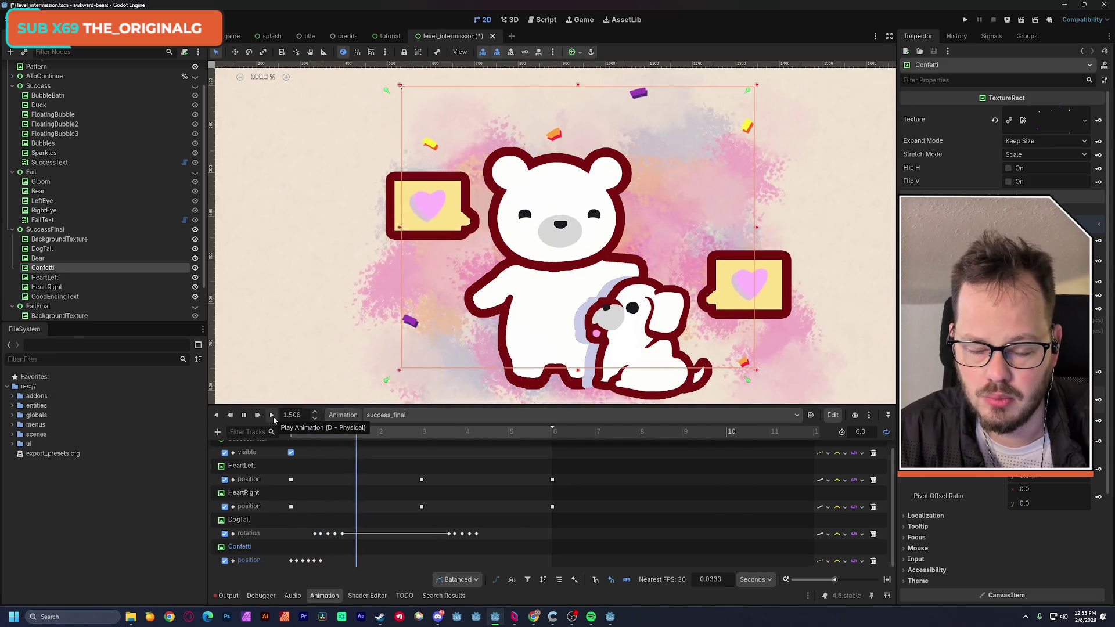
click(320, 560)
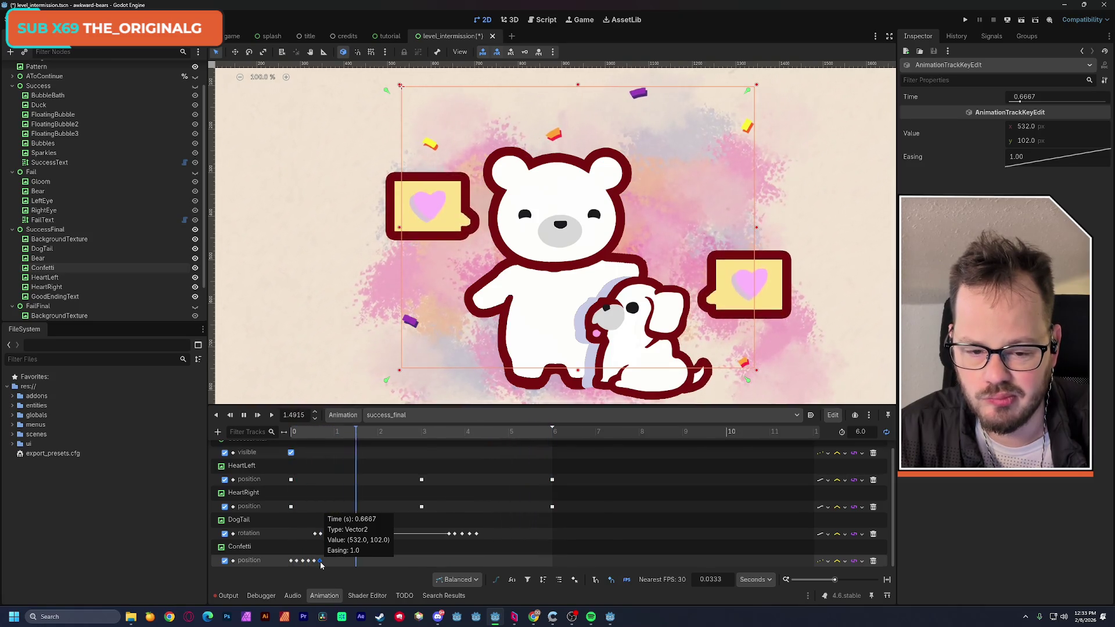
scroll(438, 360, down, 4)
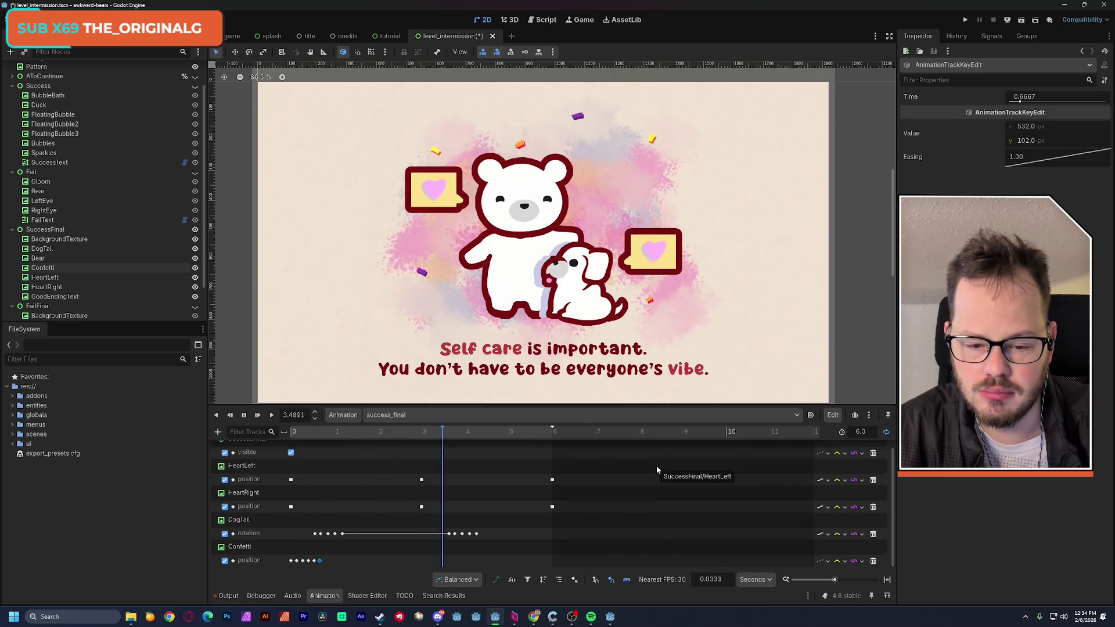
Stop playback and add a Call Method track targeting the LevelIntermission root node
scroll(567, 332, down, 1)
scroll(563, 329, down, 1)
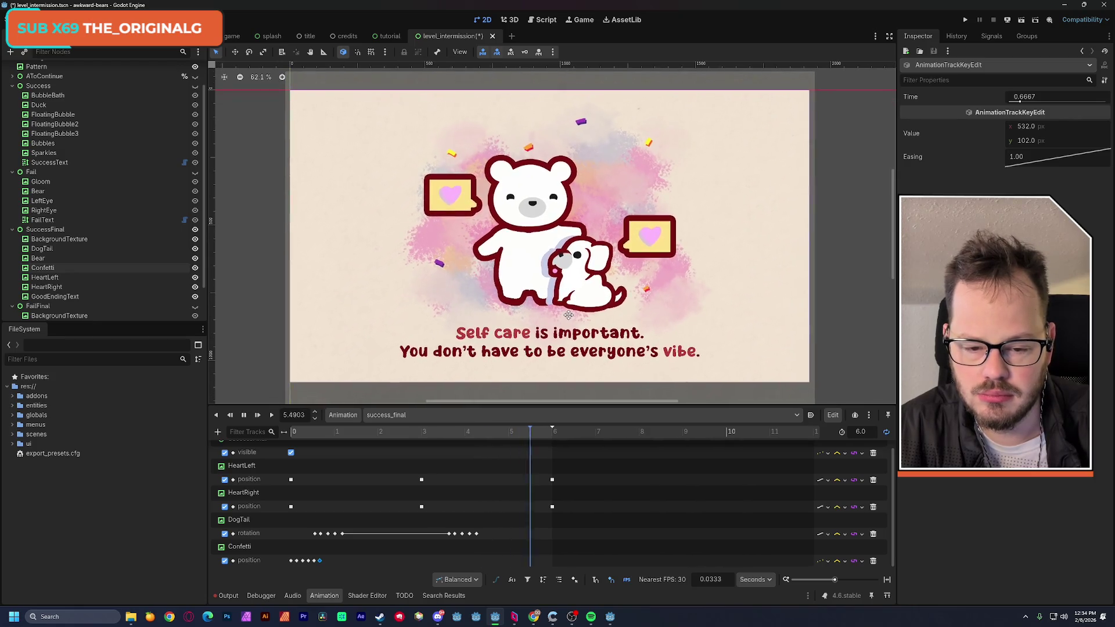
key(s)
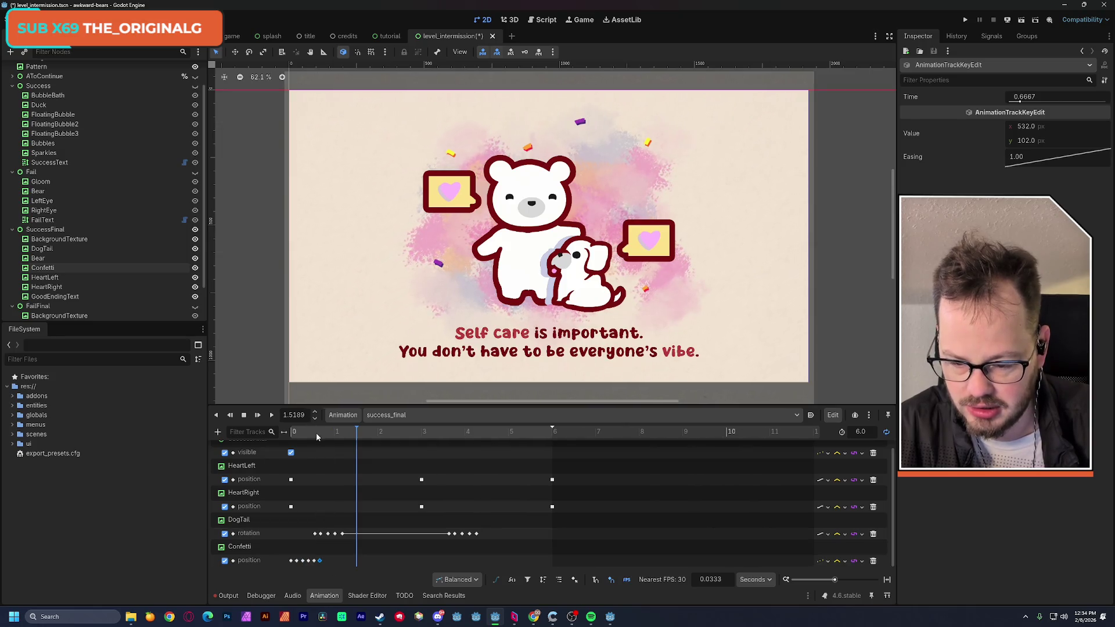
key(s)
click(217, 431)
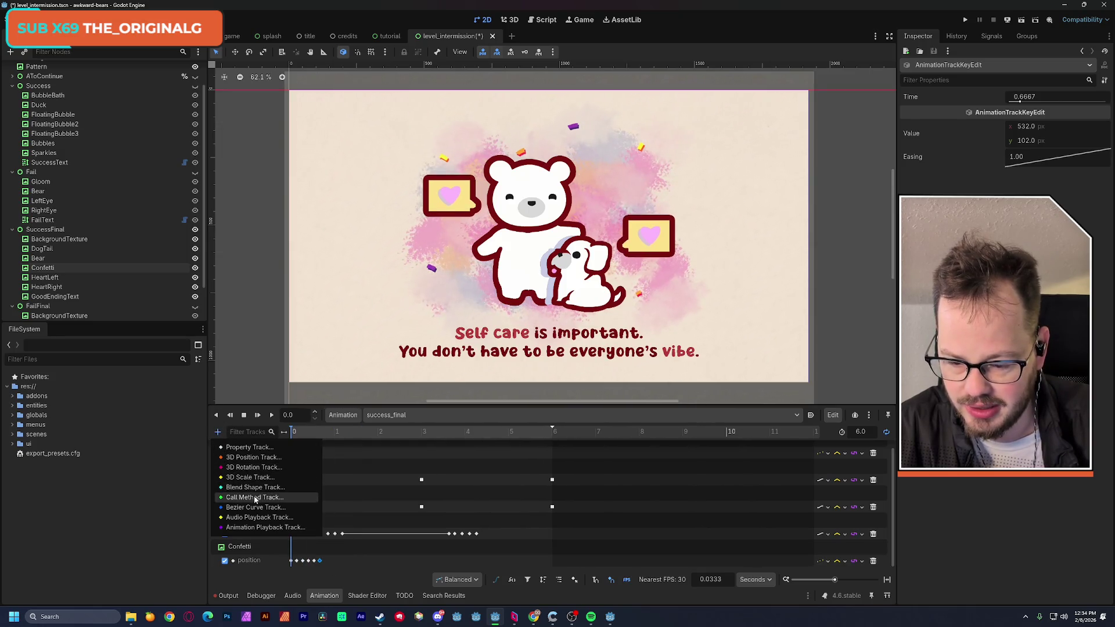
click(275, 498)
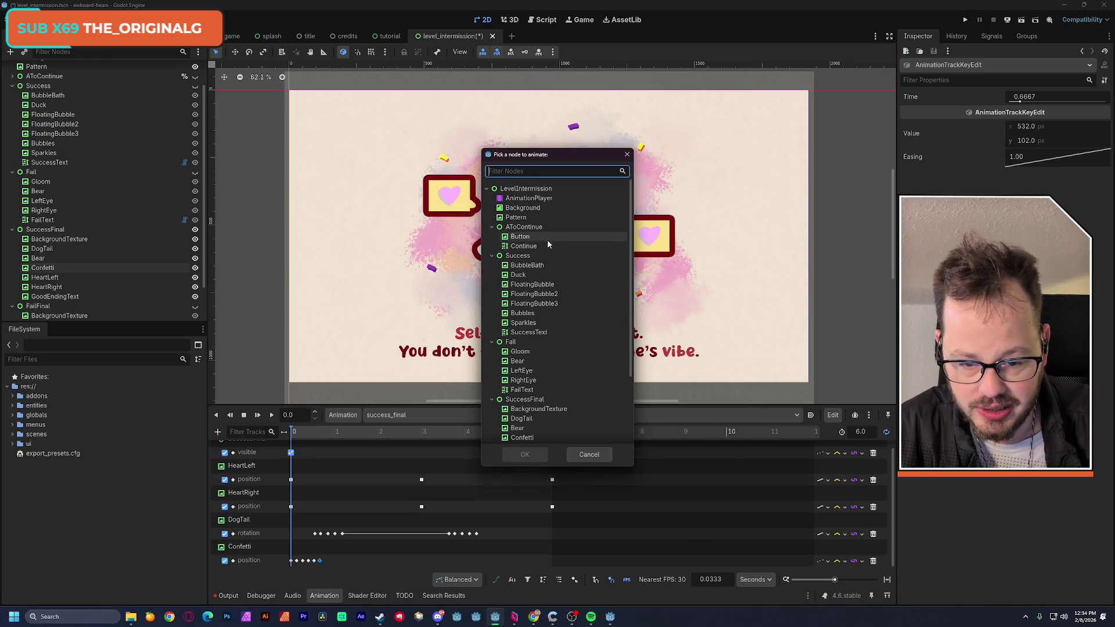
click(525, 188)
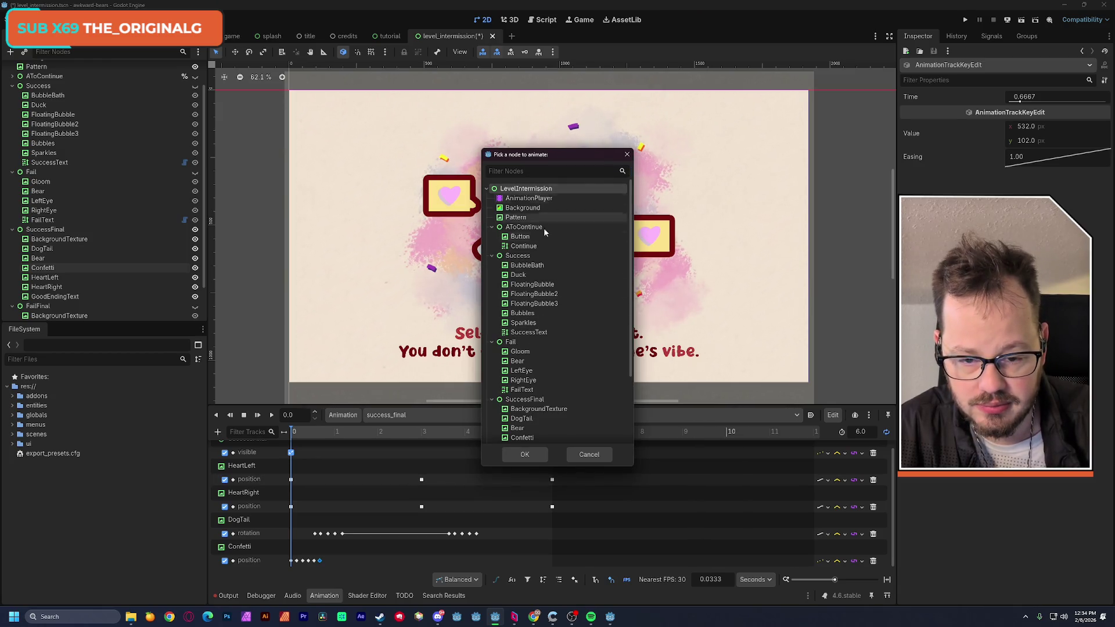
click(533, 454)
Insert a prompt_next() key on the method track, move it to 4.0 s, and save
right_click(373, 559)
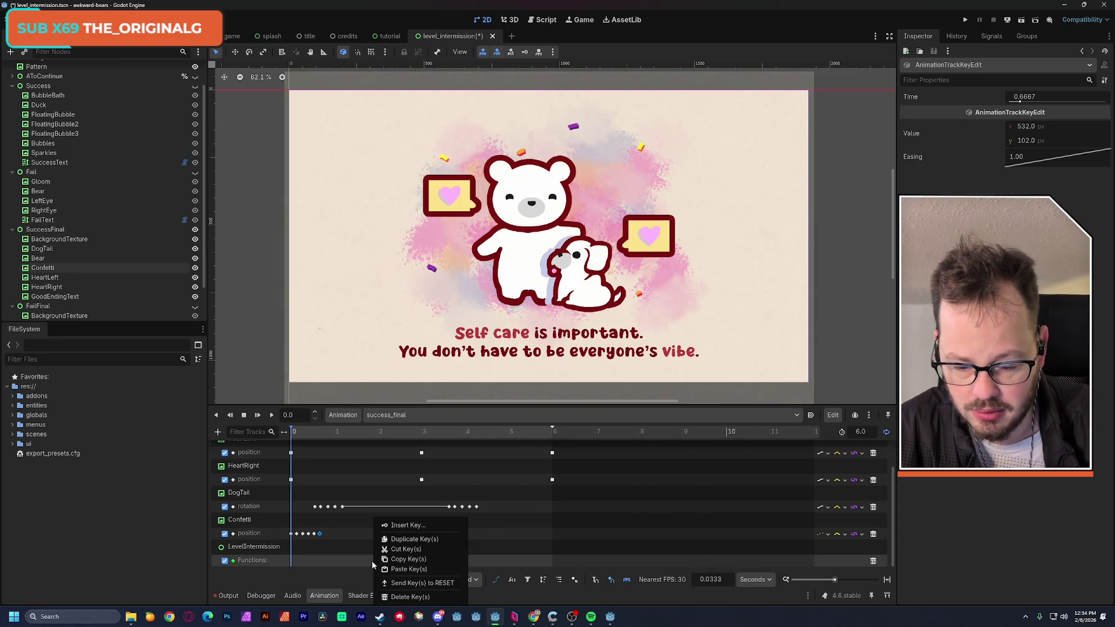
click(413, 526)
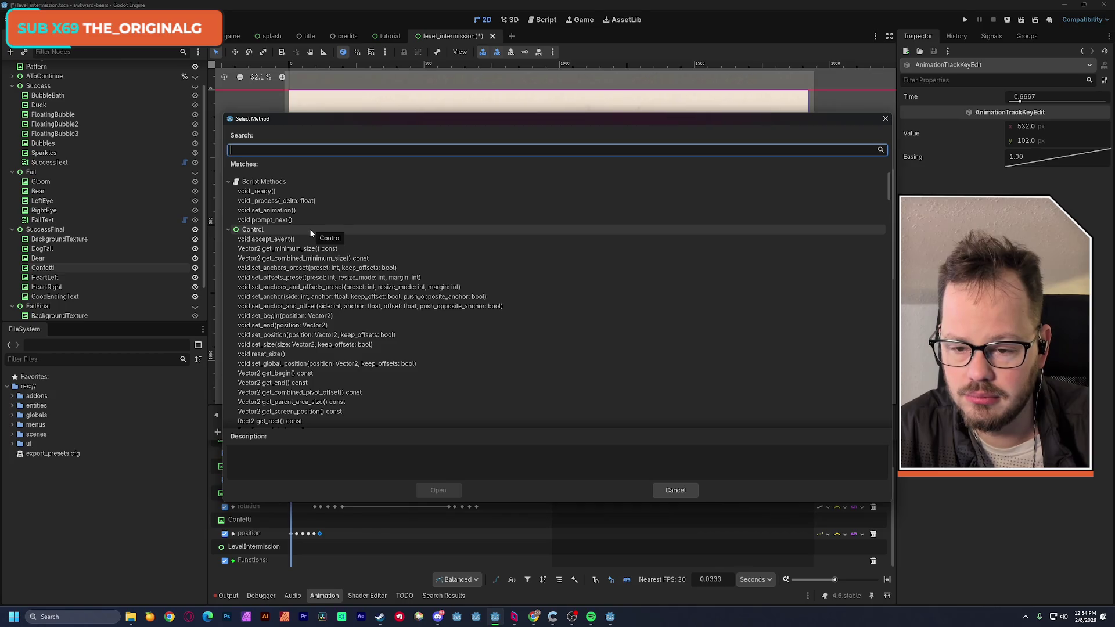
click(291, 221)
click(440, 490)
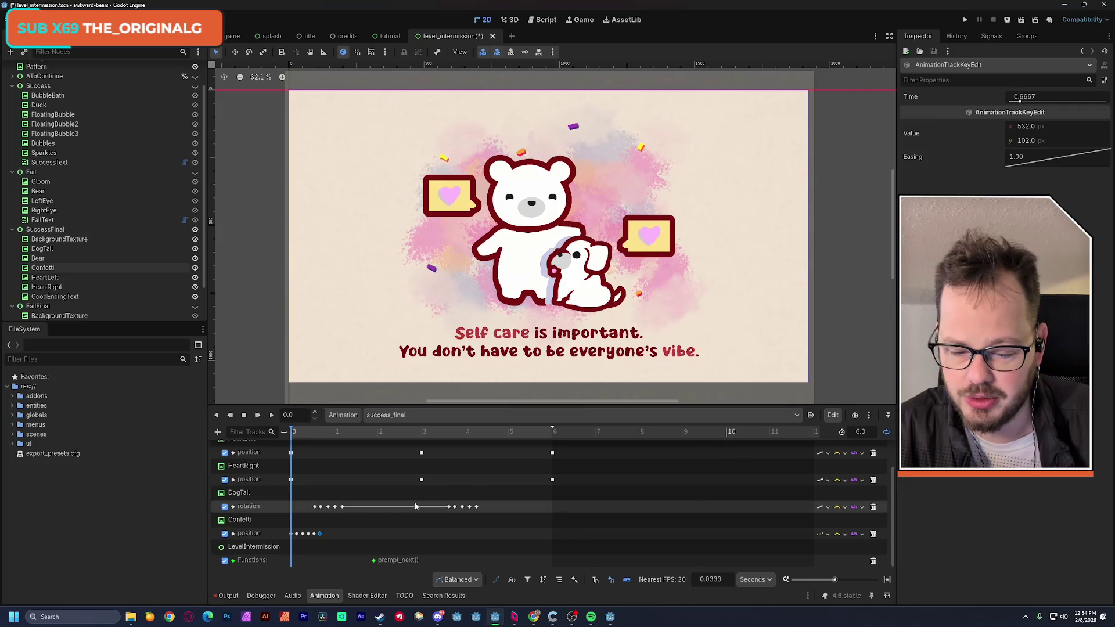
click(464, 435)
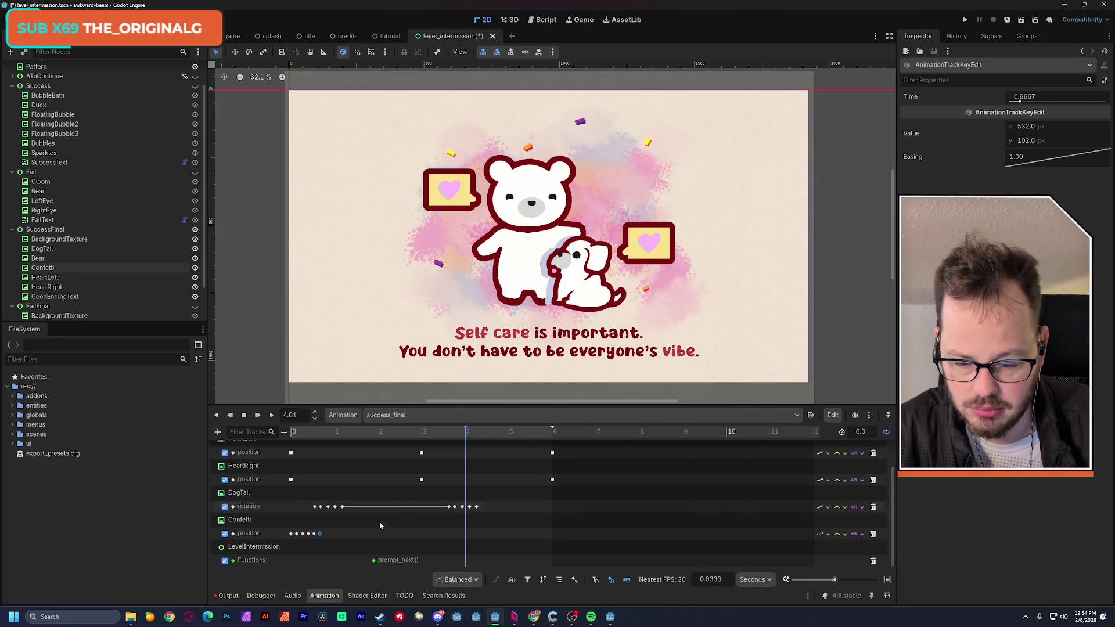
drag(373, 561, 428, 562)
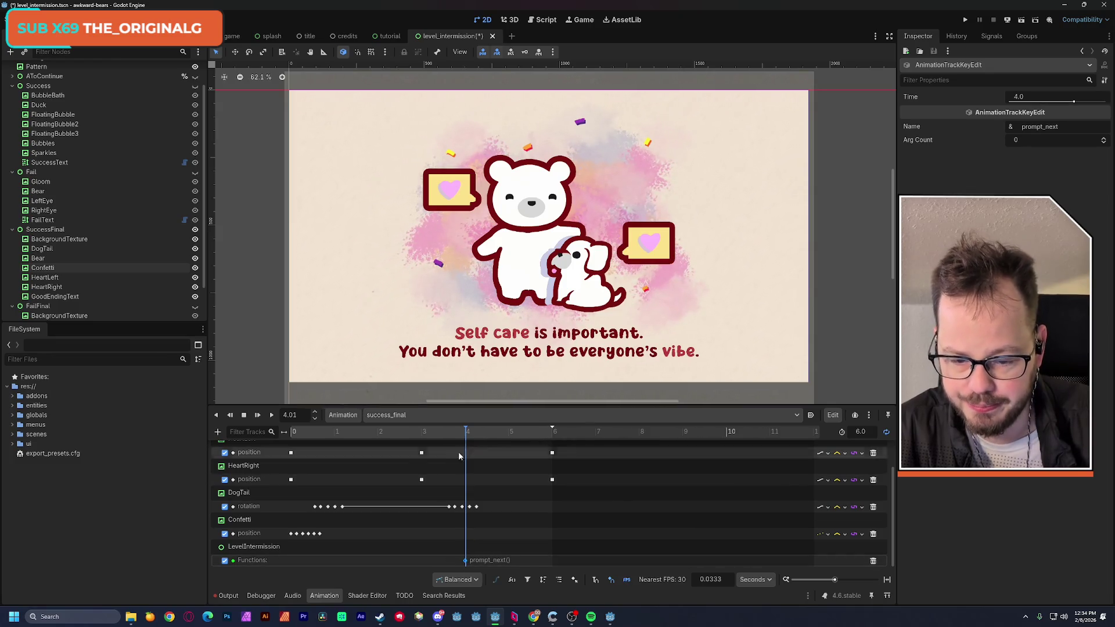
click(451, 436)
key(ctrl+s)
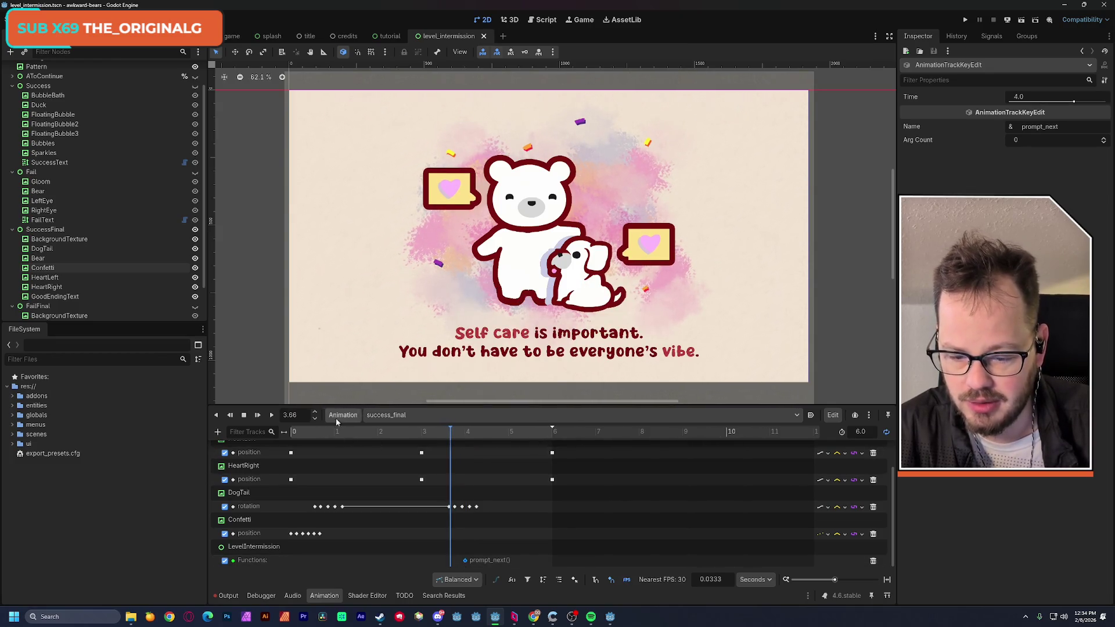
Switch to the success animation and scrub its timeline from 4 s back to the start
click(394, 414)
click(419, 451)
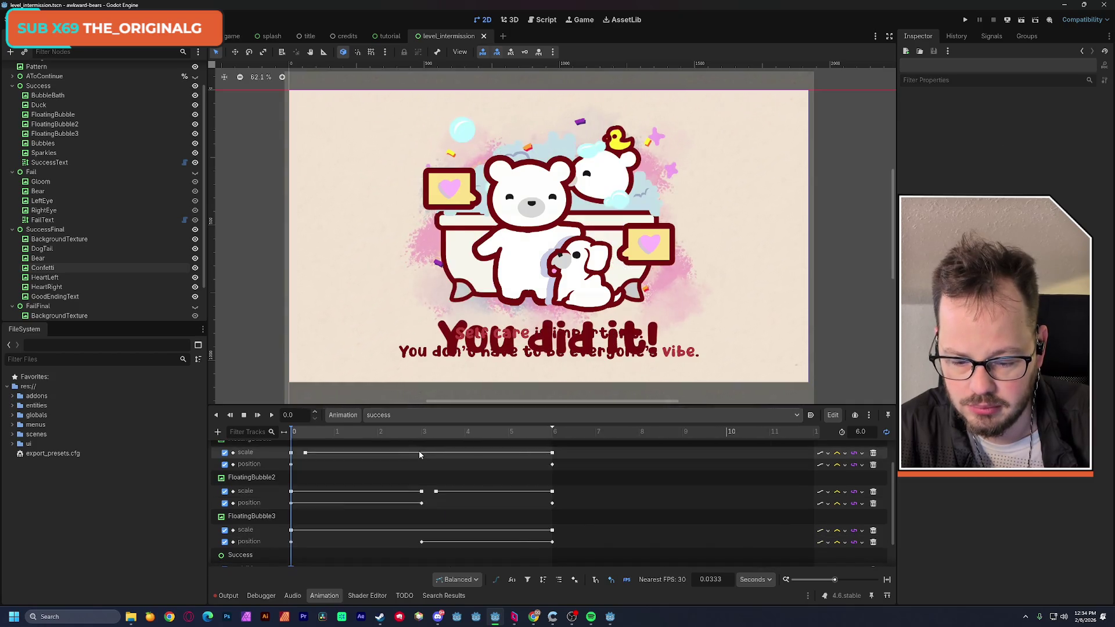
click(468, 434)
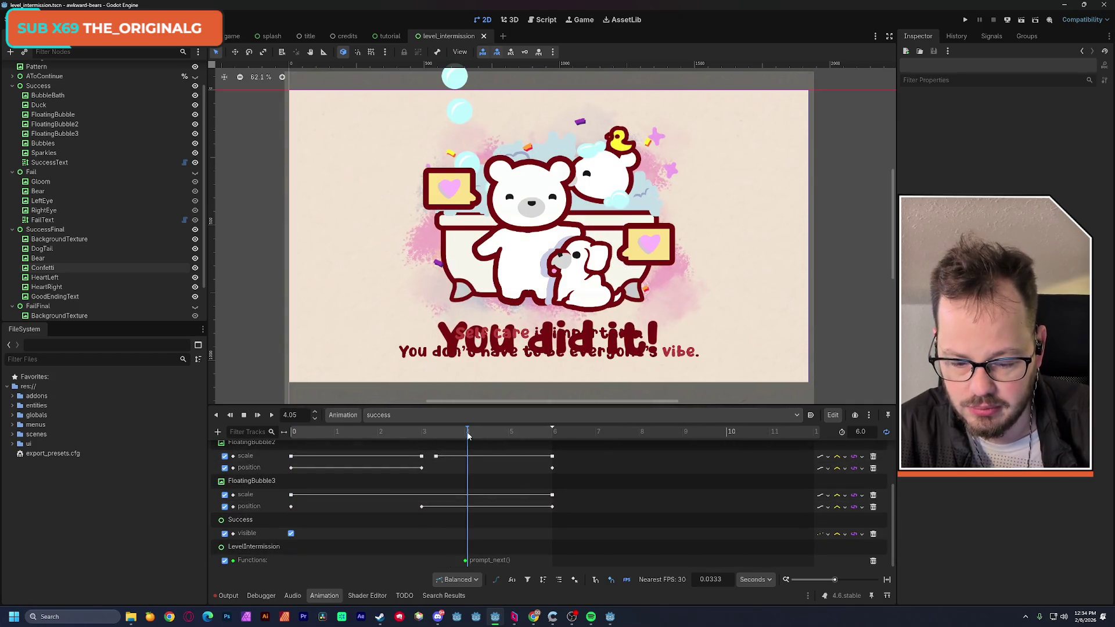
drag(467, 436, 277, 446)
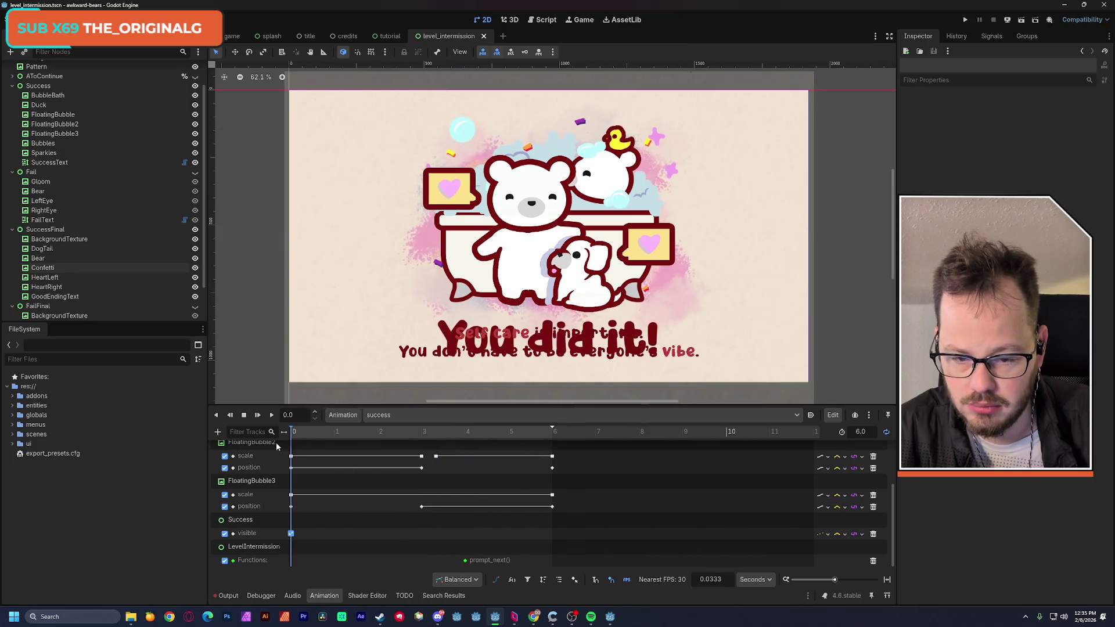
Pass through RESET and return the Animation editor to success_final
click(394, 416)
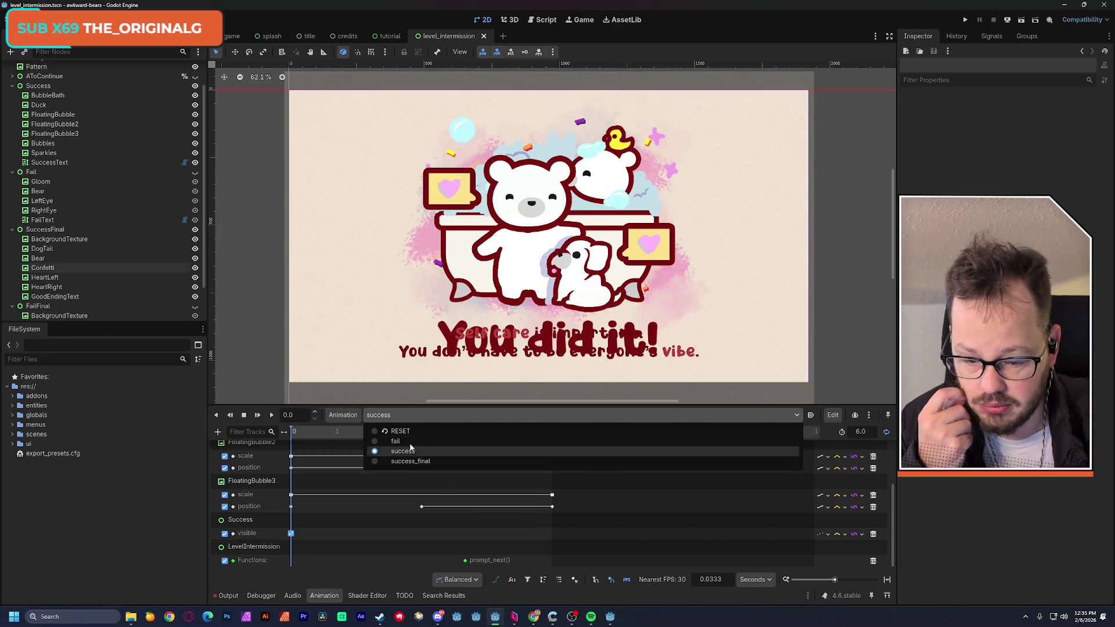
click(406, 429)
click(407, 416)
click(420, 462)
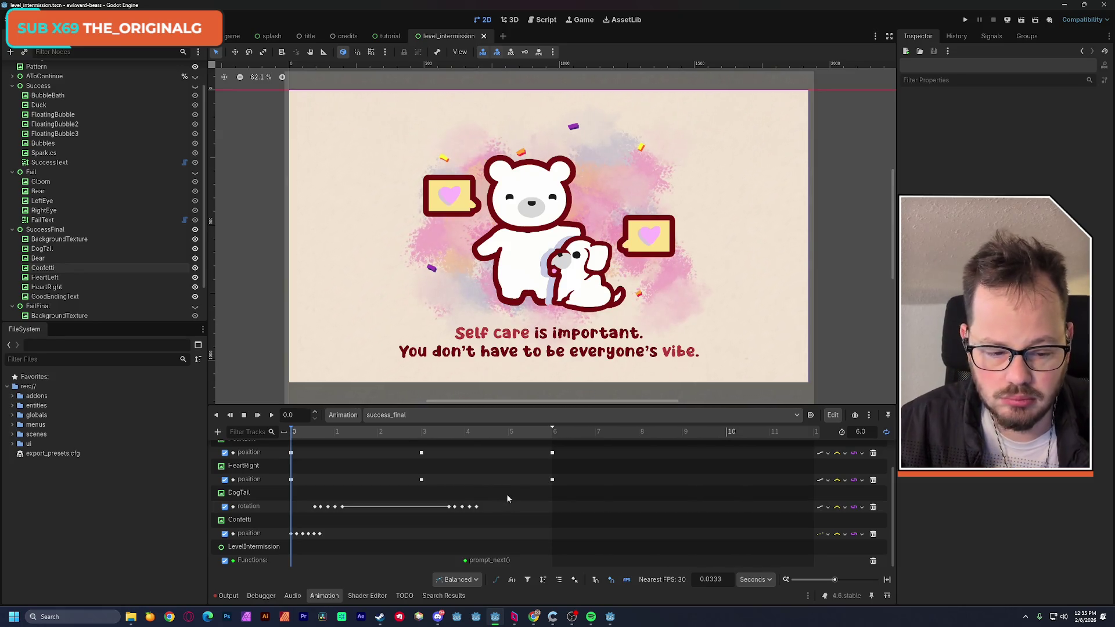
In RESET, set the SuccessFinal visible key at 0 s to off and save
click(412, 414)
click(400, 431)
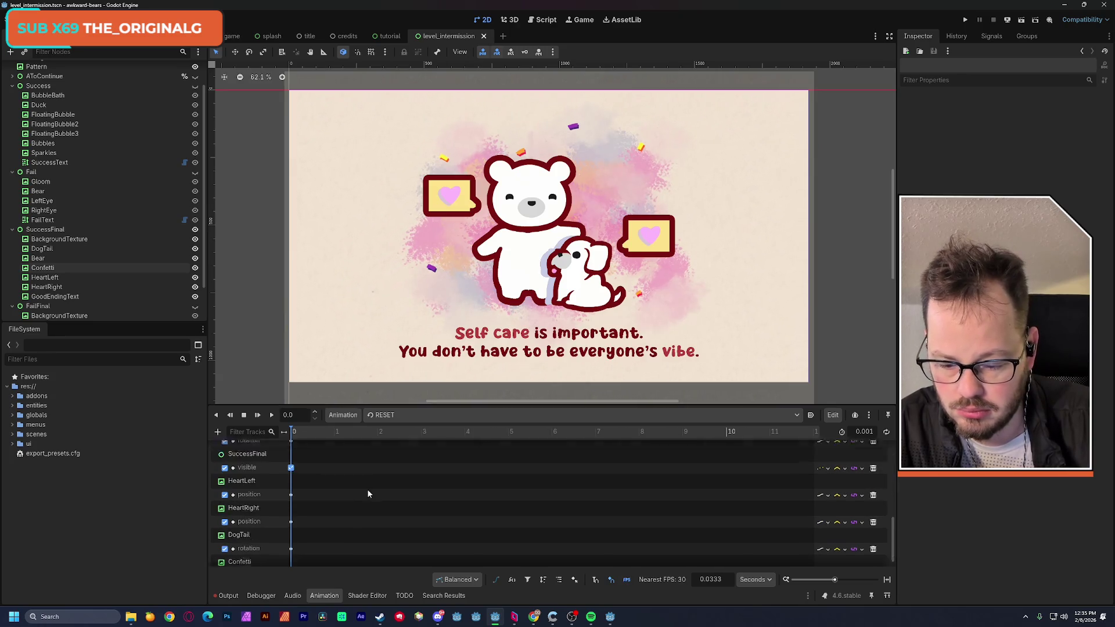
scroll(364, 498, up, 2)
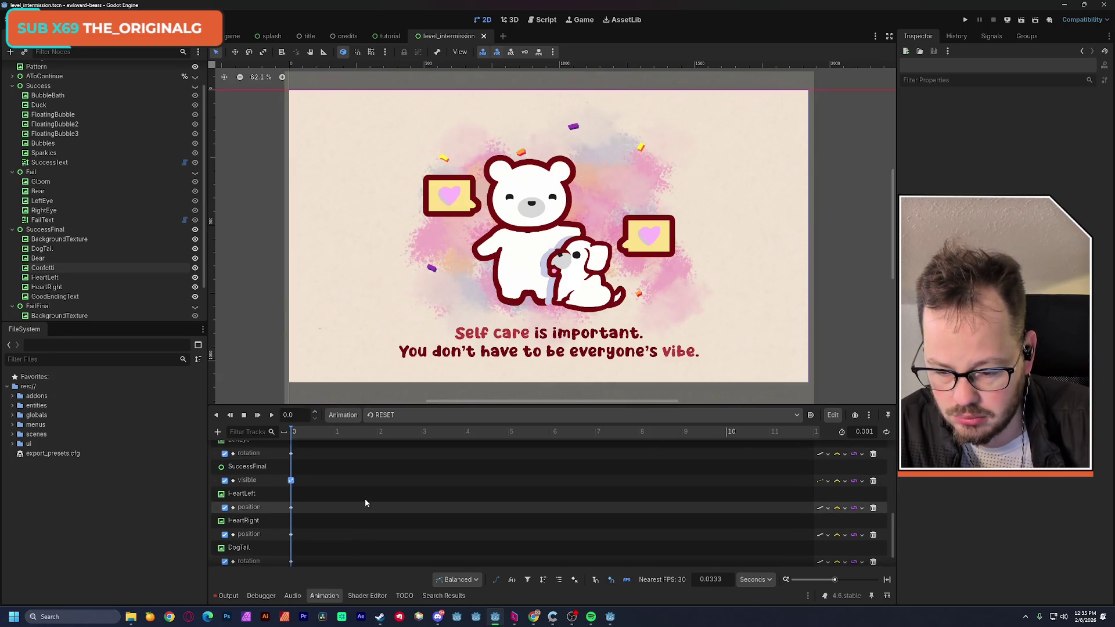
click(291, 481)
click(1013, 127)
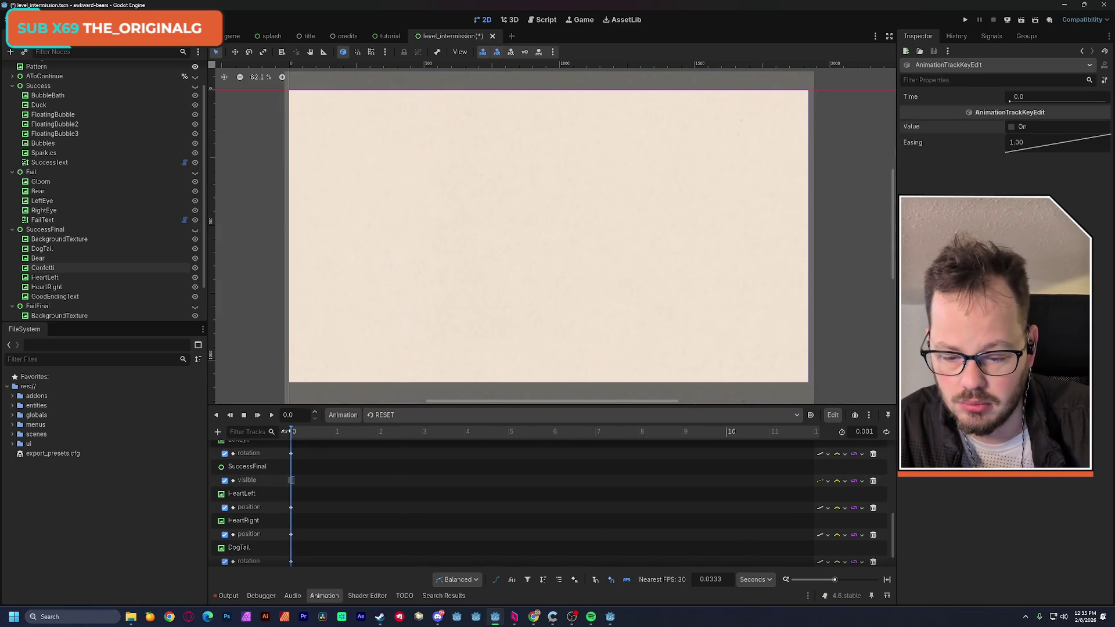
key(ctrl+s)
Play the success_final animation through, then stop the preview
click(383, 414)
click(391, 458)
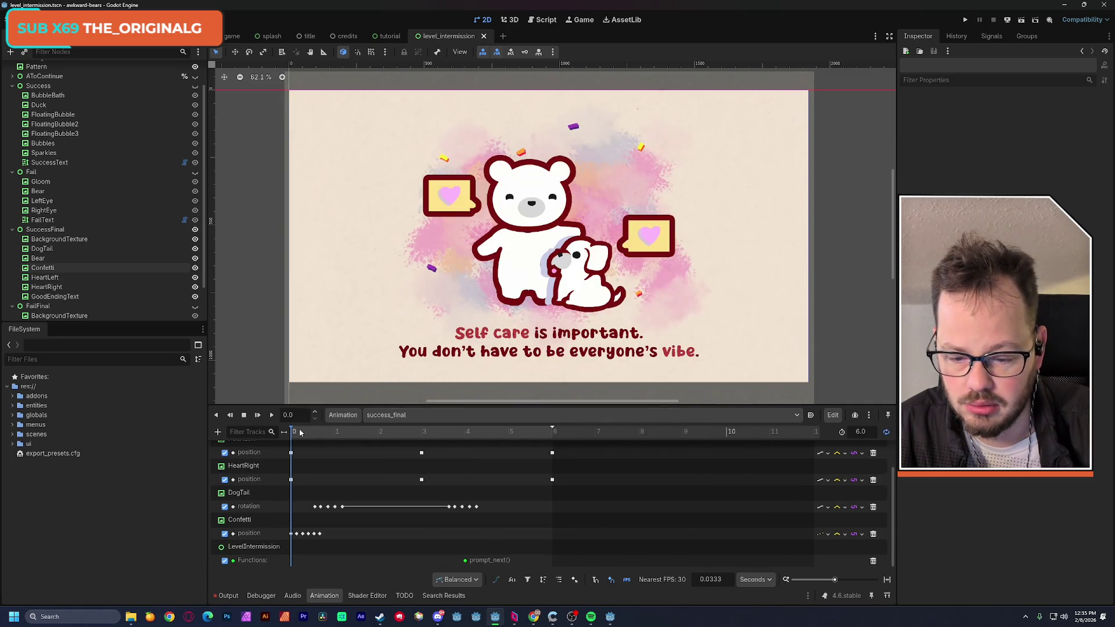
click(271, 416)
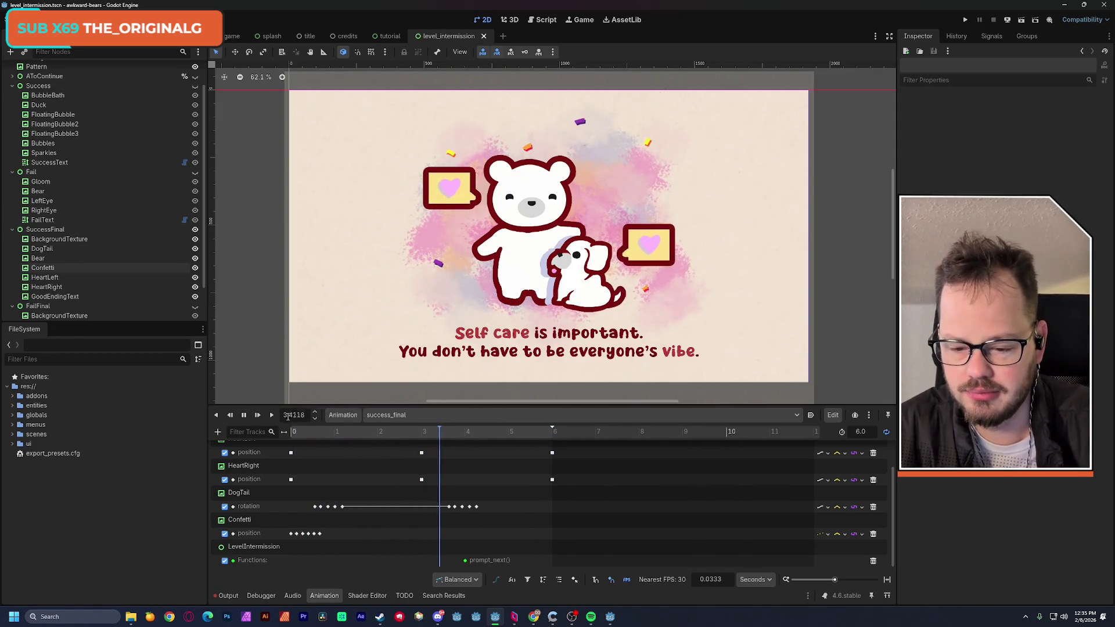
click(244, 414)
click(290, 432)
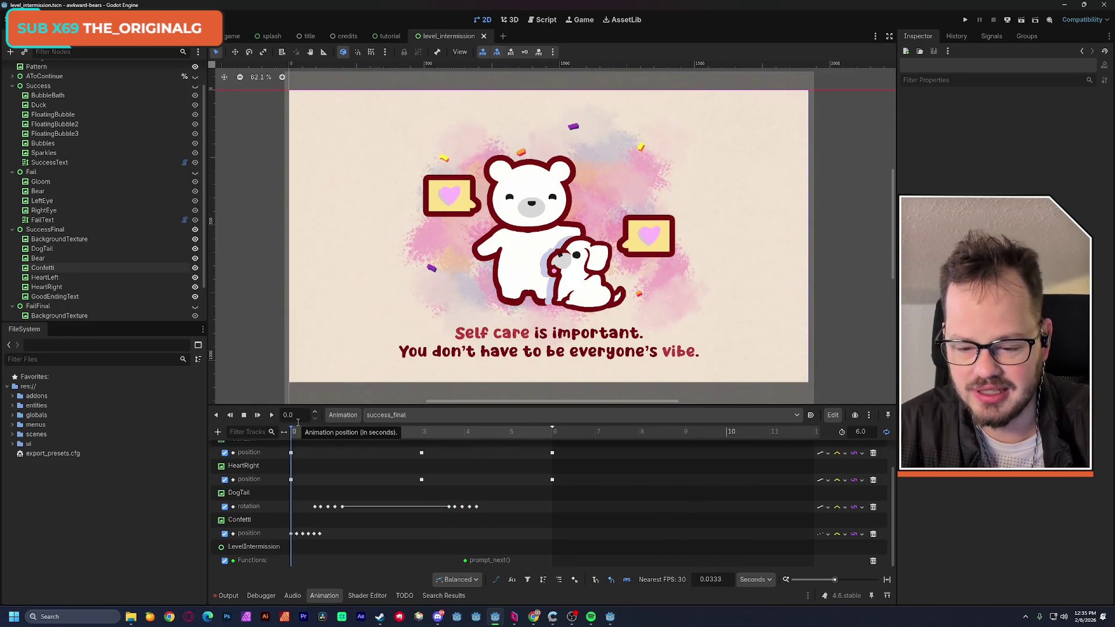
Go back to RESET and make the FailFinal sad-bear screen visible
click(375, 415)
click(388, 431)
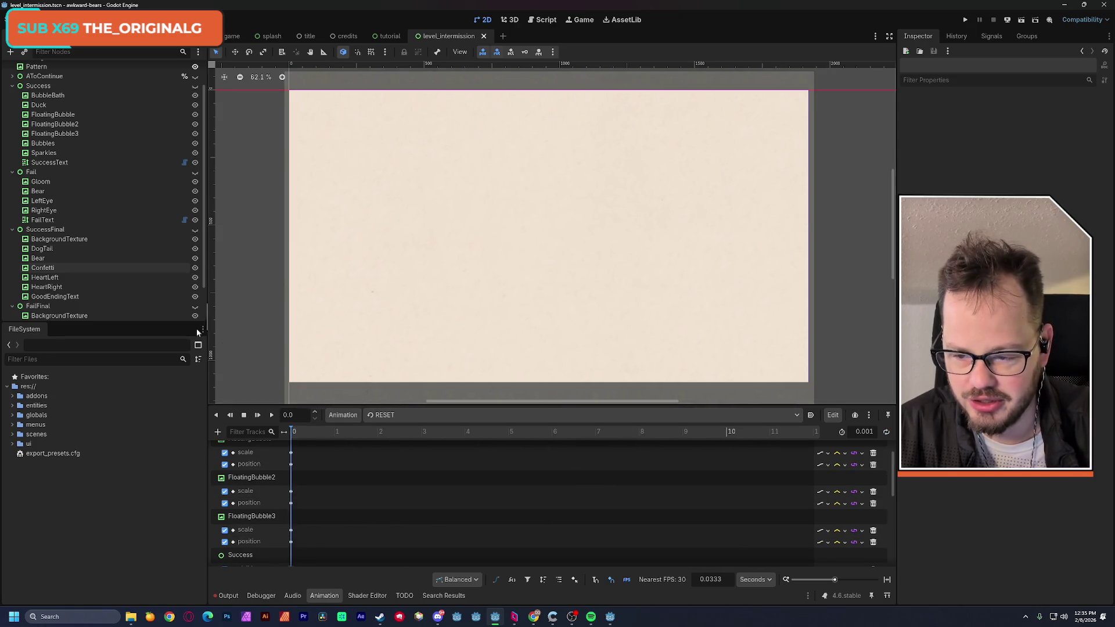
scroll(105, 293, down, 2)
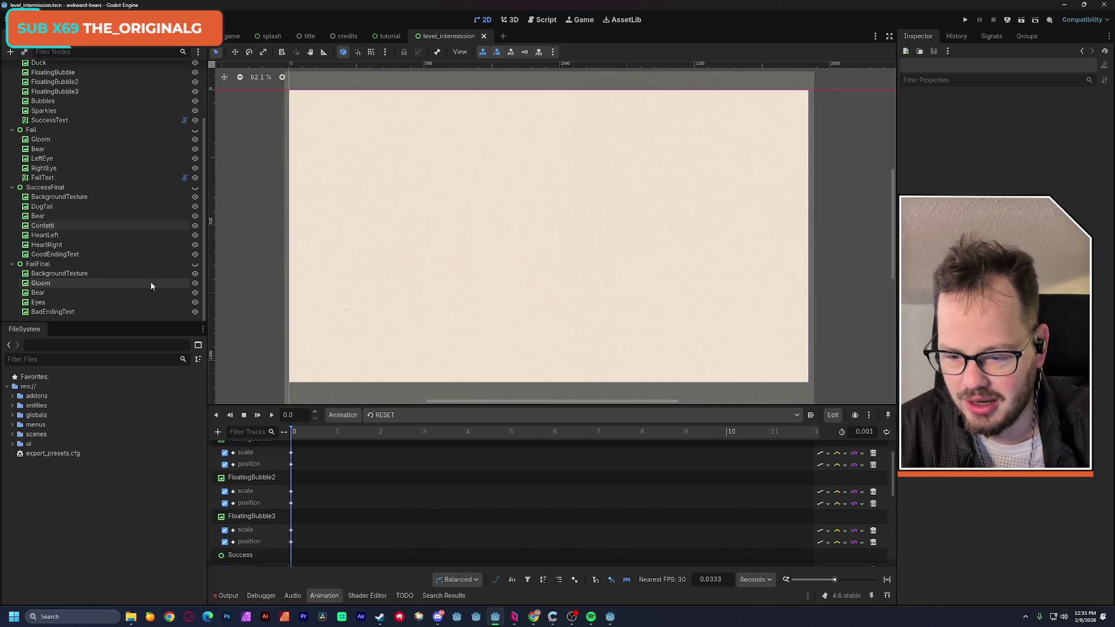
click(195, 264)
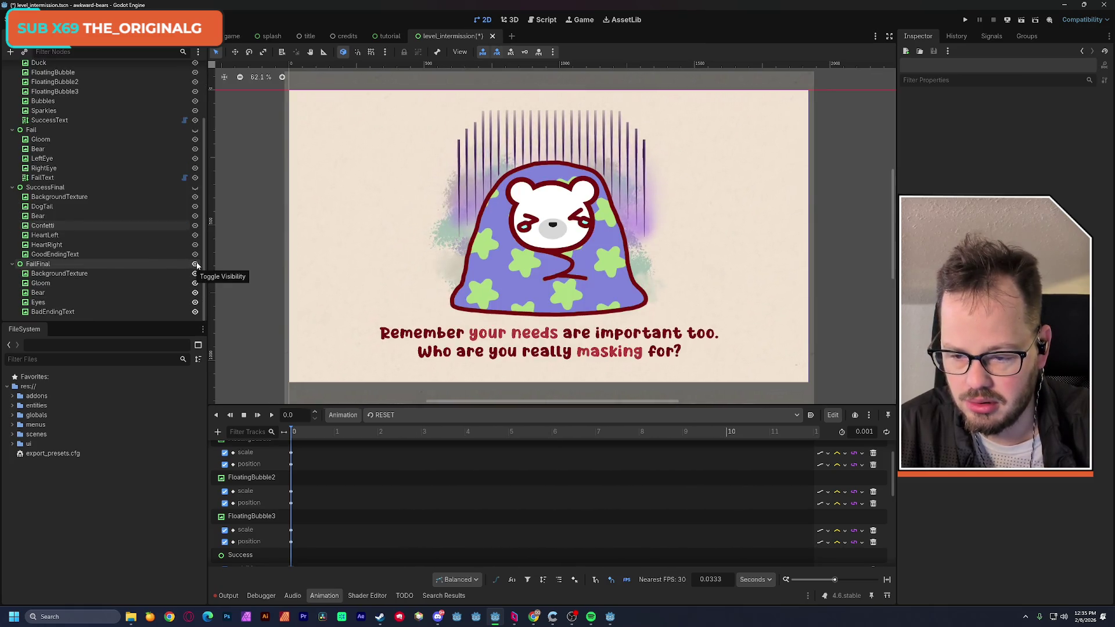
Hide FailFinal, select its node, and create a new animation named fail_final
click(195, 264)
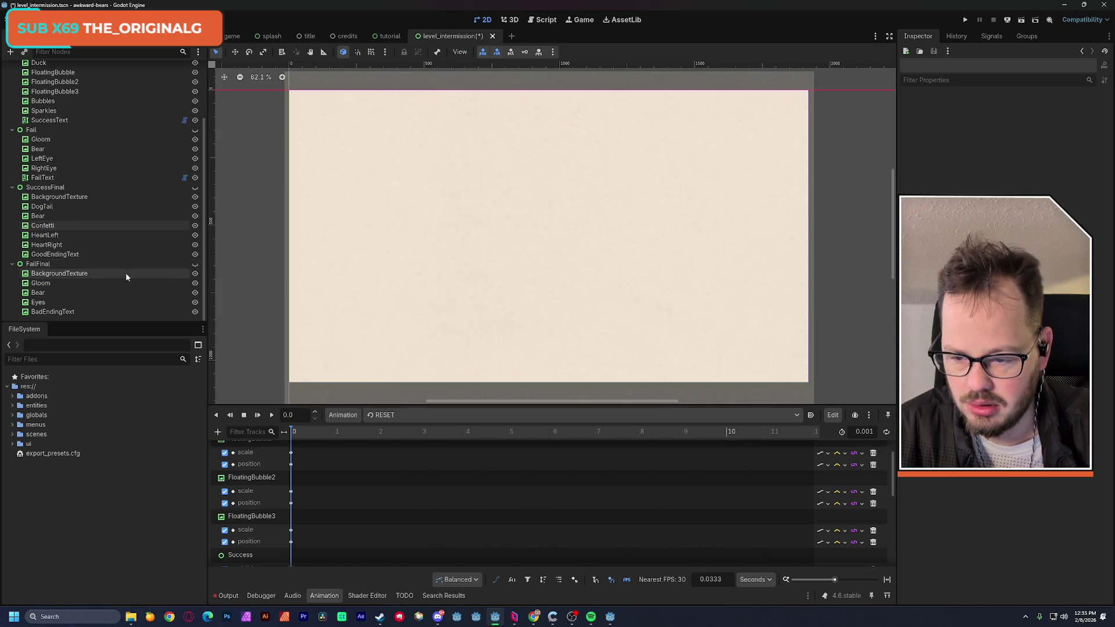
click(41, 264)
click(384, 415)
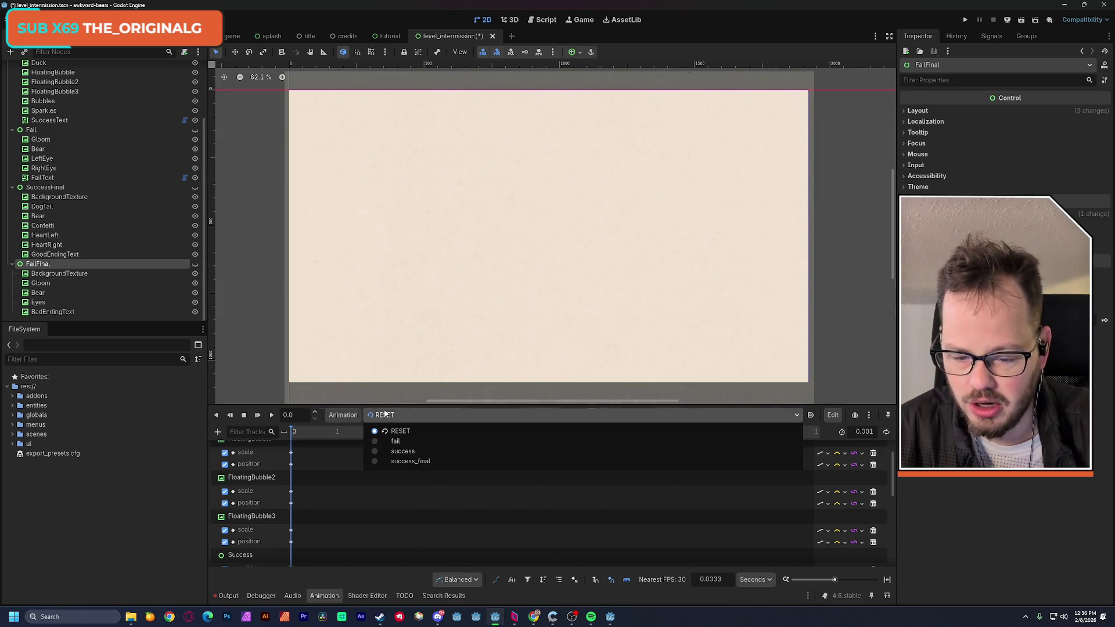
click(344, 415)
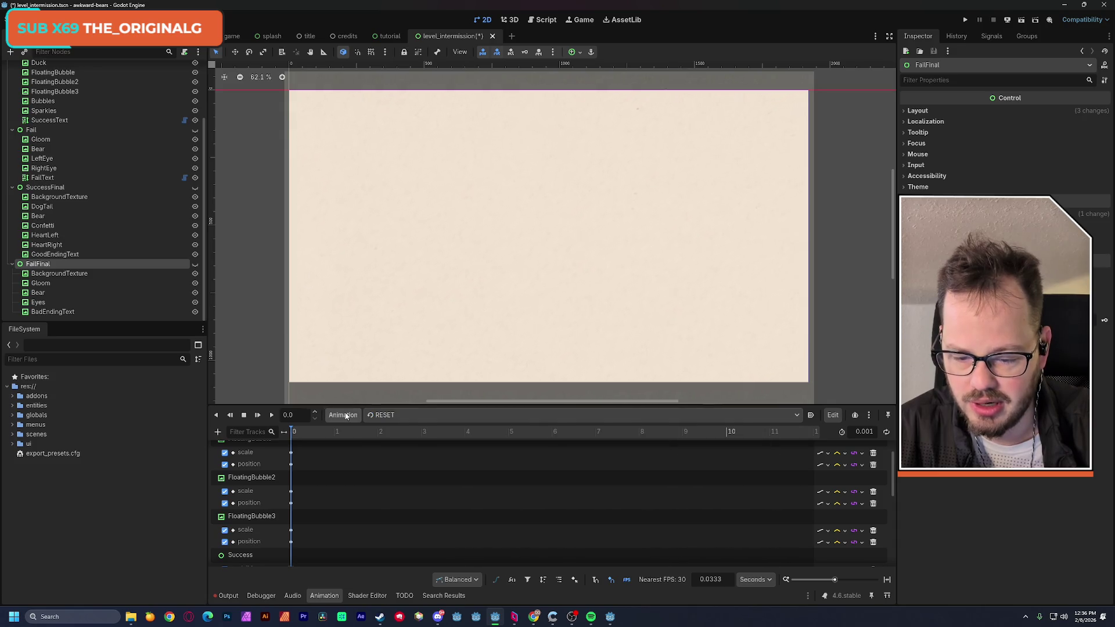
click(346, 416)
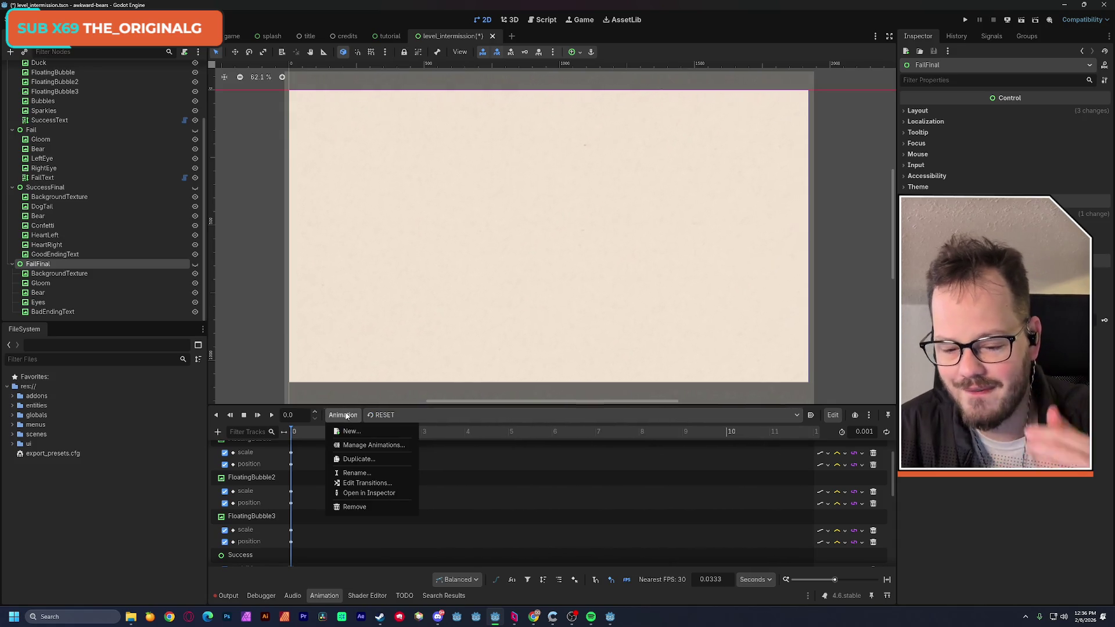
click(360, 431)
text(fail_final)
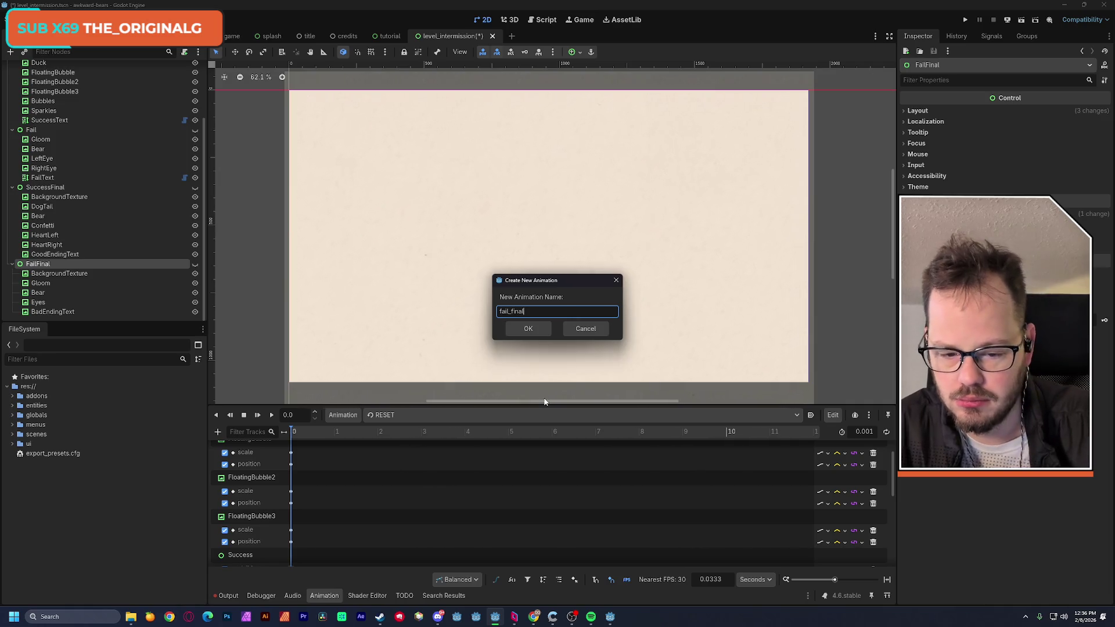
click(541, 329)
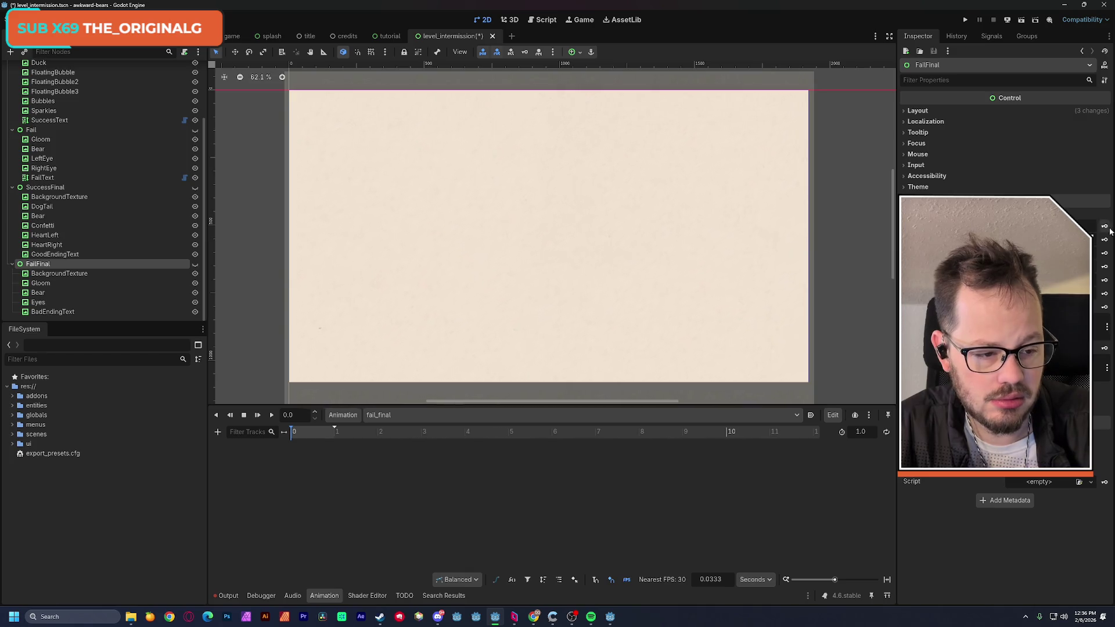
Key FailFinal's visible property On at 0 s and show the sad-bear screen on the canvas
click(1105, 228)
click(521, 338)
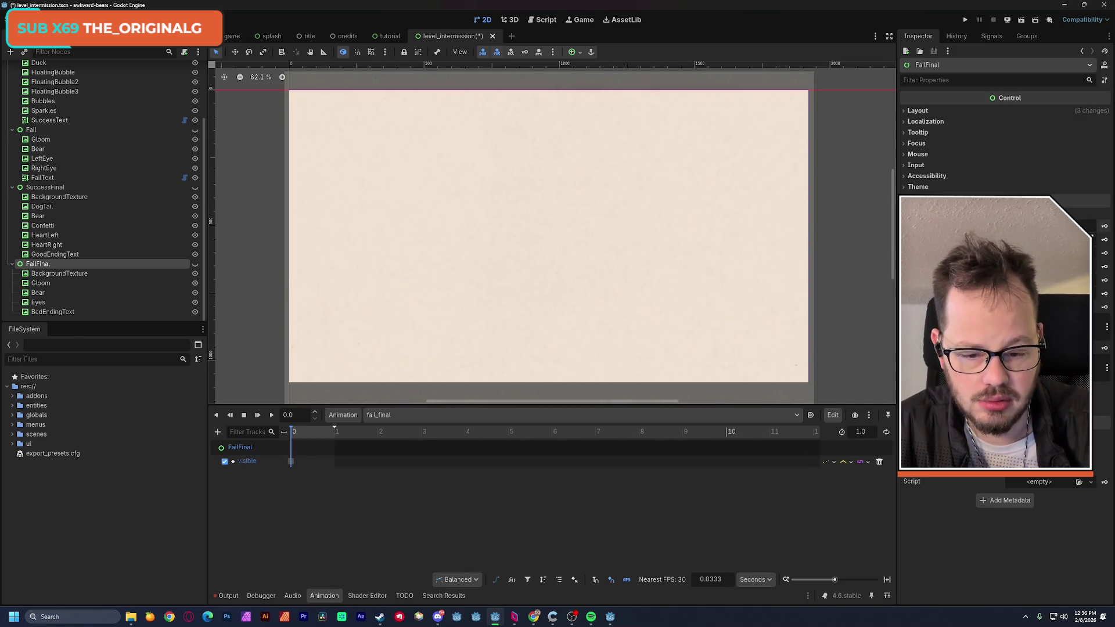
click(291, 462)
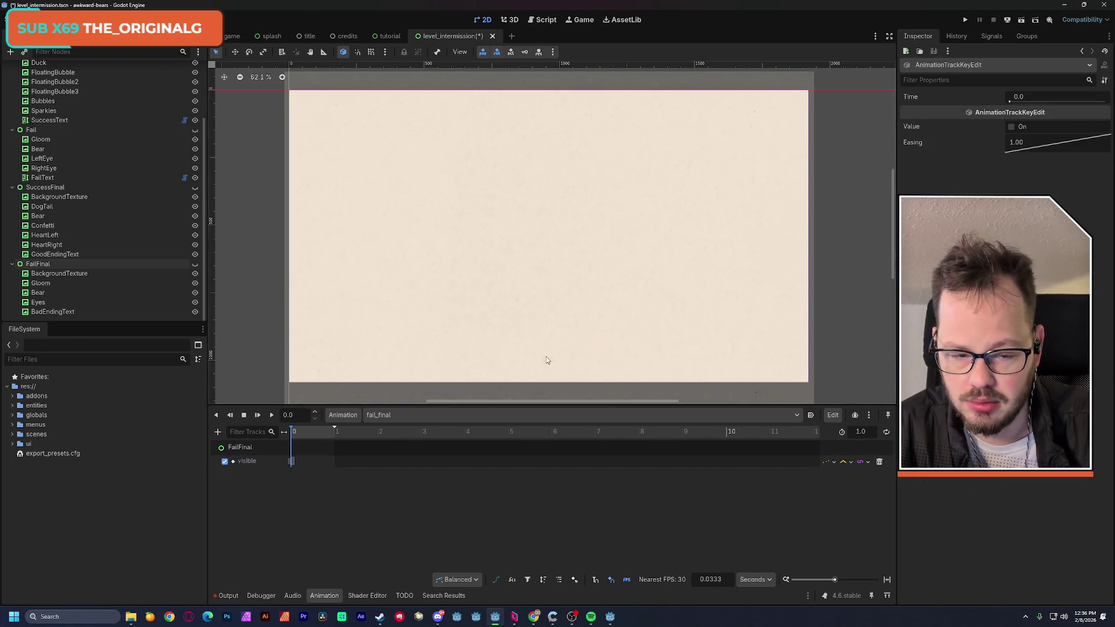
click(1012, 127)
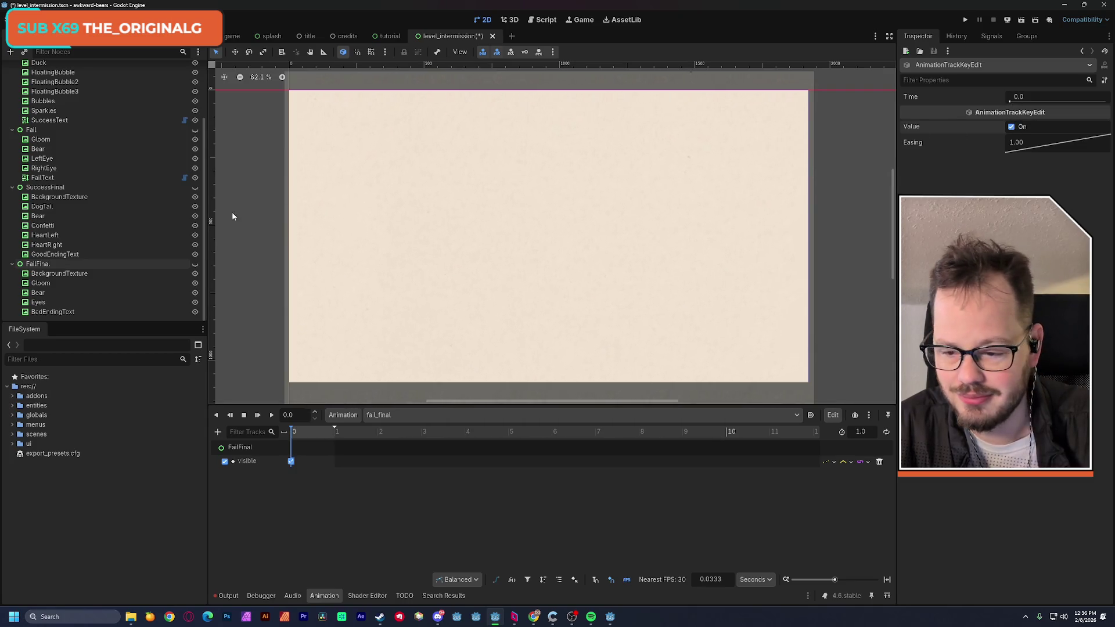
click(195, 267)
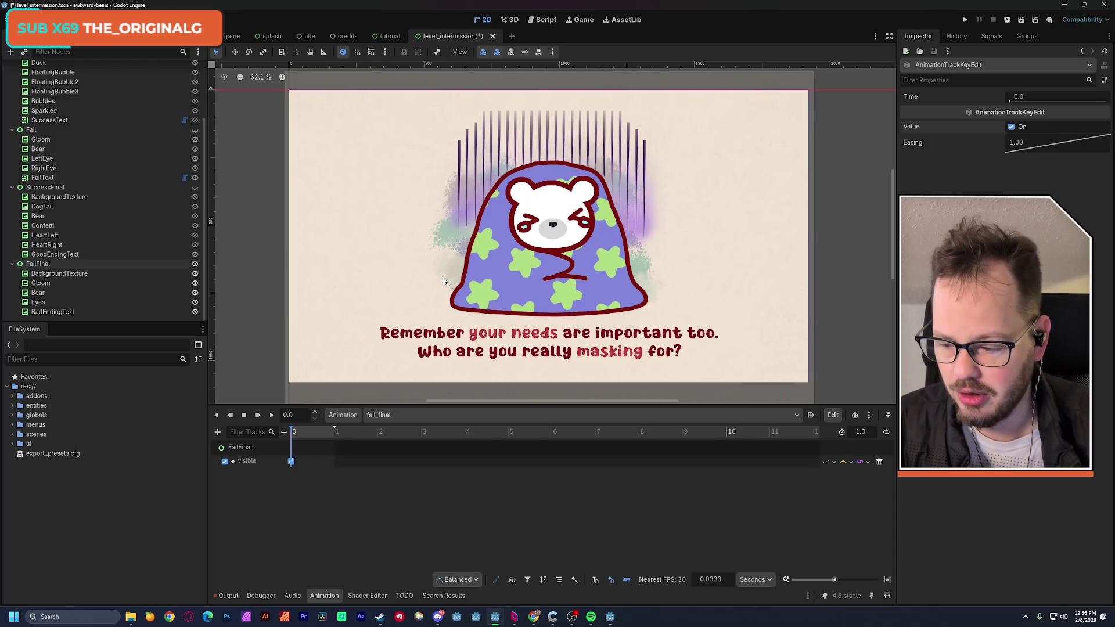
drag(334, 431, 337, 429)
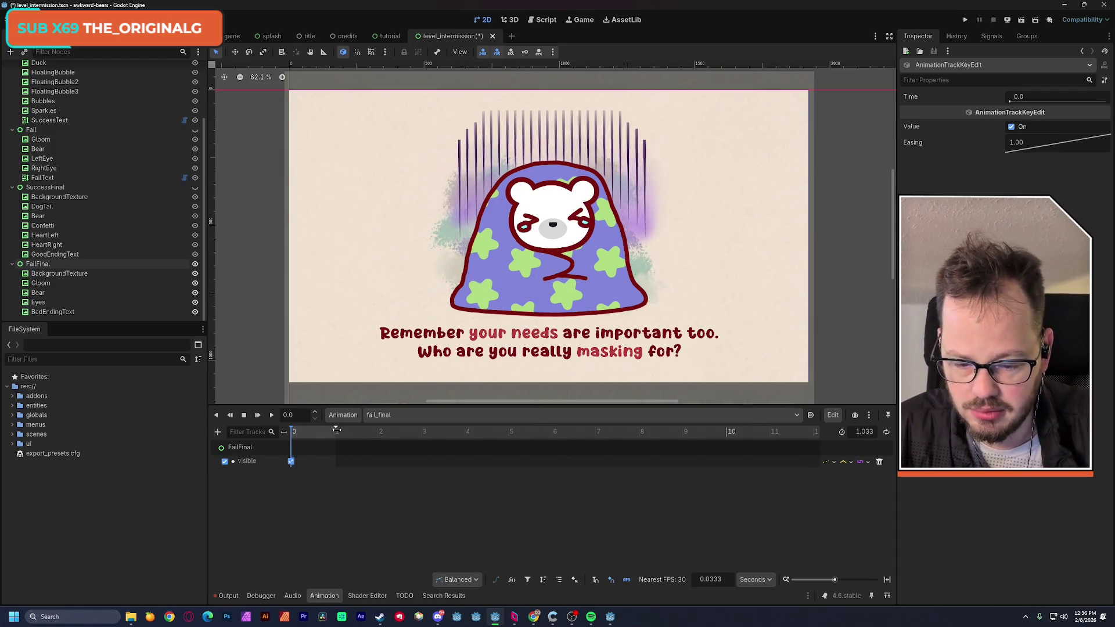
Cycle through success_final and fail in the animation selector, ending on fail_final
click(385, 415)
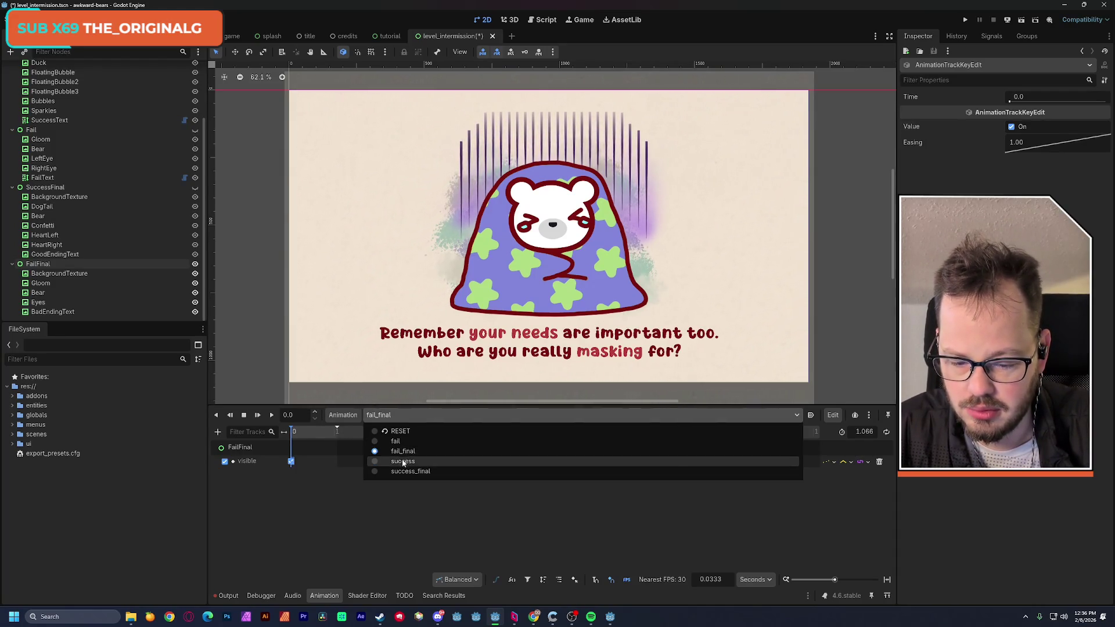
click(434, 471)
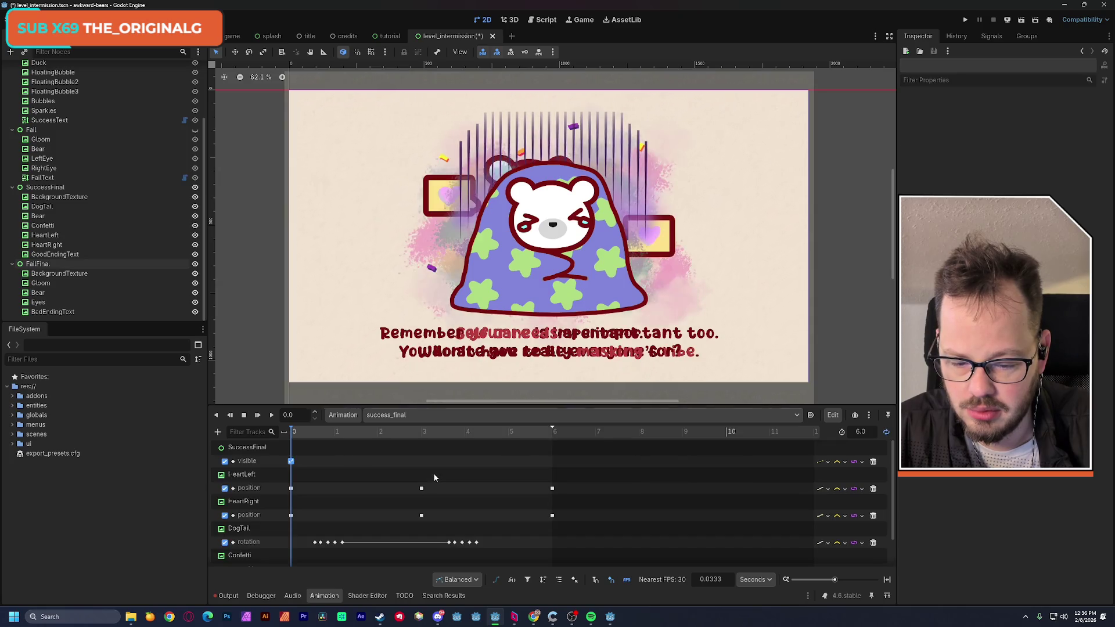
click(409, 420)
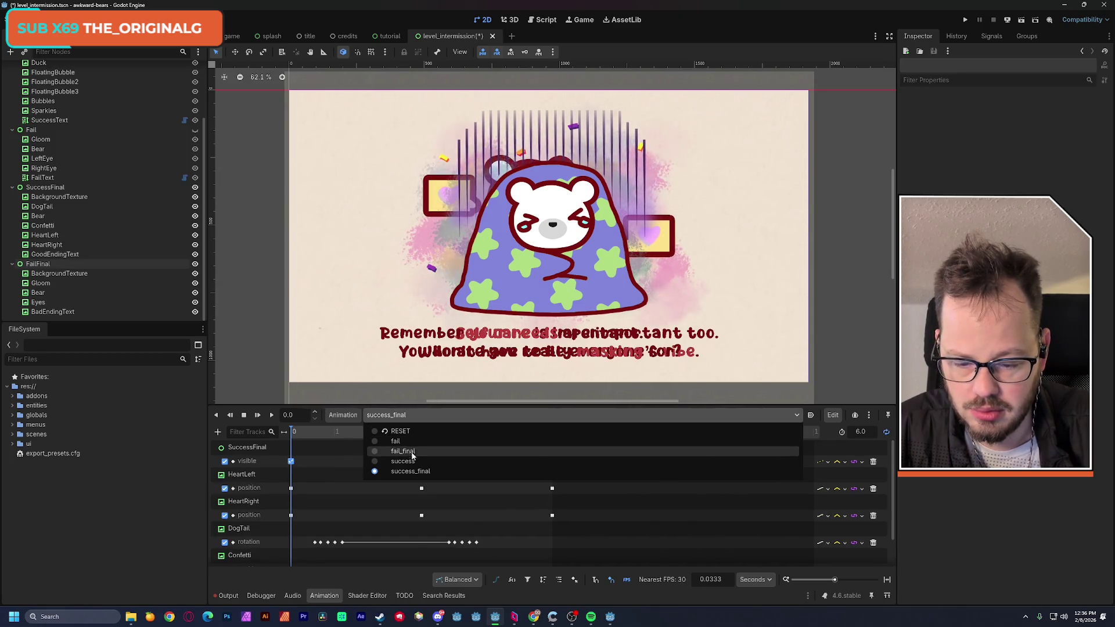
click(451, 472)
click(403, 416)
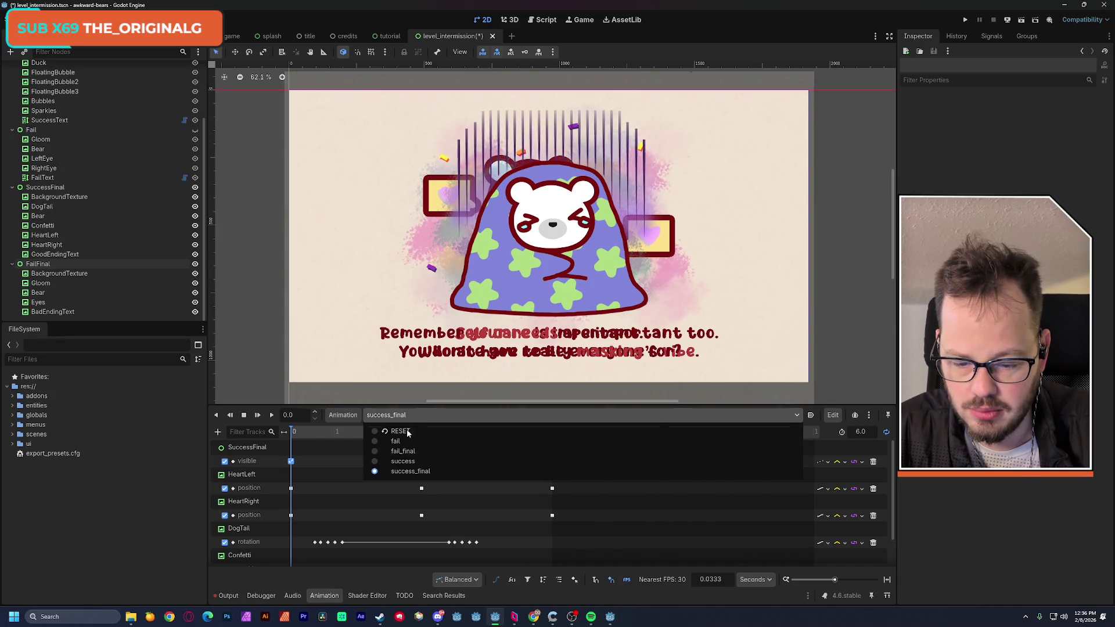
click(427, 452)
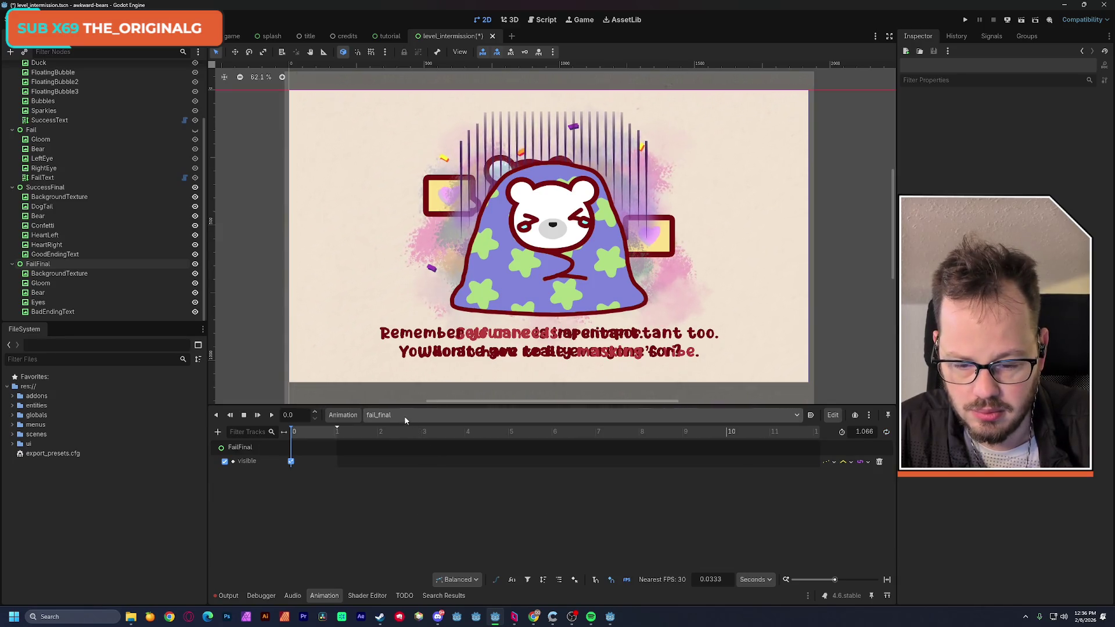
click(404, 416)
click(410, 438)
click(407, 416)
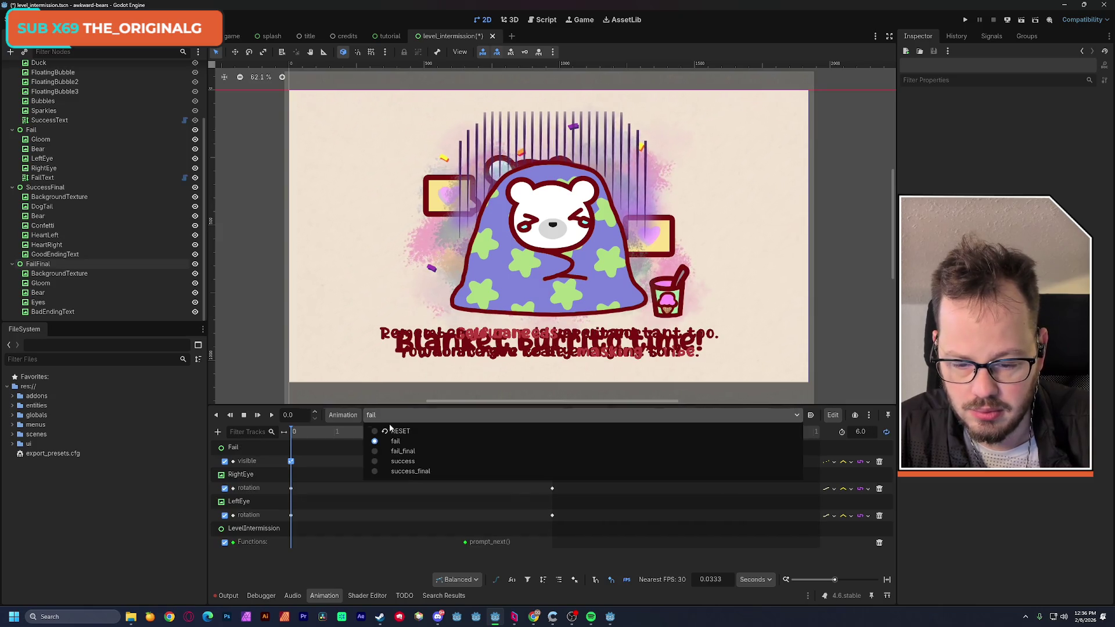
click(414, 453)
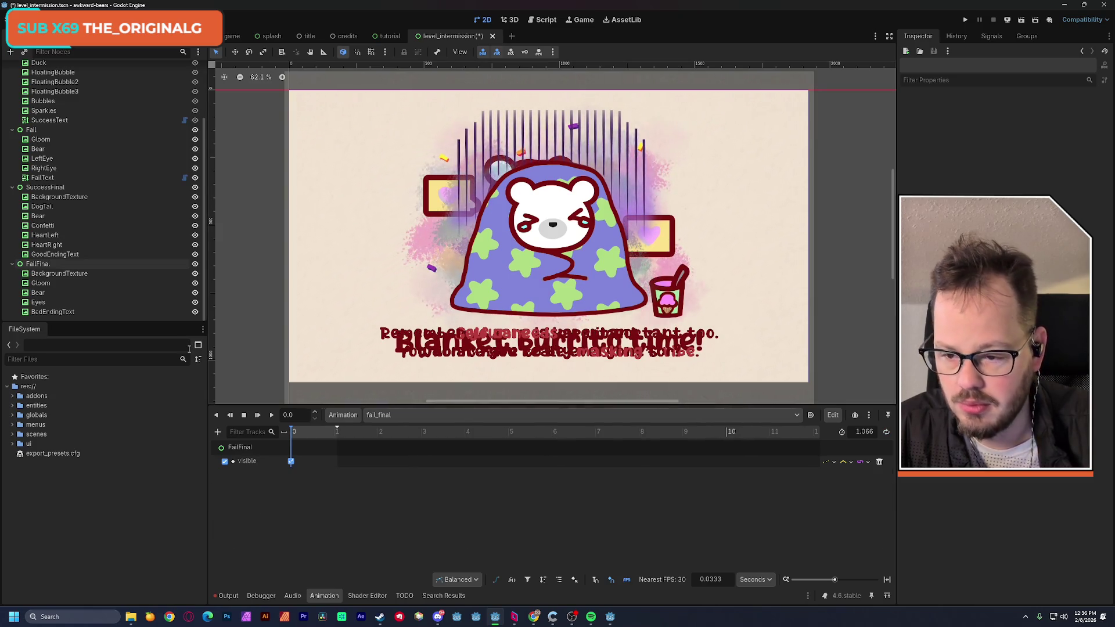
Hide the Fail and SuccessFinal screens and save the scene
click(195, 131)
click(195, 188)
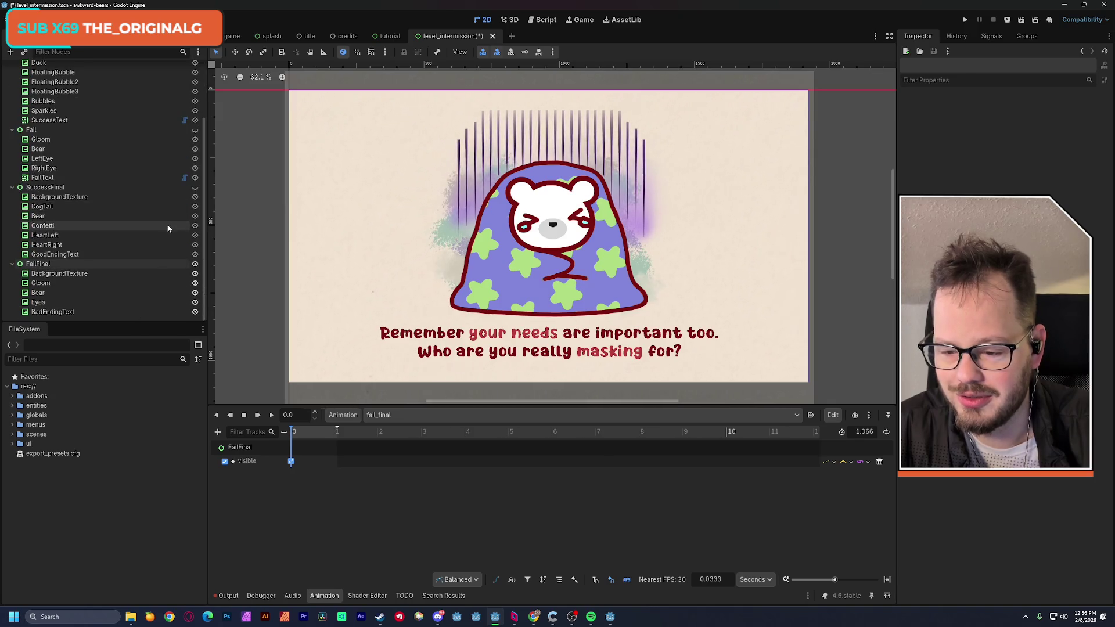
key(ctrl+s)
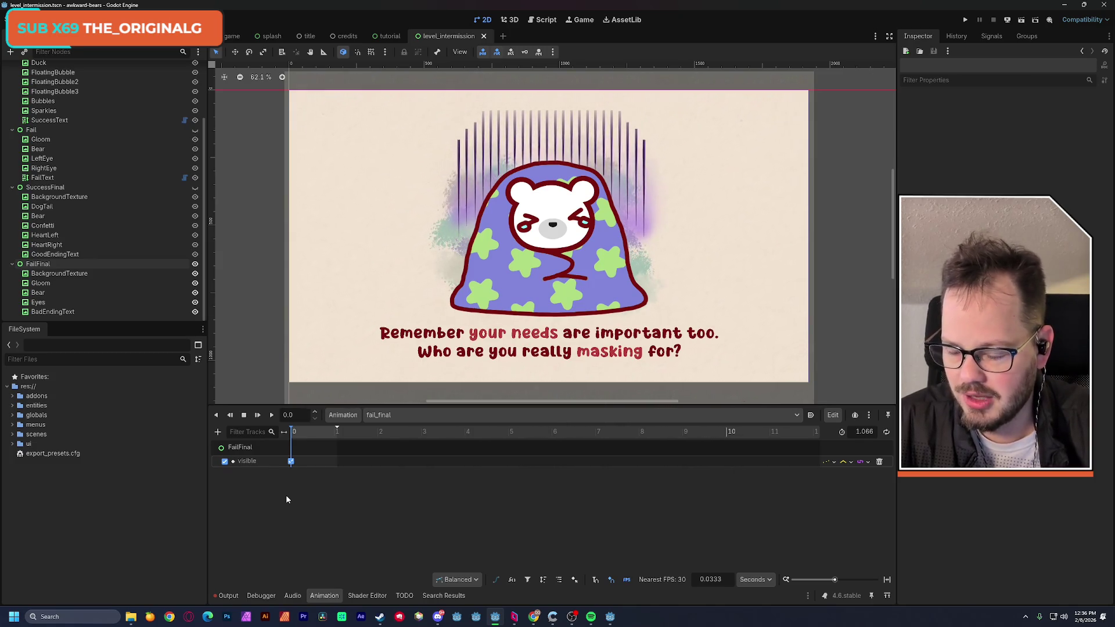
Extend fail_final to 6 seconds and snap the Eyes anchors to its rect corners
drag(337, 428, 555, 428)
click(61, 292)
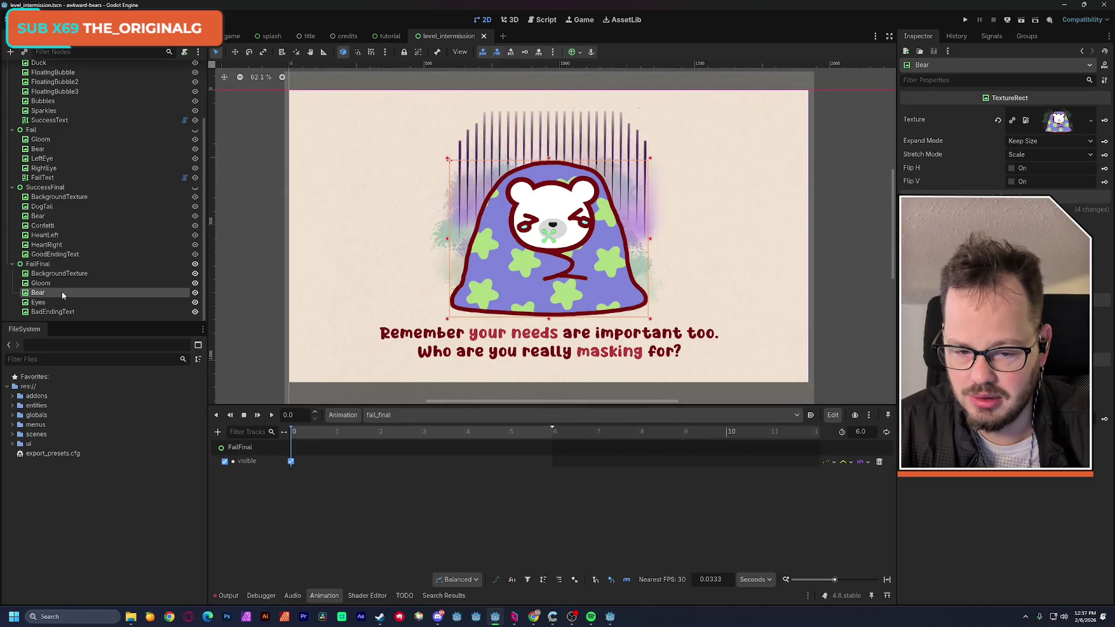
click(53, 304)
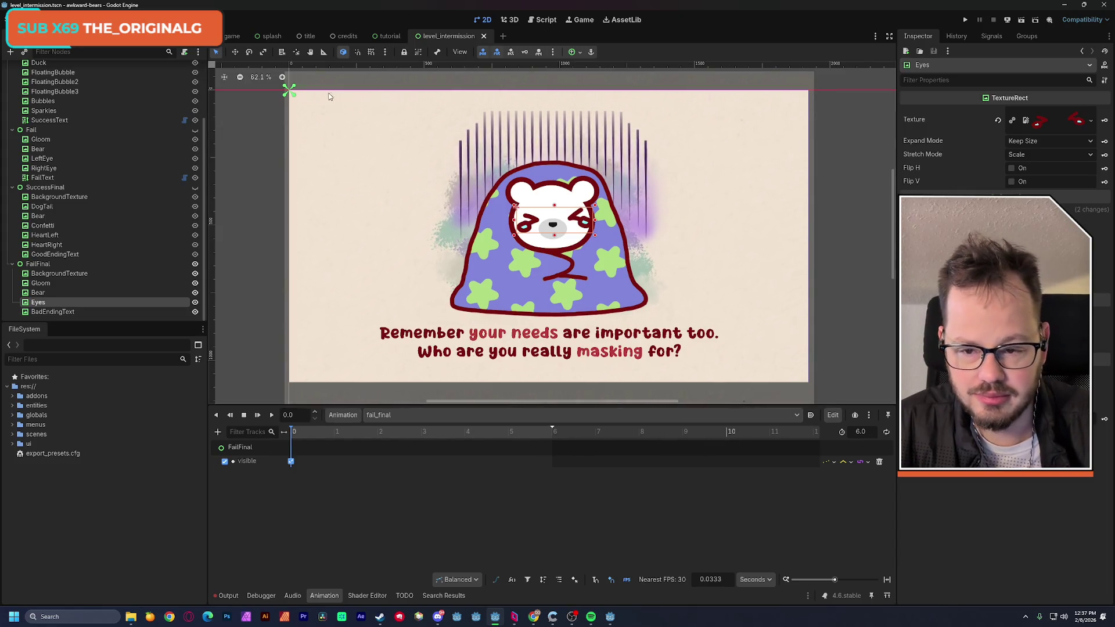
drag(611, 252, 597, 237)
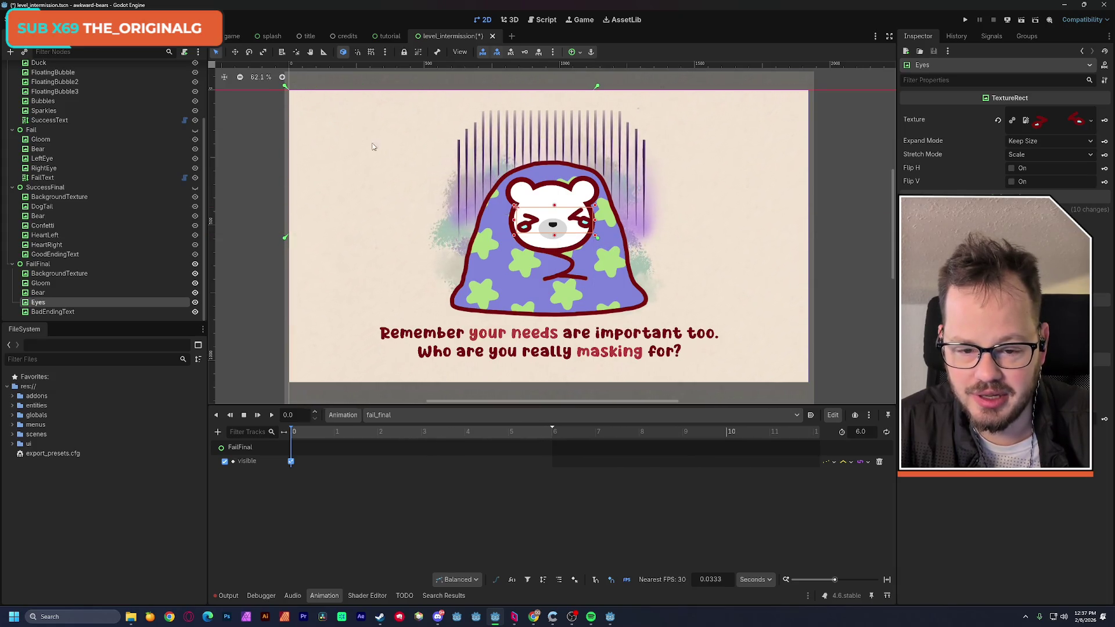
drag(284, 86, 513, 202)
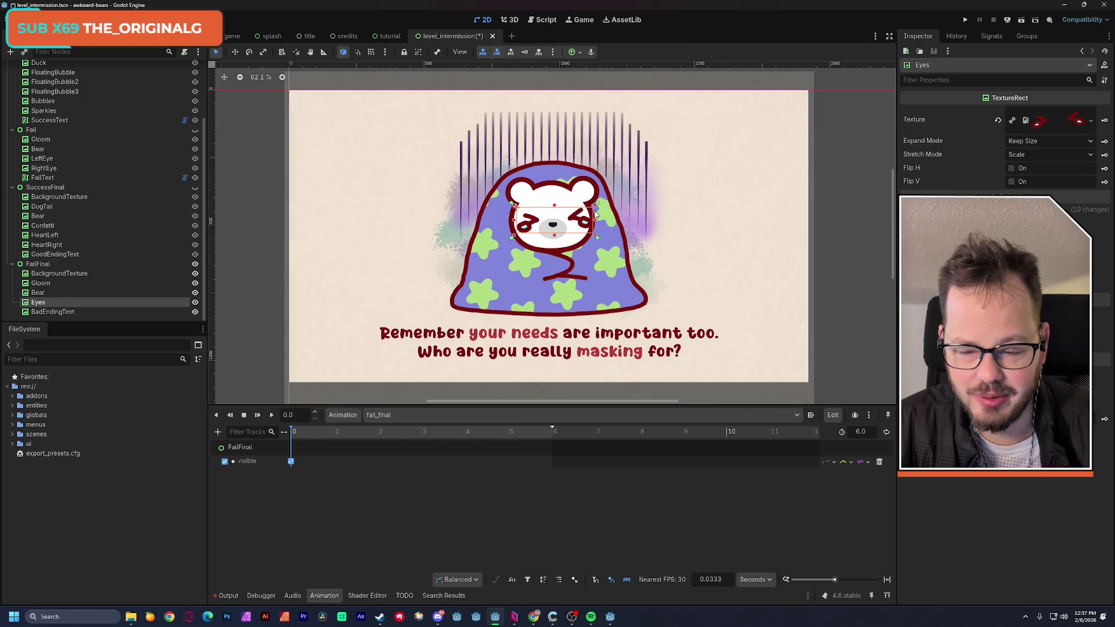
Look over the Bear's child nodes, reselect Eyes, and key its position
click(68, 293)
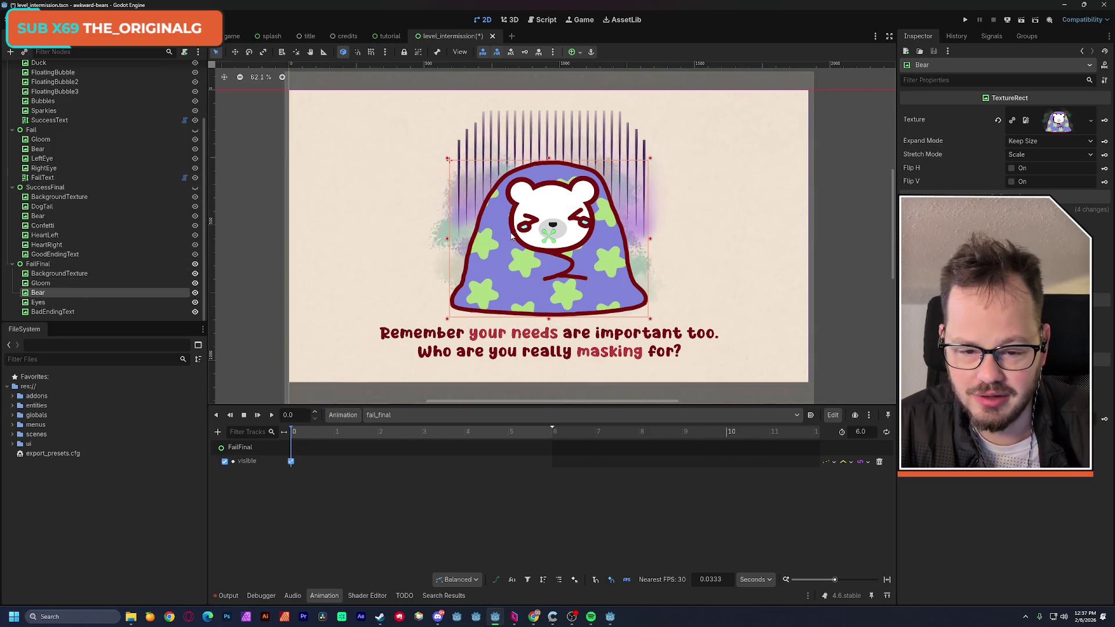
click(42, 284)
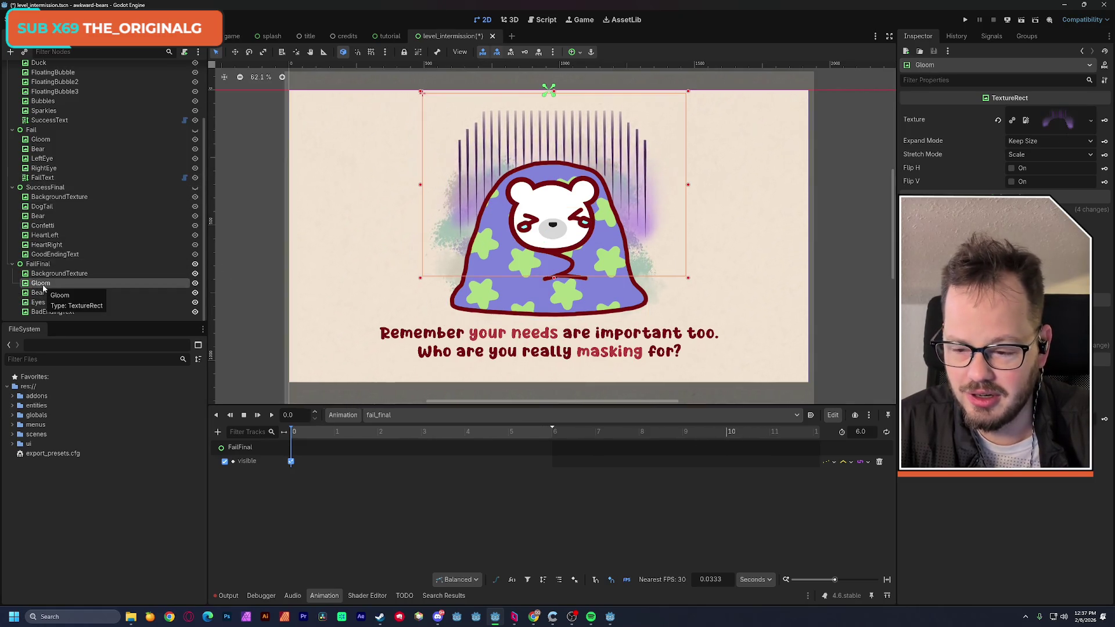
click(44, 274)
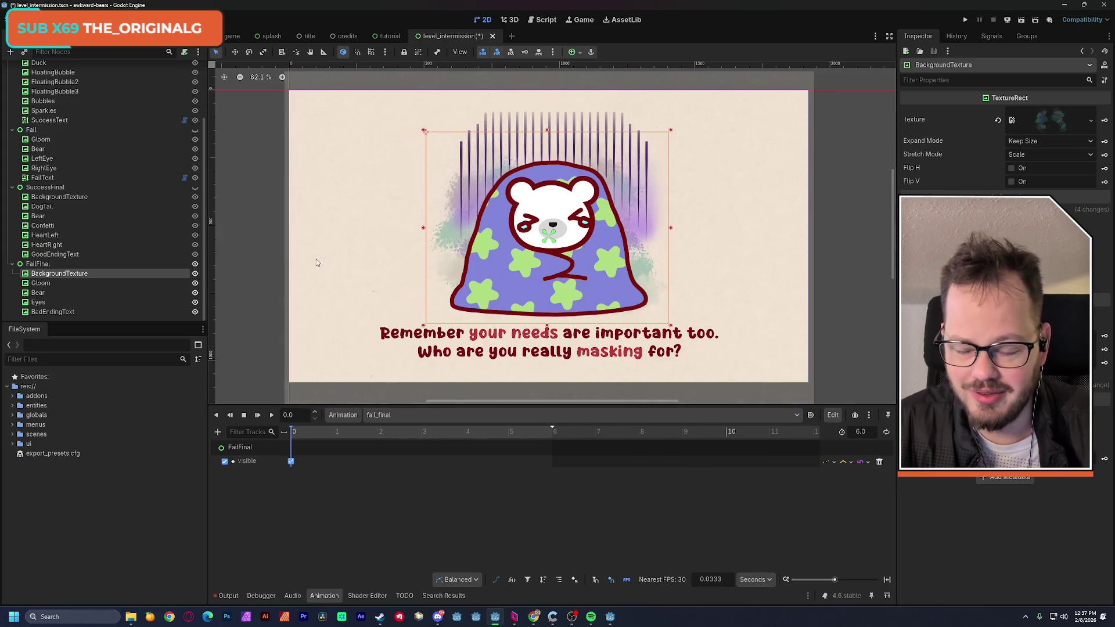
click(57, 313)
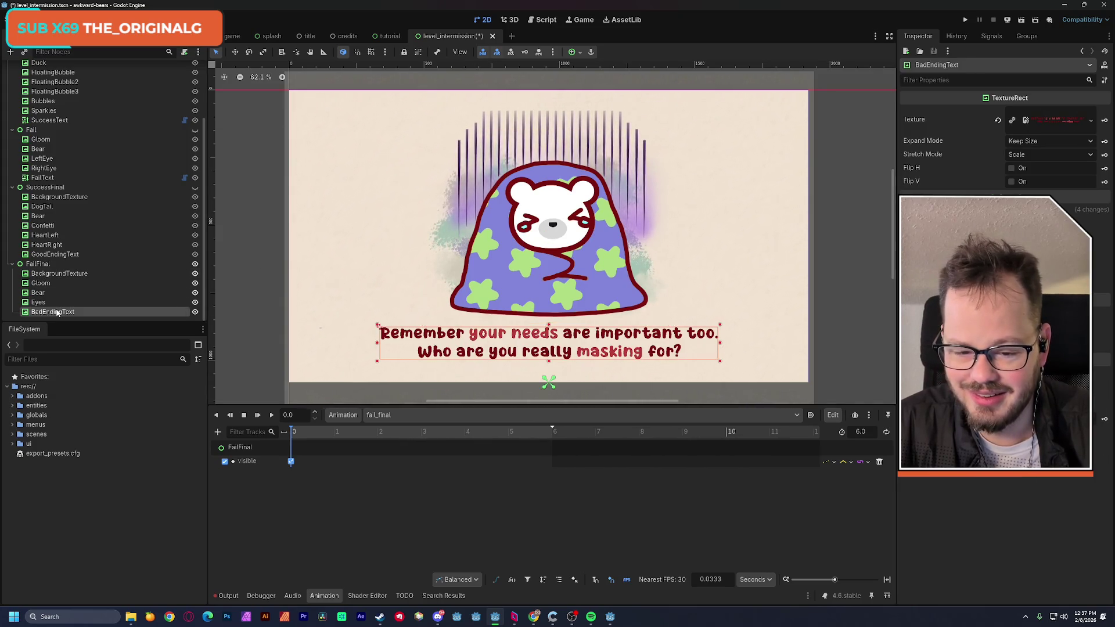
click(58, 303)
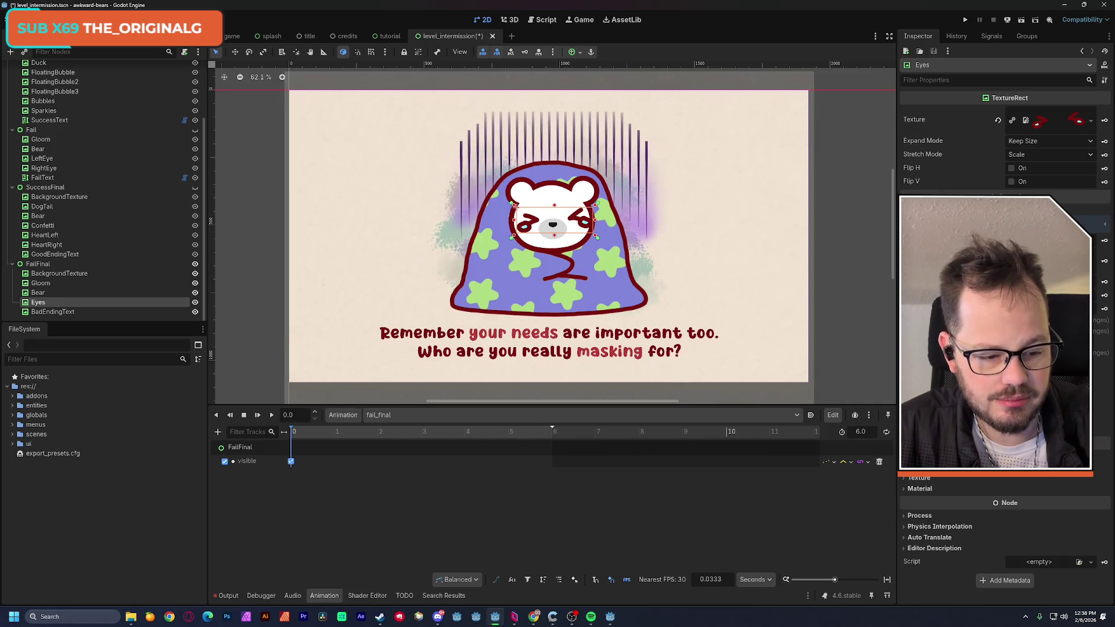
click(929, 291)
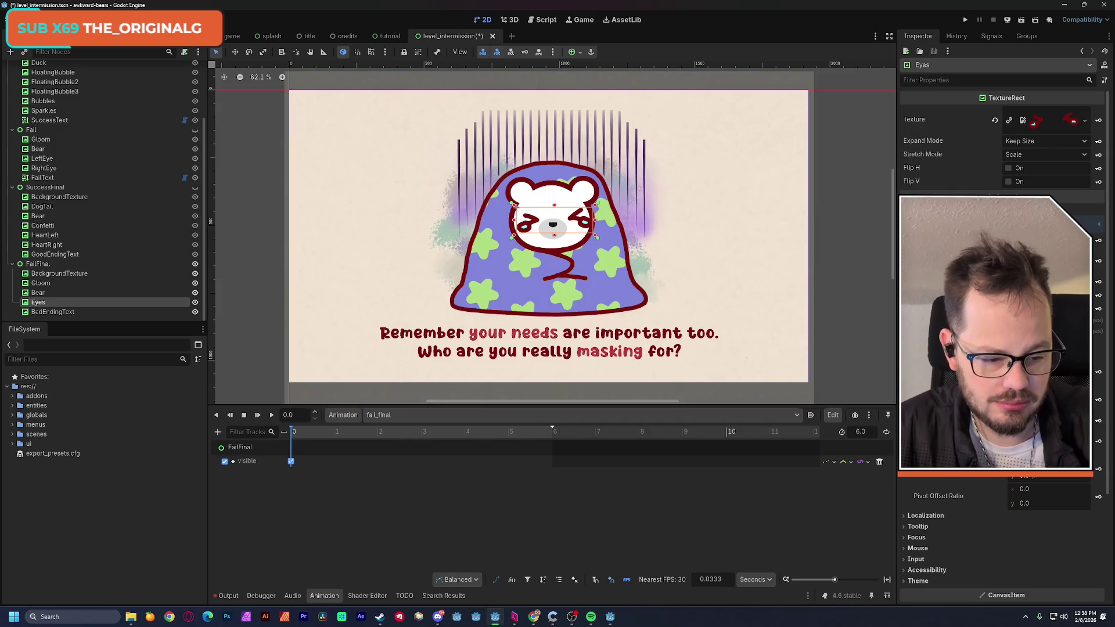
click(1098, 399)
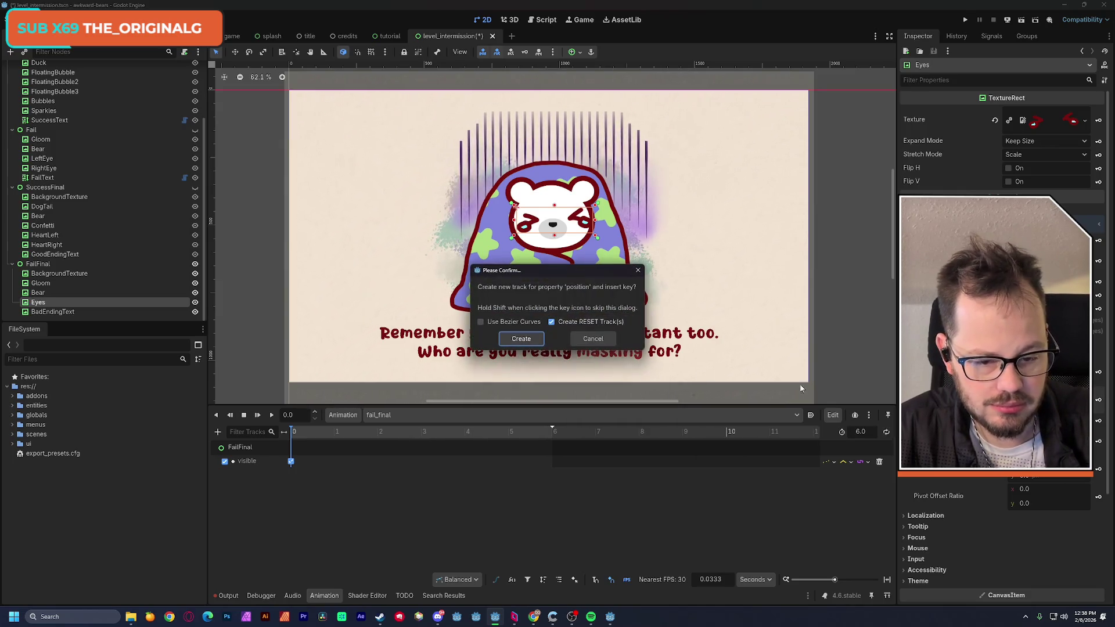
Create the Eyes position track, then lower the eyes about 13 px at 0.41 s
click(532, 342)
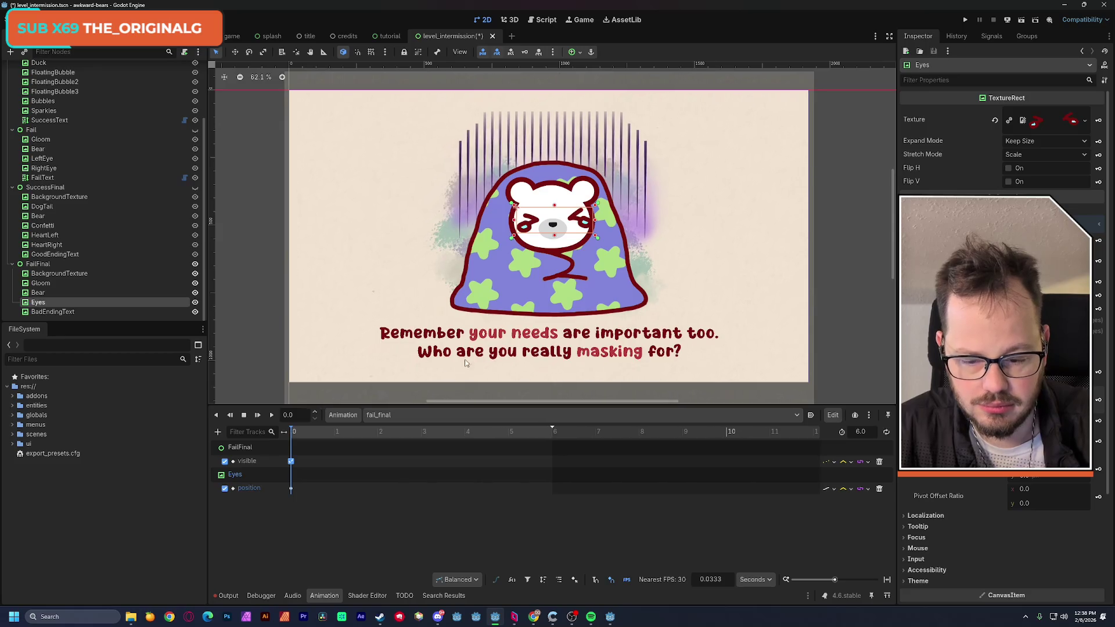
mouse_move(296, 431)
mouse_down()
mouse_move(323, 433)
mouse_move(310, 436)
mouse_up()
scroll(551, 291, up, 4)
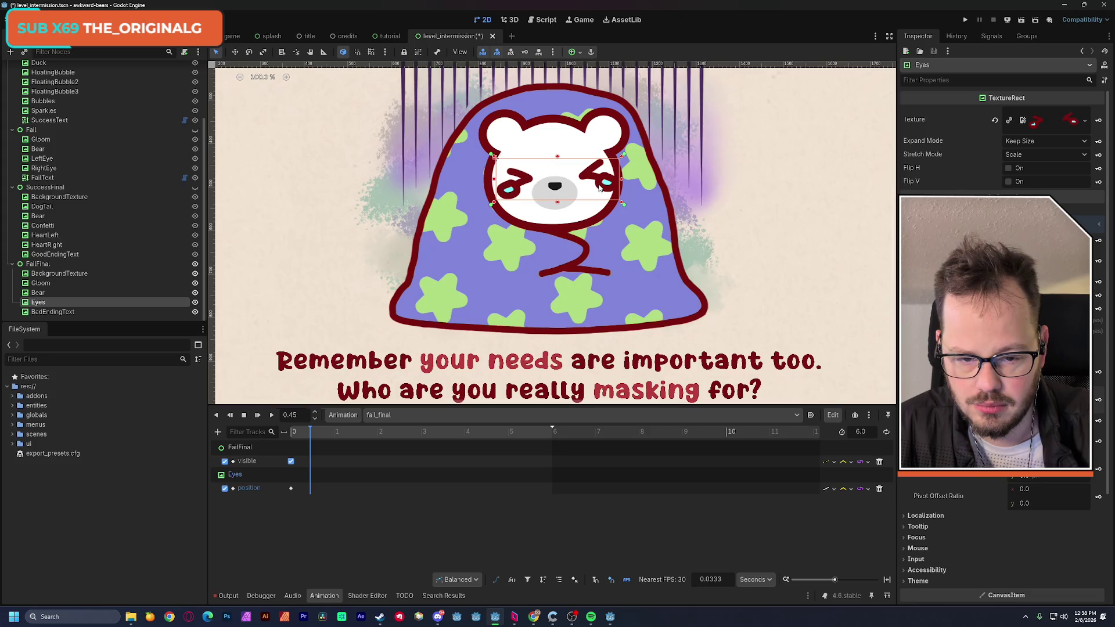
drag(310, 437, 309, 436)
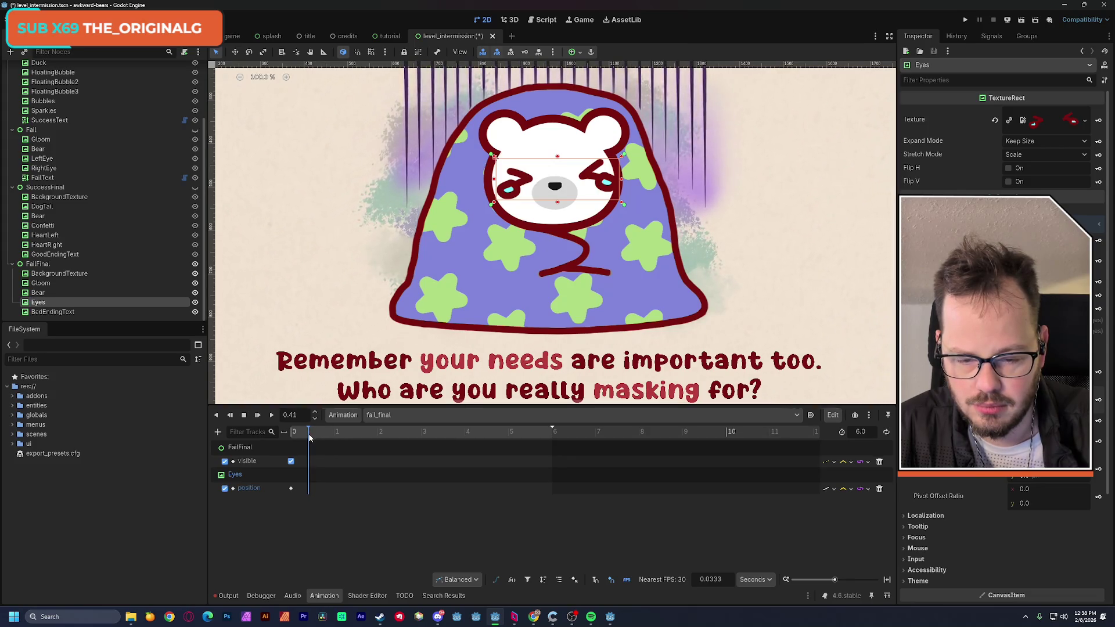
drag(602, 186, 604, 192)
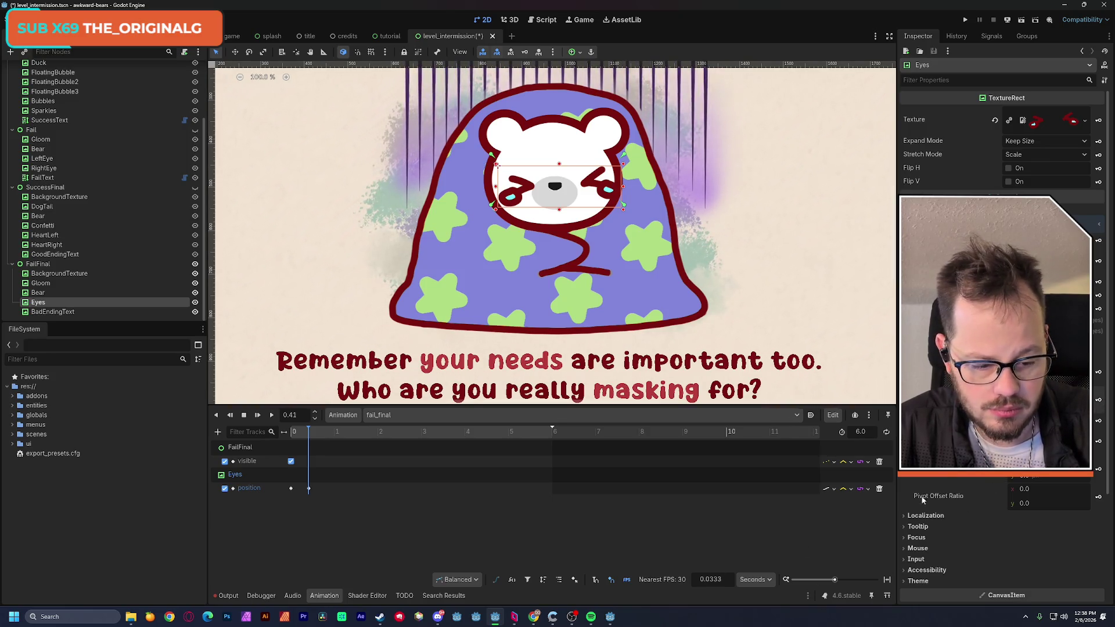
Set the Eyes position track to Discrete and nudge the eyes up-left at the 0.41 s key
click(834, 490)
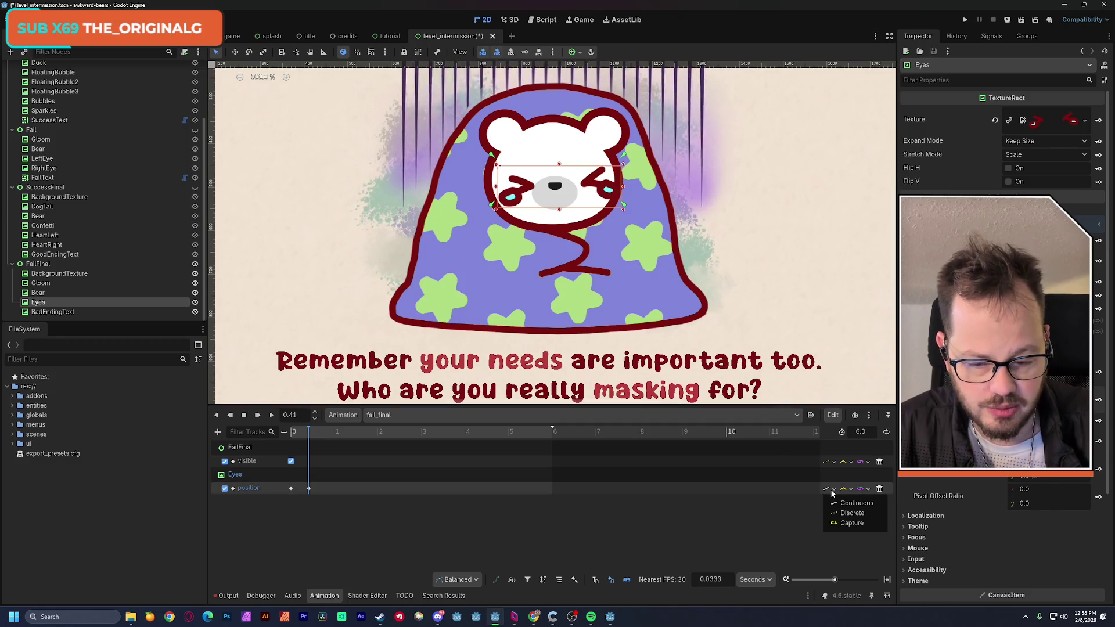
click(848, 513)
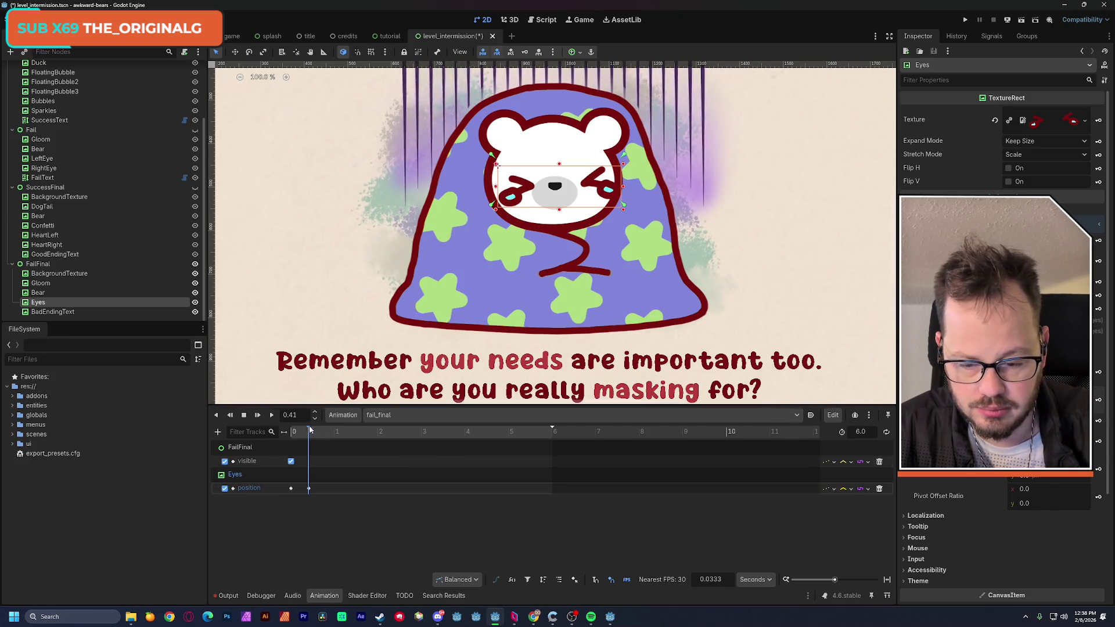
click(291, 437)
mouse_move(292, 439)
mouse_down()
mouse_move(301, 436)
mouse_move(276, 438)
mouse_up()
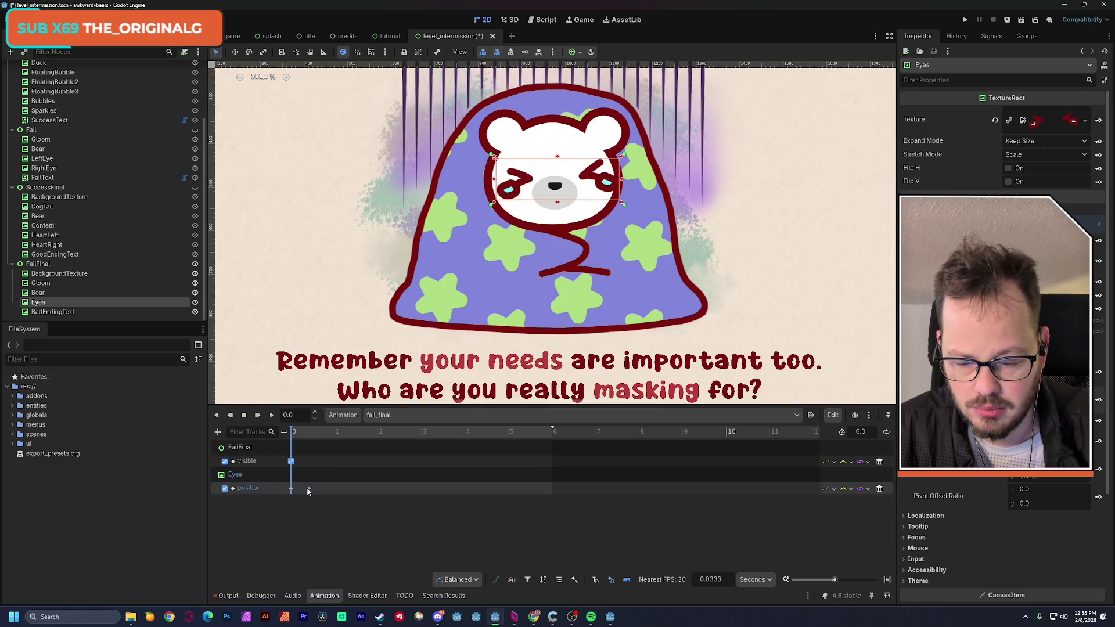
click(309, 436)
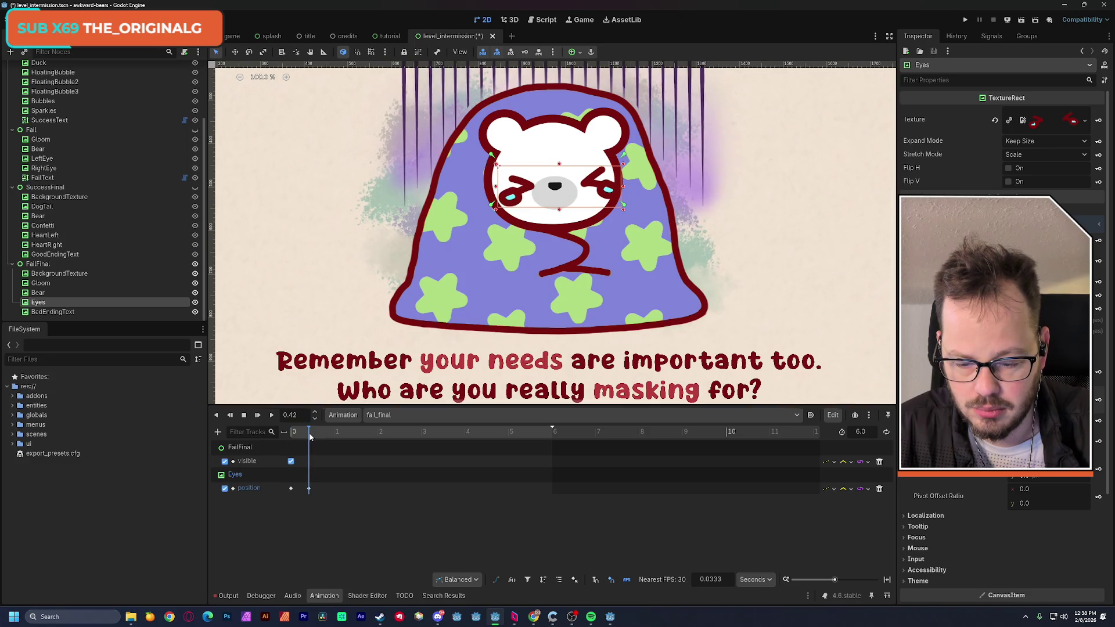
click(308, 487)
drag(596, 192, 591, 186)
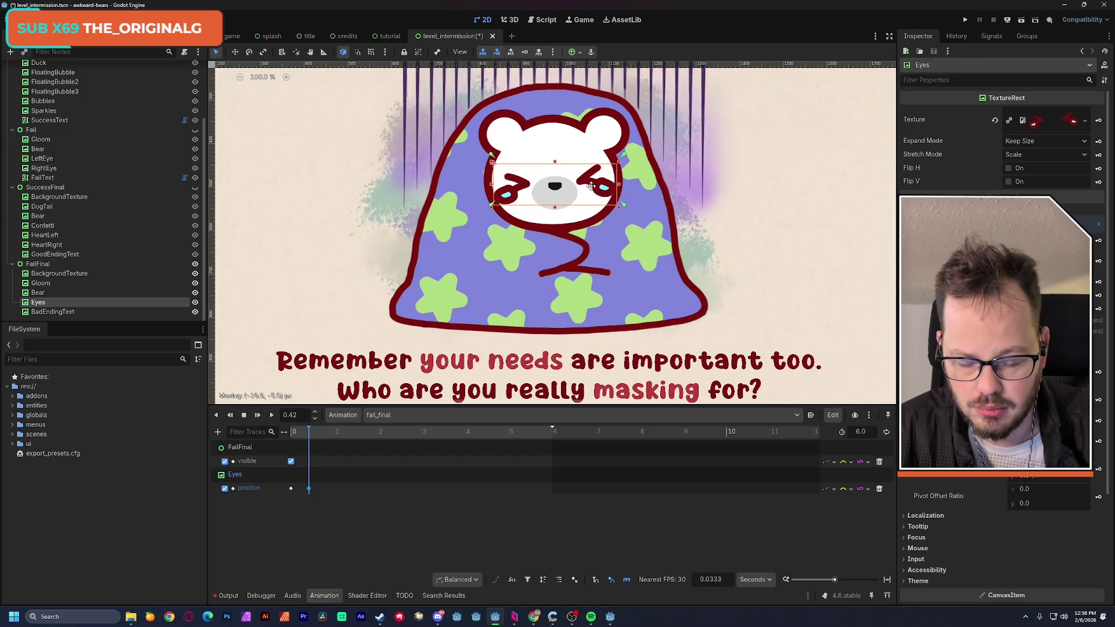
Try a new x position value on the 0.41 s eye key, then undo it
click(285, 432)
click(287, 439)
drag(299, 440, 309, 441)
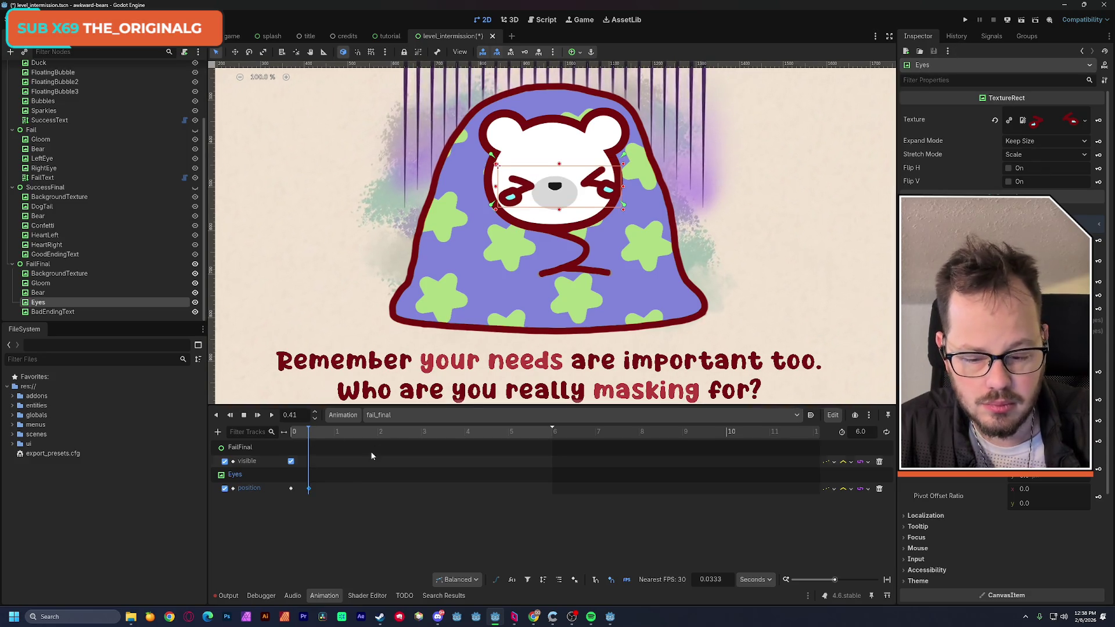
click(308, 489)
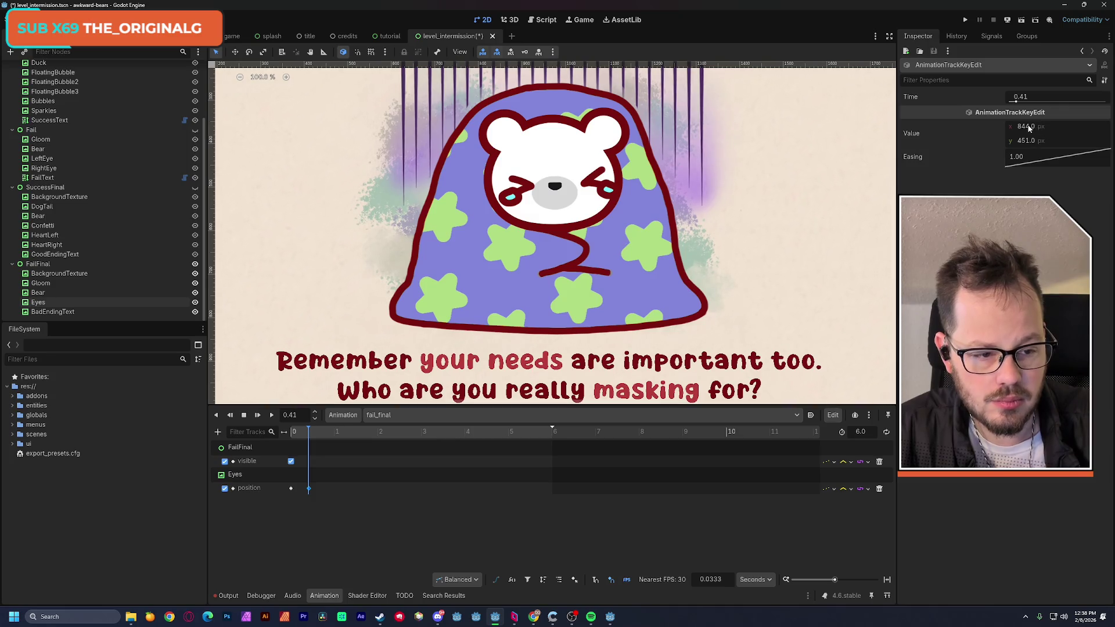
drag(1028, 128, 1027, 127)
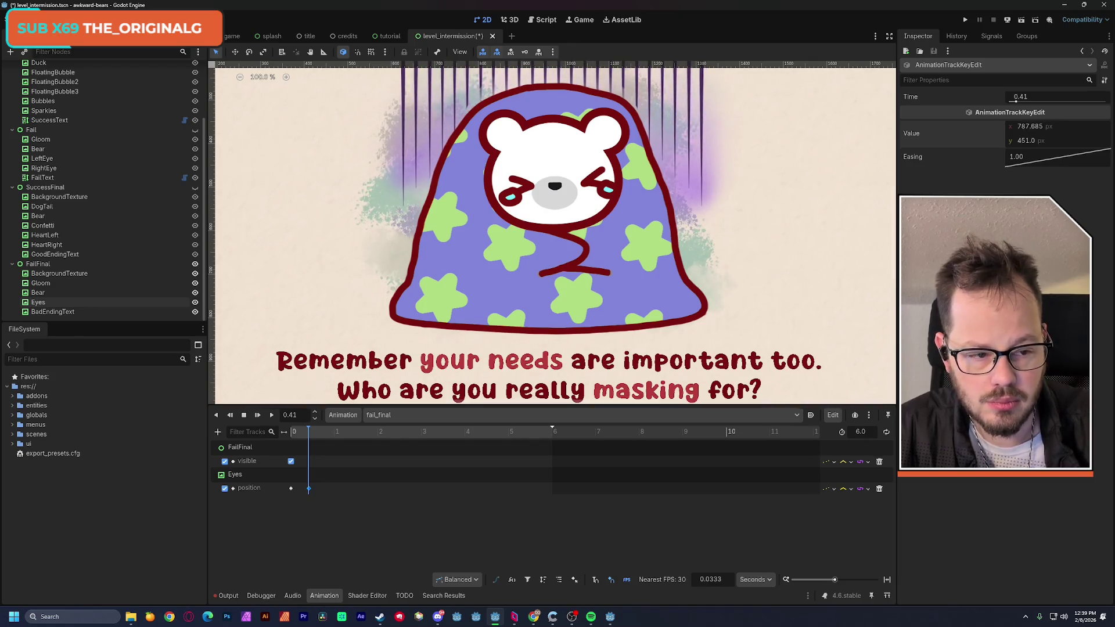
drag(1028, 126, 1028, 126)
click(301, 432)
mouse_move(349, 440)
mouse_down()
mouse_move(308, 432)
mouse_move(291, 443)
mouse_move(310, 447)
mouse_move(287, 453)
mouse_up()
key(ctrl+z)
Add an extra eye position key at 1.15 s and select the keys around 0.7 s
click(291, 488)
click(322, 435)
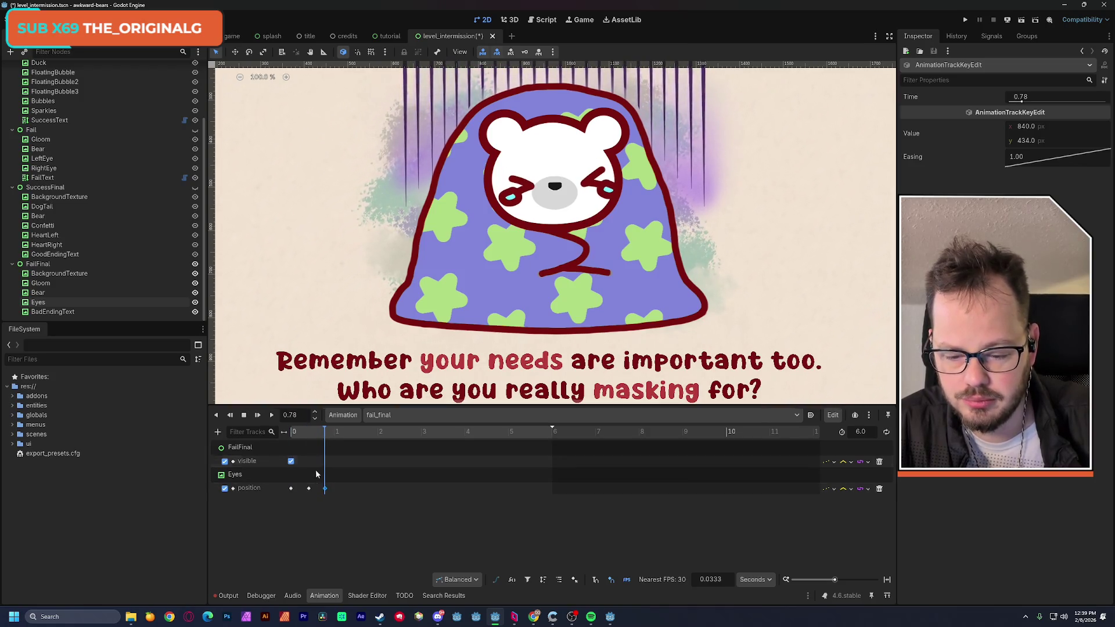
click(308, 487)
click(341, 432)
key(Insert)
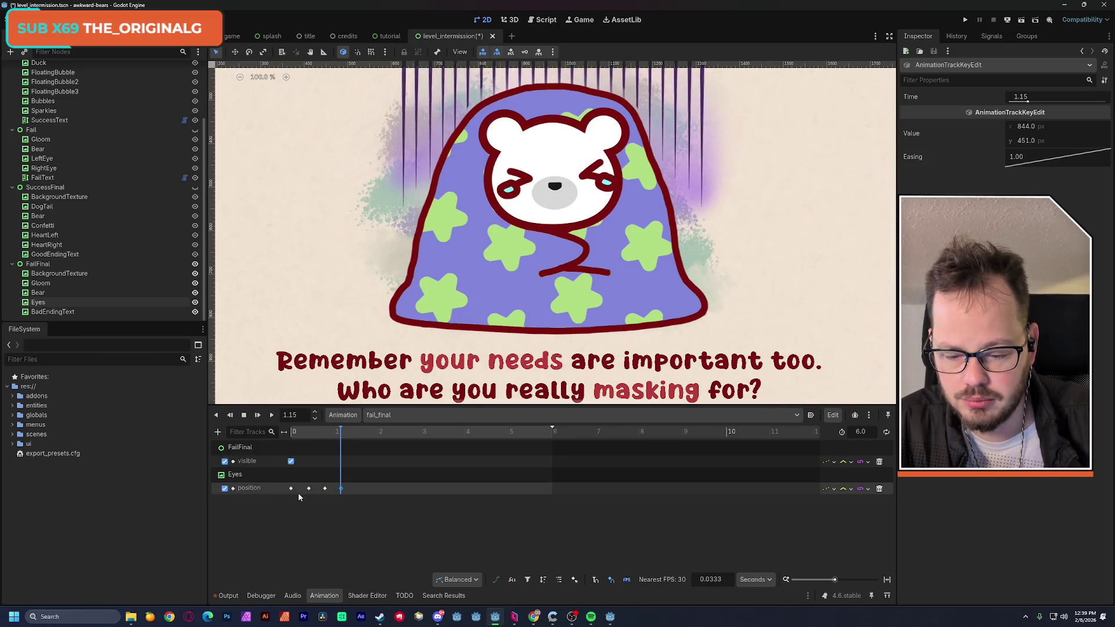
shift+click(325, 489)
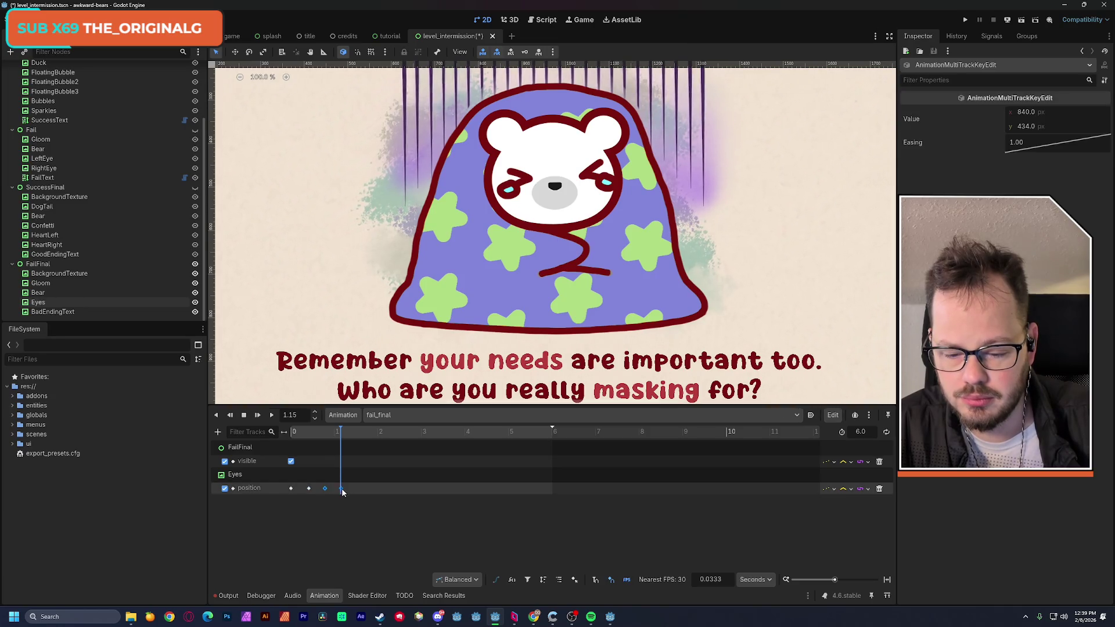
mouse_move(301, 434)
mouse_down()
mouse_move(292, 439)
mouse_move(321, 447)
mouse_move(281, 445)
mouse_up()
Shift an eye key earlier and delete the eye key at 1.57 s
drag(341, 487, 330, 489)
click(358, 489)
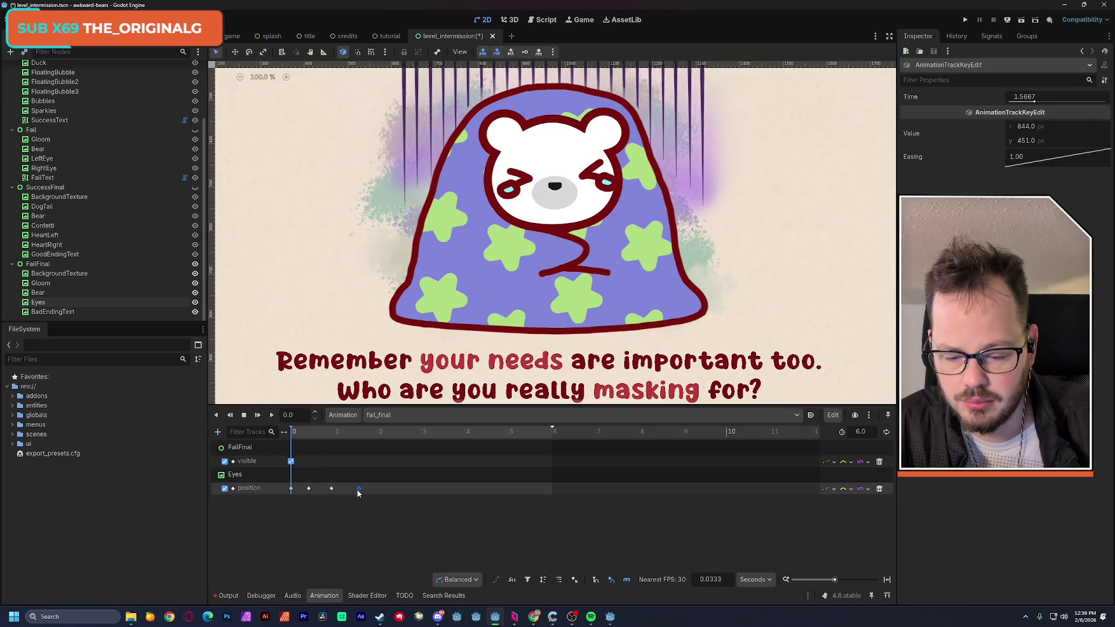
key(Delete)
click(331, 489)
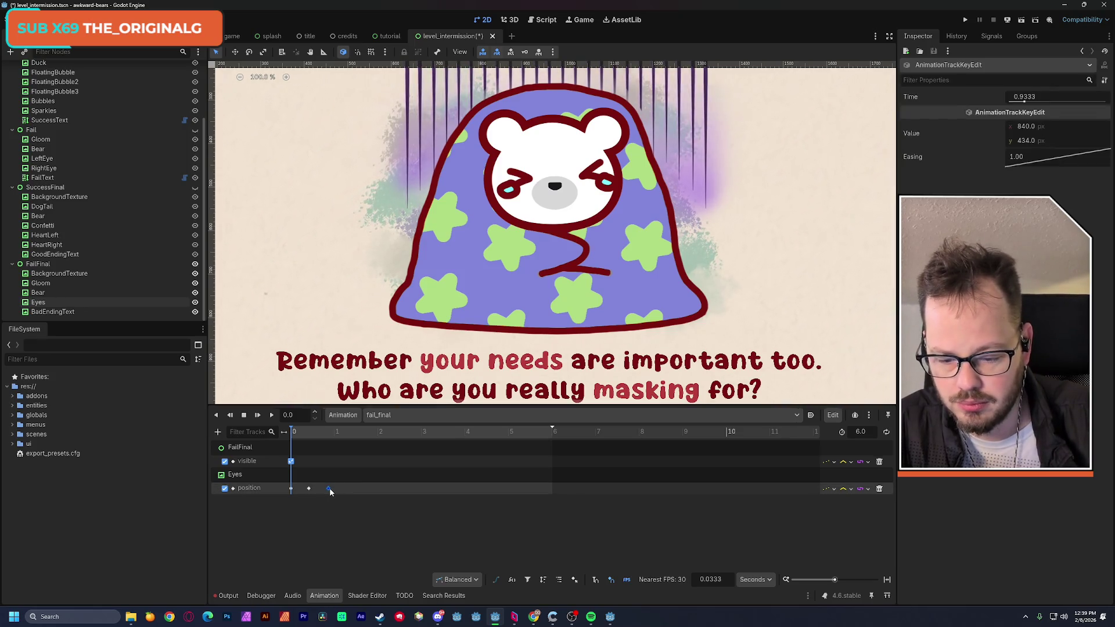
drag(332, 503, 302, 483)
drag(381, 437, 373, 439)
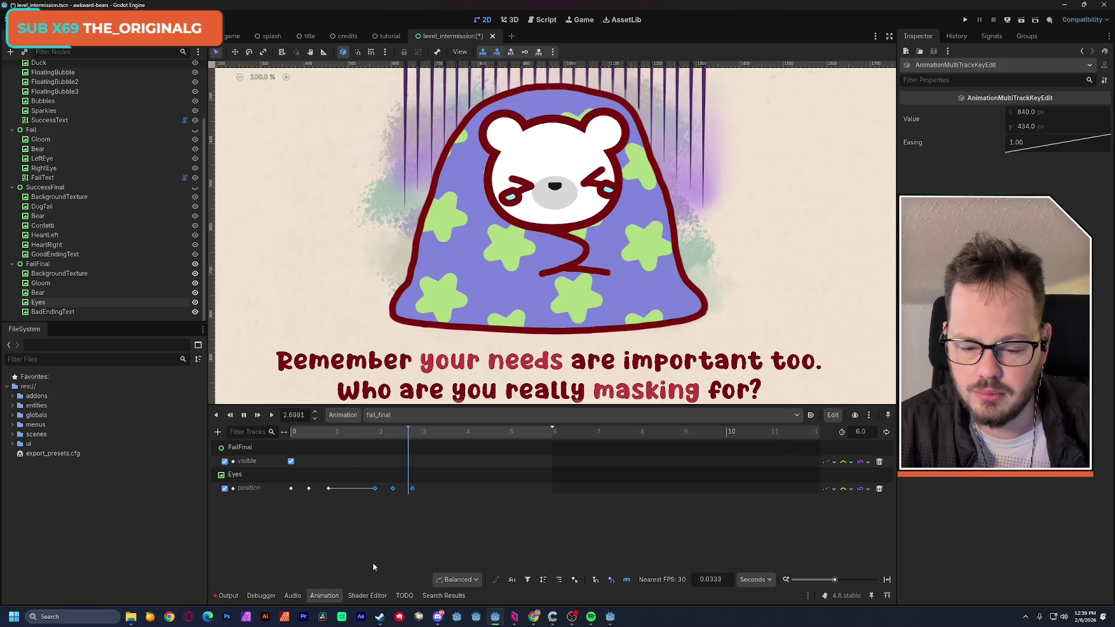
click(342, 508)
Move the three later eye keys earlier and delete the extra eye keys
click(309, 488)
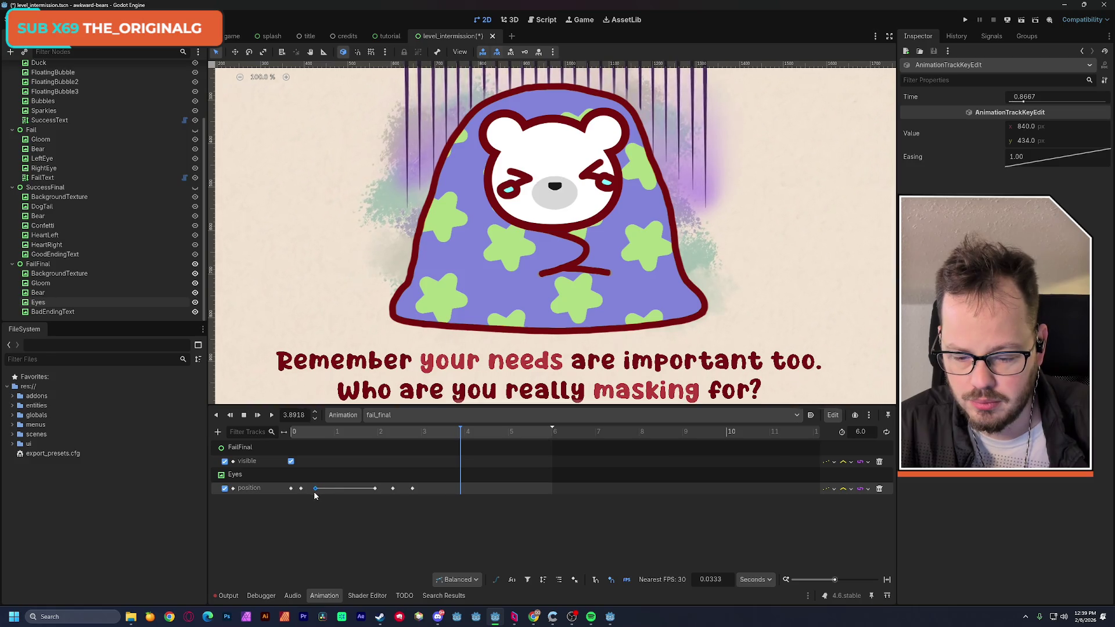
mouse_move(350, 496)
mouse_down()
mouse_move(417, 482)
mouse_move(301, 490)
mouse_up()
drag(354, 433, 366, 436)
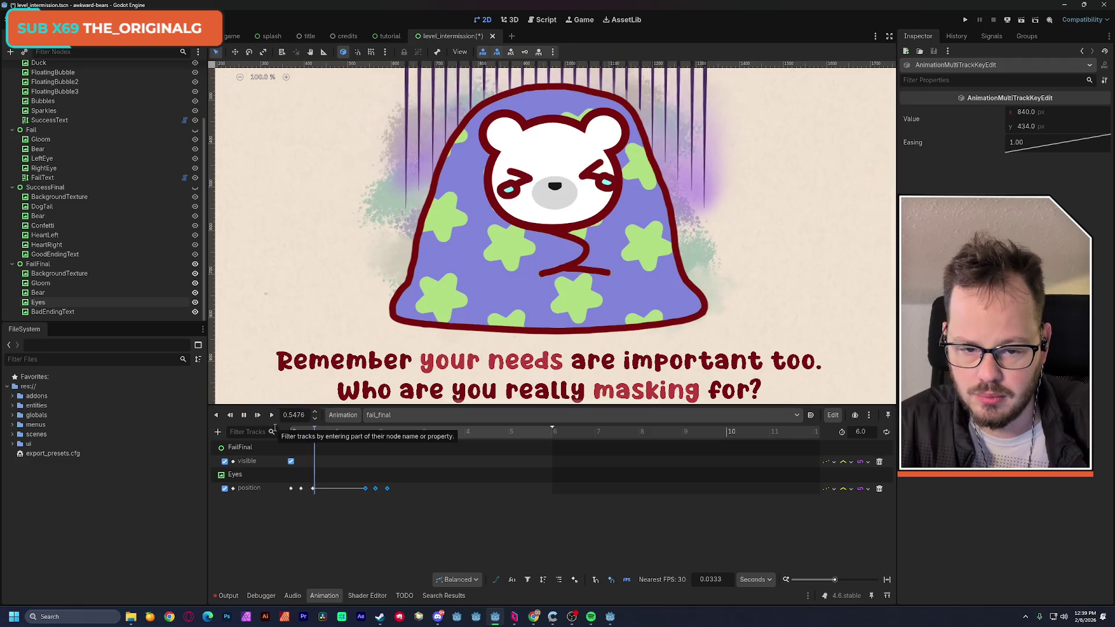
drag(365, 489, 335, 503)
click(300, 432)
click(300, 488)
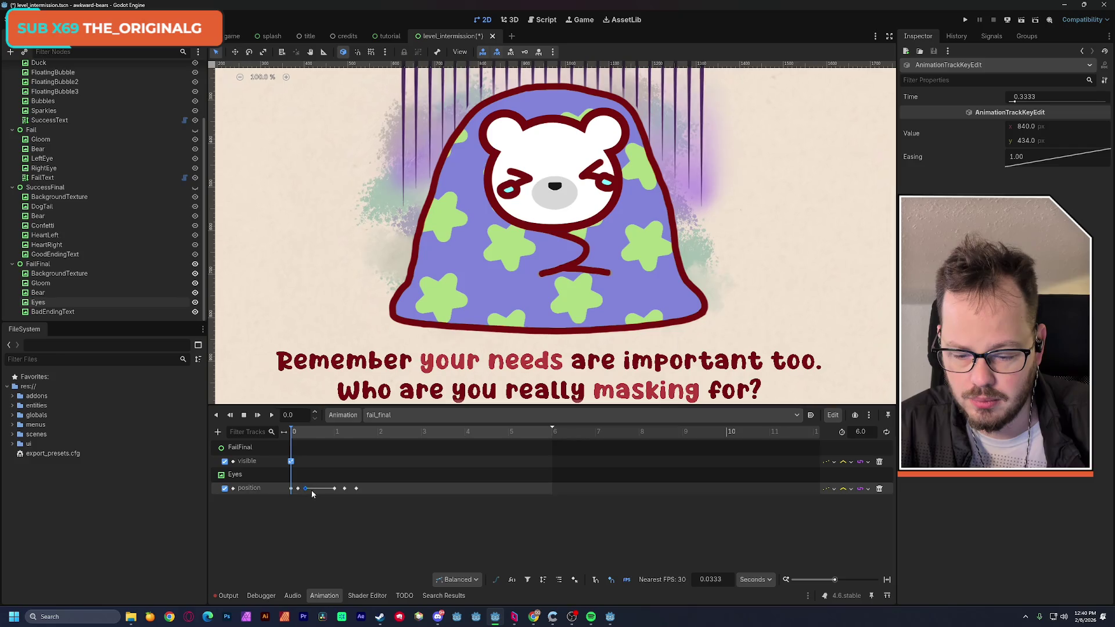
key(Delete)
Preview fail_final, then push all eye keys about 0.8 s later, starting near 0.7 s
drag(322, 499, 283, 485)
click(322, 440)
click(273, 416)
click(272, 415)
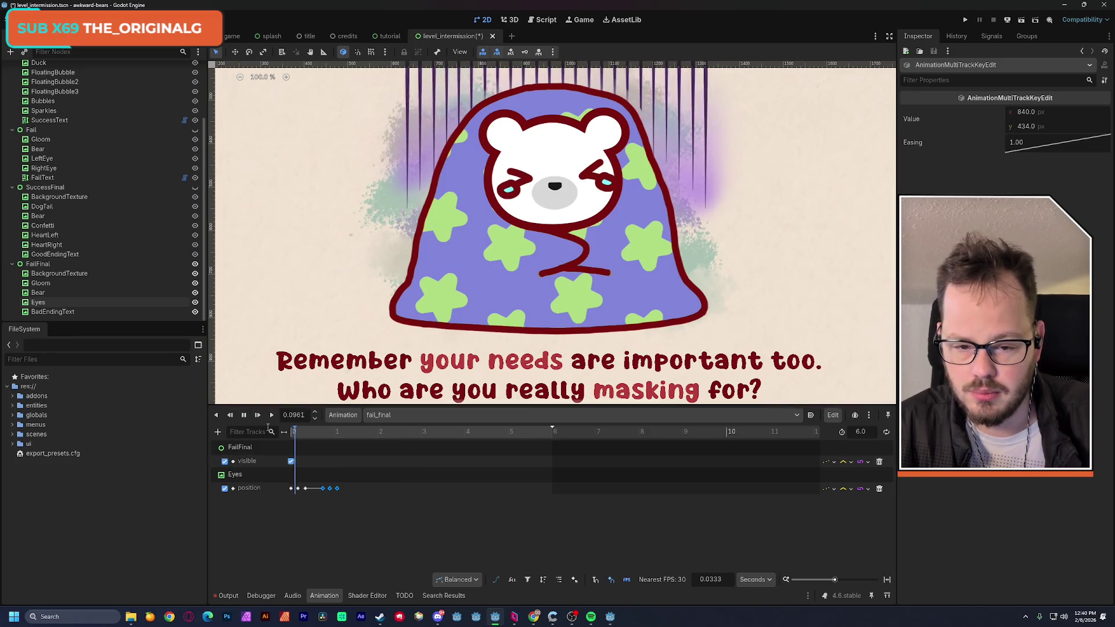
scroll(340, 295, down, 2)
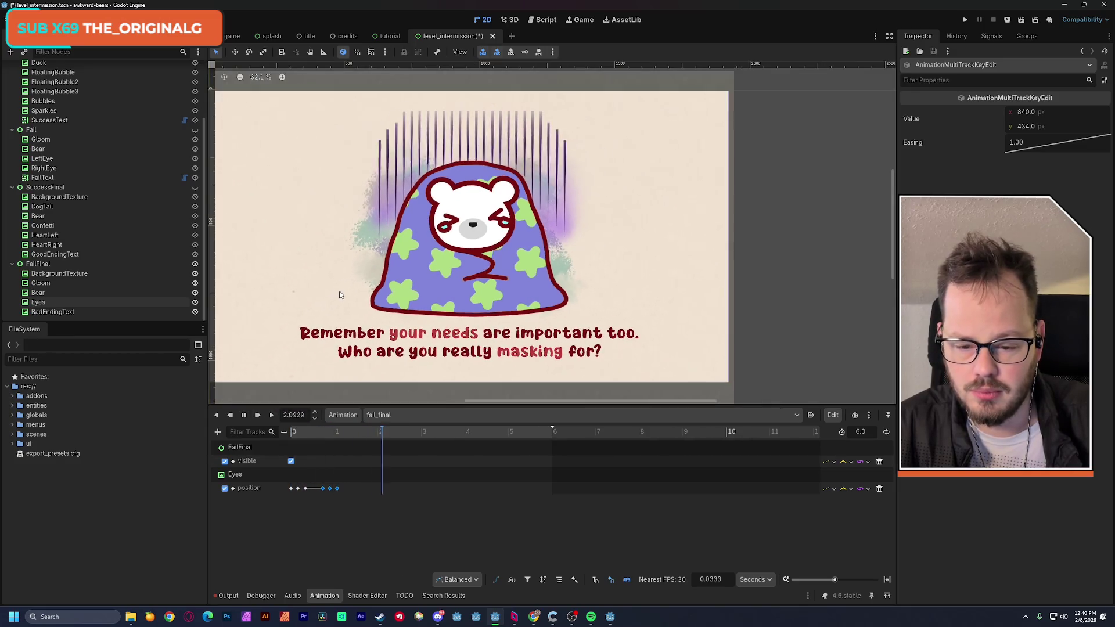
shift+click(291, 488)
drag(290, 492, 324, 490)
click(465, 436)
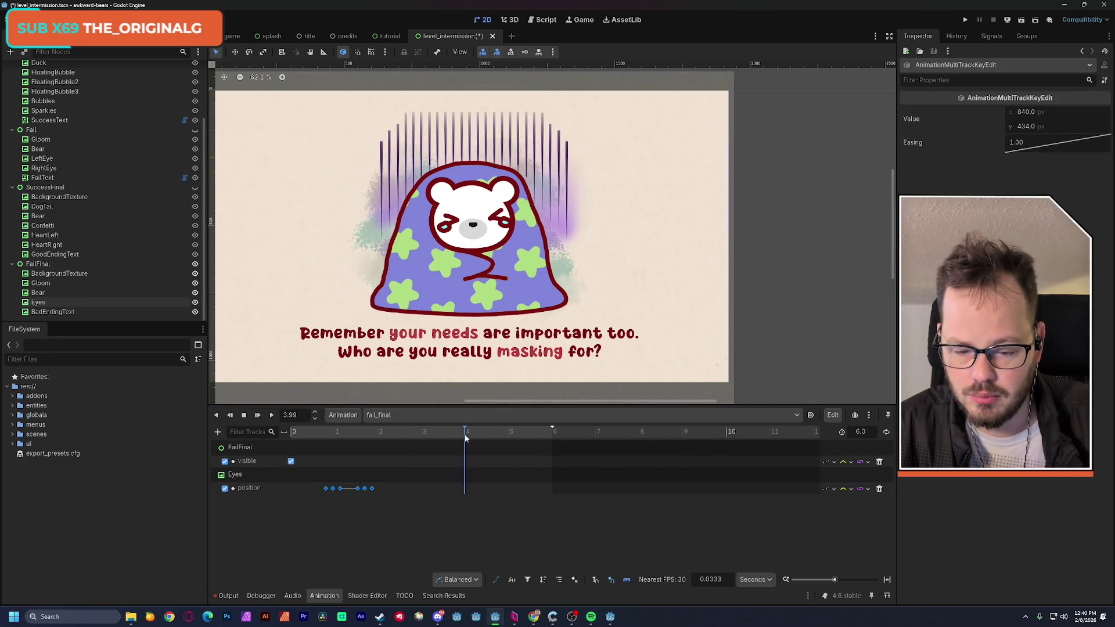
Add a LevelIntermission call-method track with a prompt_next() key at 4 s and save
click(218, 431)
click(263, 497)
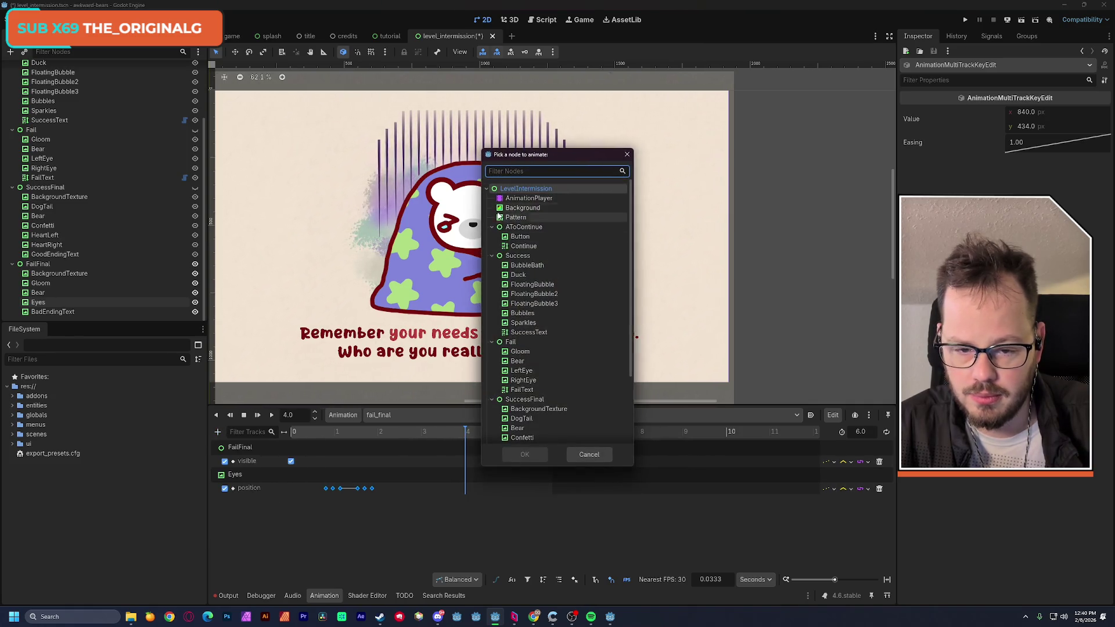
double_click(504, 192)
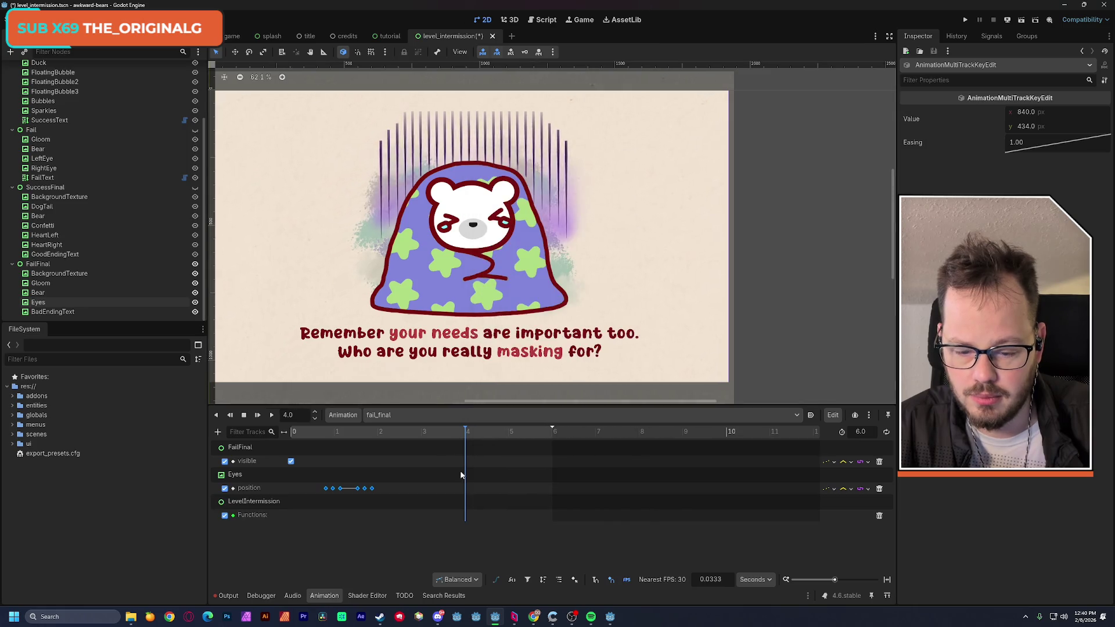
right_click(465, 519)
click(499, 525)
click(358, 220)
click(439, 490)
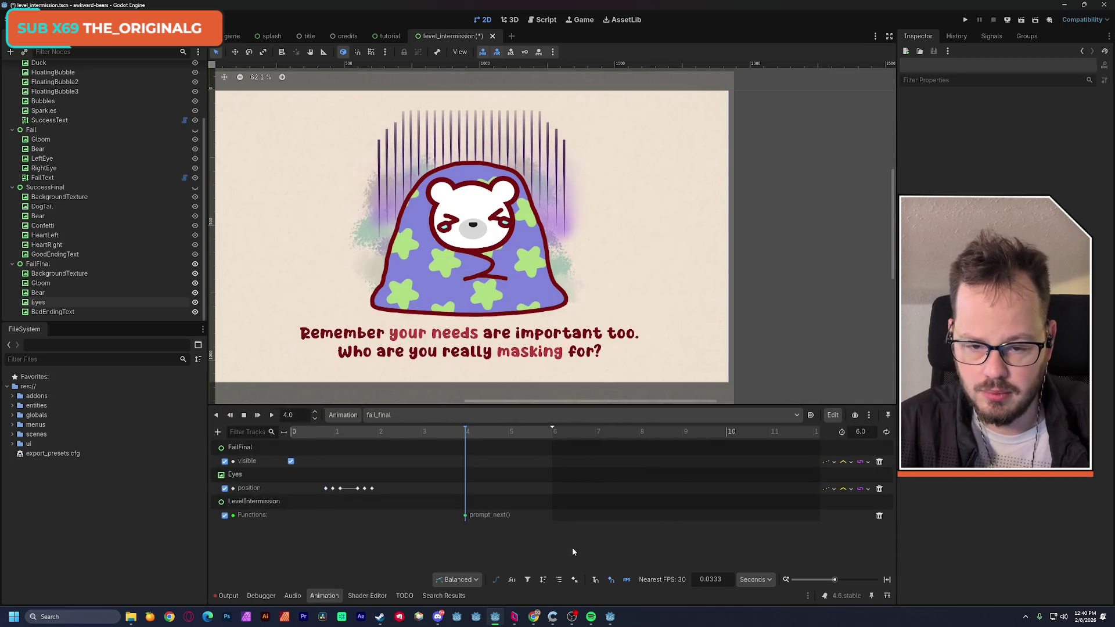
key(ctrl+s)
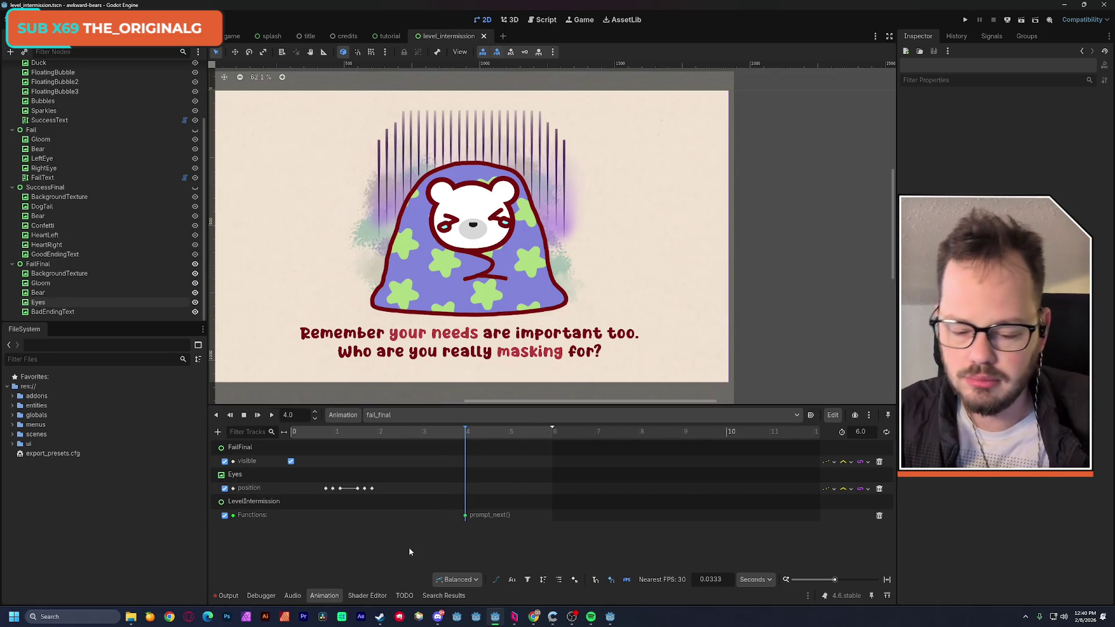
Play fail_final backwards and look through the RESET and success_final animations
key(a)
key(s)
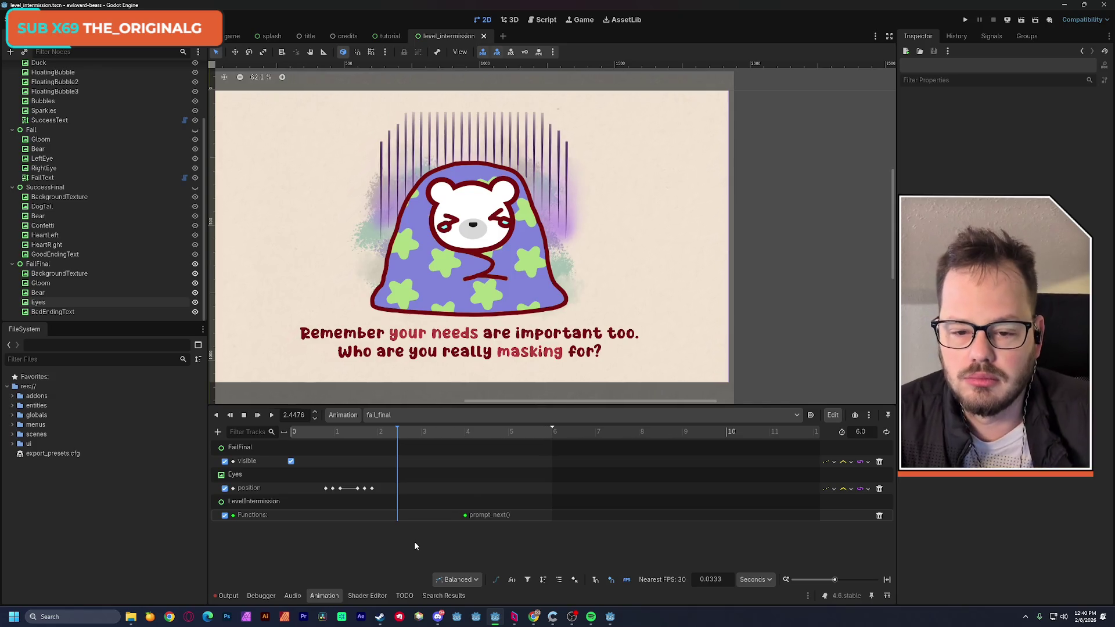
drag(476, 401, 451, 400)
click(419, 421)
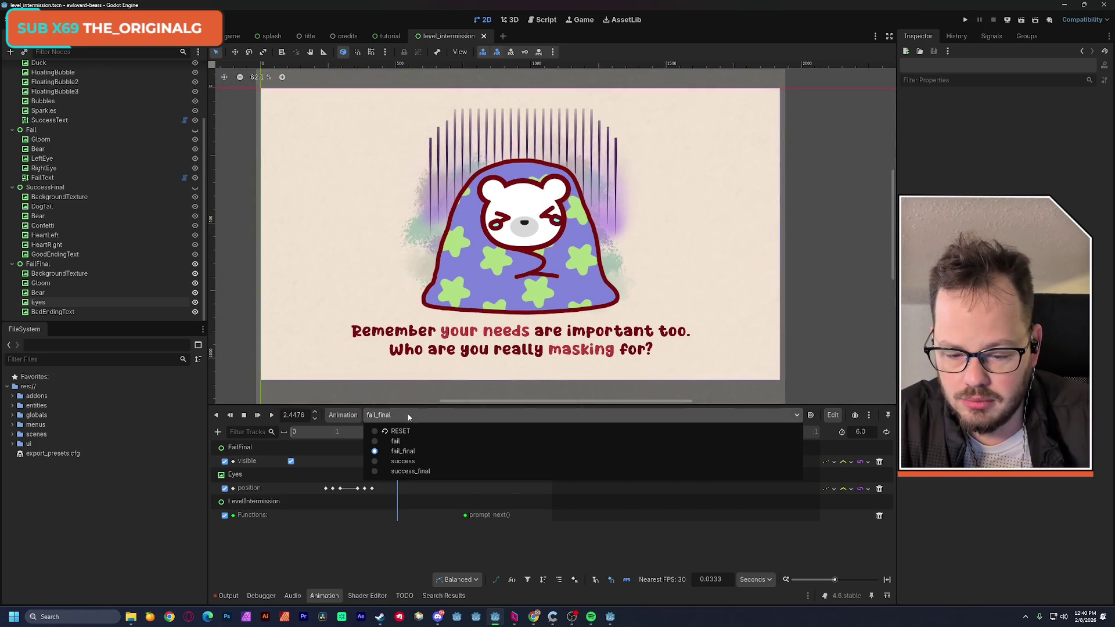
click(405, 430)
click(396, 415)
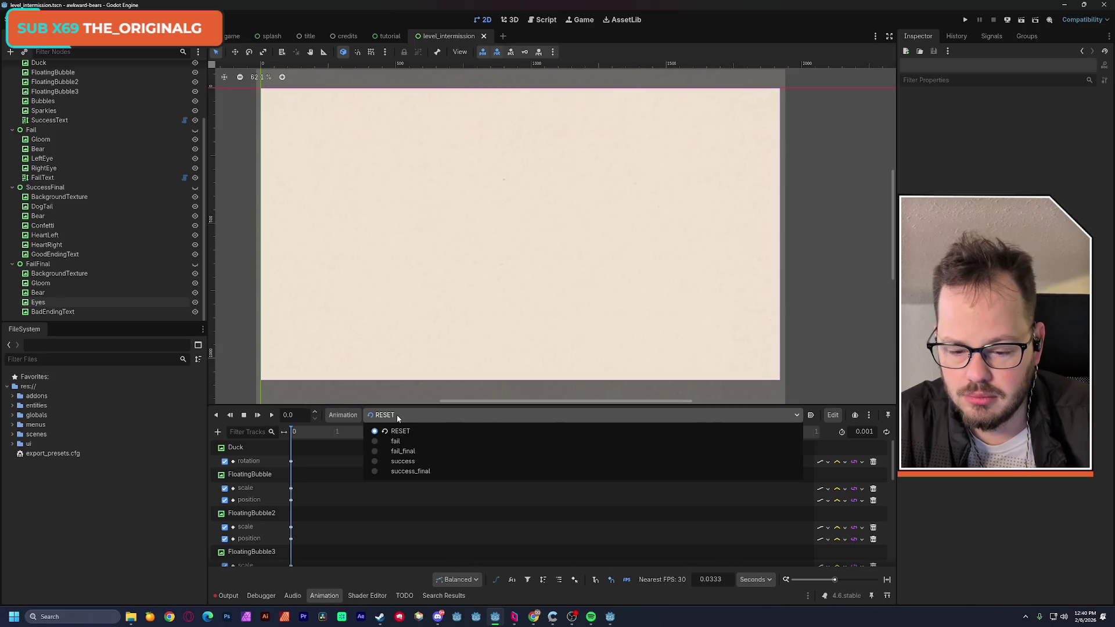
click(410, 471)
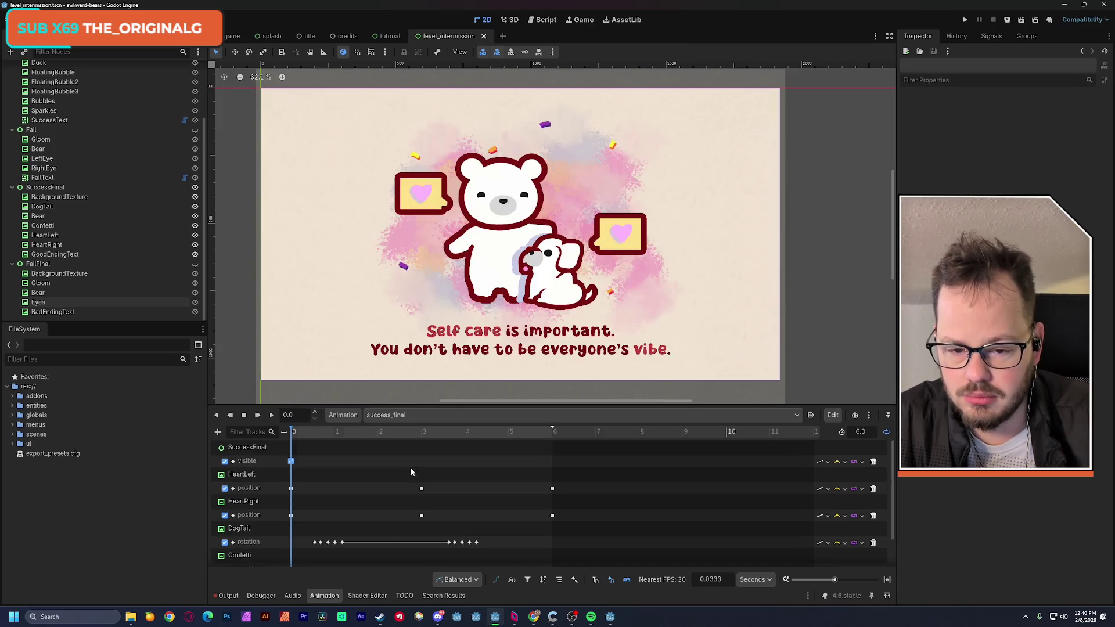
click(386, 414)
click(400, 430)
Preview fail_final's bear scene, then restore RESET and save the intermission scene
click(399, 415)
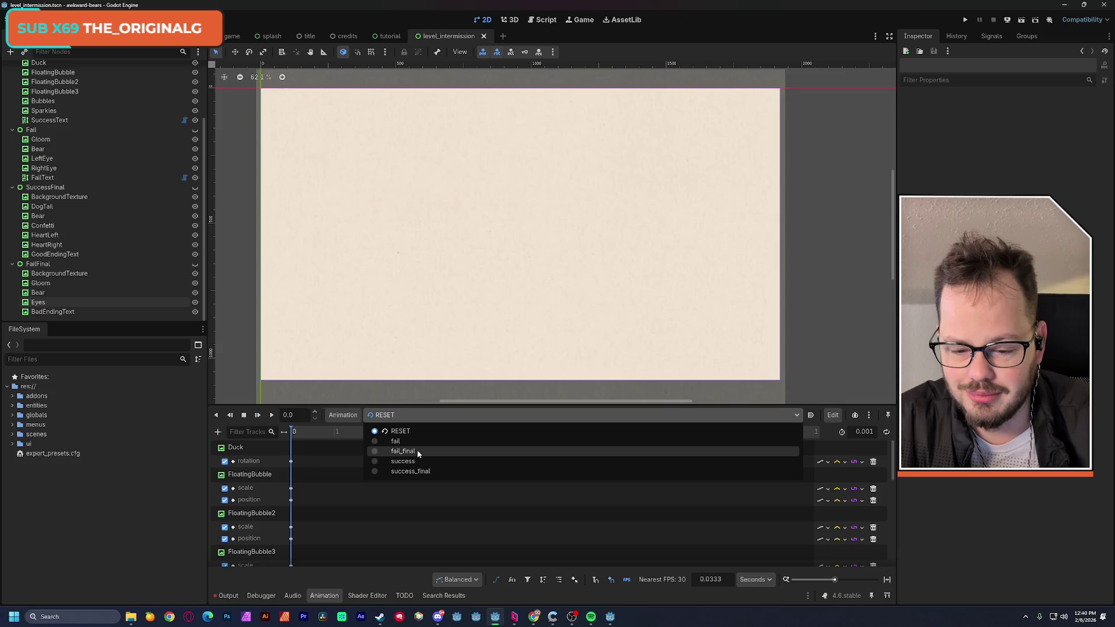
click(417, 451)
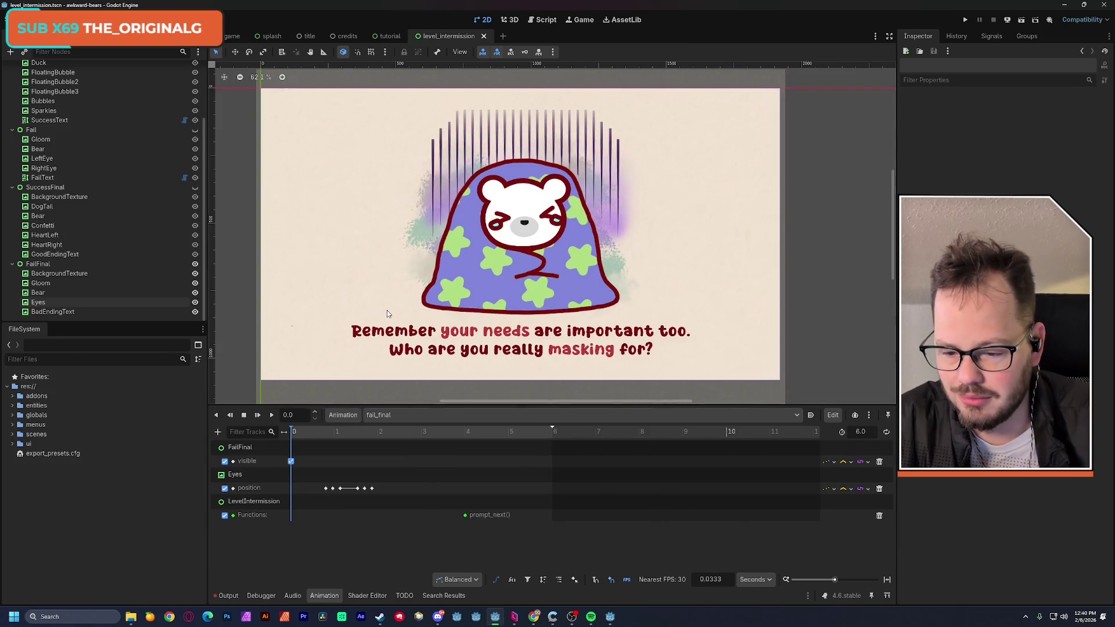
scroll(387, 310, down, 2)
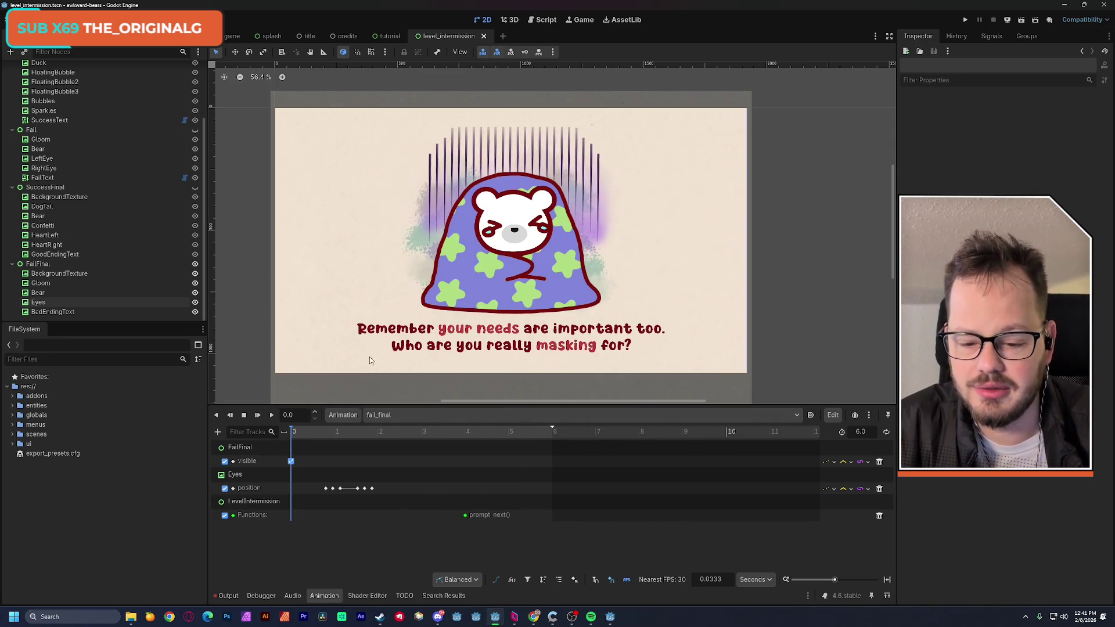
click(376, 415)
click(388, 432)
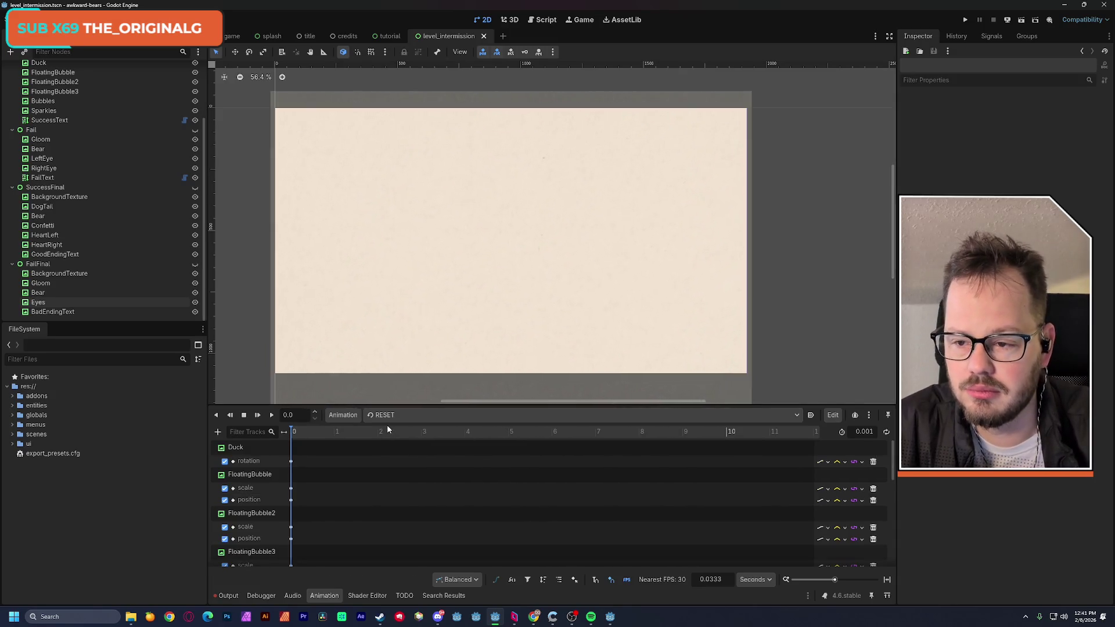
key(ctrl+s)
scroll(93, 182, up, 3)
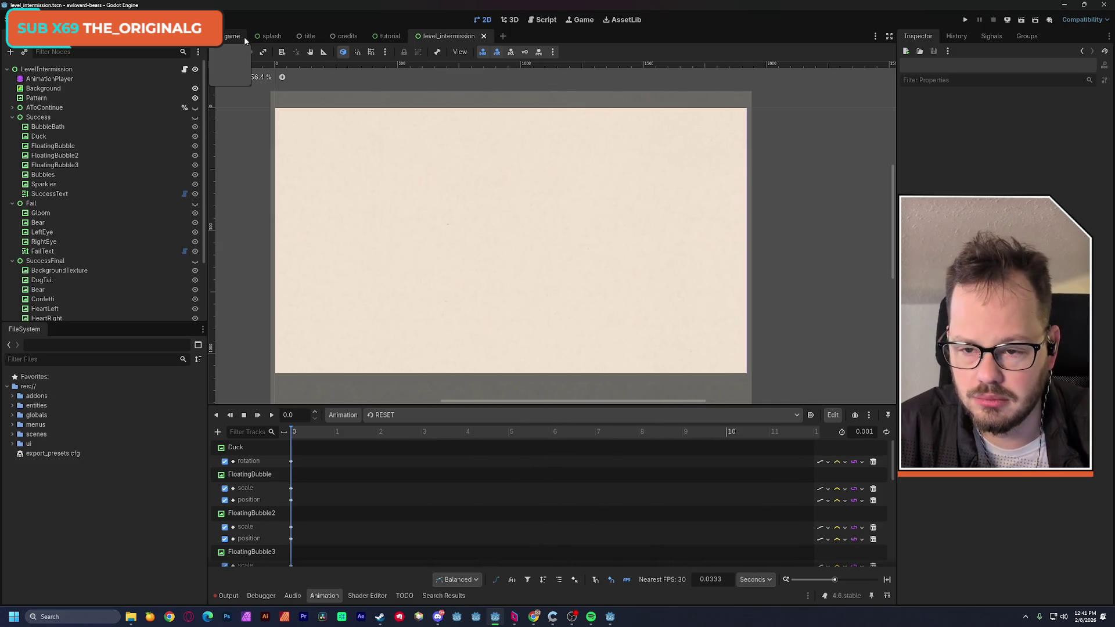
click(386, 36)
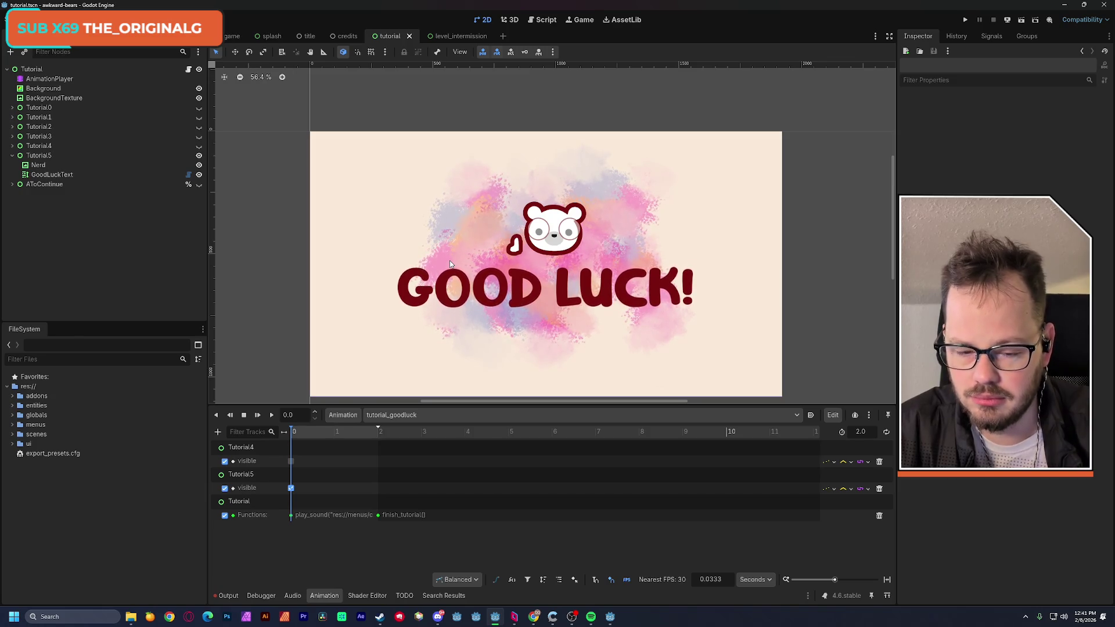
Drag the GoodLuckText box's bottom edge up, save, and preview the good luck animation
scroll(445, 257, down, 2)
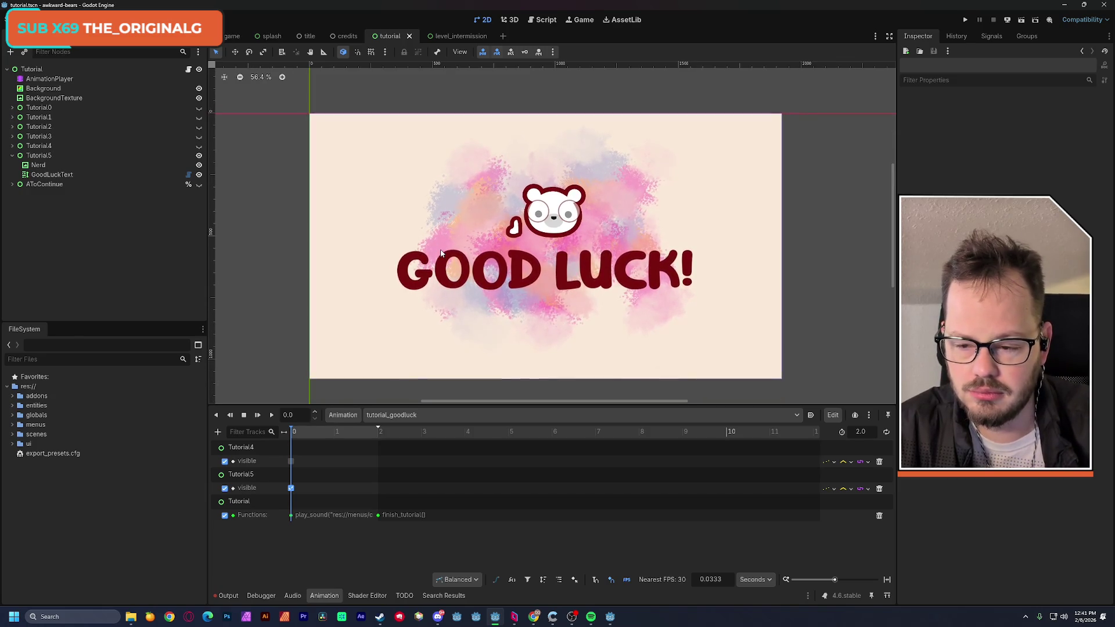
click(441, 254)
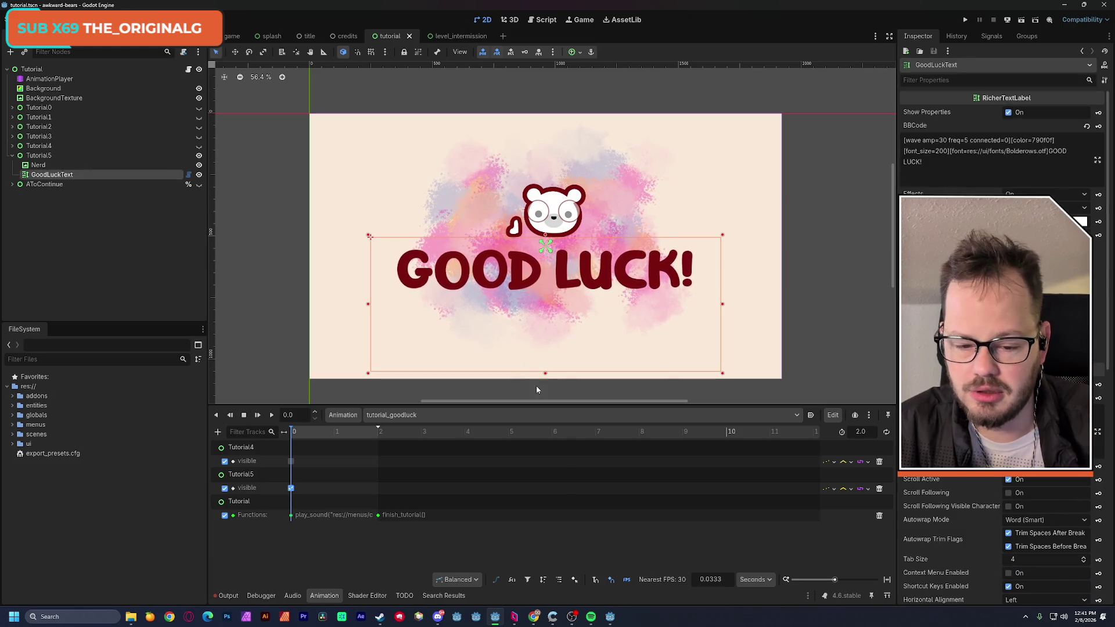
drag(545, 373, 544, 306)
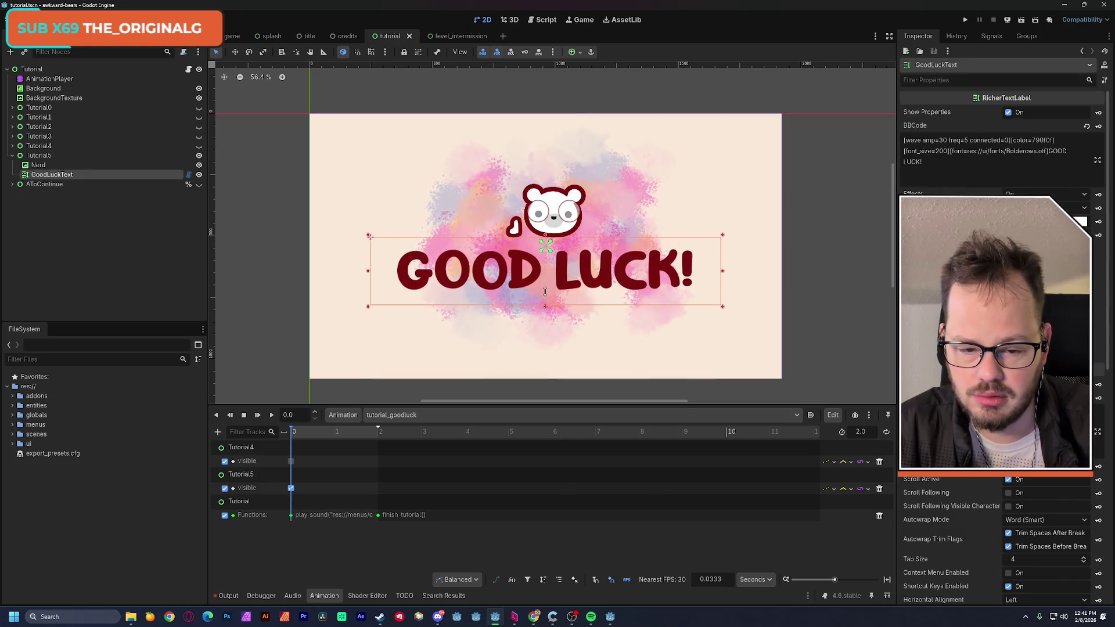
key(ctrl+s)
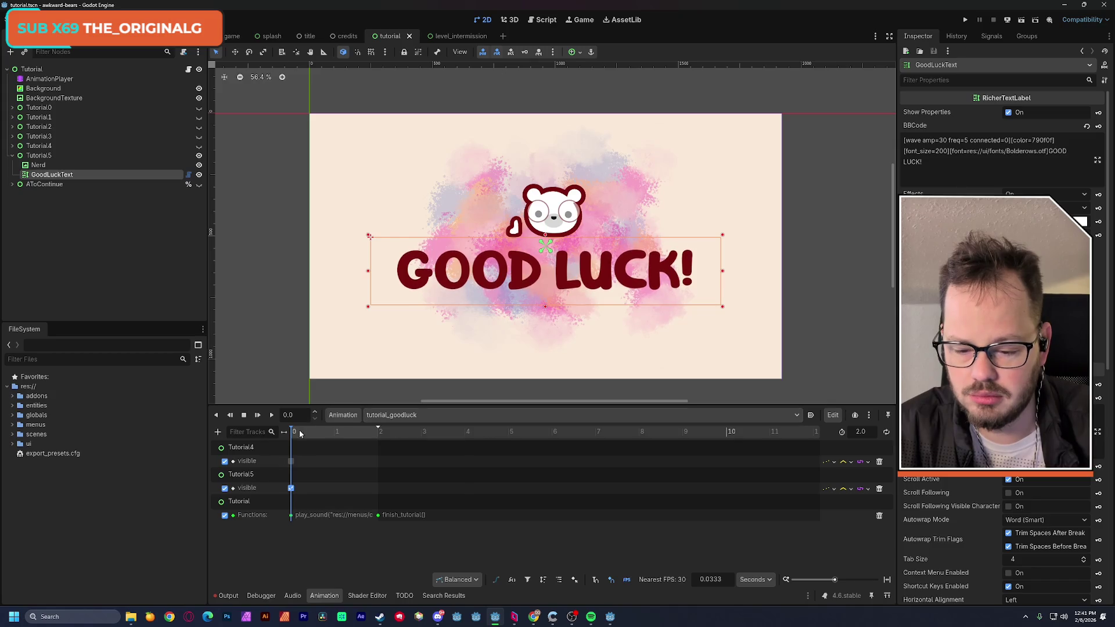
mouse_move(290, 436)
mouse_down()
mouse_move(312, 439)
mouse_move(286, 431)
mouse_up()
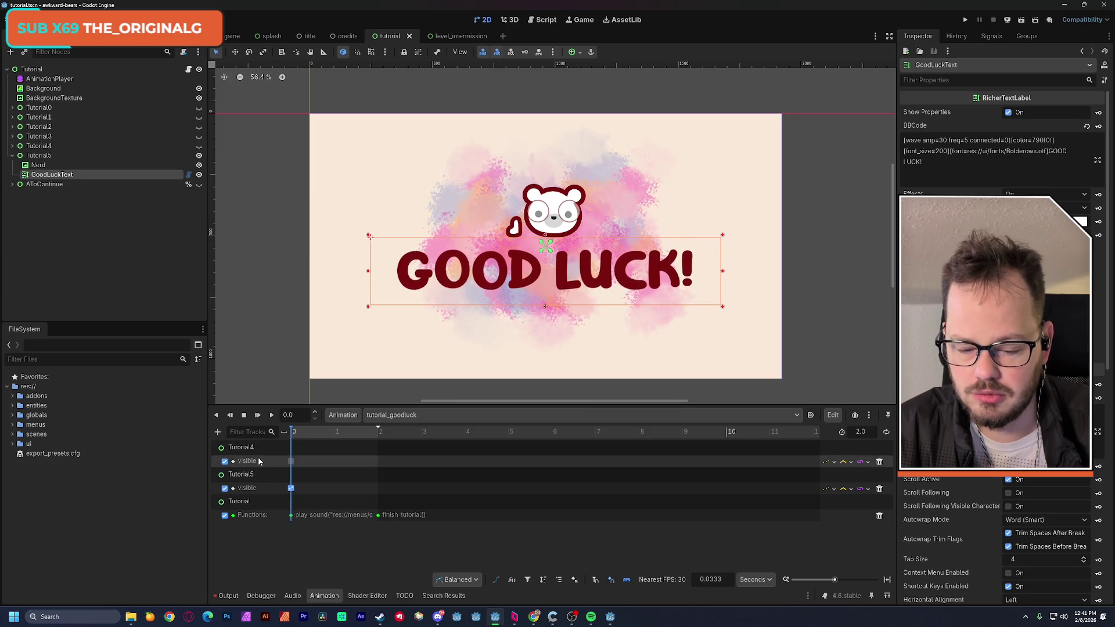
click(533, 617)
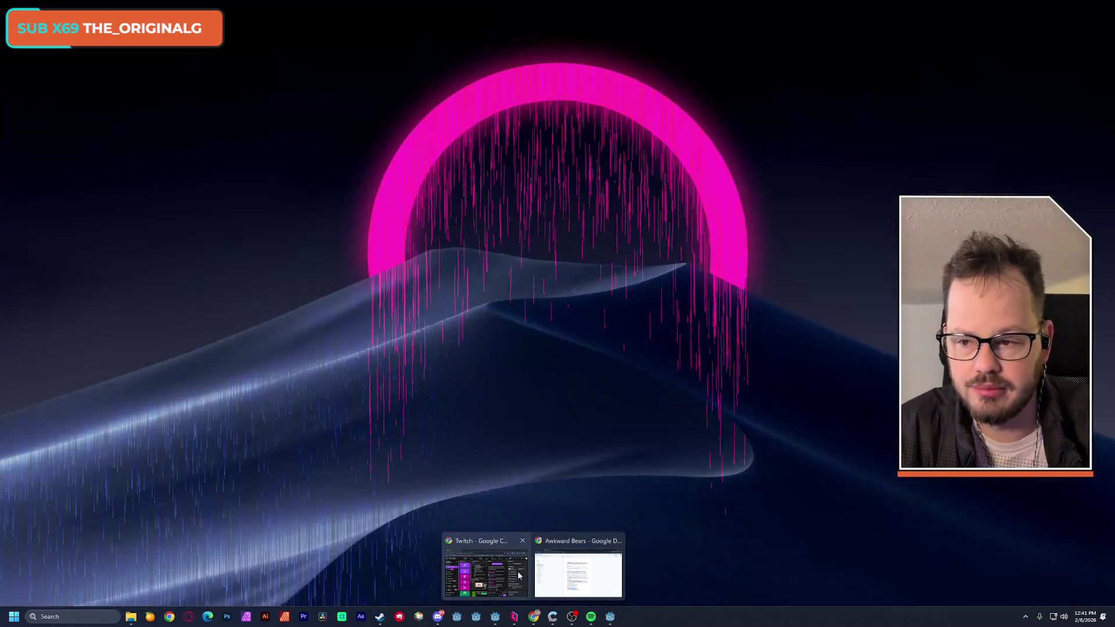
Look over the Awkward Bears document and Queble's Jam page in Chrome, then minimize it
click(571, 563)
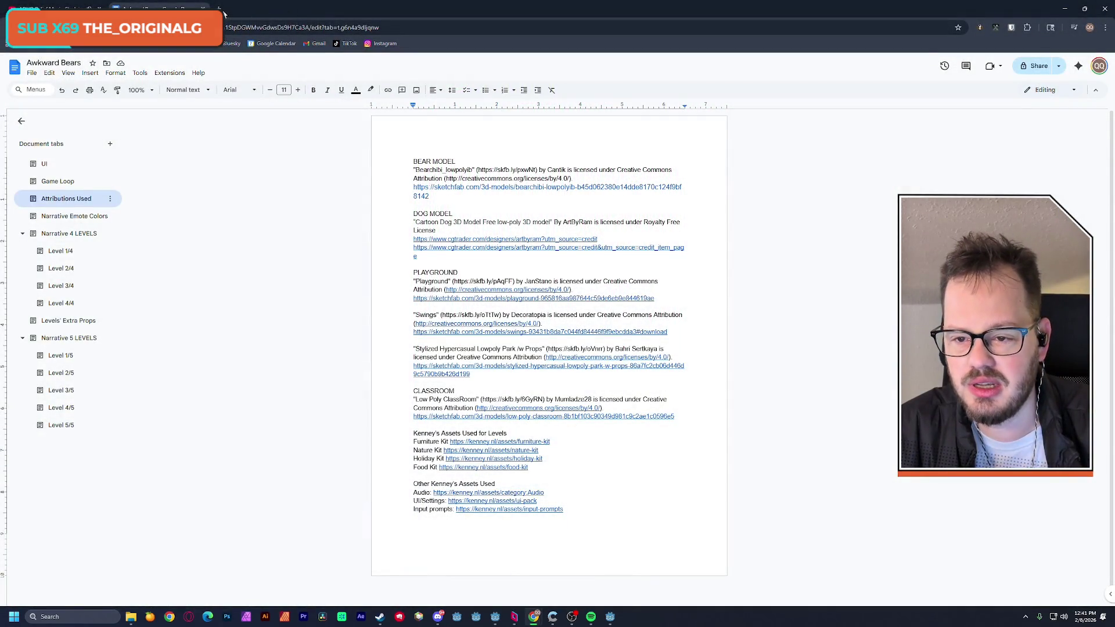
click(223, 12)
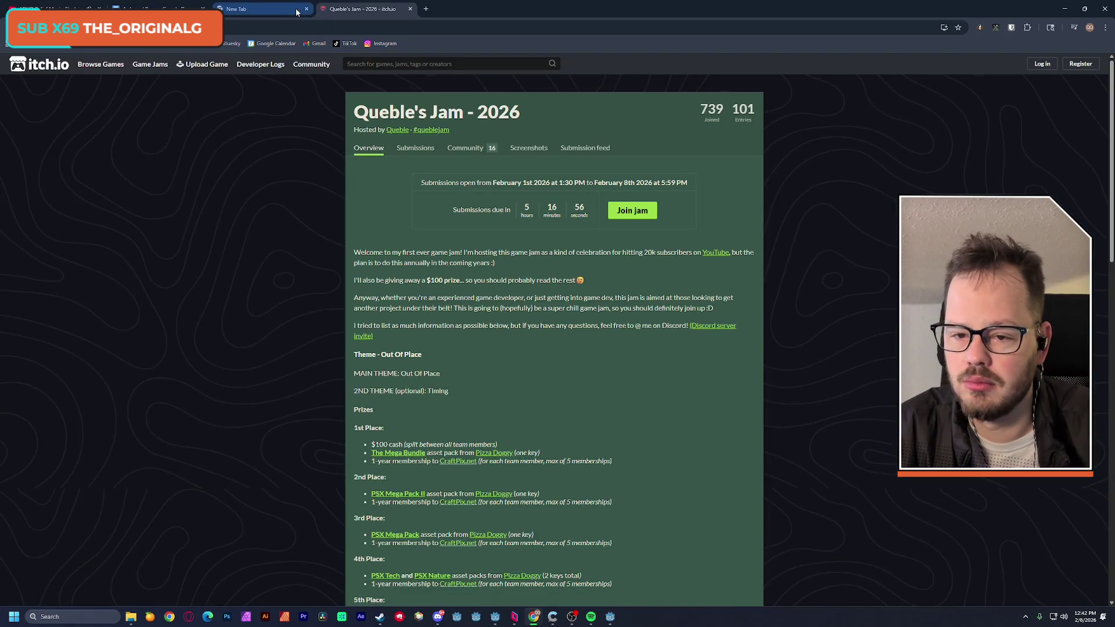
click(256, 8)
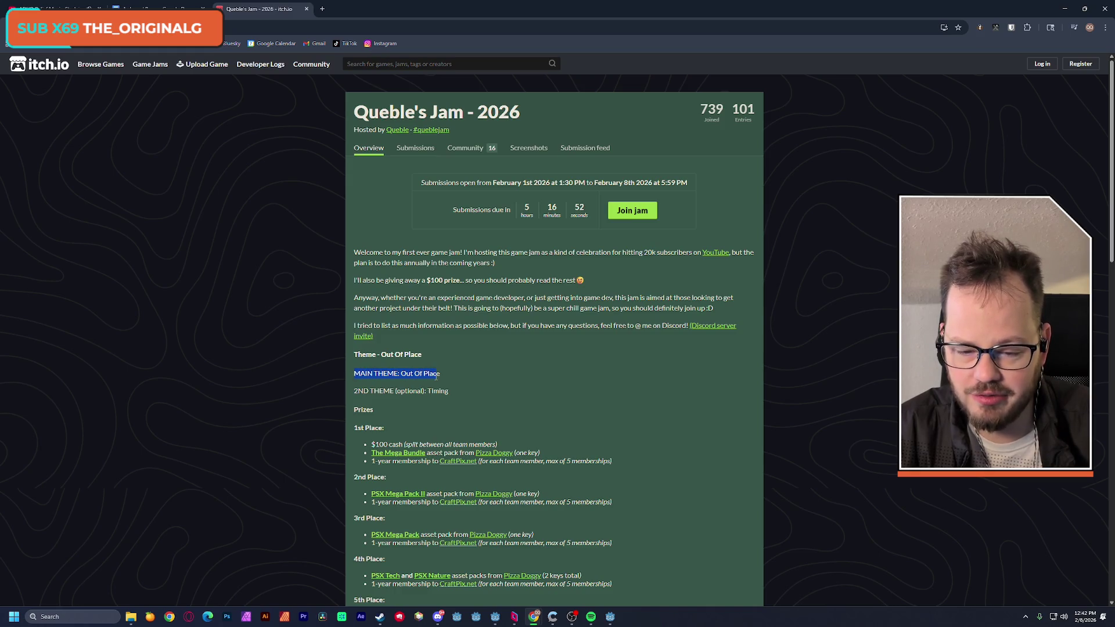
click(1064, 9)
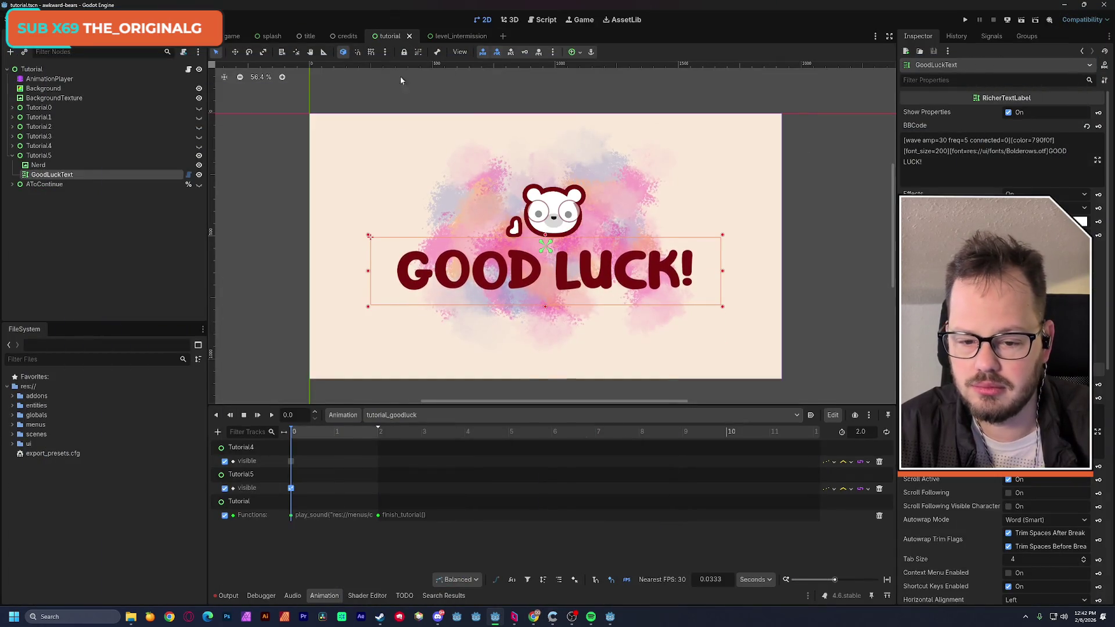
Duplicate the GoodLuckText label and place the copy below GOOD LUCK!
click(40, 165)
click(50, 175)
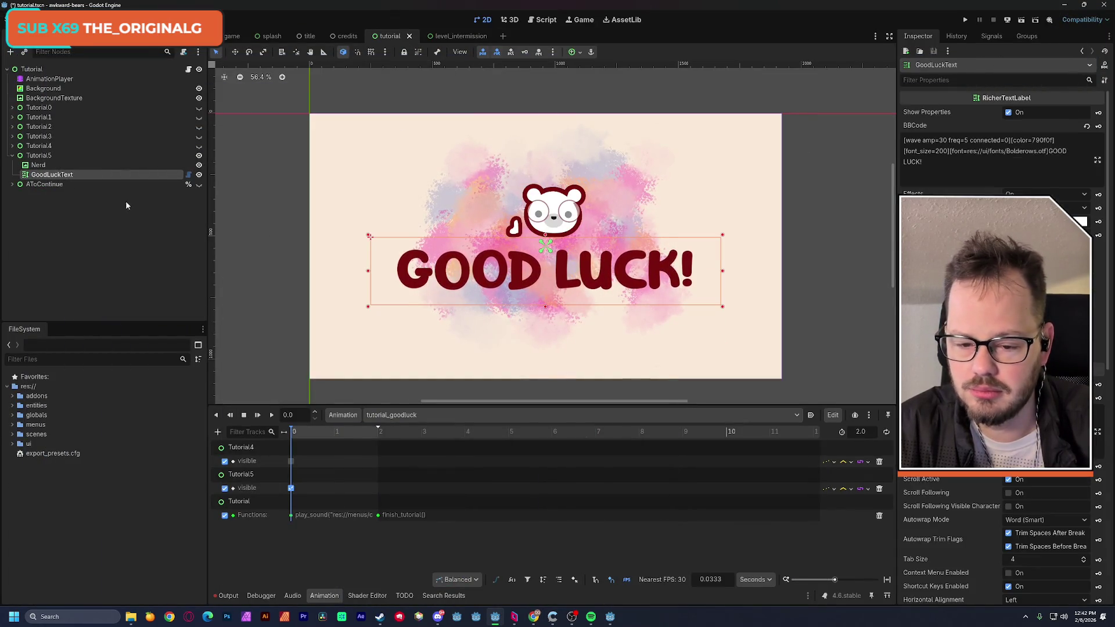
key(ctrl+d)
drag(410, 278, 419, 326)
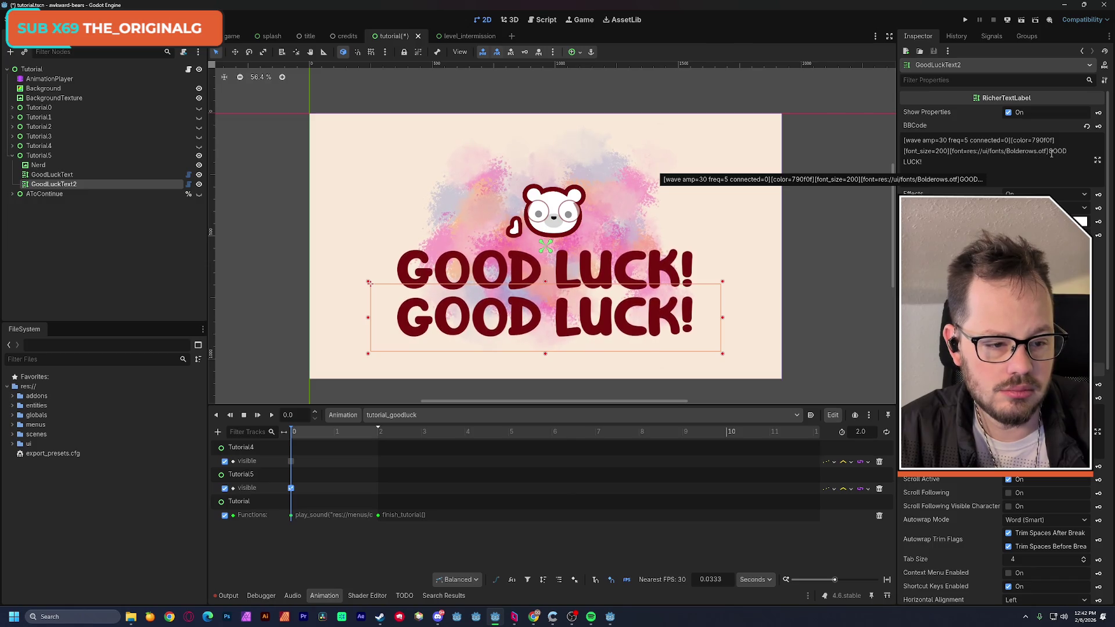
Set the copy's font_size to 50, remove its wave tag, and retype its text as 'Don't'
click(947, 151)
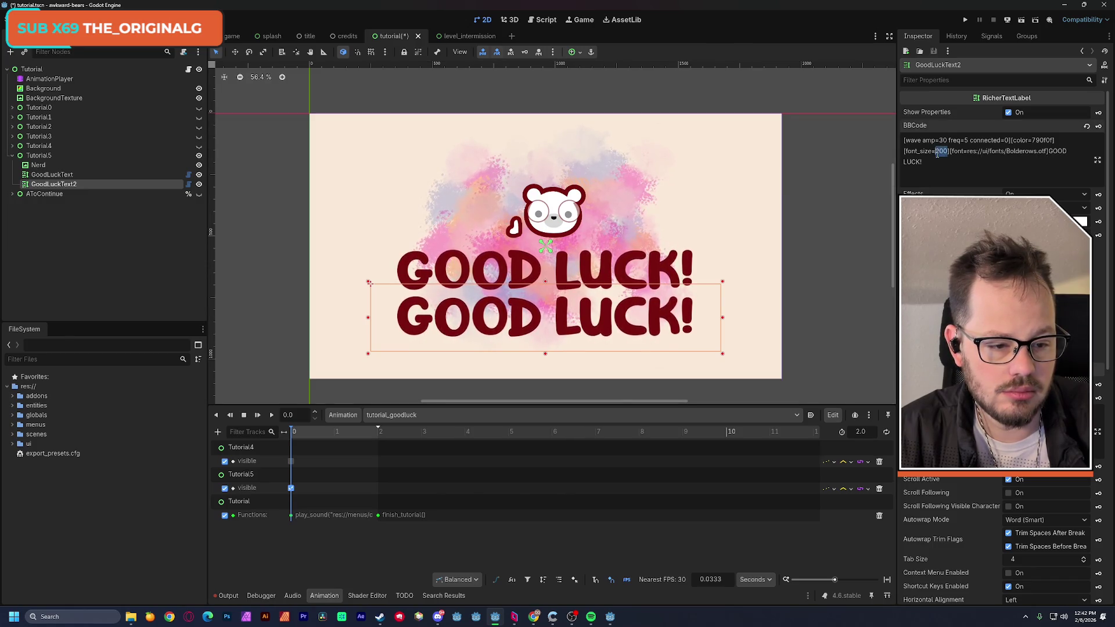
key(BackSpace)
key(BackSpace)
key(BackSpace)
text(50)
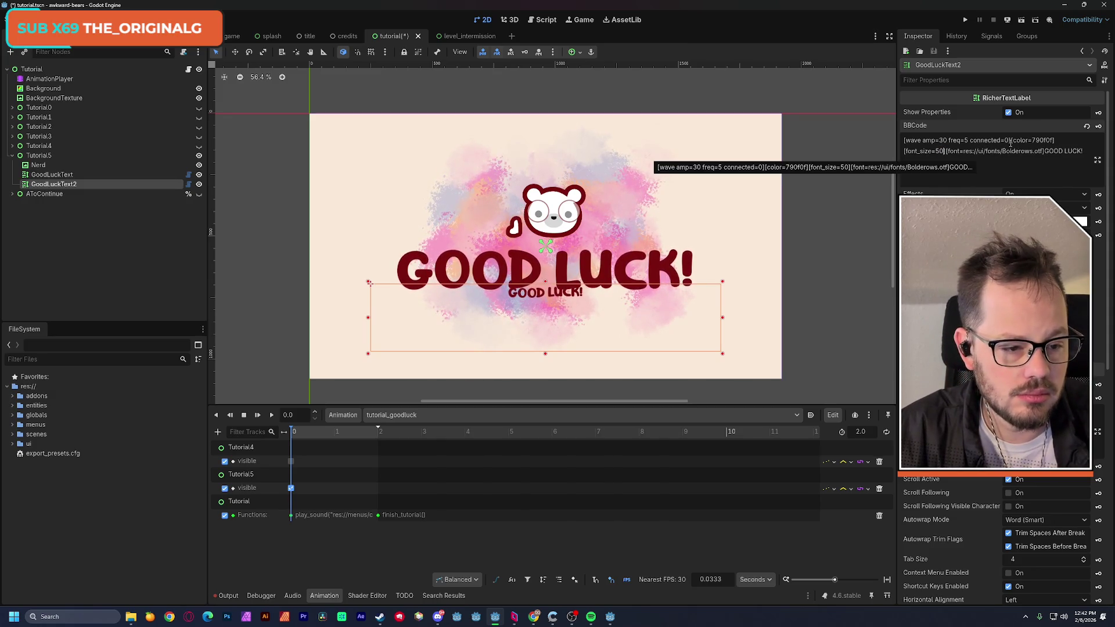
drag(1011, 141, 882, 144)
key(BackSpace)
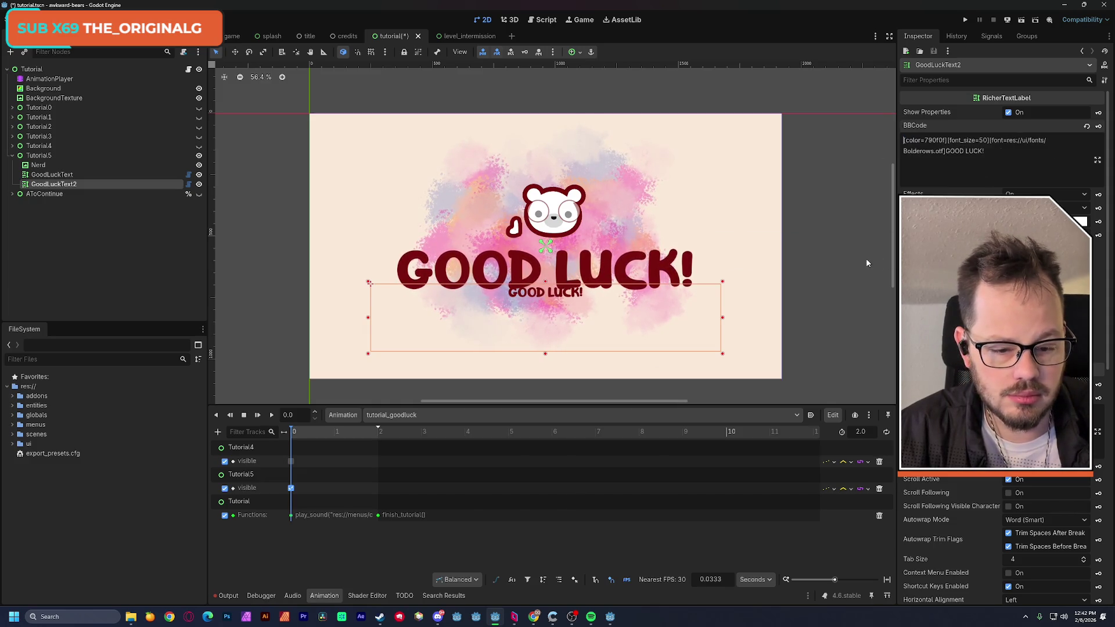
drag(572, 298, 572, 309)
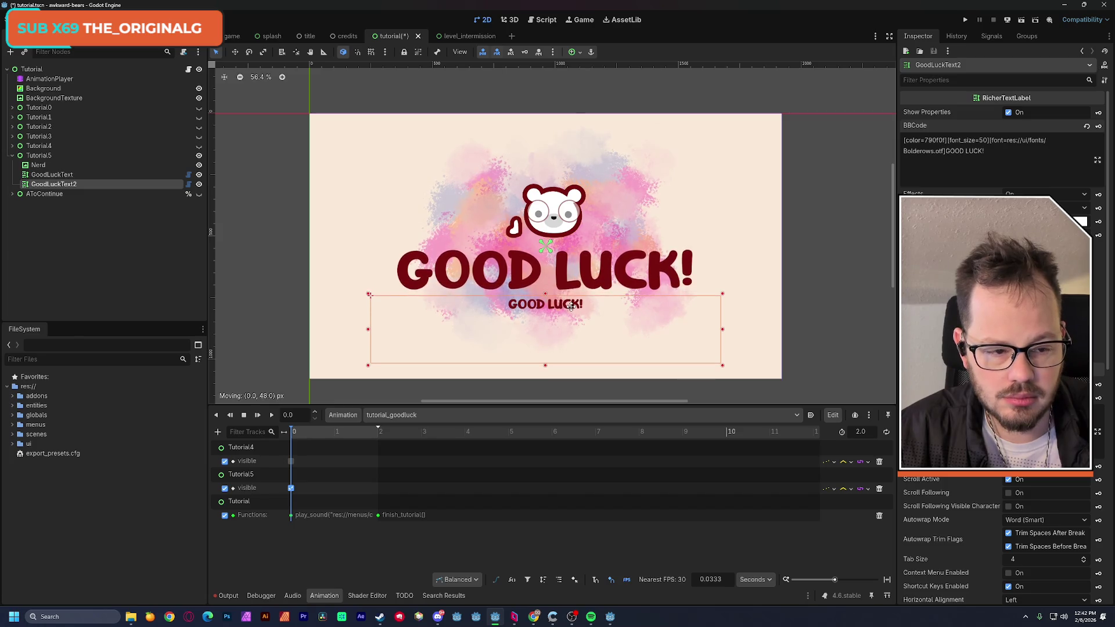
drag(947, 152, 987, 152)
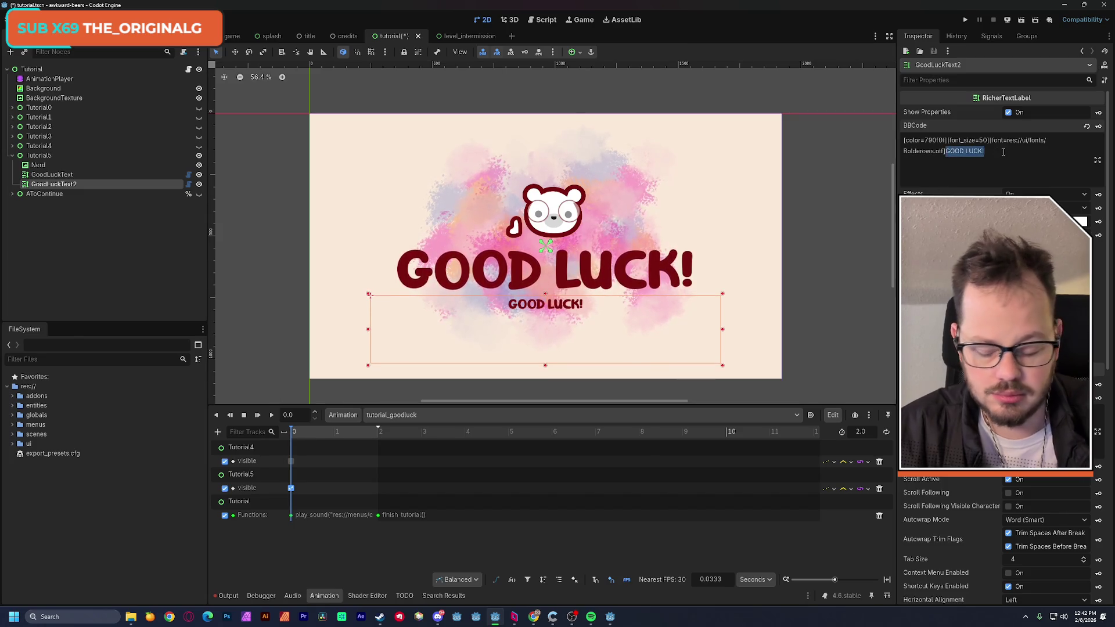
text(Don't)
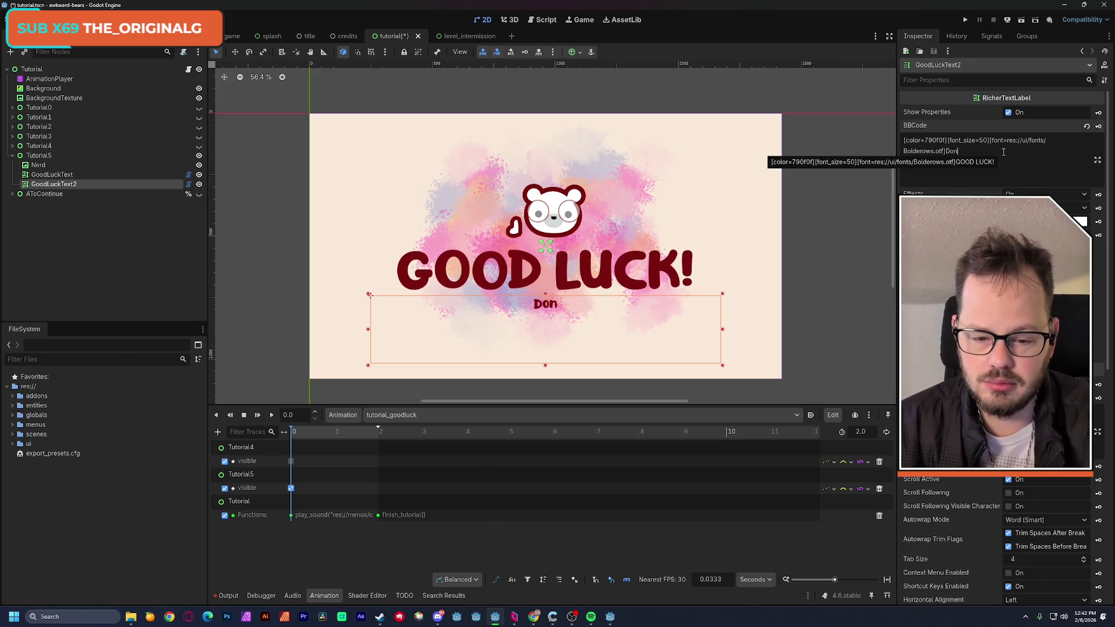
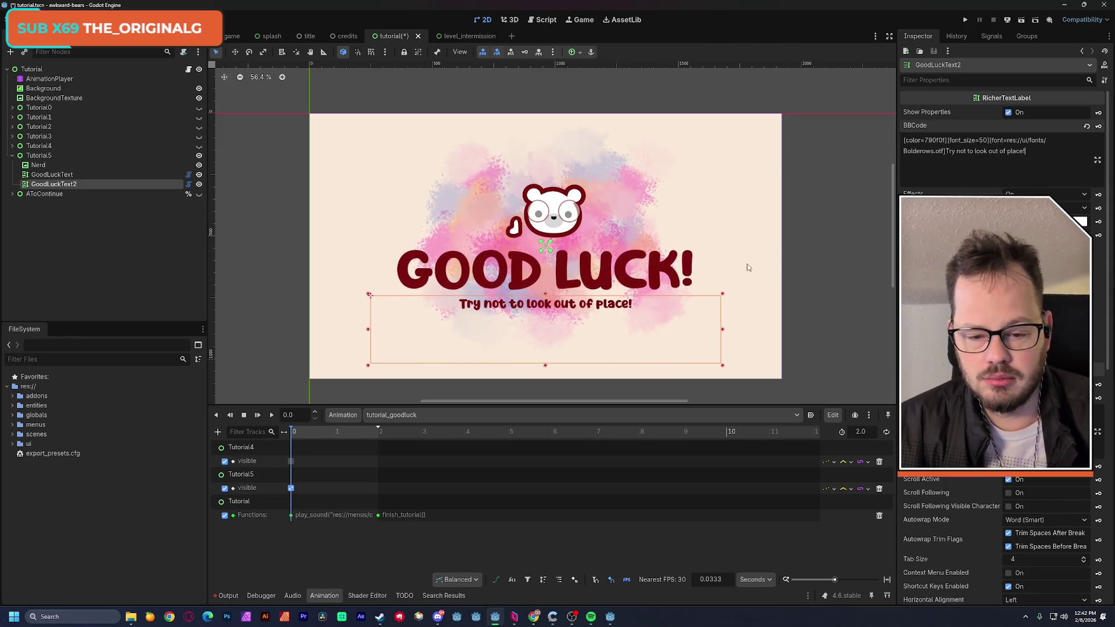
Tighten GoodLuckText2's box, set the BBCode font_size to 55, and save the tutorial scene
drag(545, 366, 552, 314)
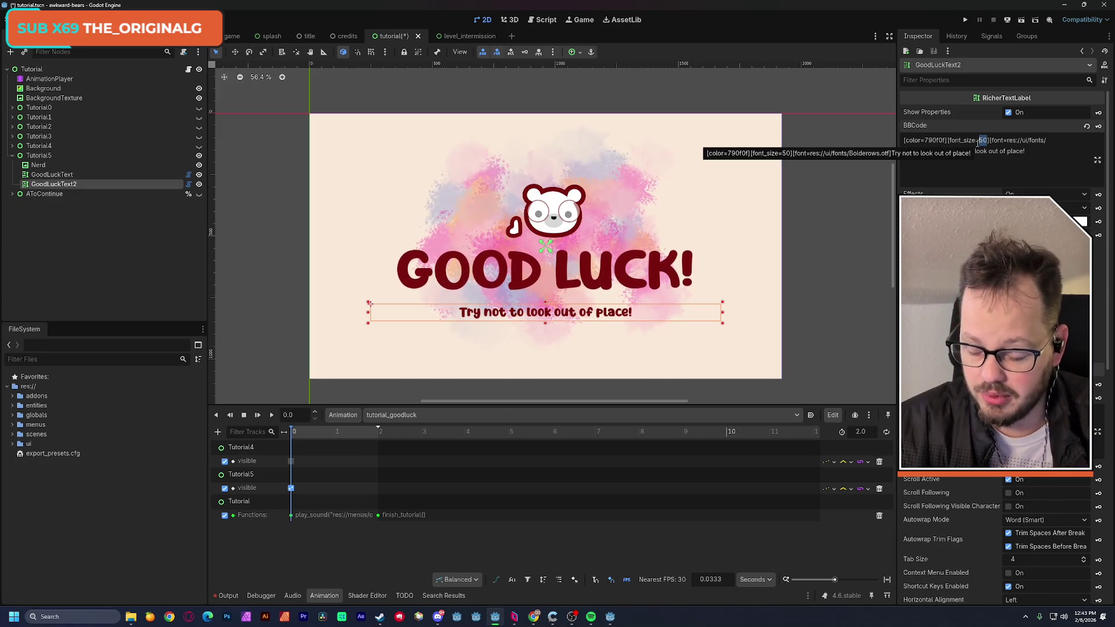
text(75)
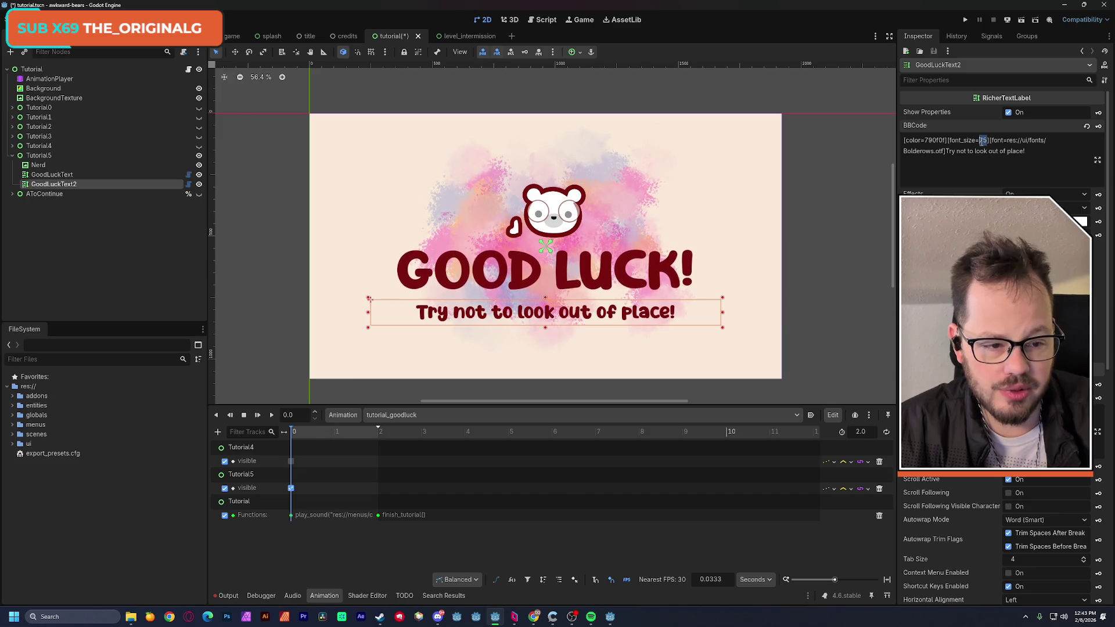
double_click(983, 140)
text(65)
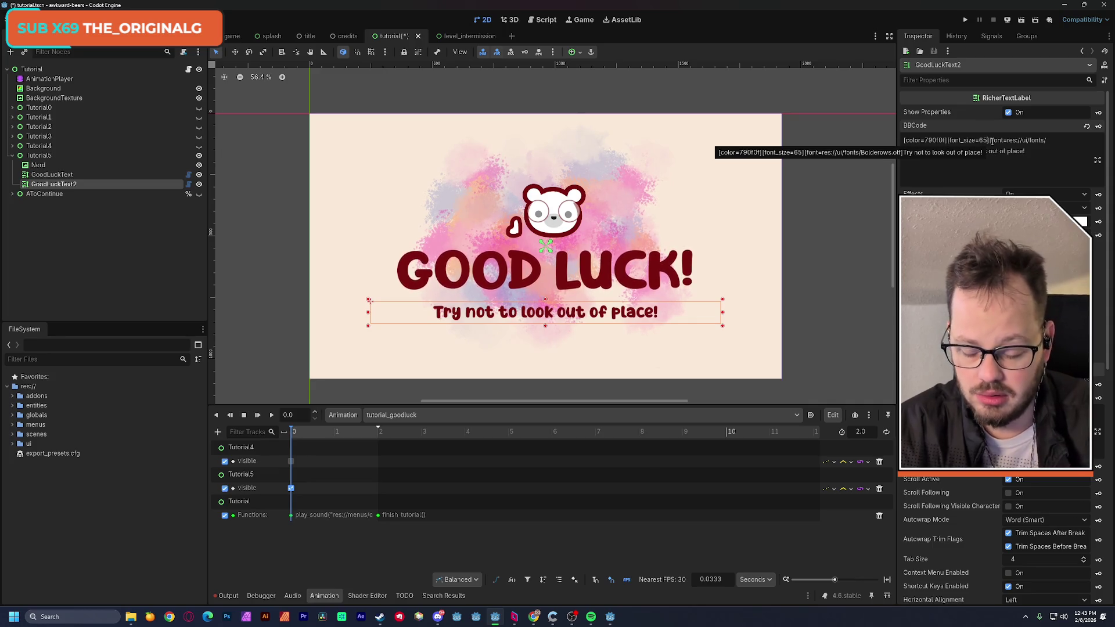
key(BackSpace)
text(0)
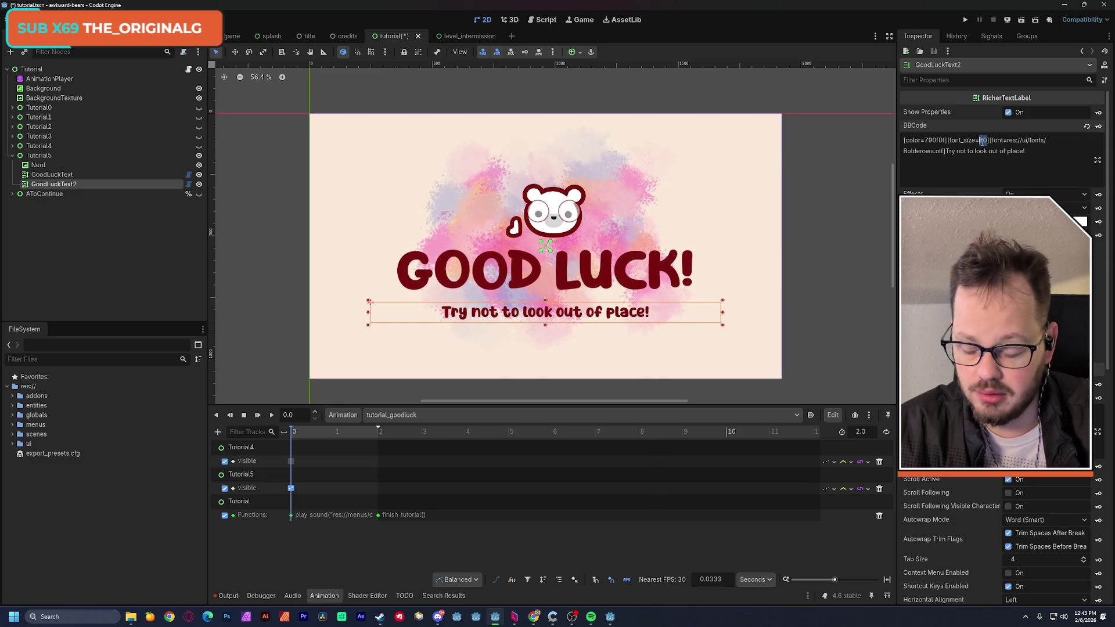
key(BackSpace)
key(BackSpace)
text(55)
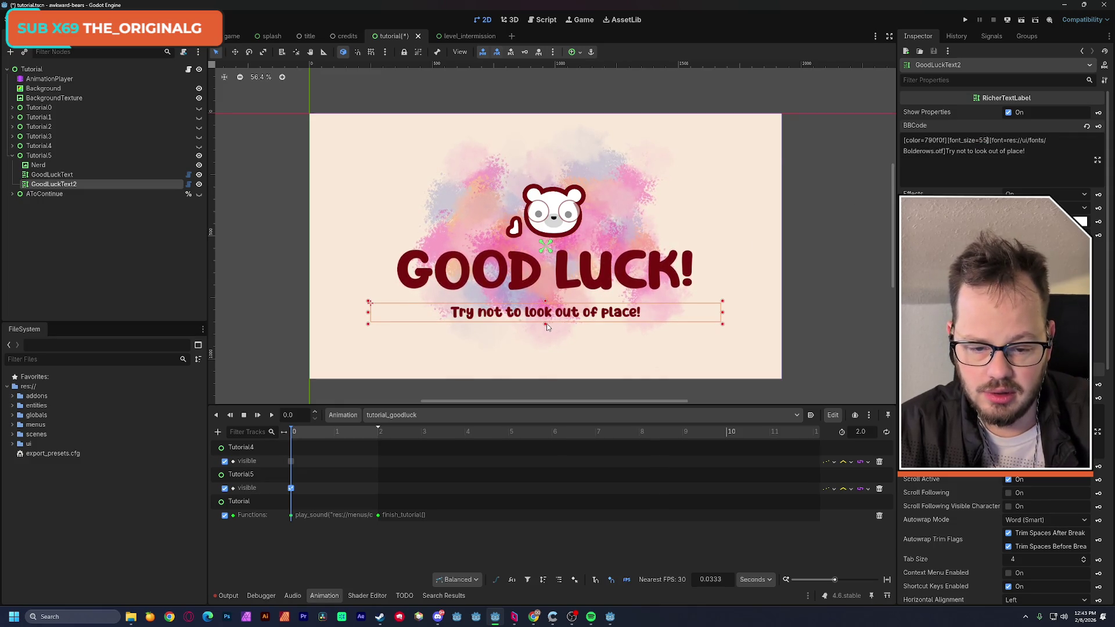
key(ctrl+s)
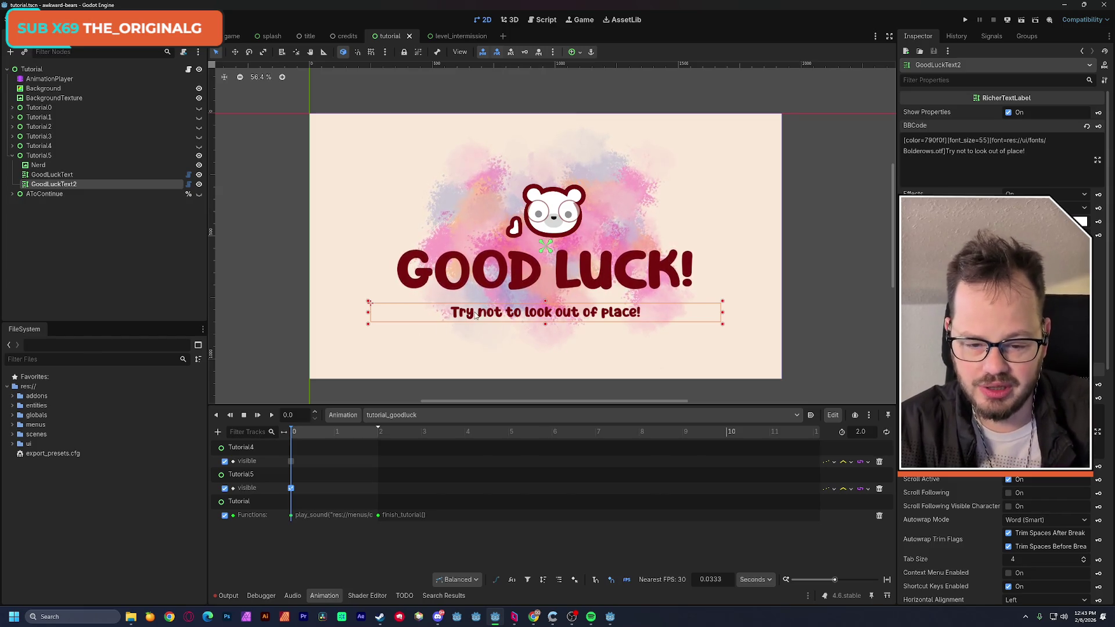
Nudge the subtitle up, extend tutorial_goodluck to 4.0 s, and move the finish_tutorial key to 4 s
drag(504, 314, 504, 309)
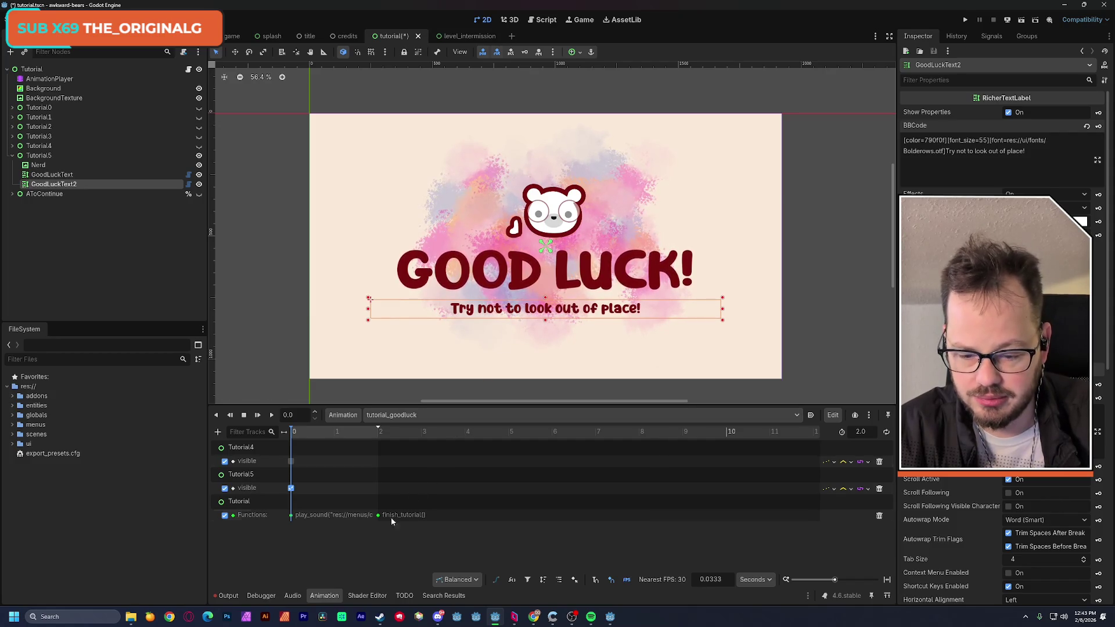
drag(381, 435, 466, 468)
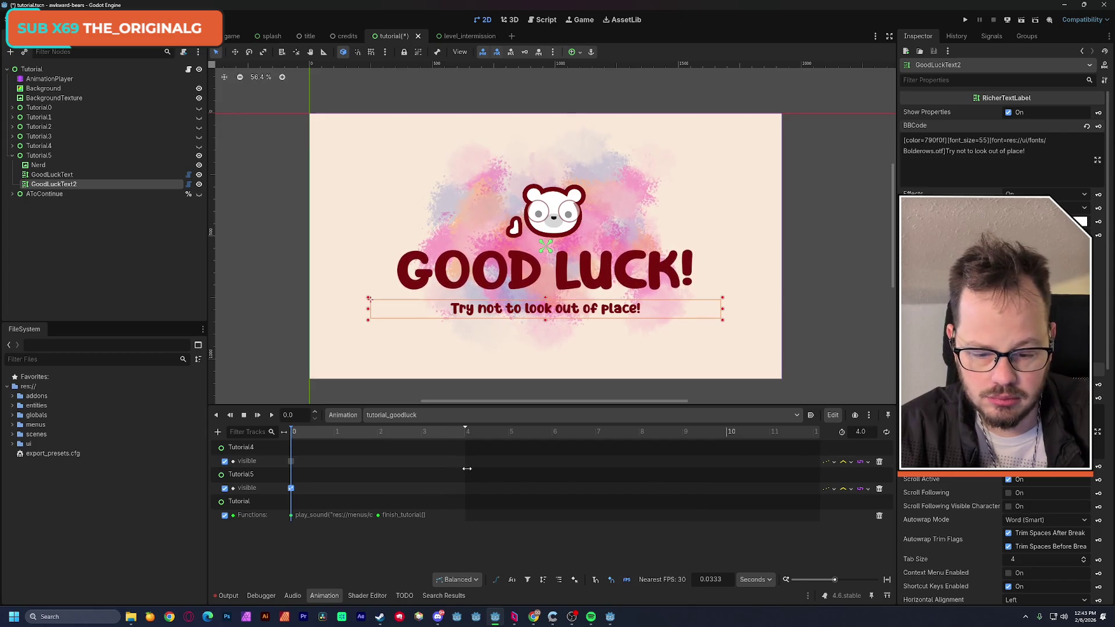
drag(378, 514, 465, 520)
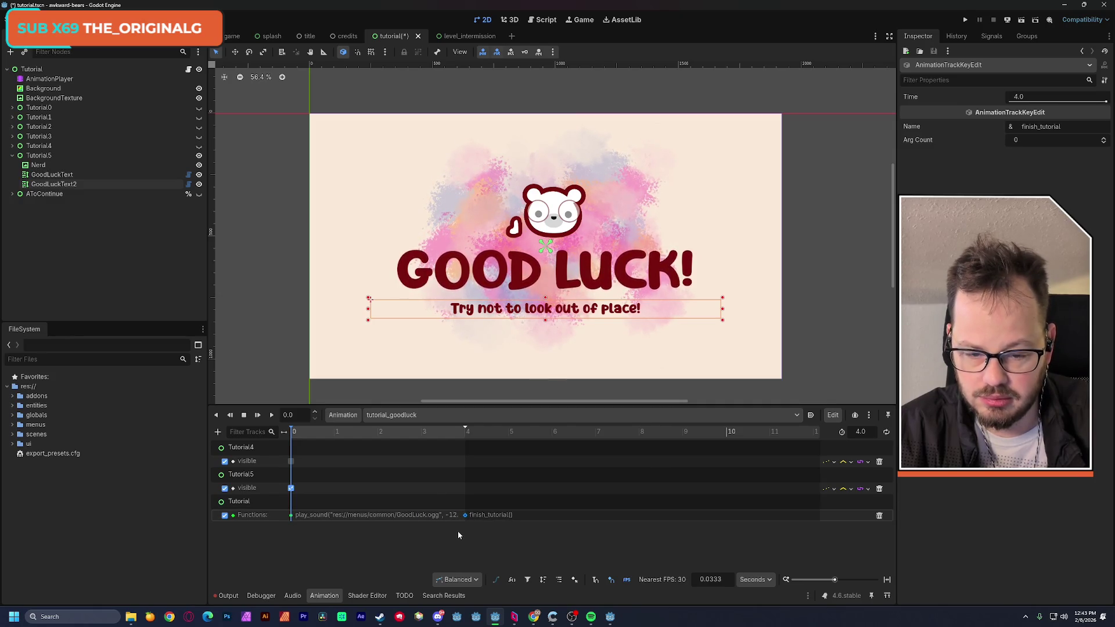
click(458, 541)
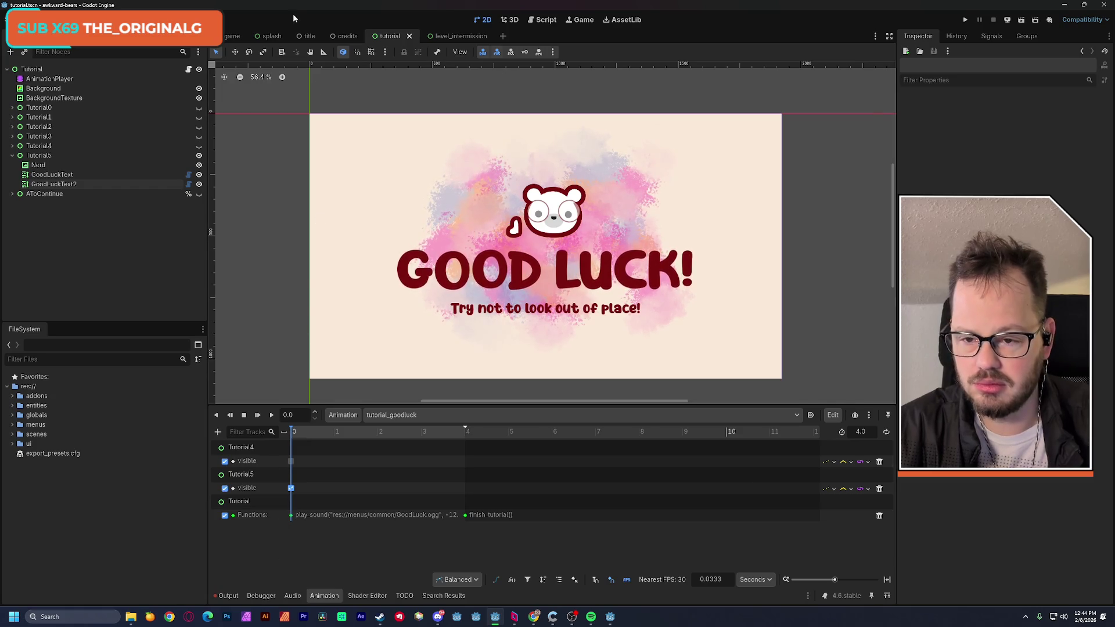
Switch to the game scene and start a test run of the project
click(232, 37)
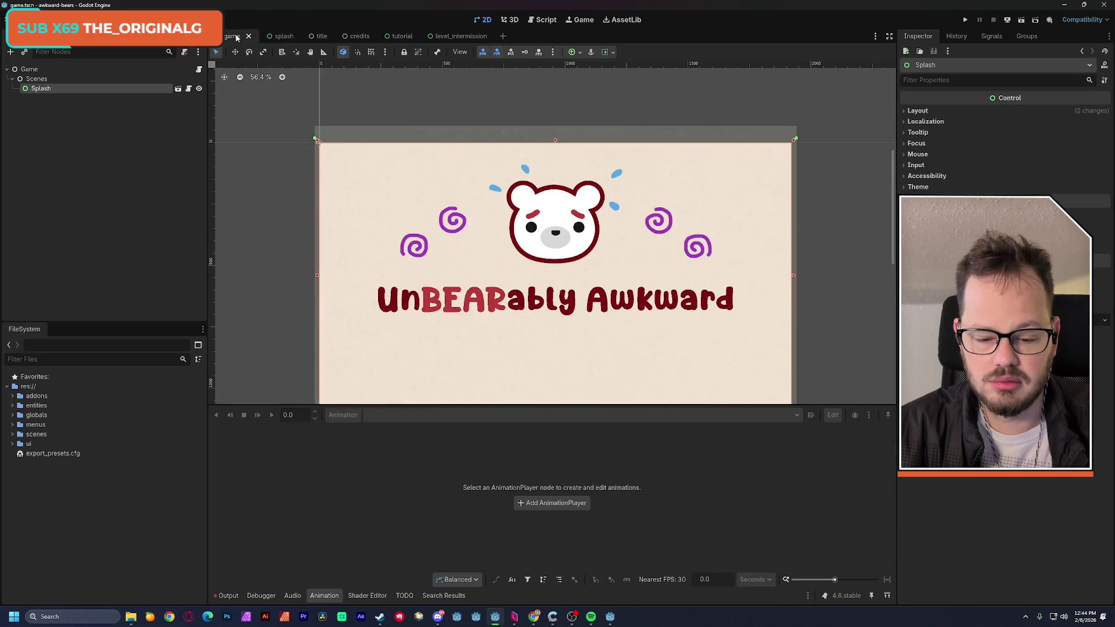
mouse_move(535, 619)
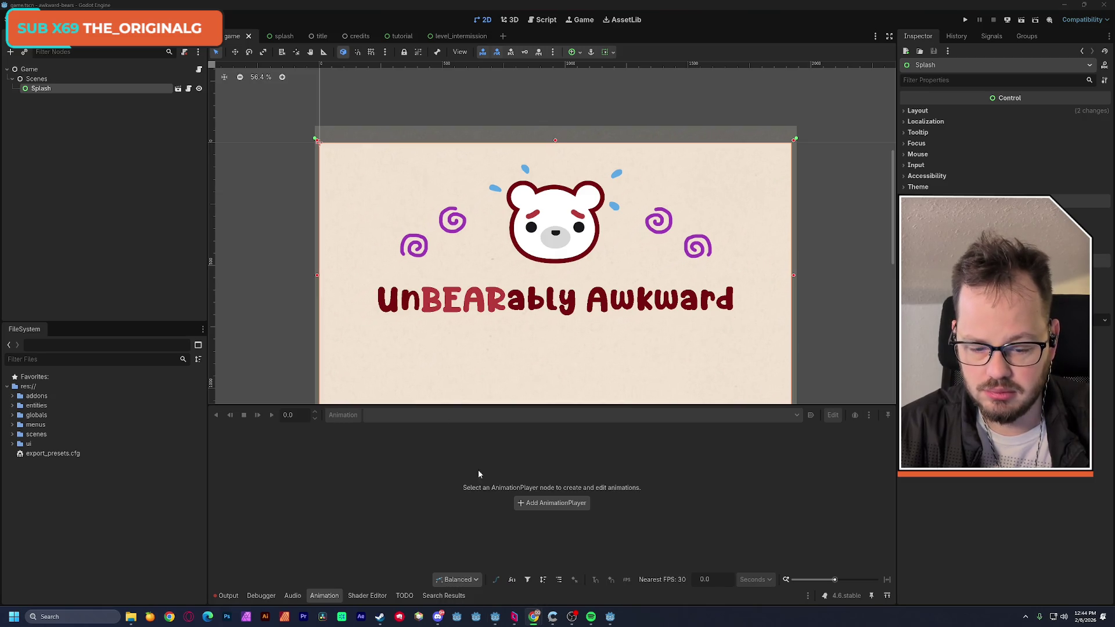
click(534, 619)
click(52, 9)
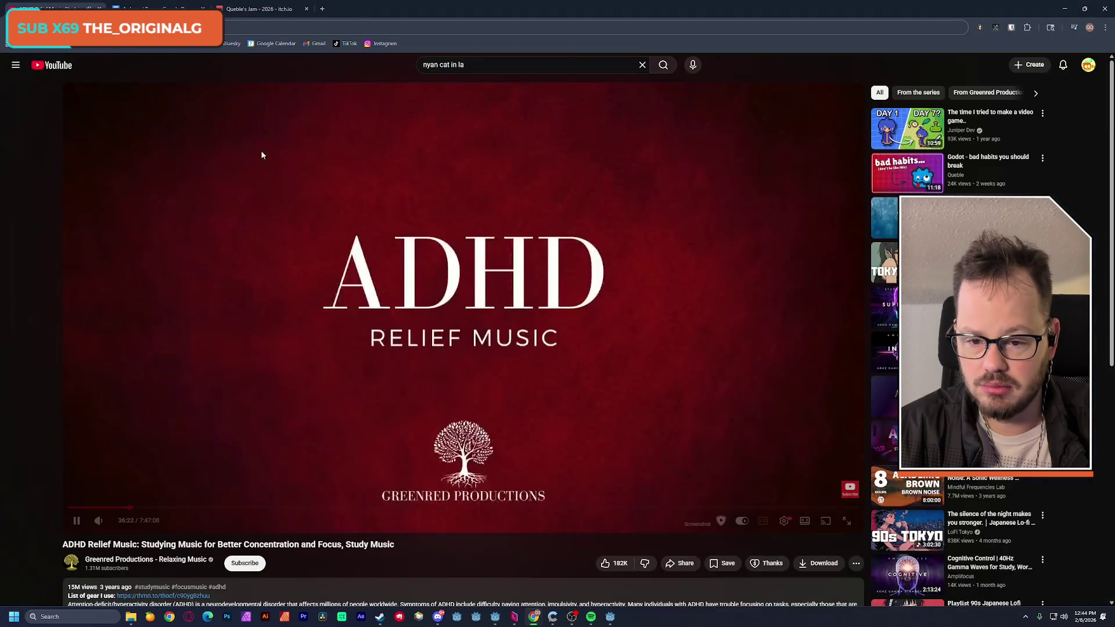
click(1064, 9)
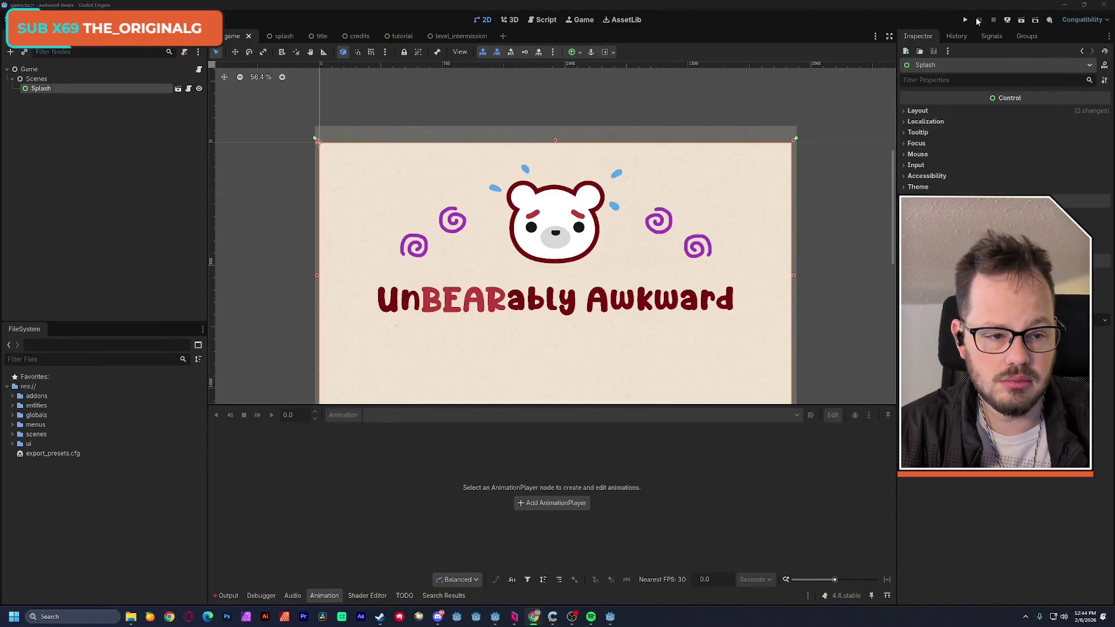
click(965, 20)
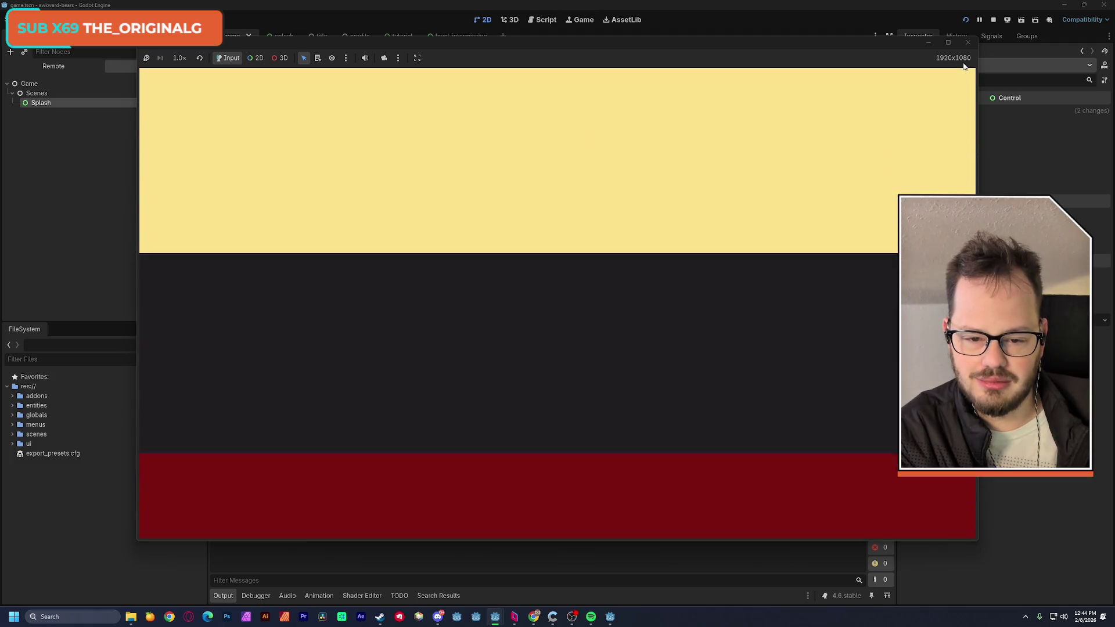
Play from the title menu through the tutorial slides into the park level, then stop the game
key(Return)
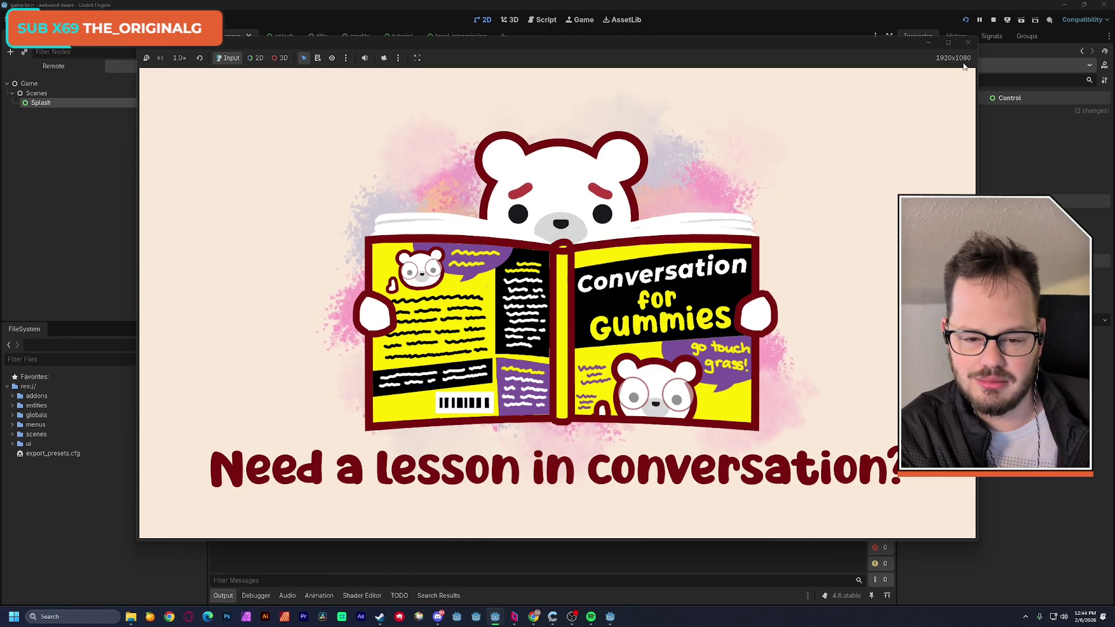
key(Return)
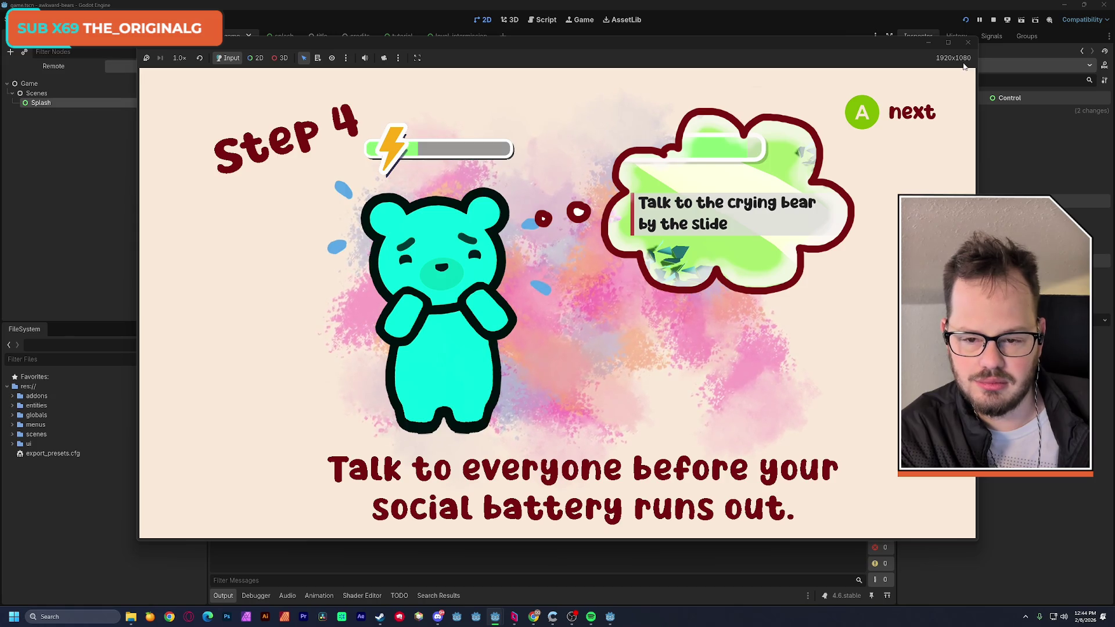
key(space)
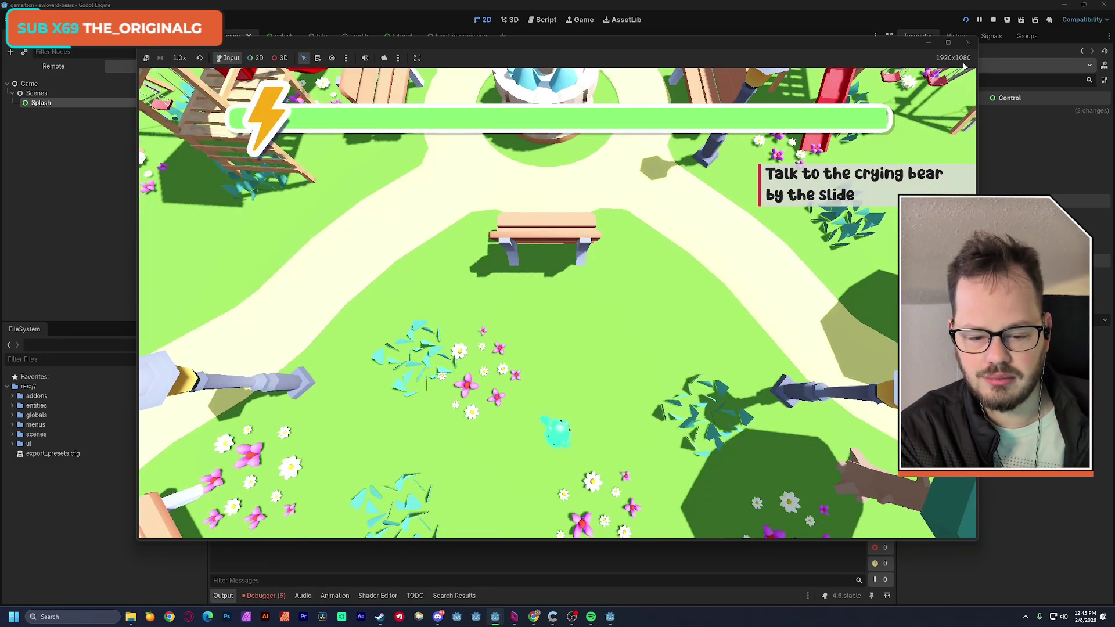
key(w)
key(d)
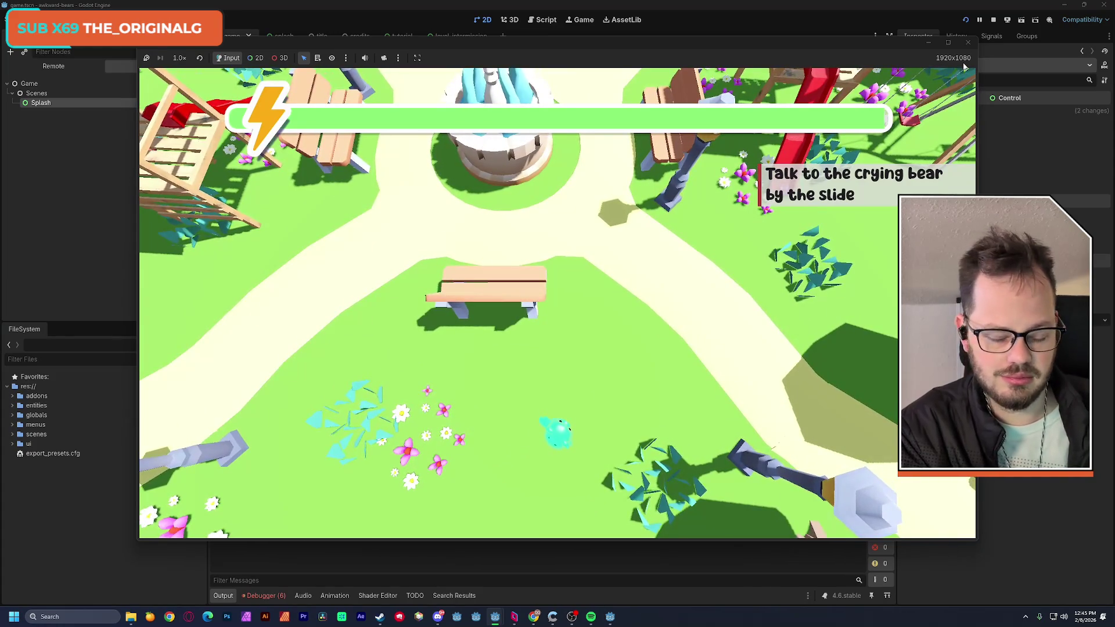
click(965, 46)
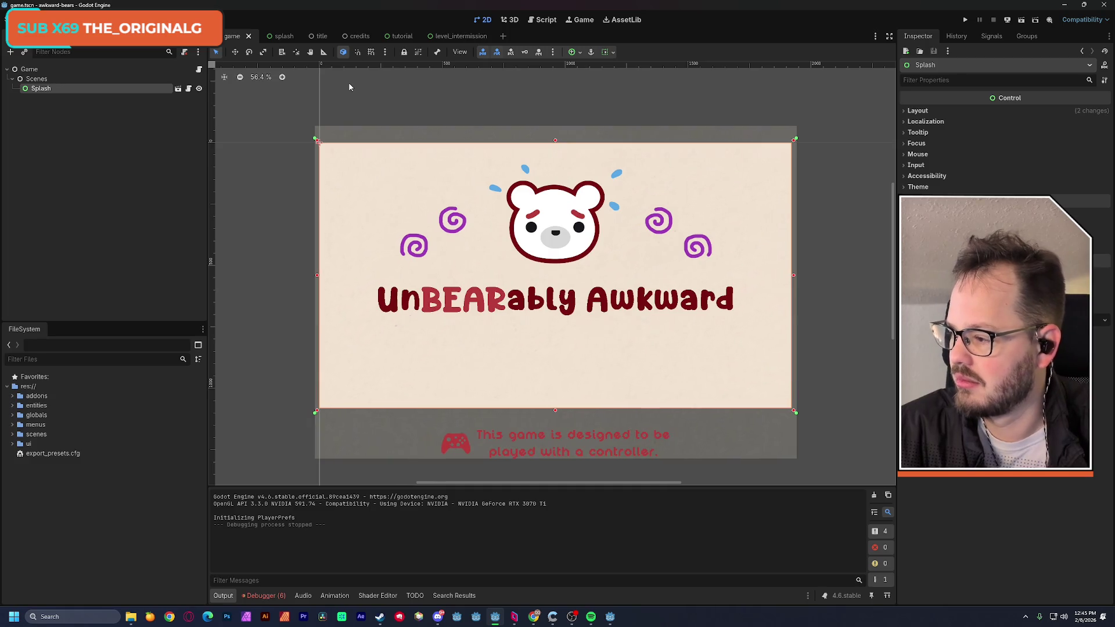
Open tutorial.gd and select the pass statement in _ready
mouse_move(288, 37)
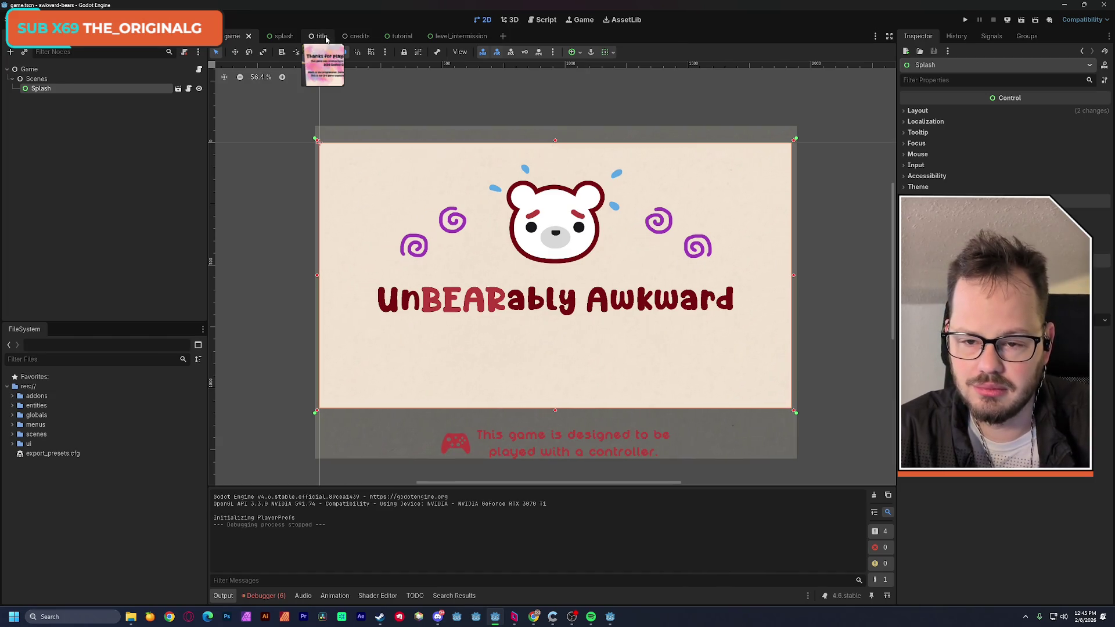
click(399, 36)
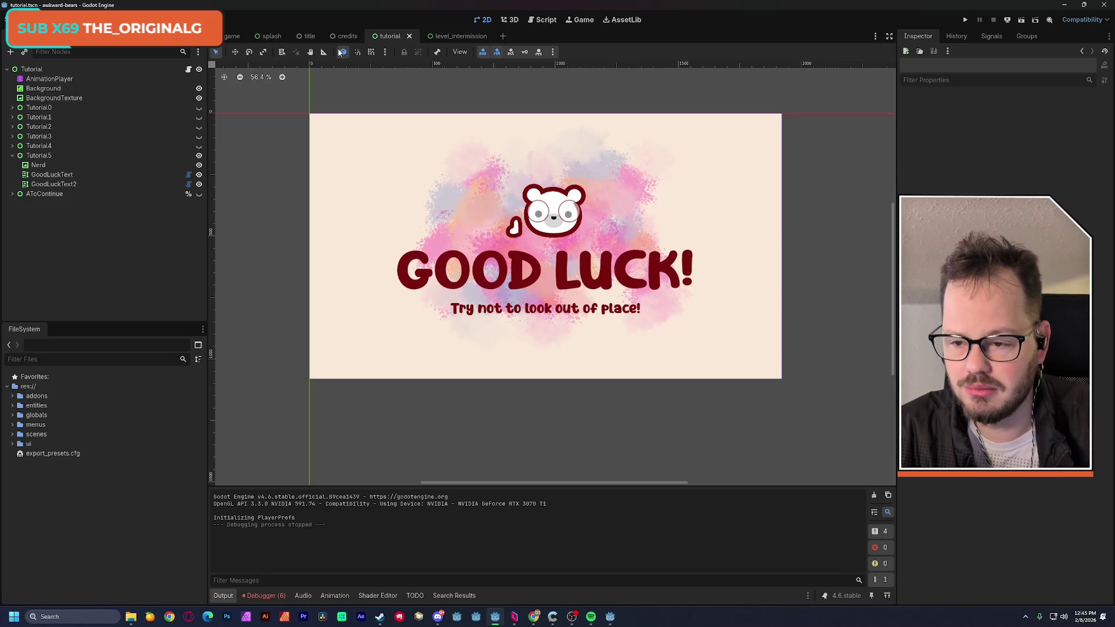
click(188, 69)
scroll(385, 202, up, 3)
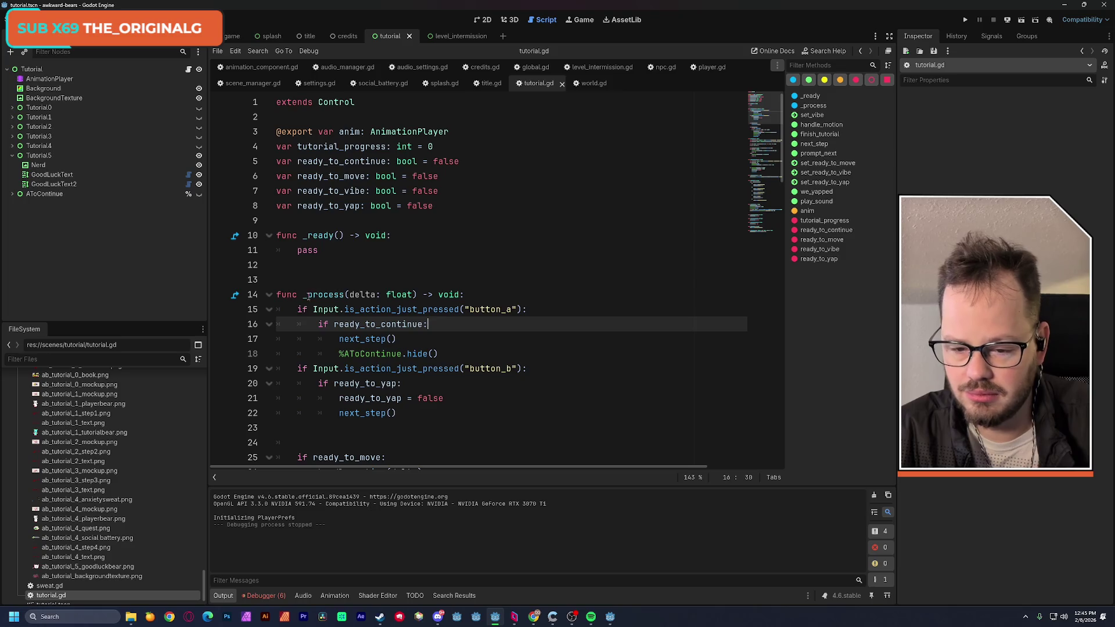
scroll(323, 302, down, 4)
scroll(323, 302, up, 4)
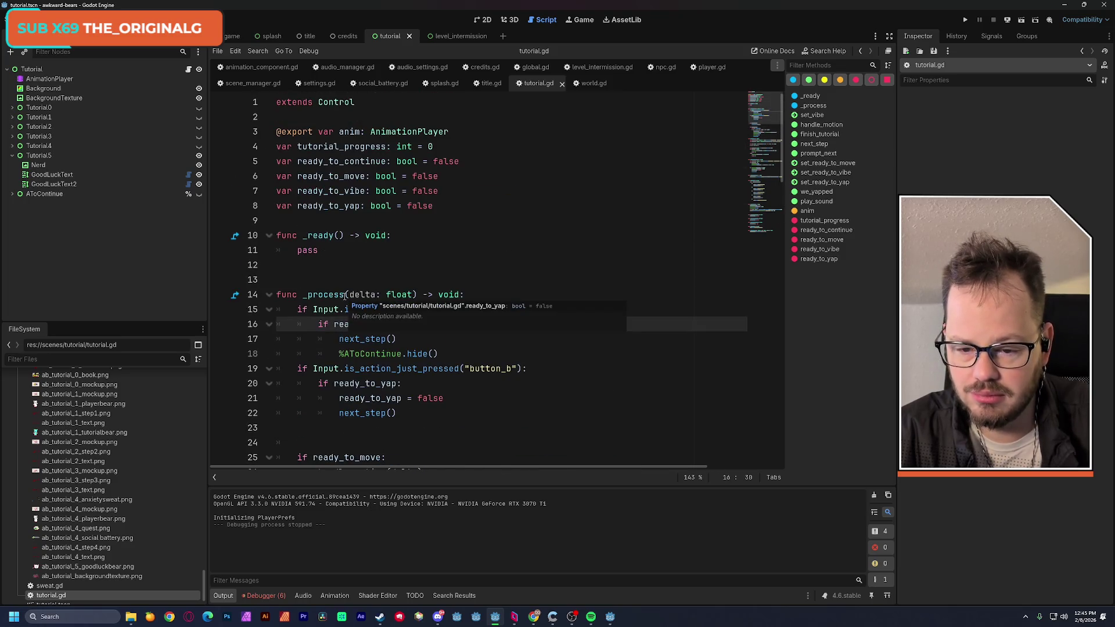
double_click(317, 251)
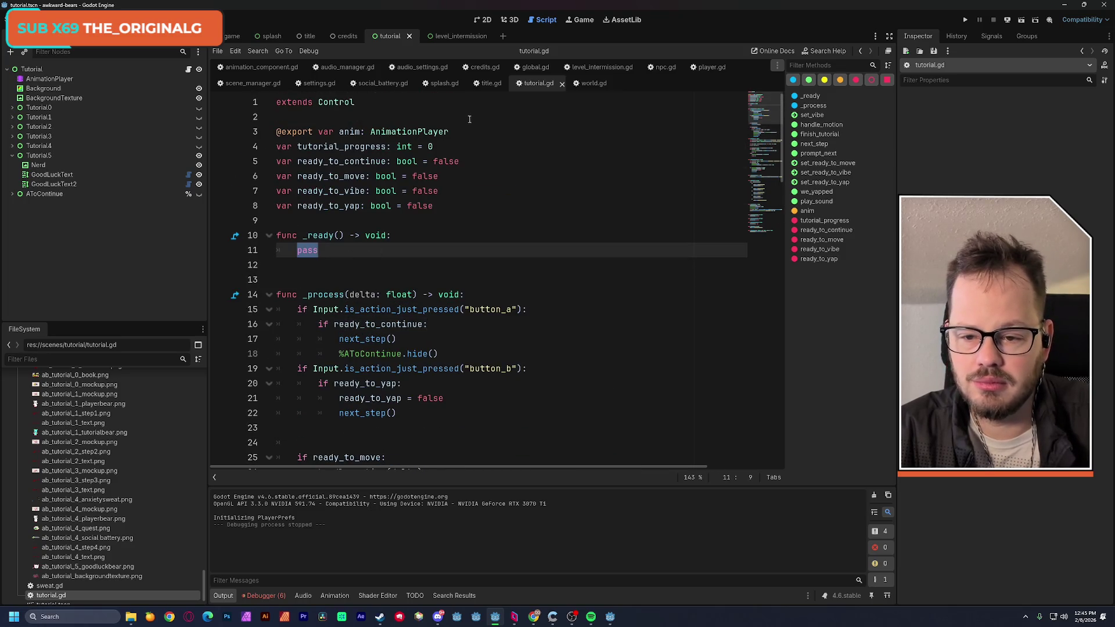
Copy the AudioManager.play_music line from splash.gd and paste it over pass in tutorial.gd
click(232, 36)
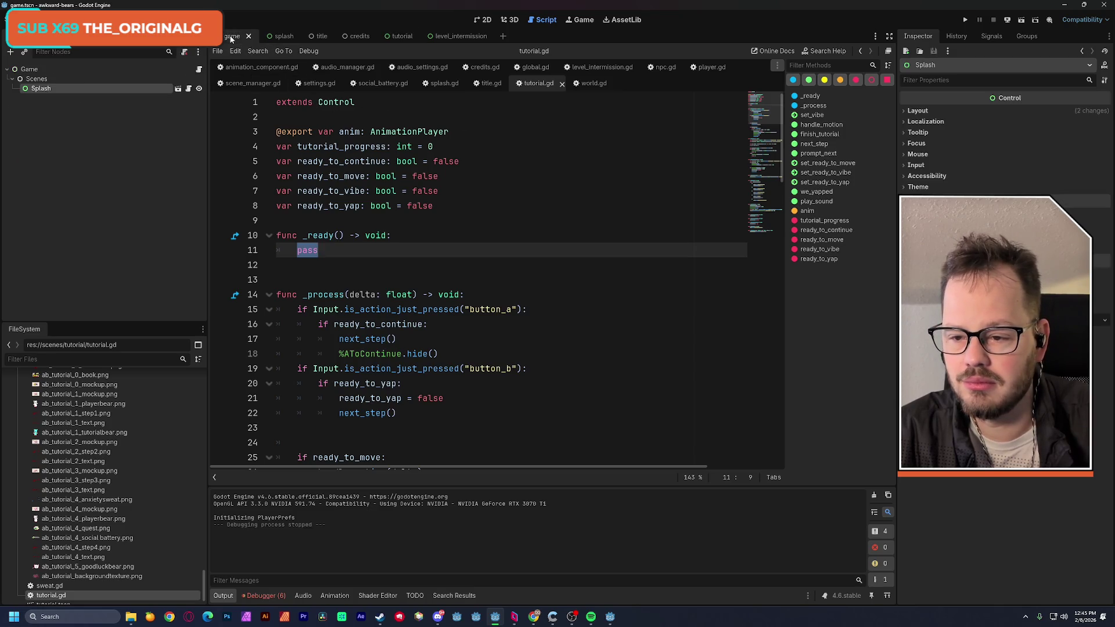
click(188, 89)
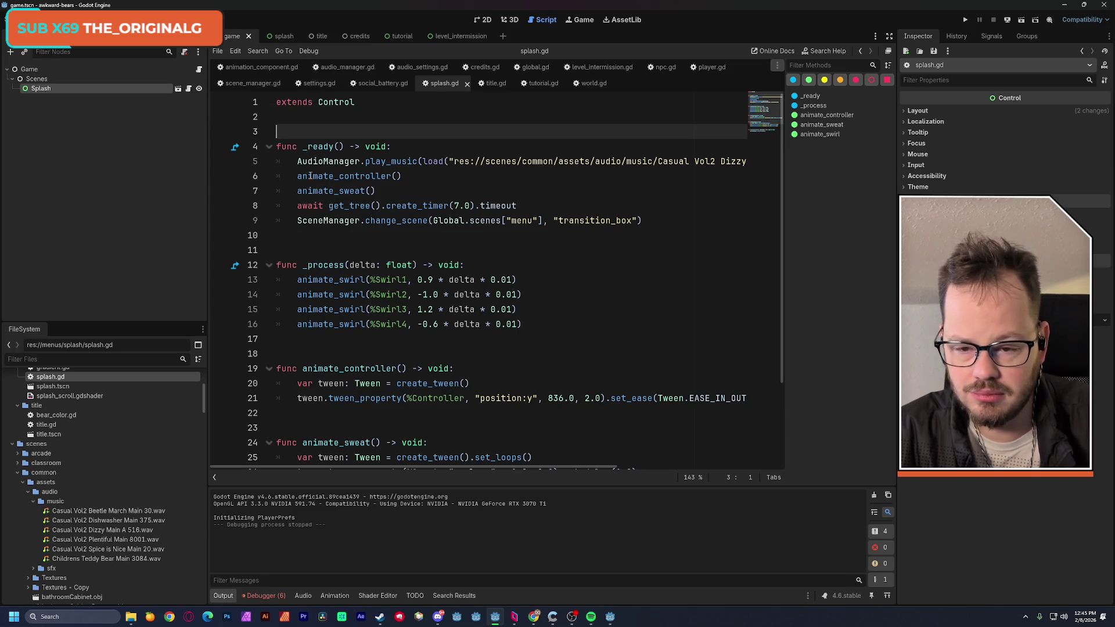
drag(298, 162, 750, 162)
drag(407, 470, 267, 469)
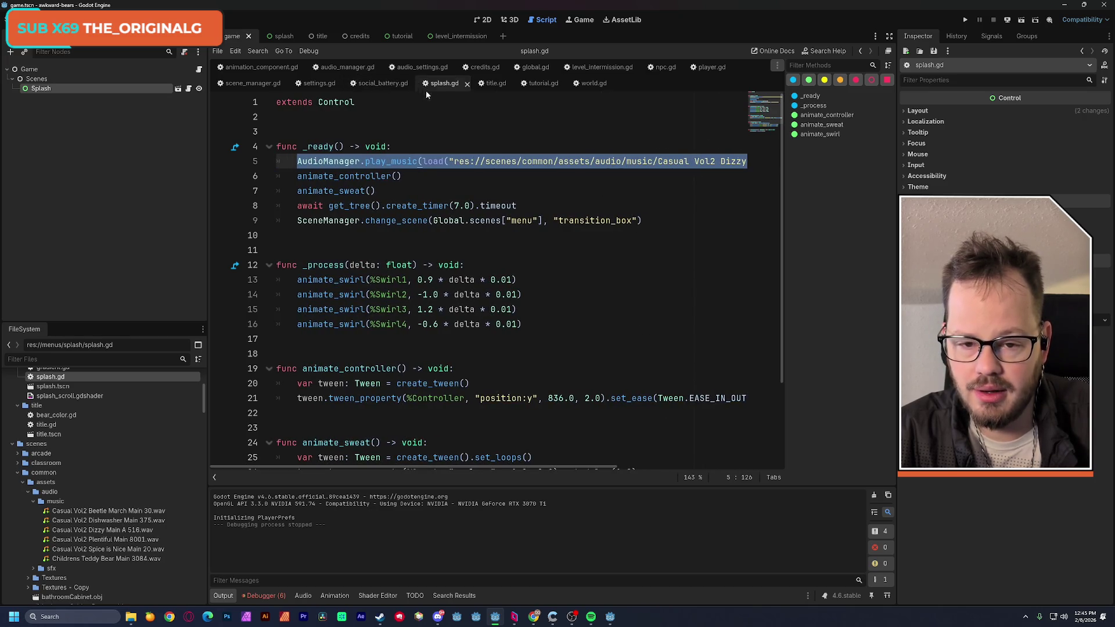
mouse_move(489, 86)
mouse_down()
mouse_move(308, 59)
mouse_move(302, 48)
mouse_move(398, 37)
mouse_up()
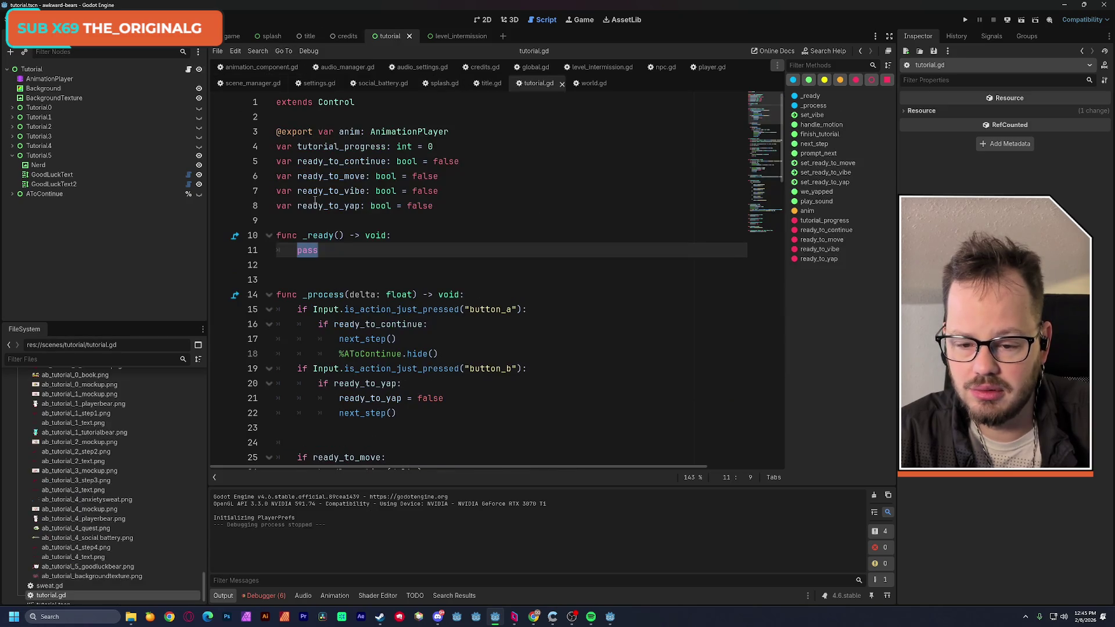
key(ctrl+v)
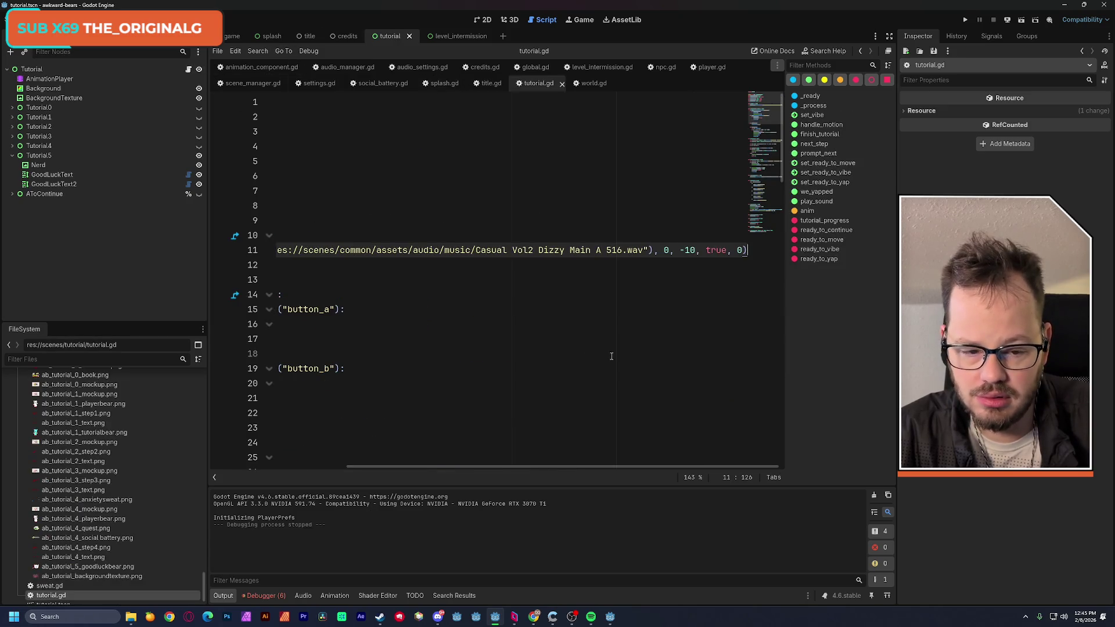
drag(621, 465, 393, 442)
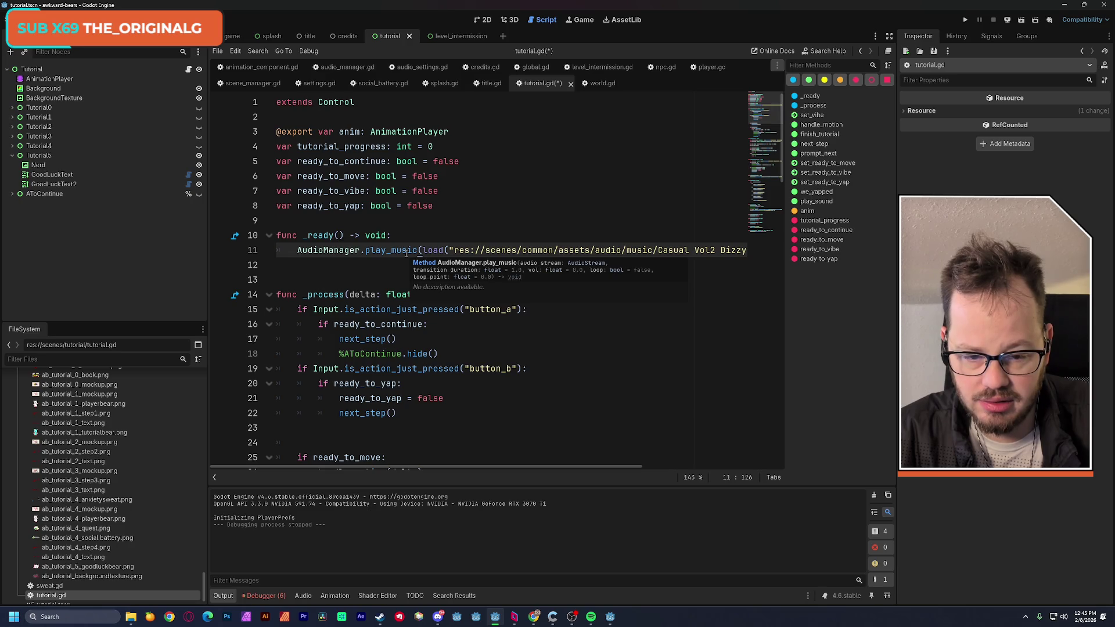
click(1065, 5)
Test-run GourmetGull, skip the intro cinematic, press PLAY into the beach level, then stop it
click(609, 619)
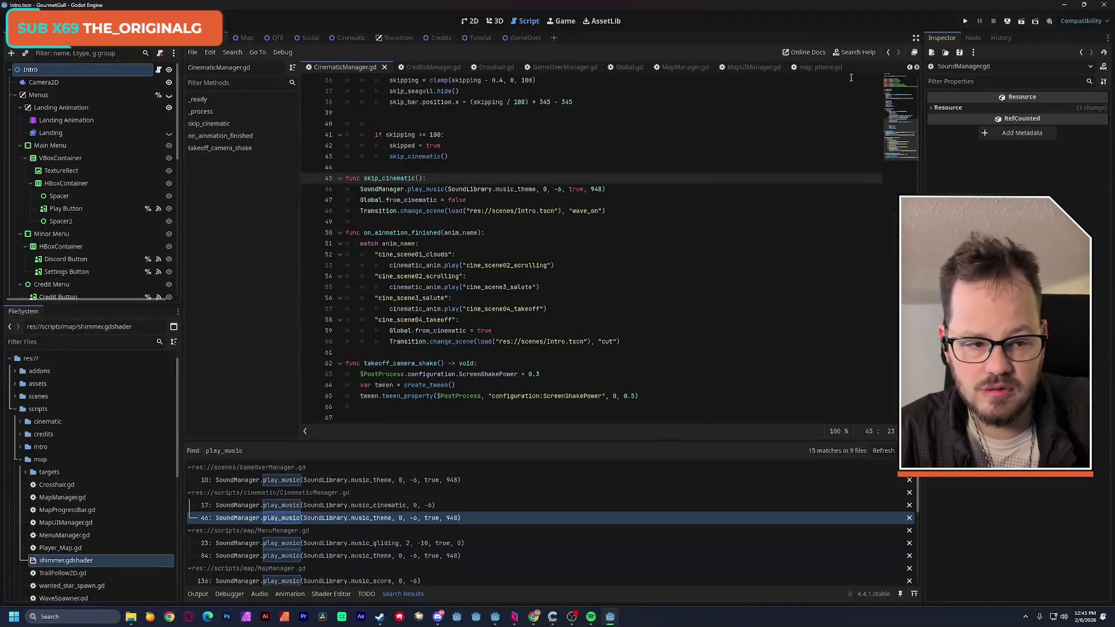
click(965, 22)
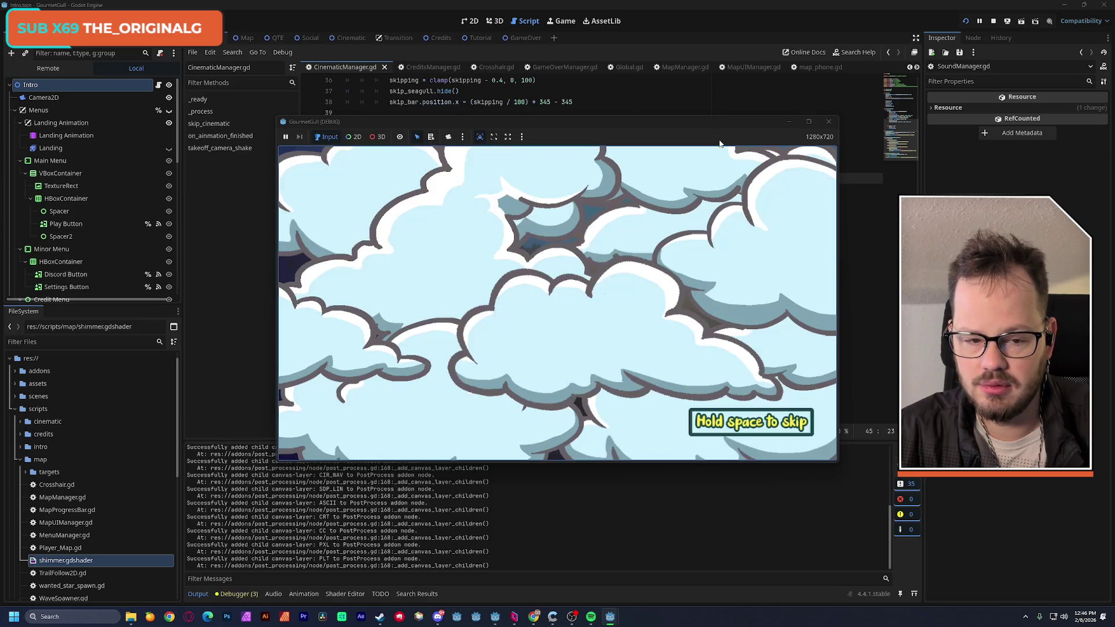
key(space)
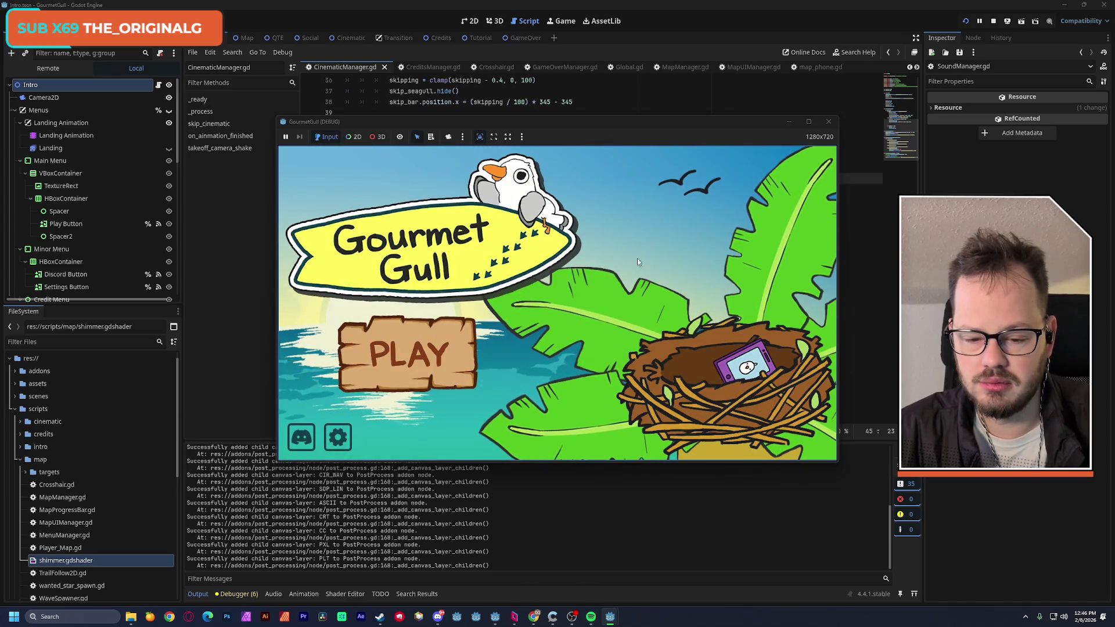
click(408, 365)
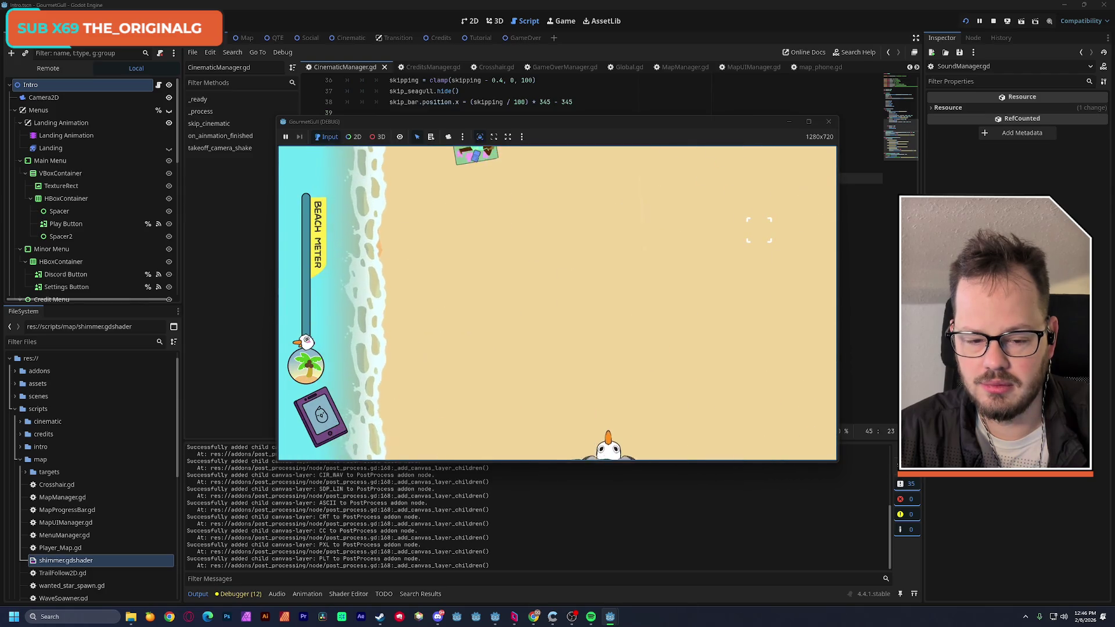
click(830, 122)
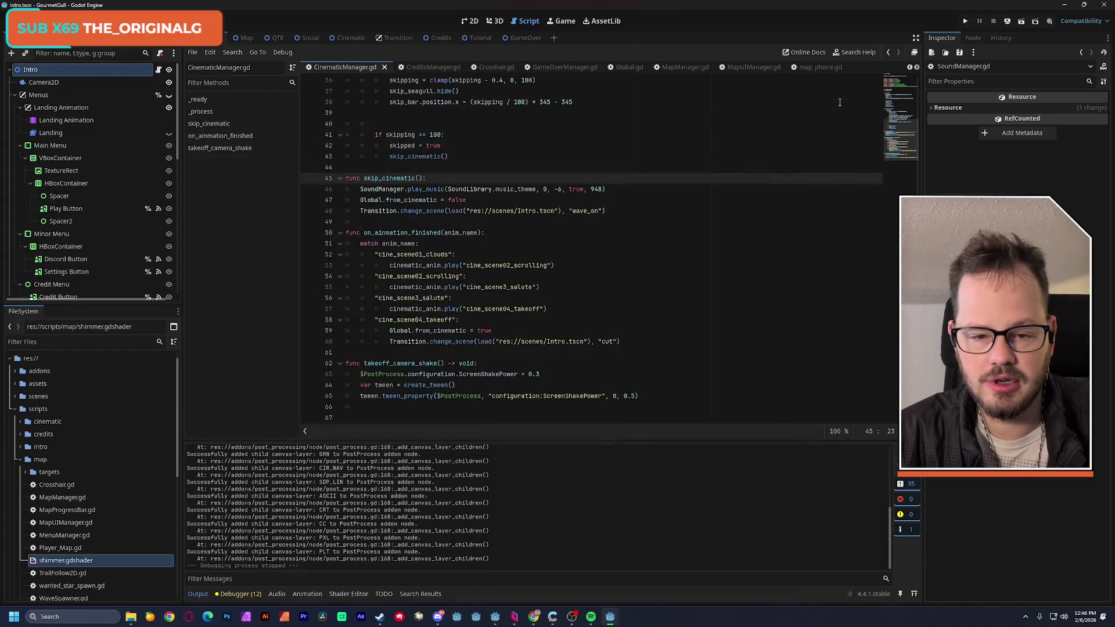
click(1066, 7)
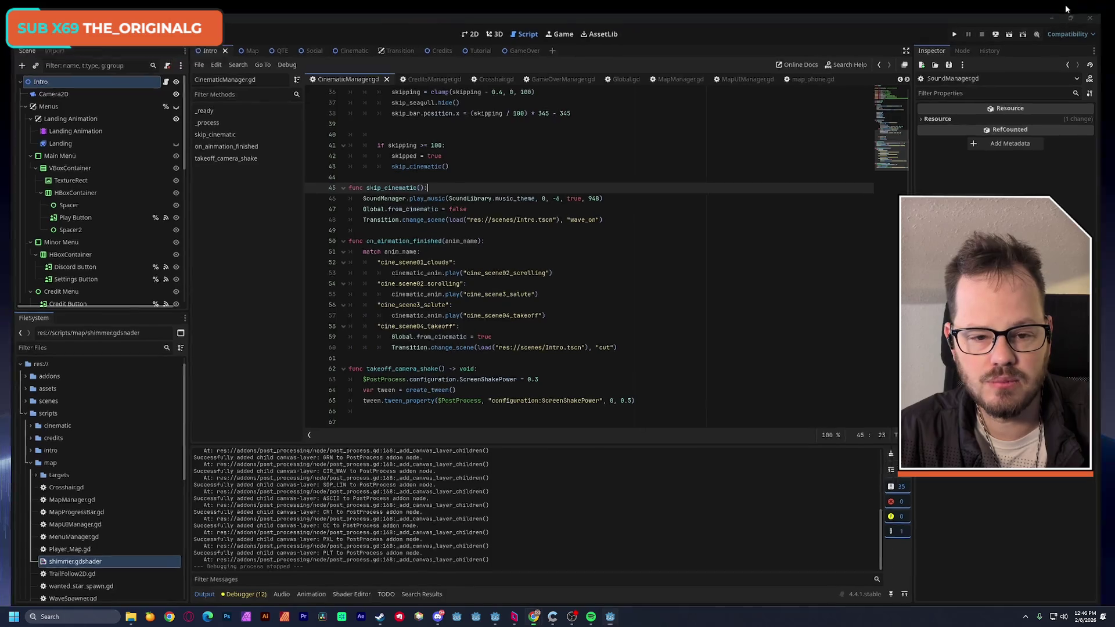
Filter the FileSystem dock for 'music' and open the music folder
click(425, 325)
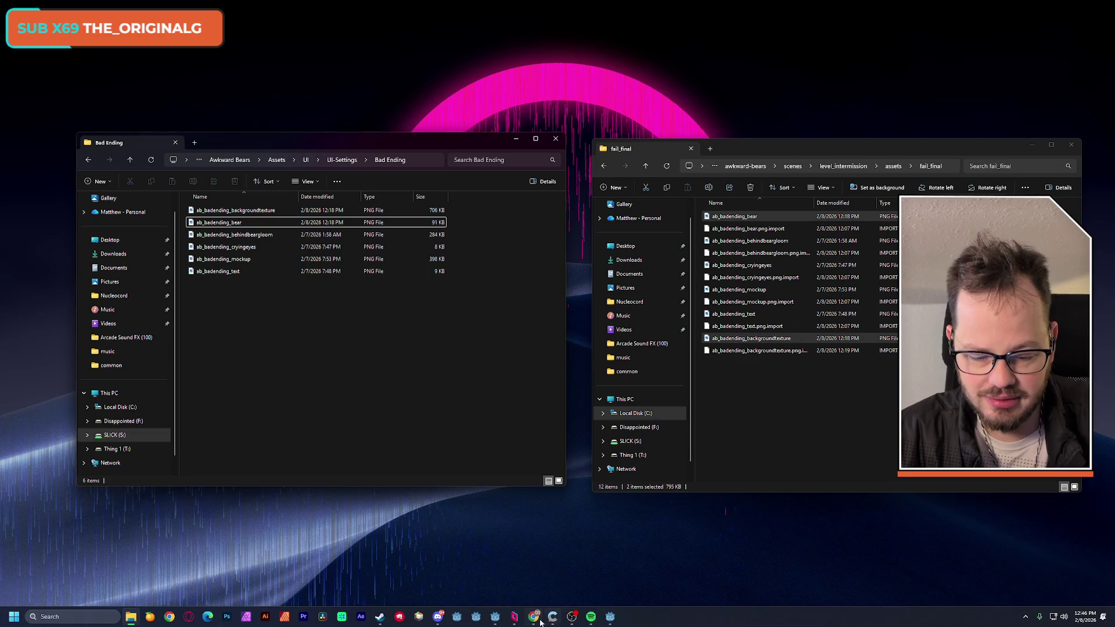
click(494, 617)
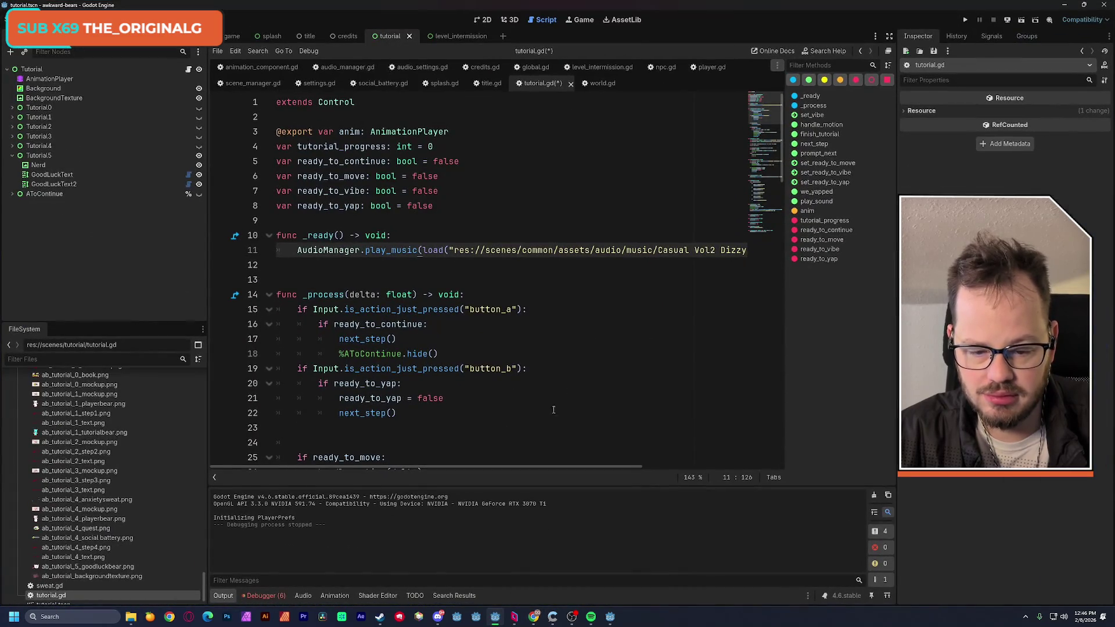
scroll(118, 451, up, 10)
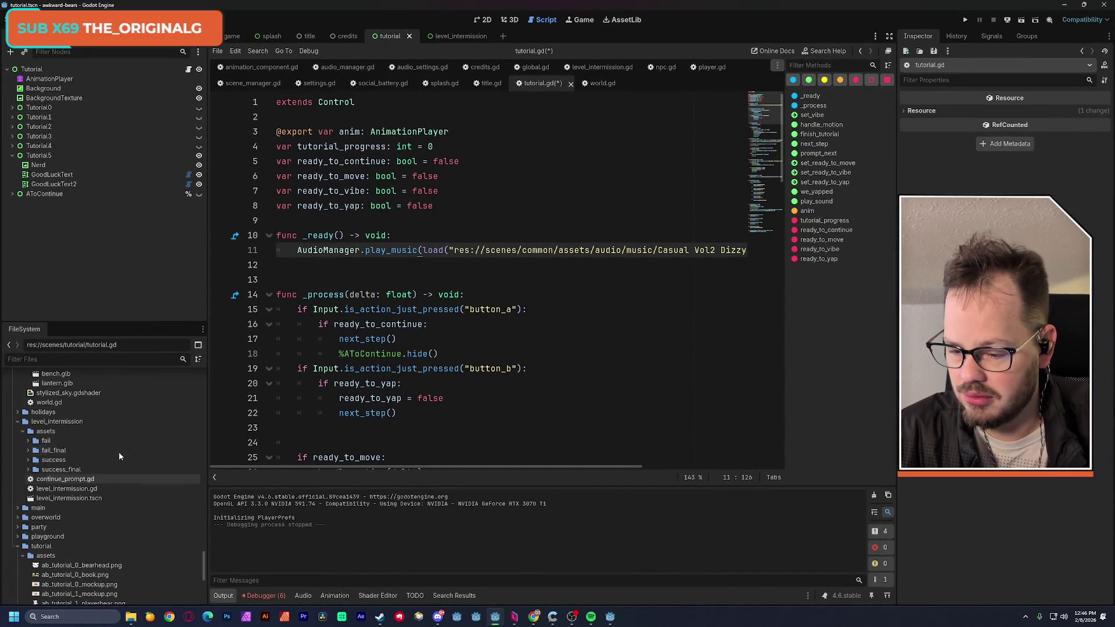
scroll(119, 452, up, 10)
click(46, 359)
text(music)
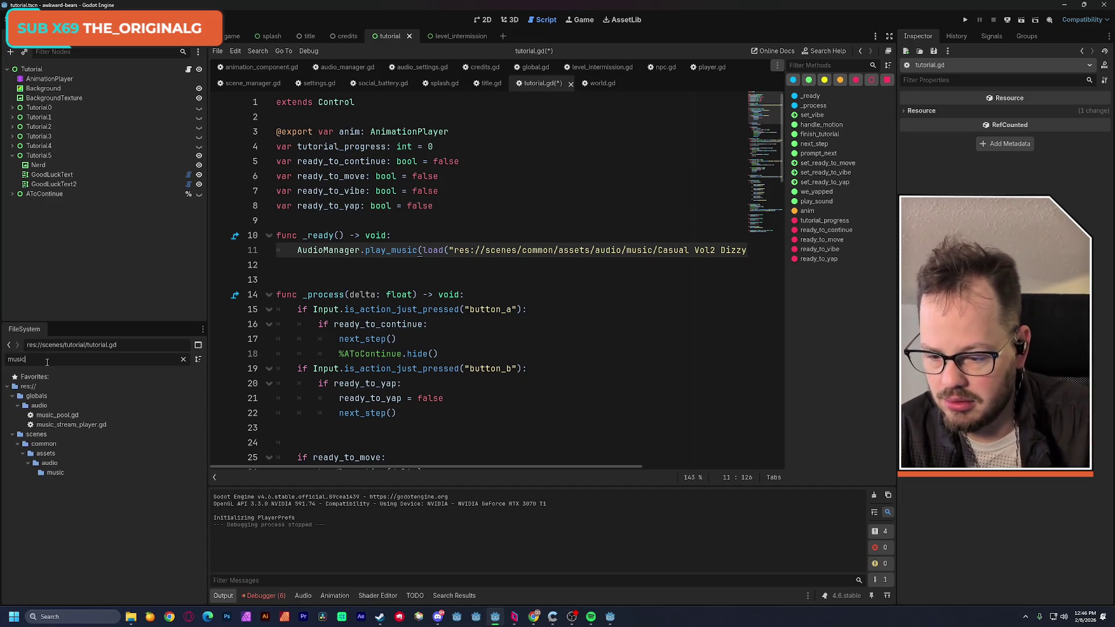
click(55, 472)
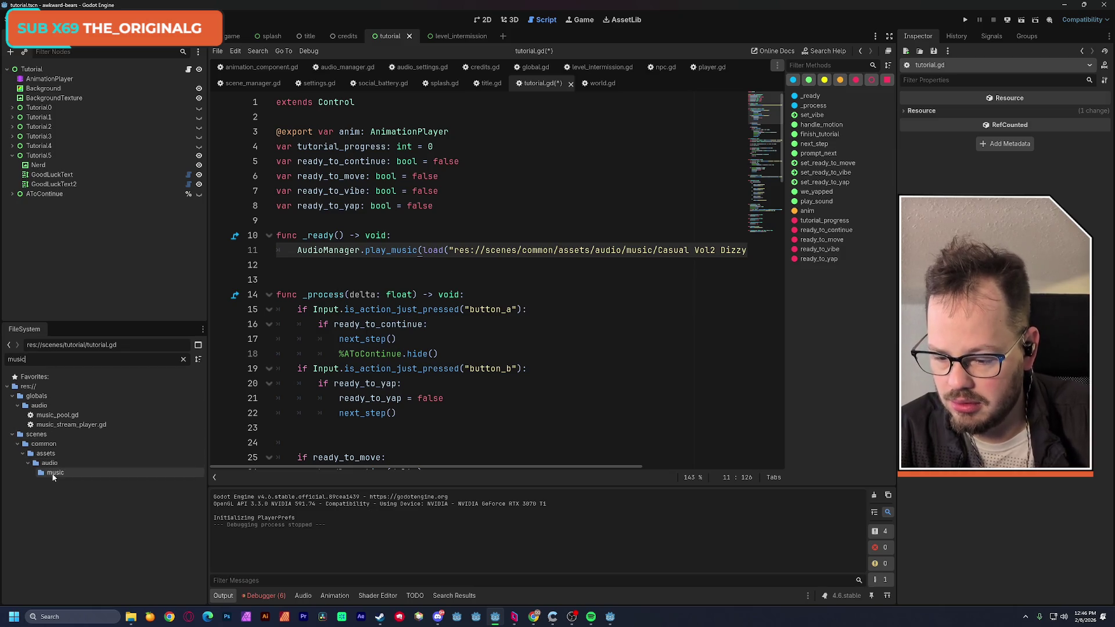
click(183, 359)
scroll(141, 457, down, 3)
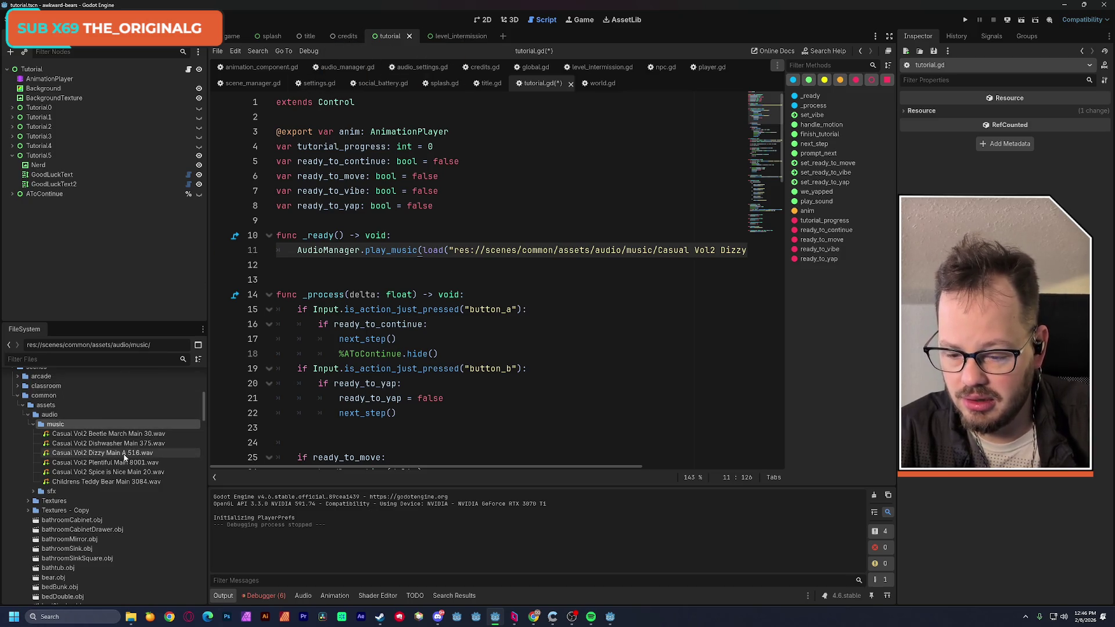
Preview the Casual Vol2 Beetle March Main 30 and Dishwasher Main 375 tracks
click(49, 434)
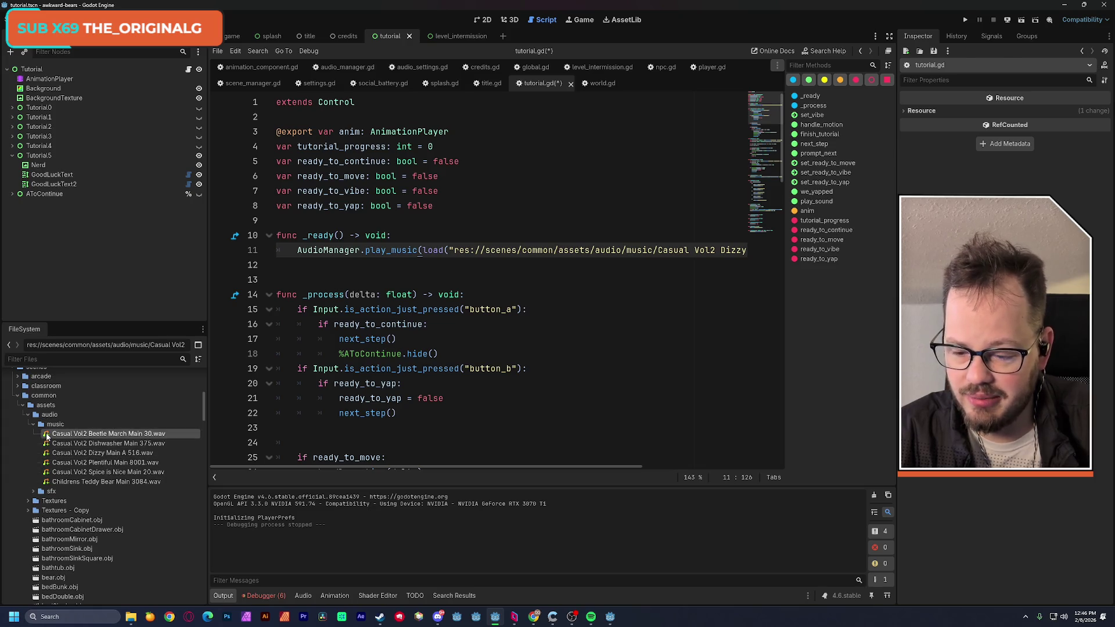
click(905, 144)
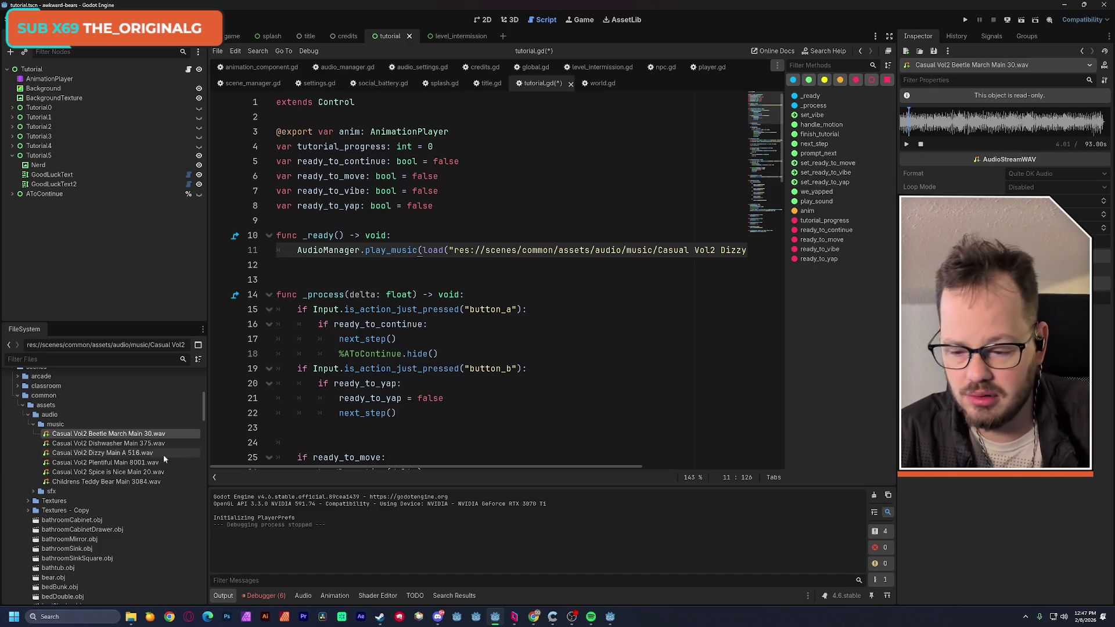
click(104, 443)
click(907, 145)
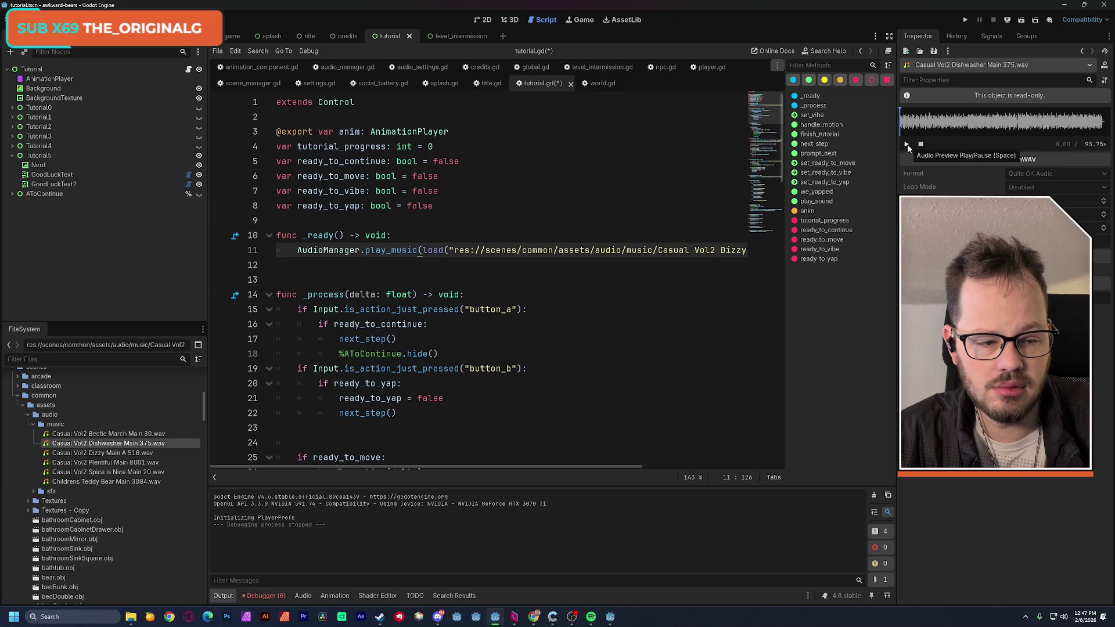
click(908, 147)
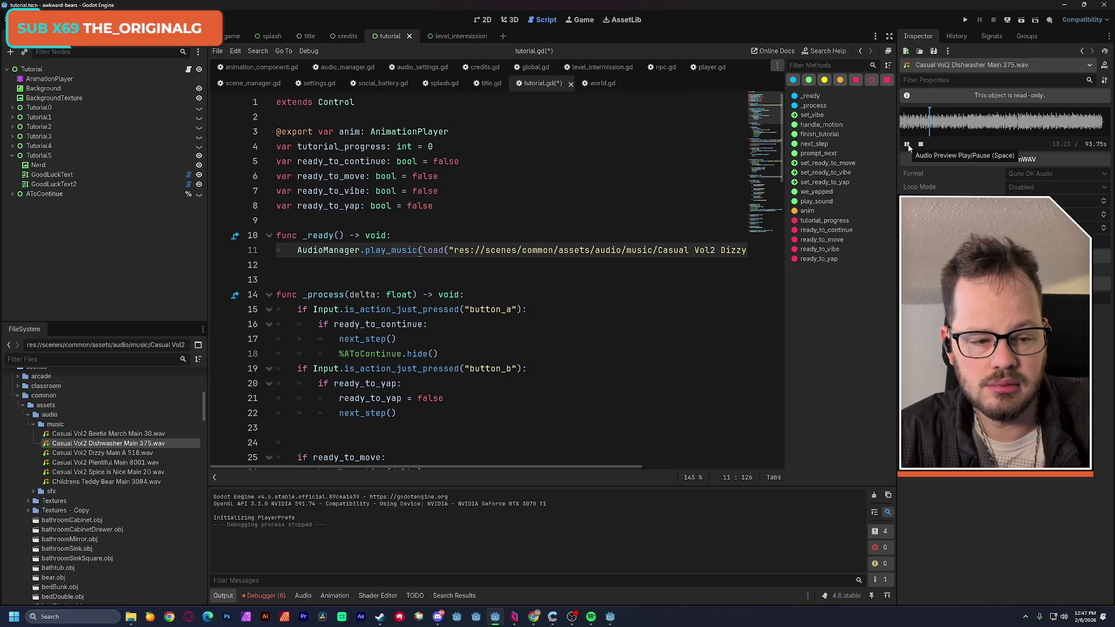
click(907, 146)
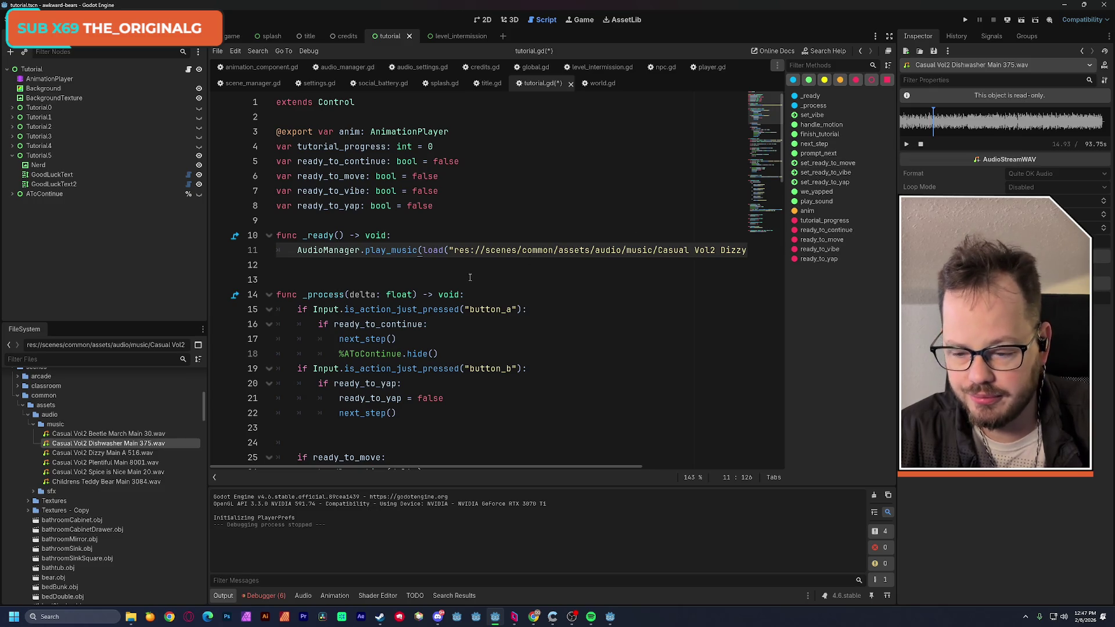
Audition Plentiful Main 8001 and Spice is Nice Main 20, then copy Spice is Nice's file path
key(Down)
key(Down)
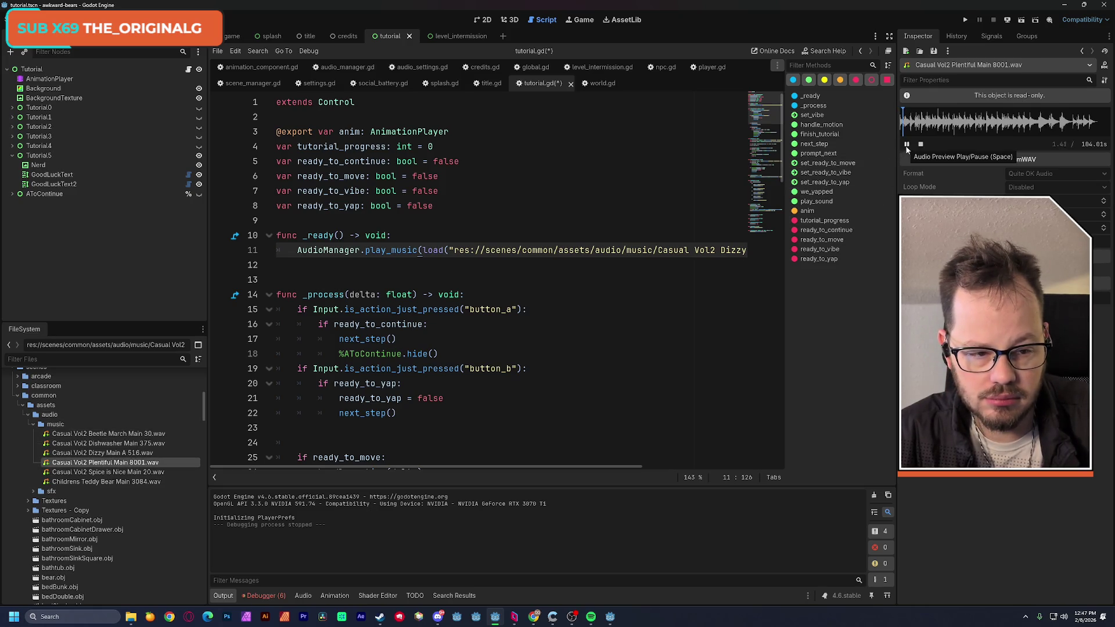
key(Down)
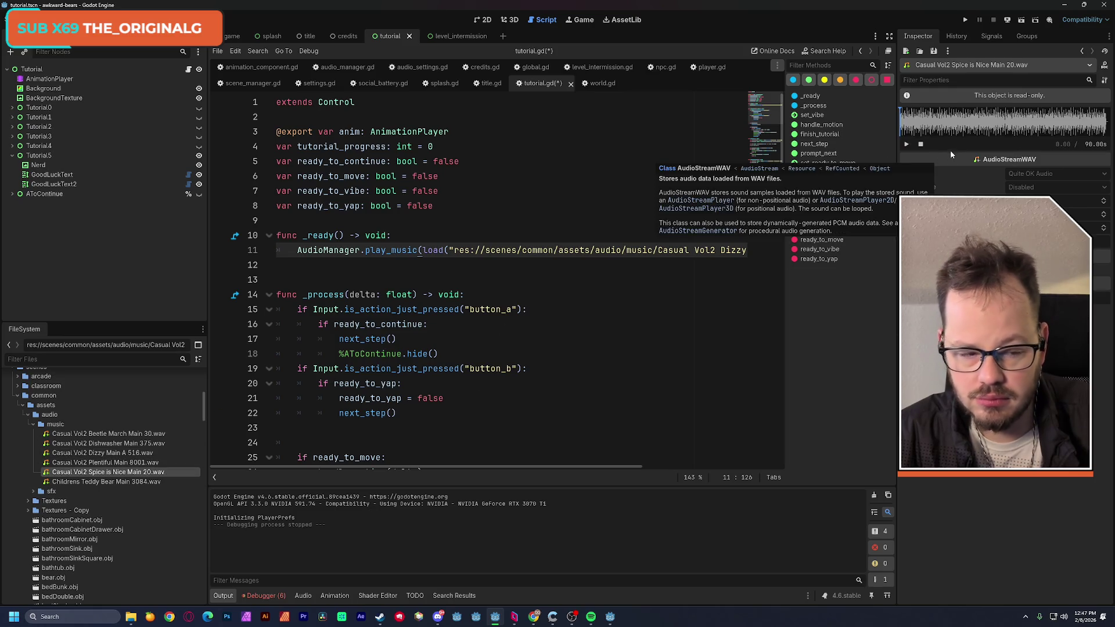
click(908, 144)
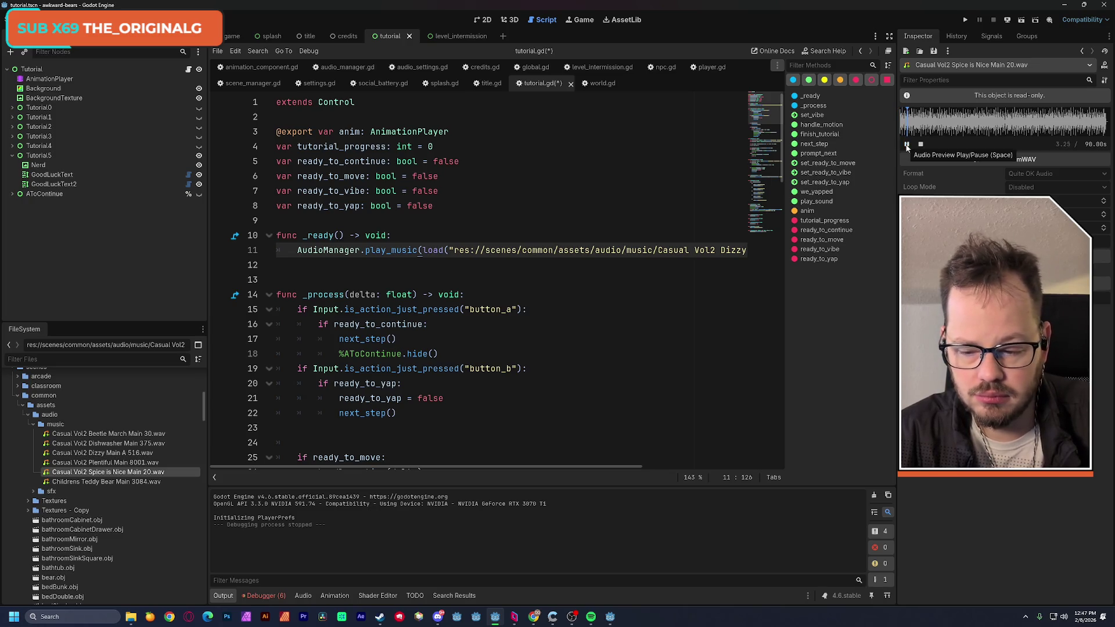
click(907, 145)
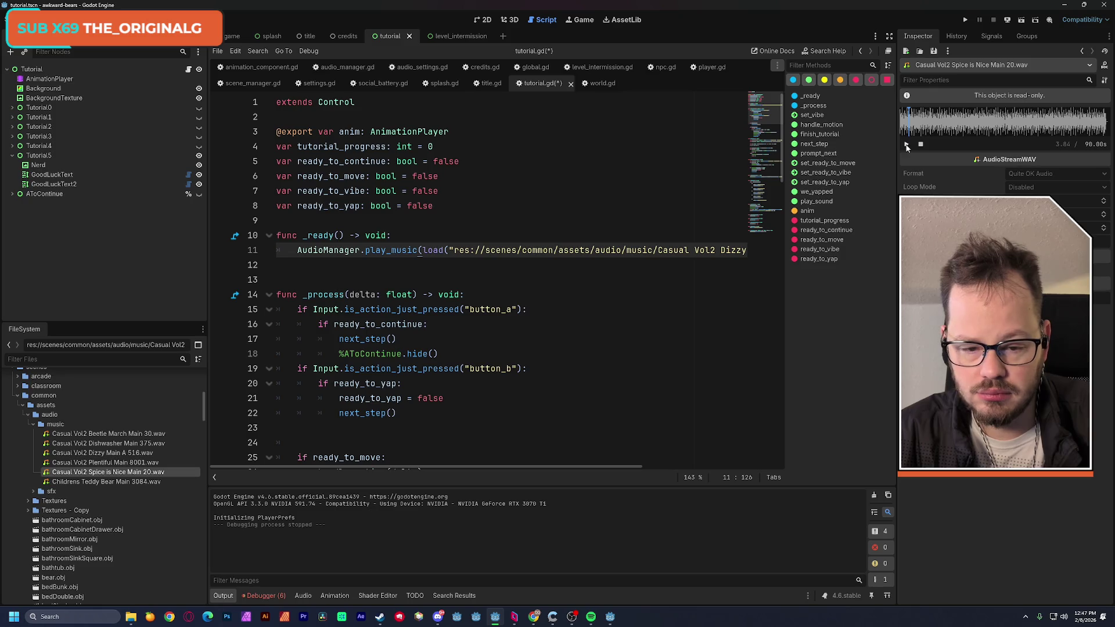
right_click(127, 472)
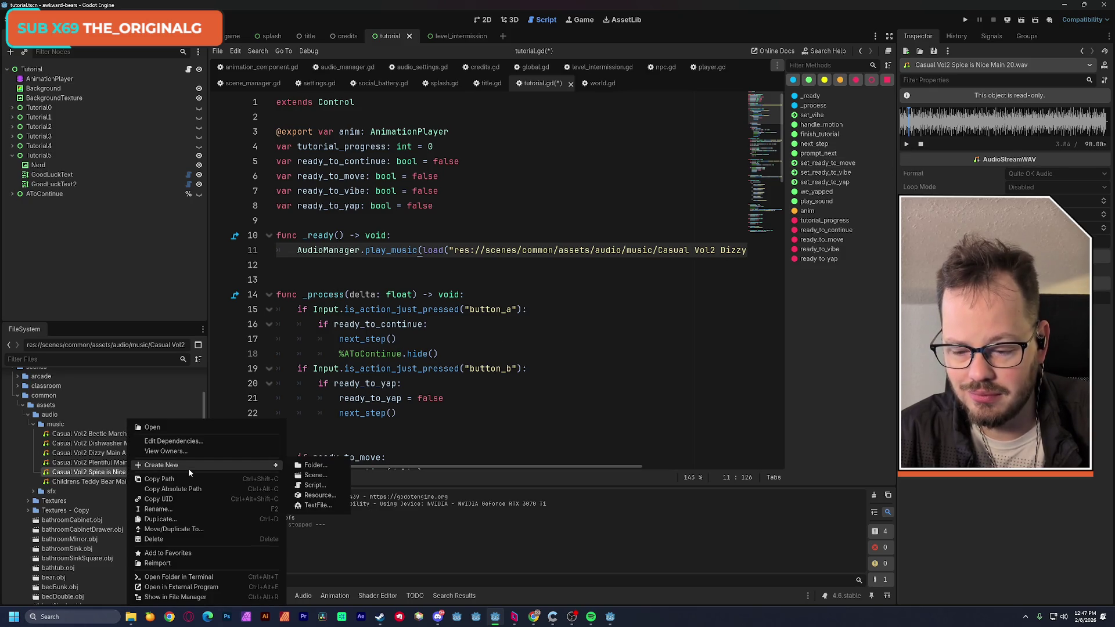
click(186, 477)
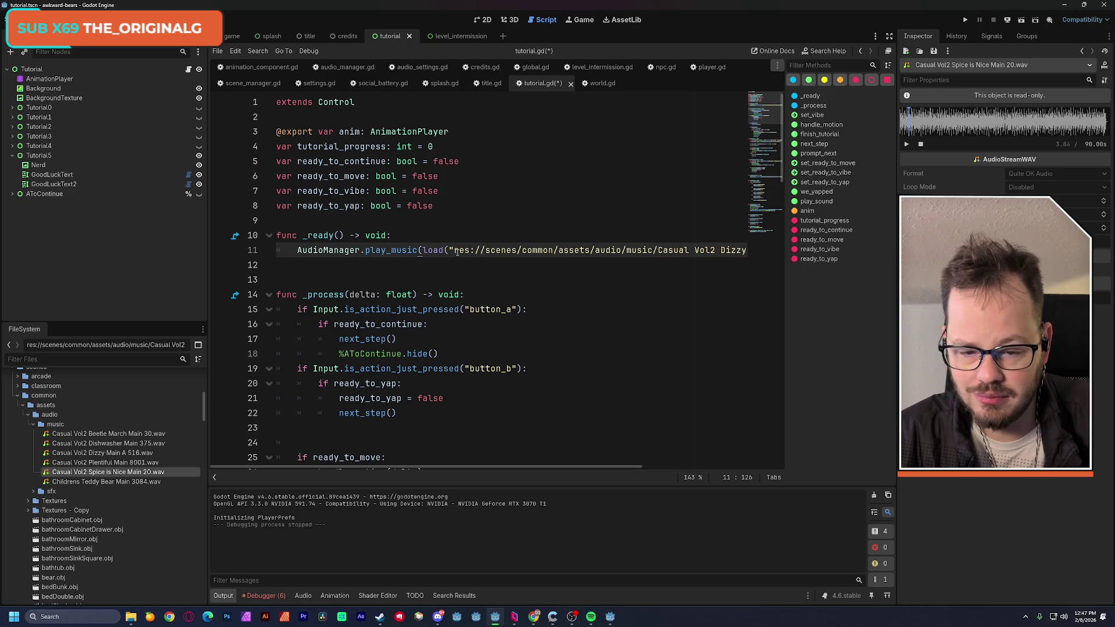
Replace the Dizzy music path on line 11 of tutorial.gd with the Spice is Nice Main 20.wav path and save
drag(472, 467, 610, 467)
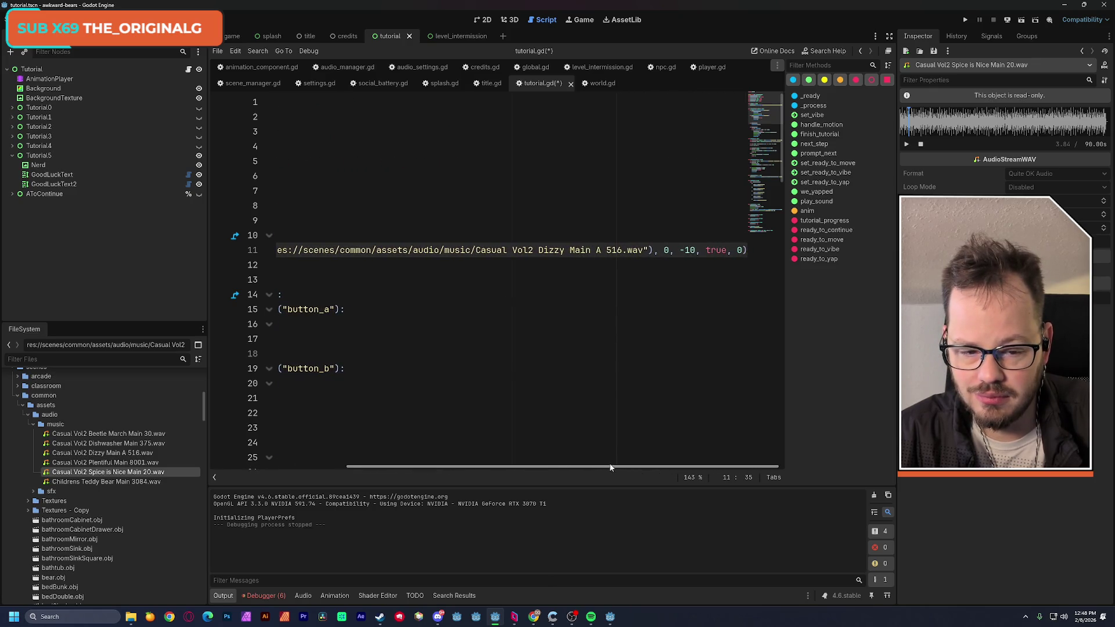
shift+click(644, 253)
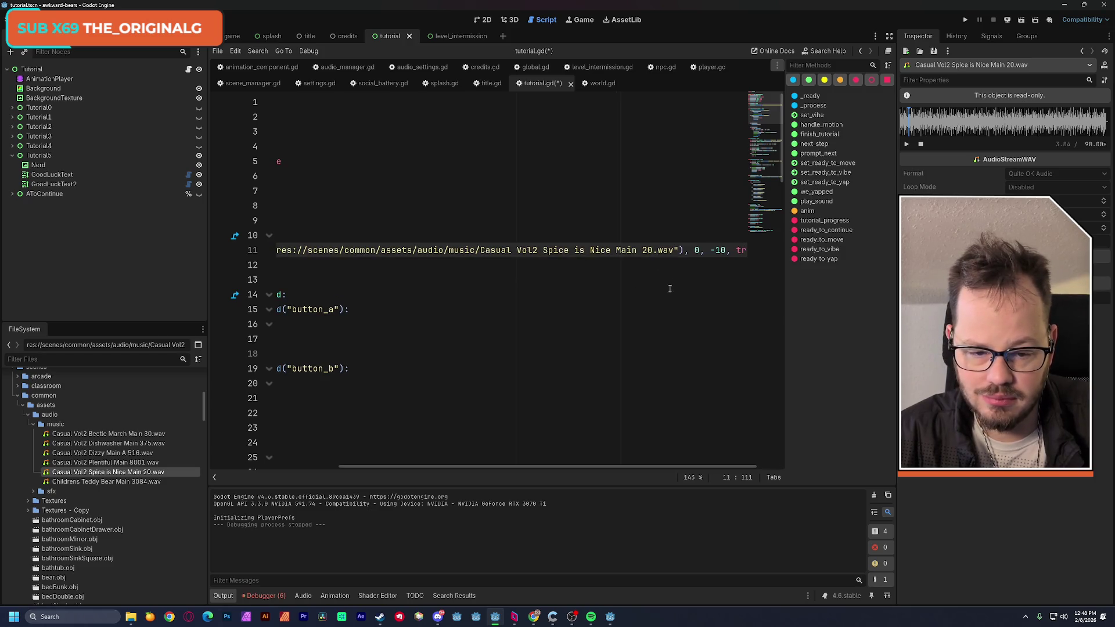
key(ctrl+s)
mouse_move(673, 466)
mouse_down()
mouse_move(546, 482)
mouse_move(608, 476)
mouse_move(662, 407)
mouse_move(683, 344)
mouse_up()
drag(437, 468, 289, 468)
mouse_move(380, 250)
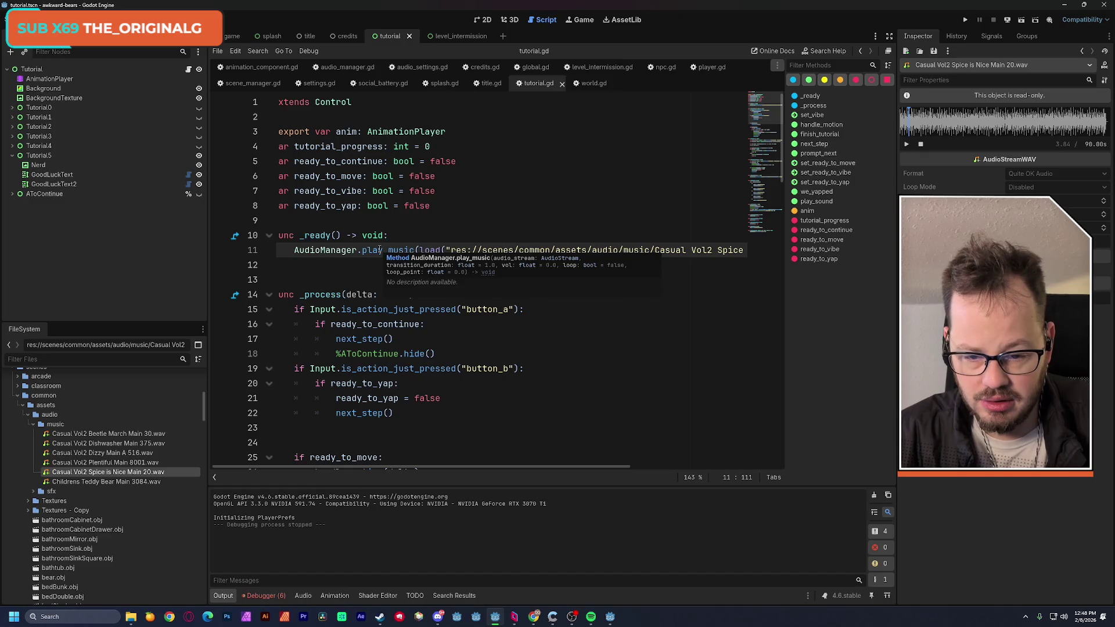
drag(513, 469, 662, 468)
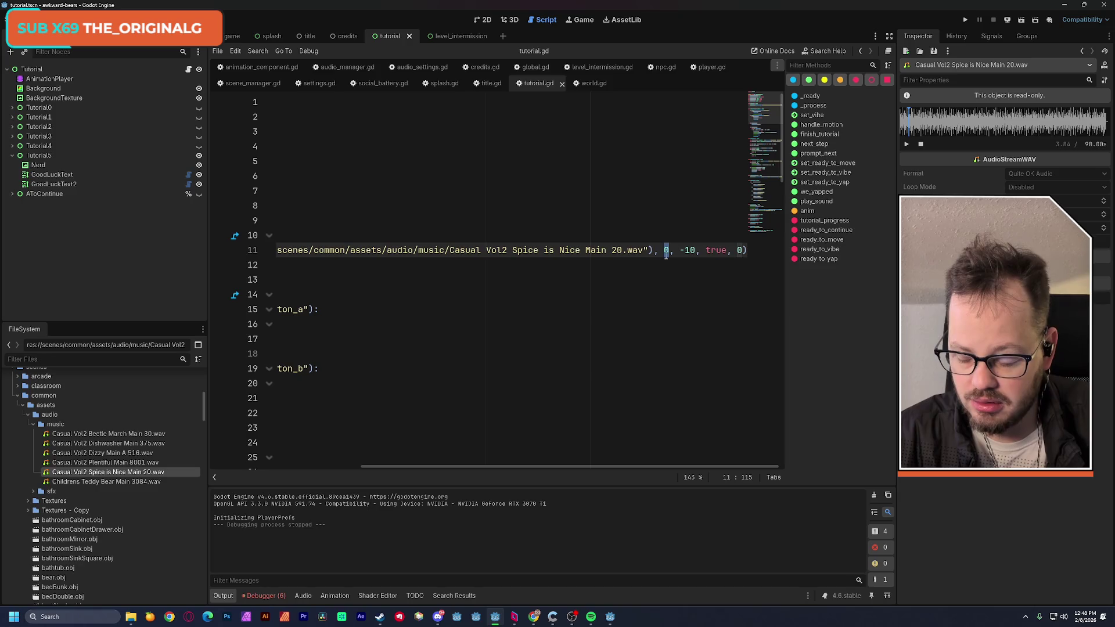
click(621, 219)
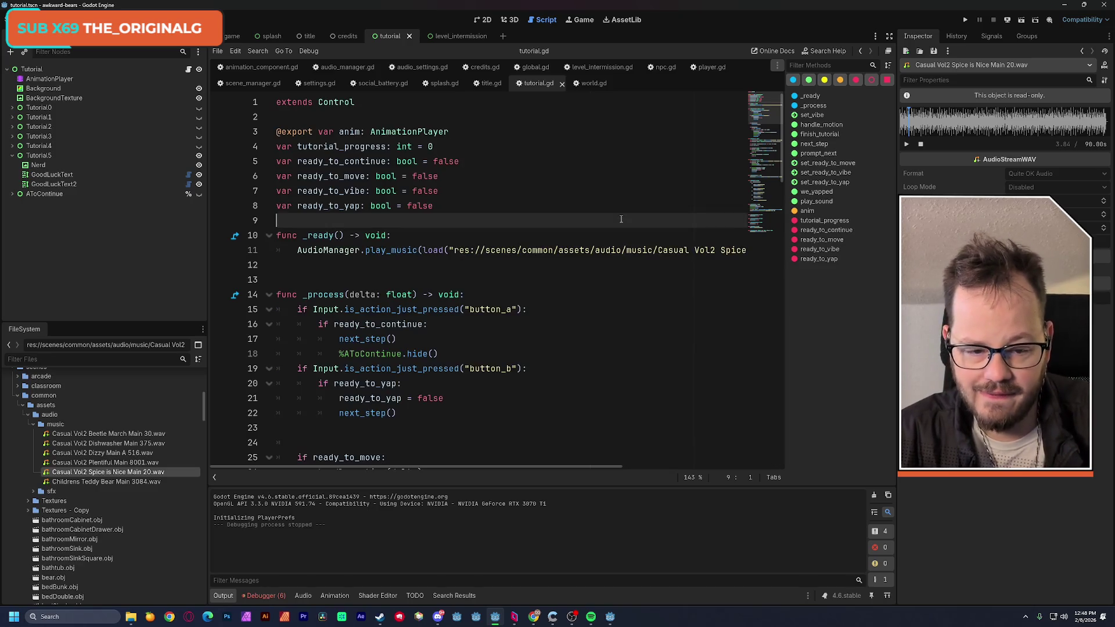
click(966, 21)
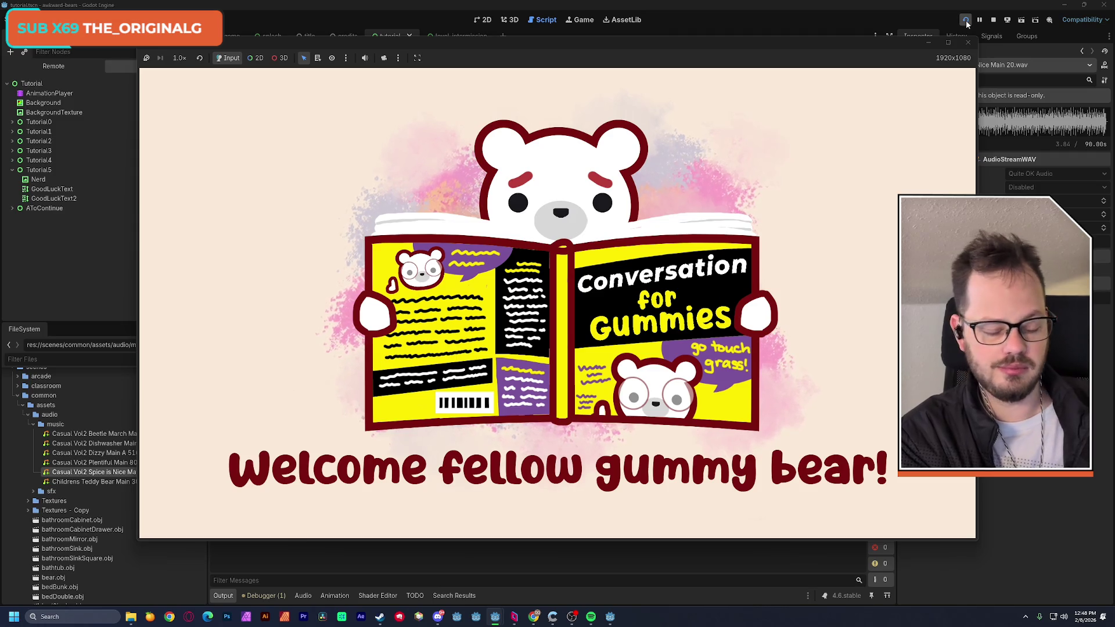
Stop the test run after hearing the new music and open the title scene's 2D layout
click(971, 41)
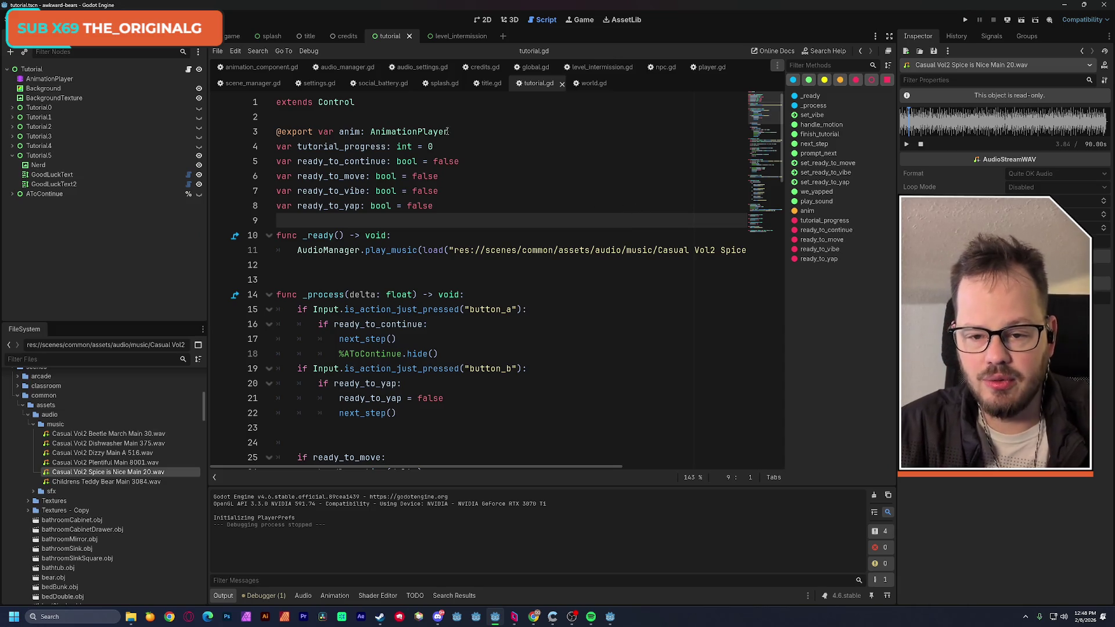
click(305, 36)
click(487, 20)
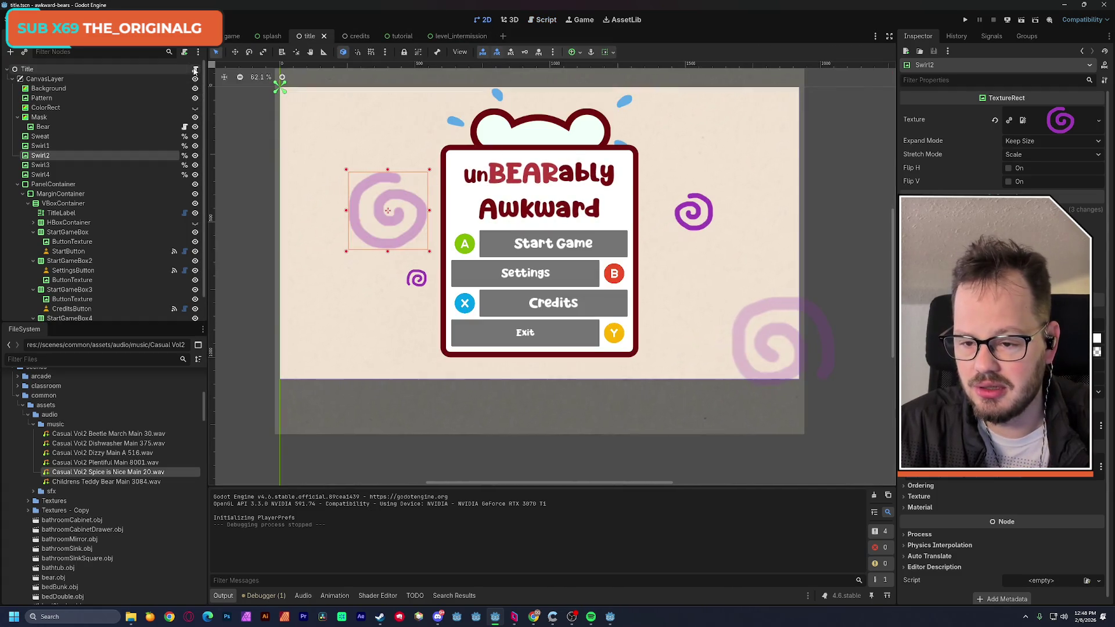
Copy ', 6.0' from line 10's play_fx call into the calls on lines 13, 16 and 19 of title.gd, then save
click(195, 69)
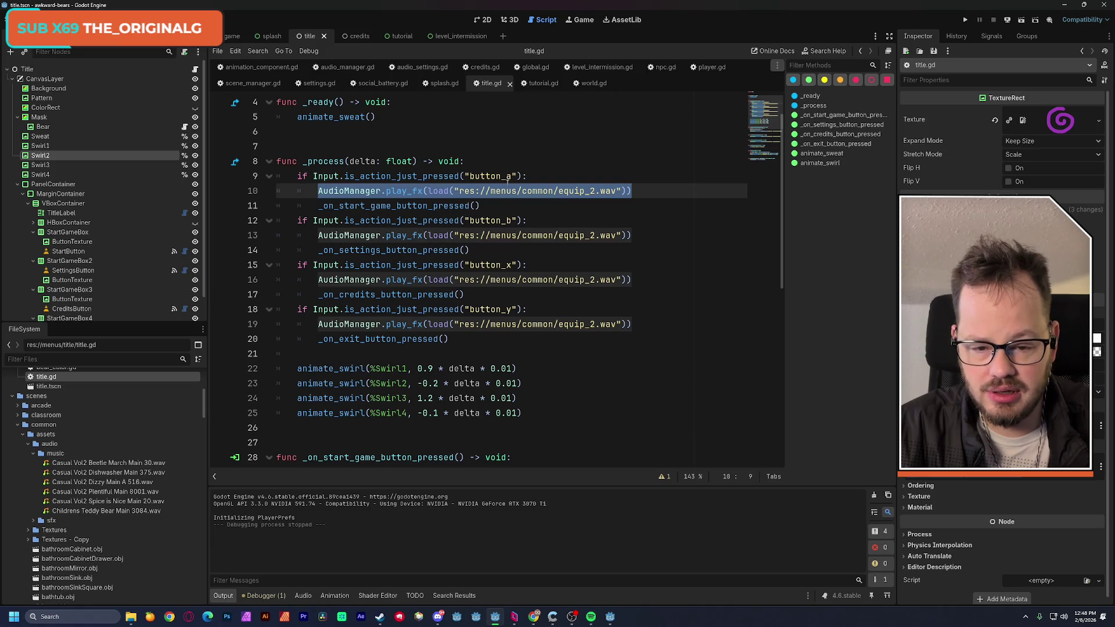
click(530, 169)
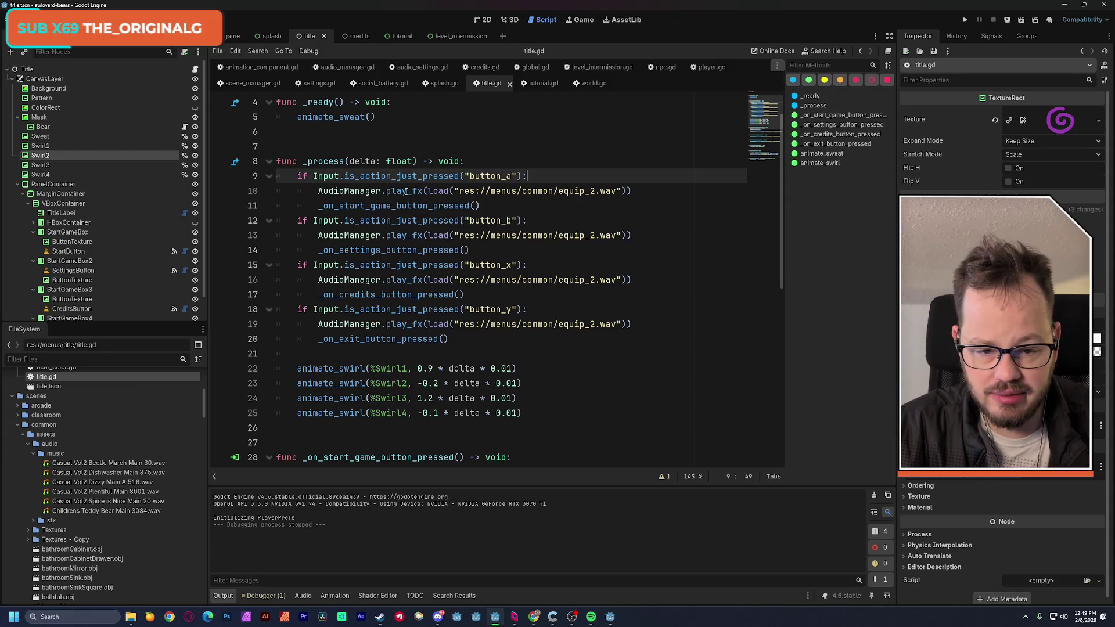
click(627, 191)
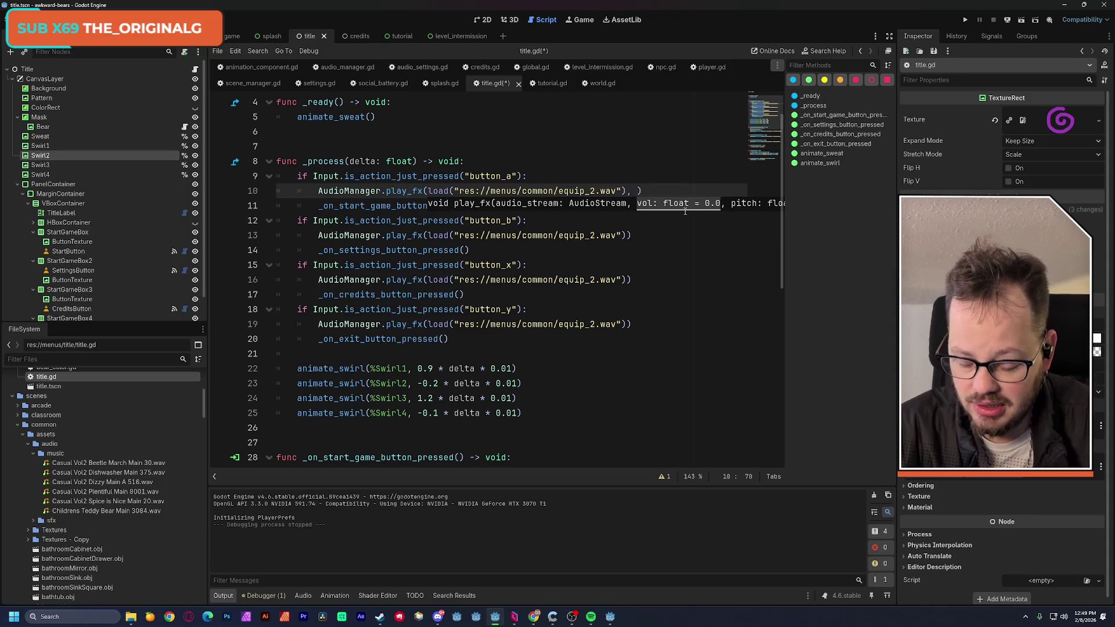
text(6.0)
shift+click(627, 191)
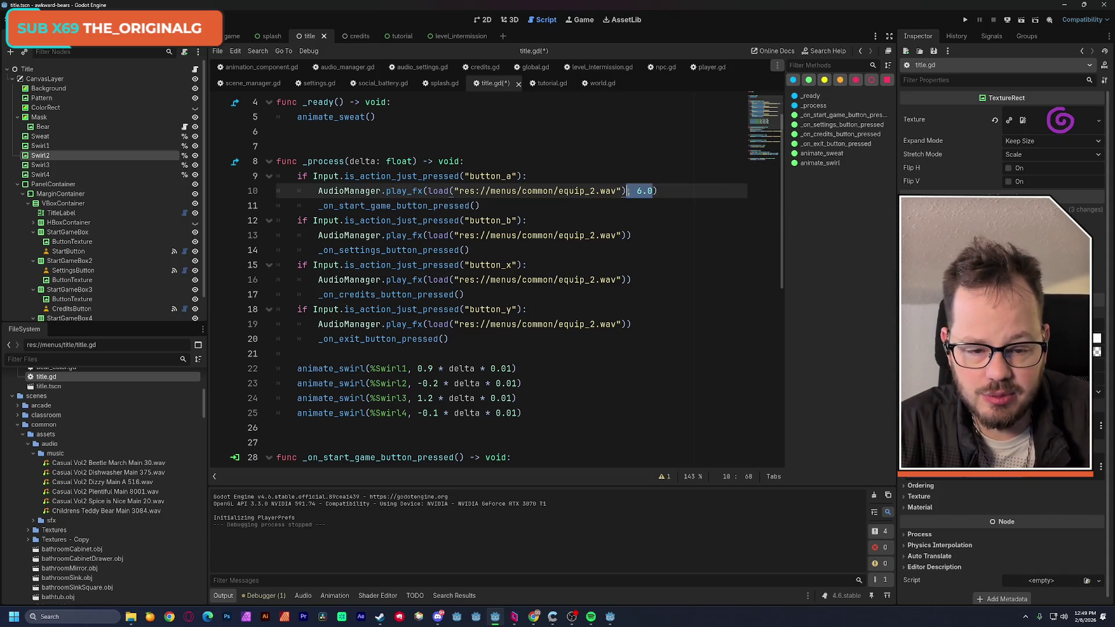
click(627, 235)
click(627, 280)
text(, 6.0)
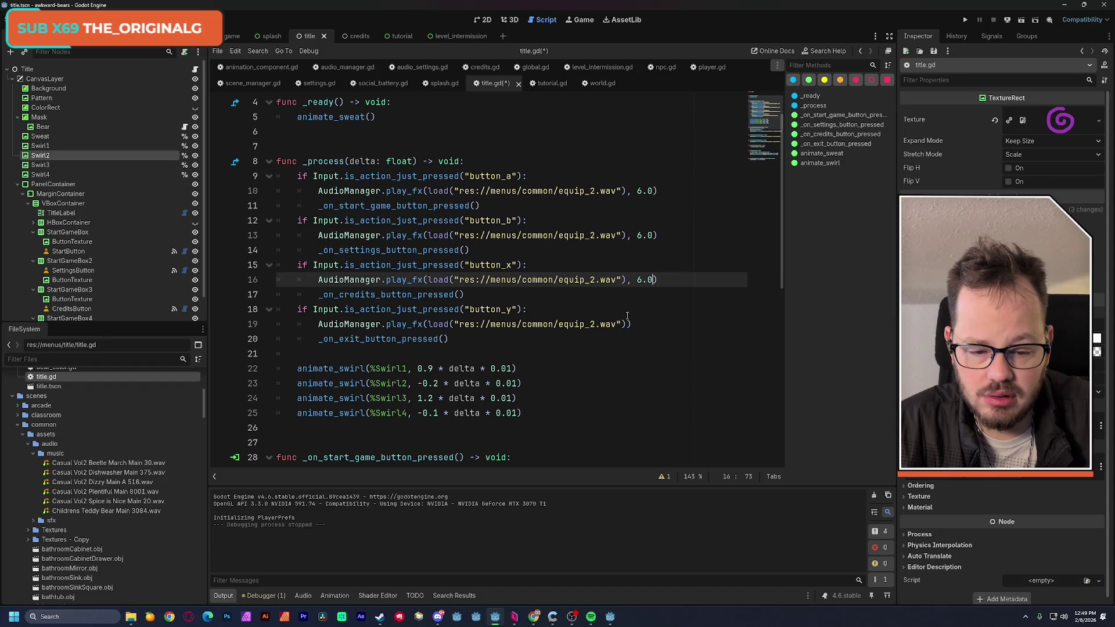
click(627, 324)
text(, 6.0)
key(ctrl+s)
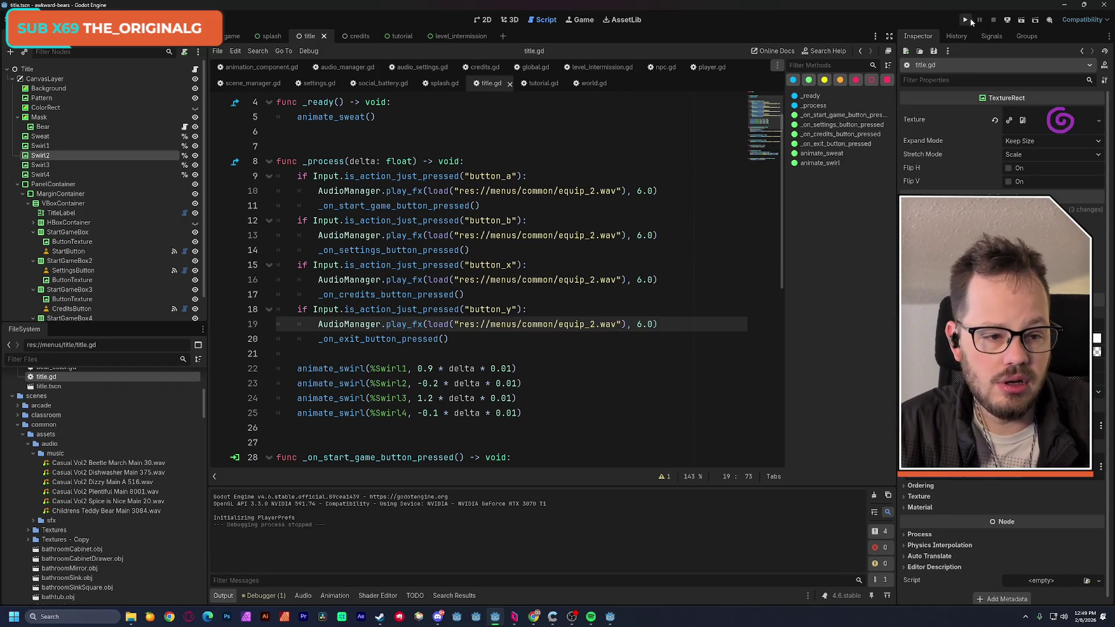
click(966, 21)
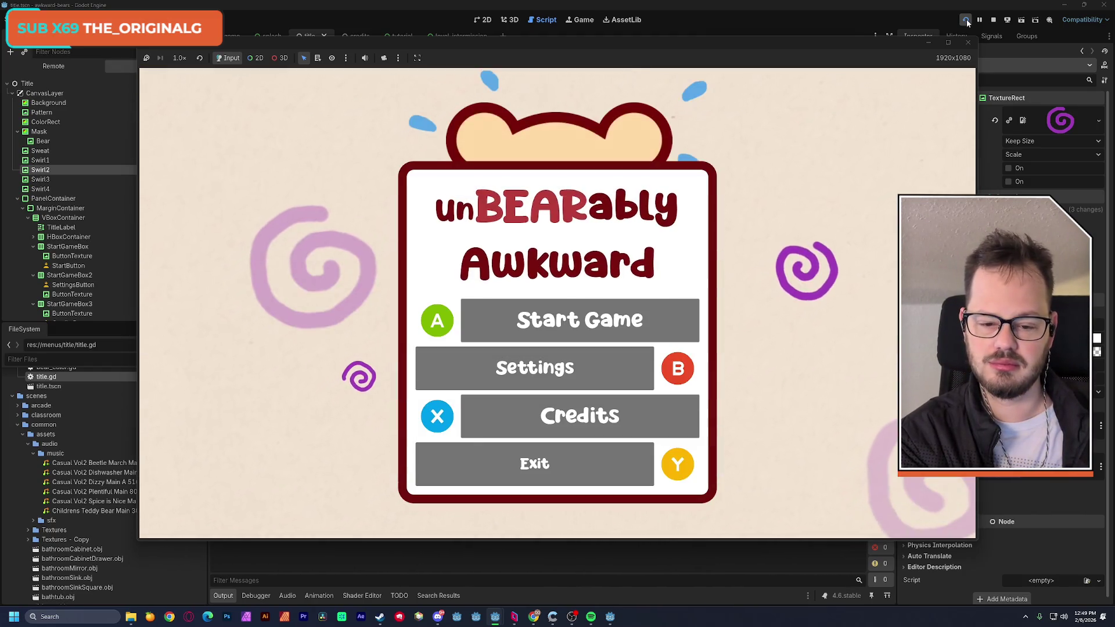
click(968, 22)
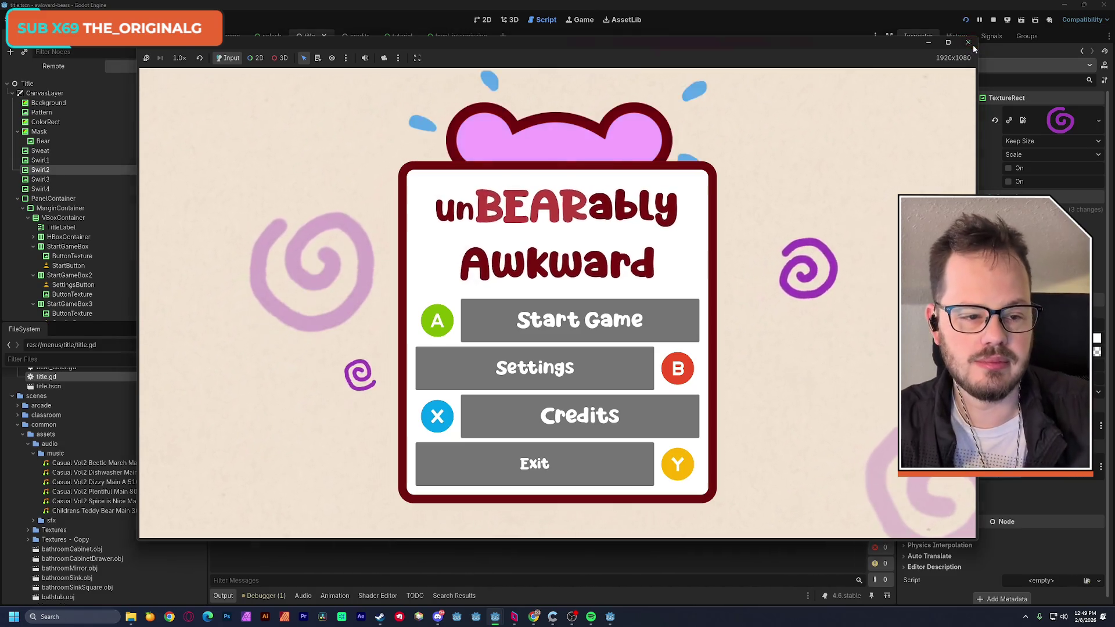
click(967, 43)
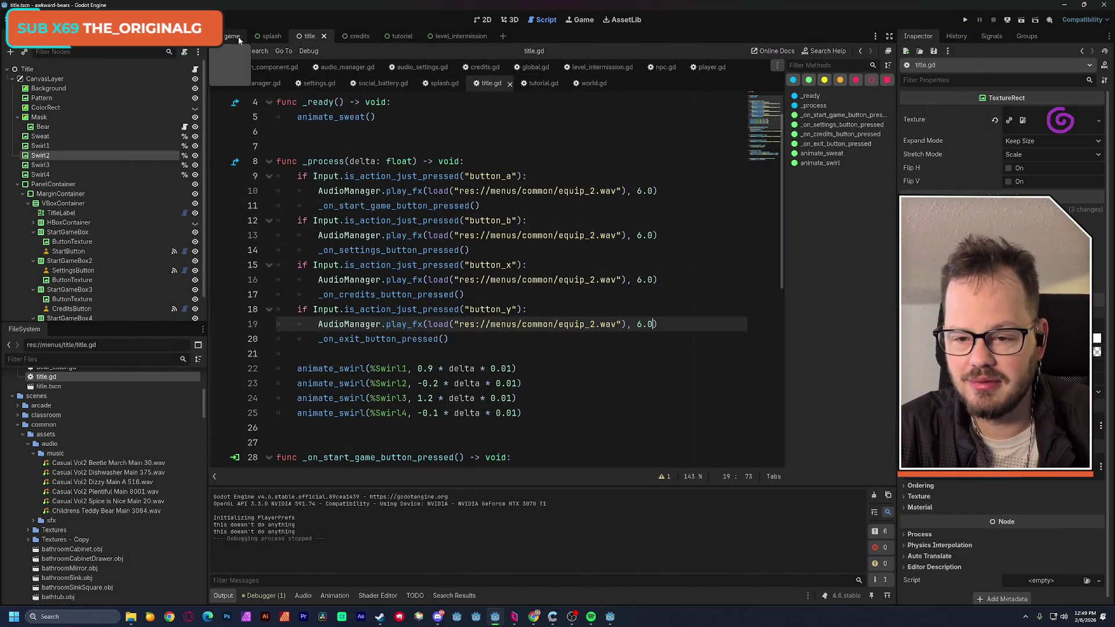
Set ExitButton to Access as Unique Name, save the title scene, and reopen title.gd
click(482, 19)
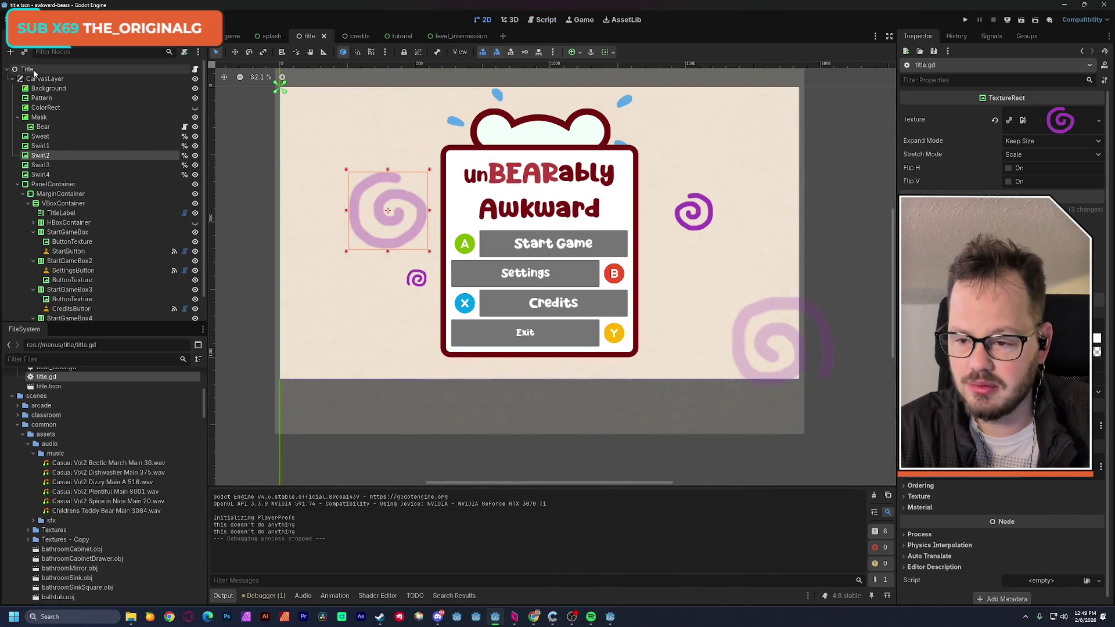
click(522, 339)
scroll(124, 270, down, 1)
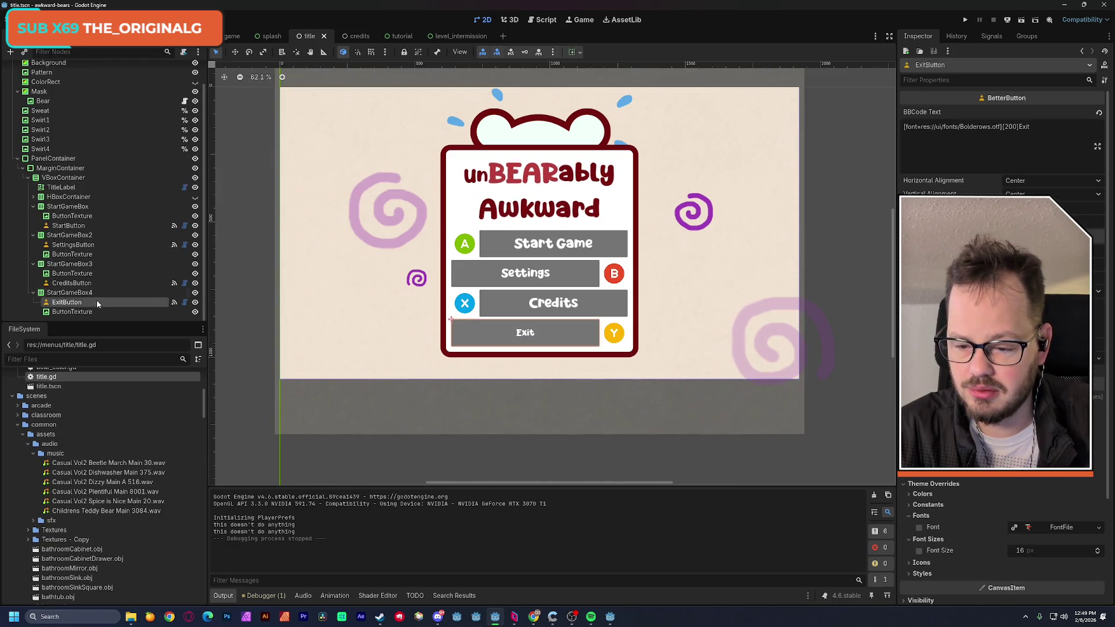
right_click(76, 304)
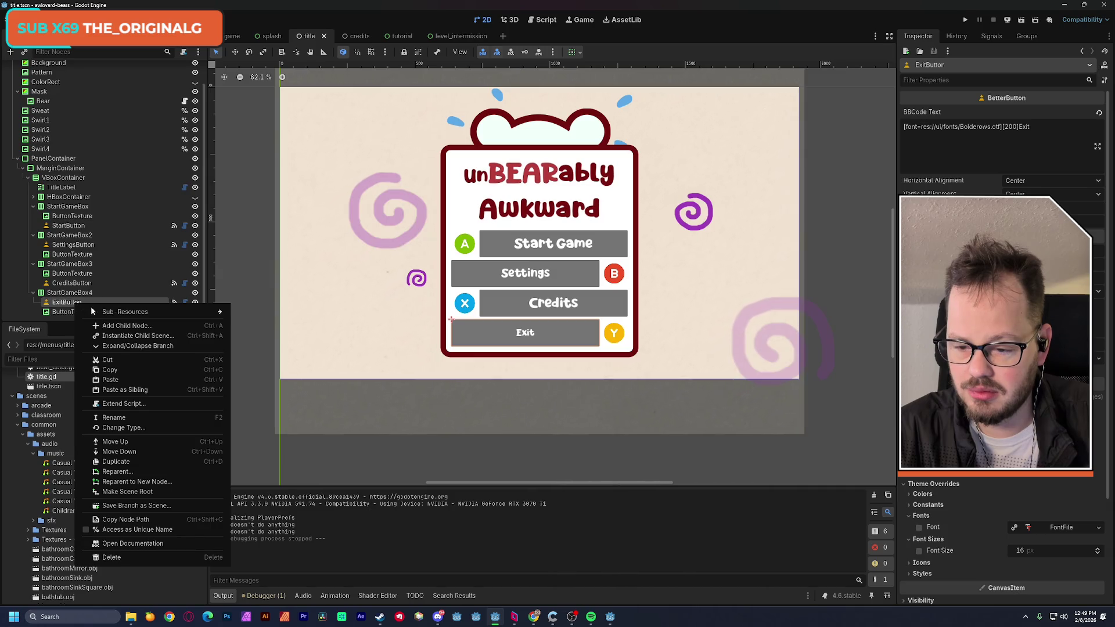
mouse_move(122, 314)
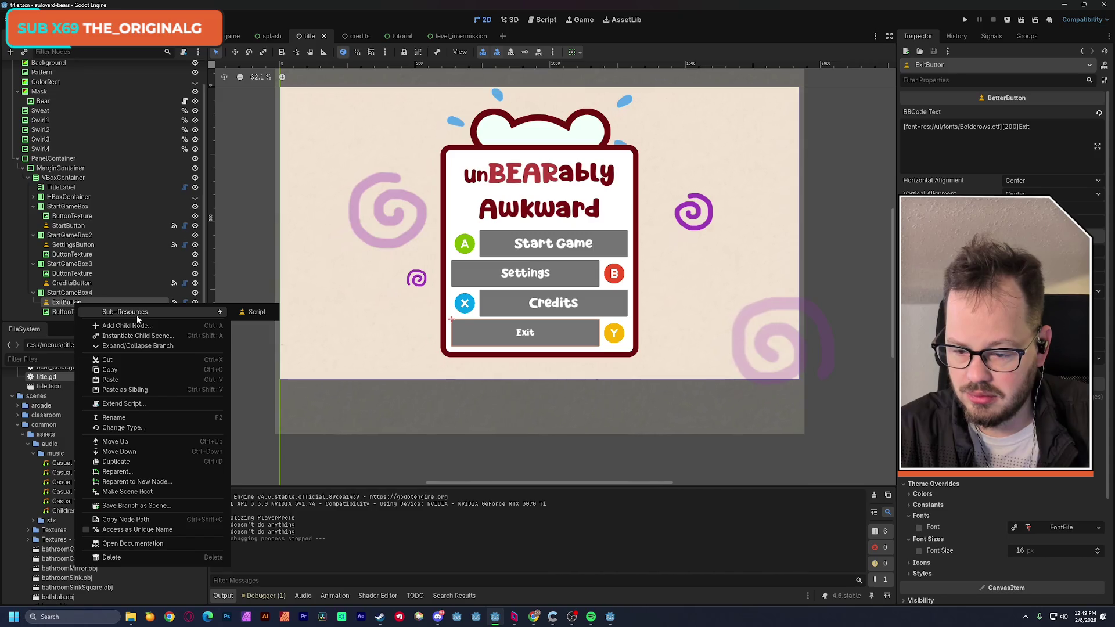
click(86, 529)
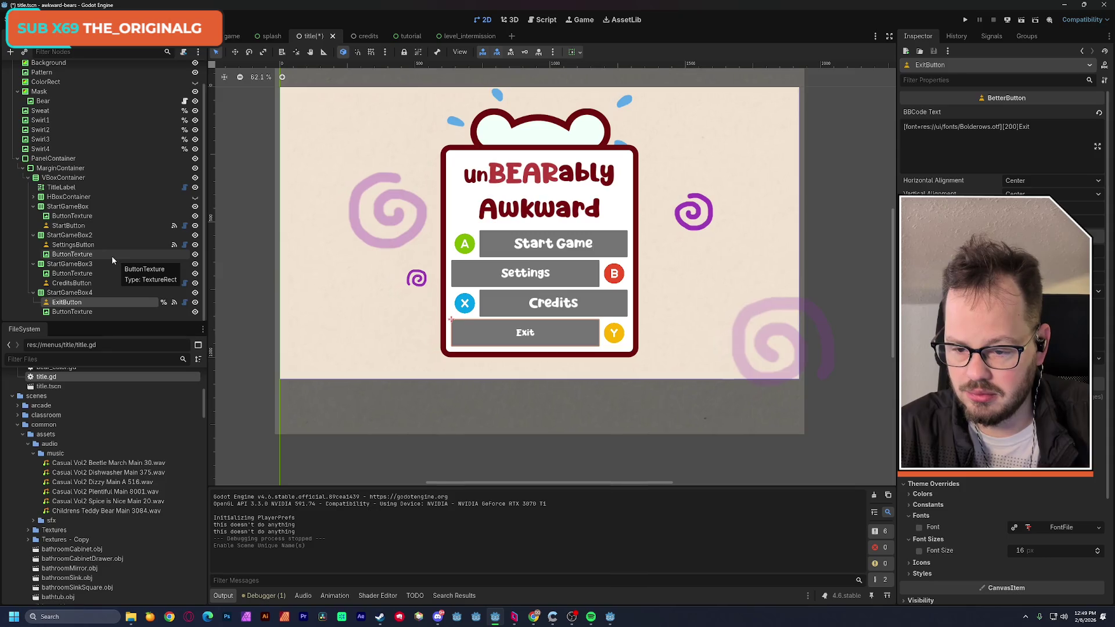
key(ctrl+s)
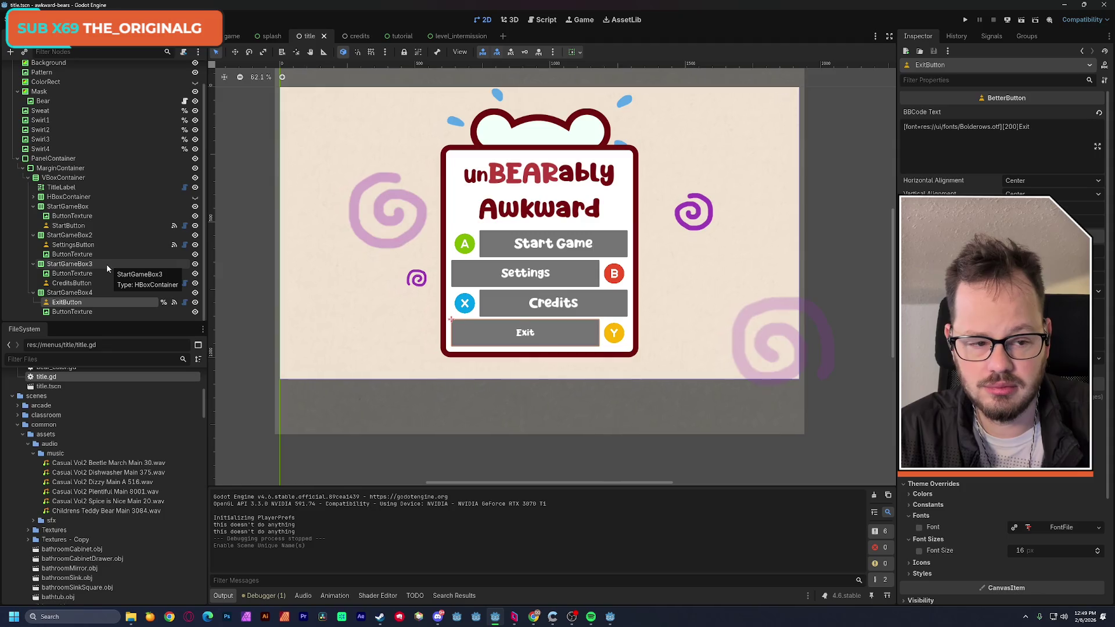
scroll(104, 263, up, 1)
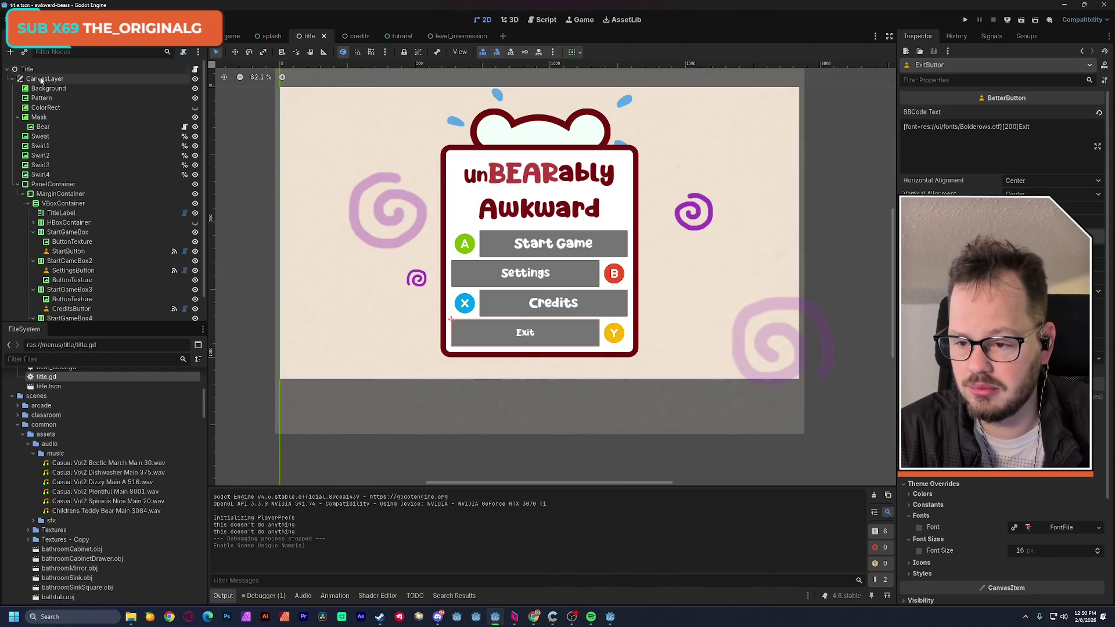
click(195, 70)
scroll(404, 324, down, 5)
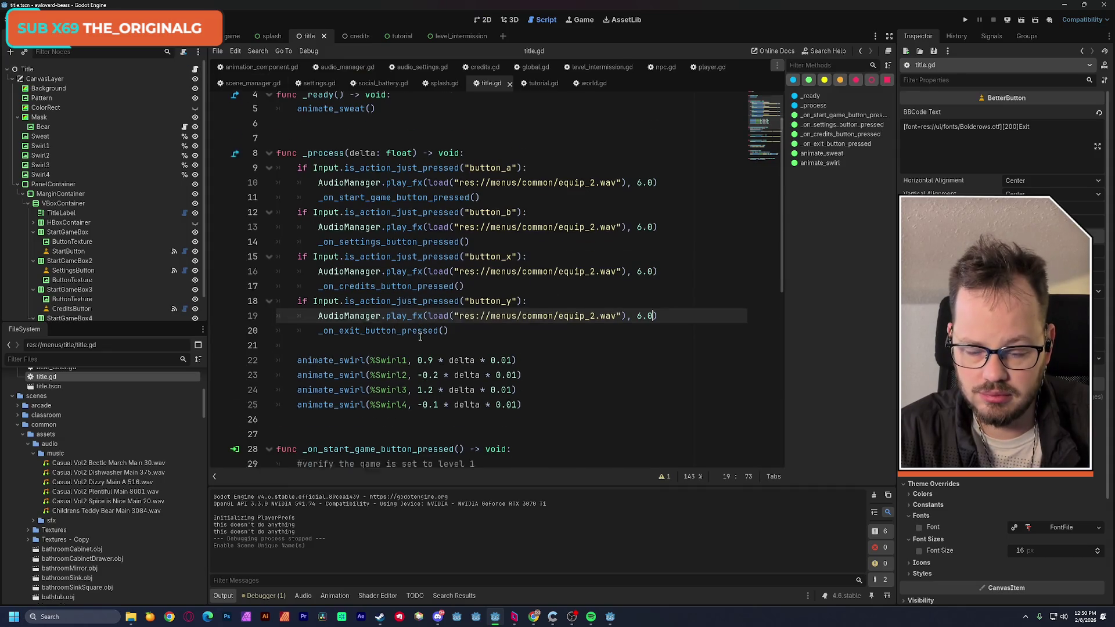
Add a new '%ExitButton.text =' line above the print statement in the exit handler
ctrl+click(366, 119)
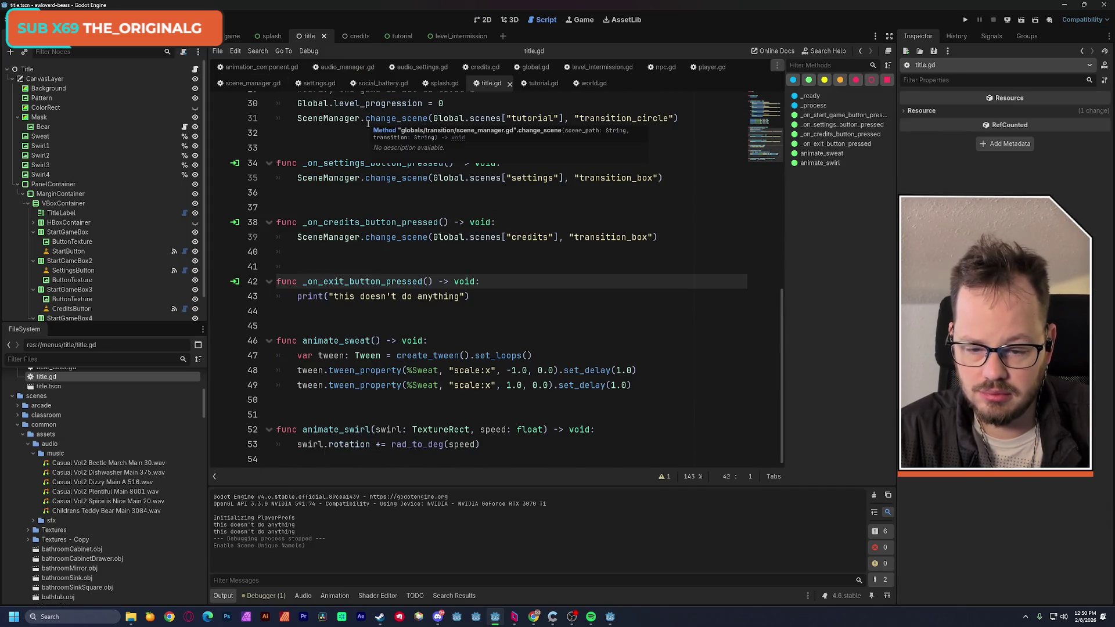
click(298, 297)
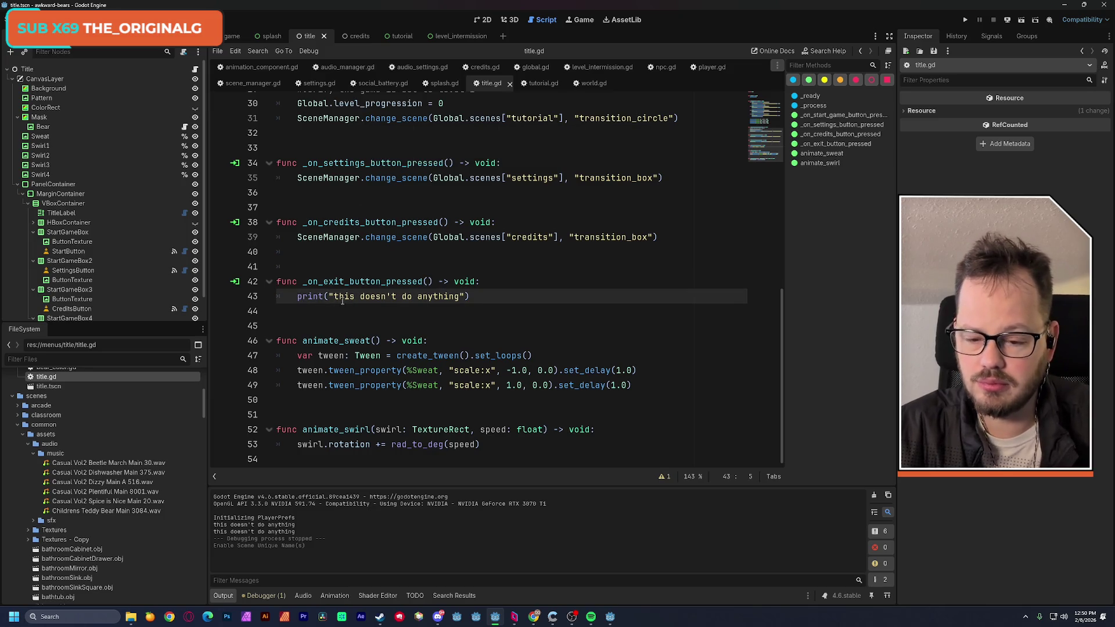
key(Return)
scroll(136, 286, down, 1)
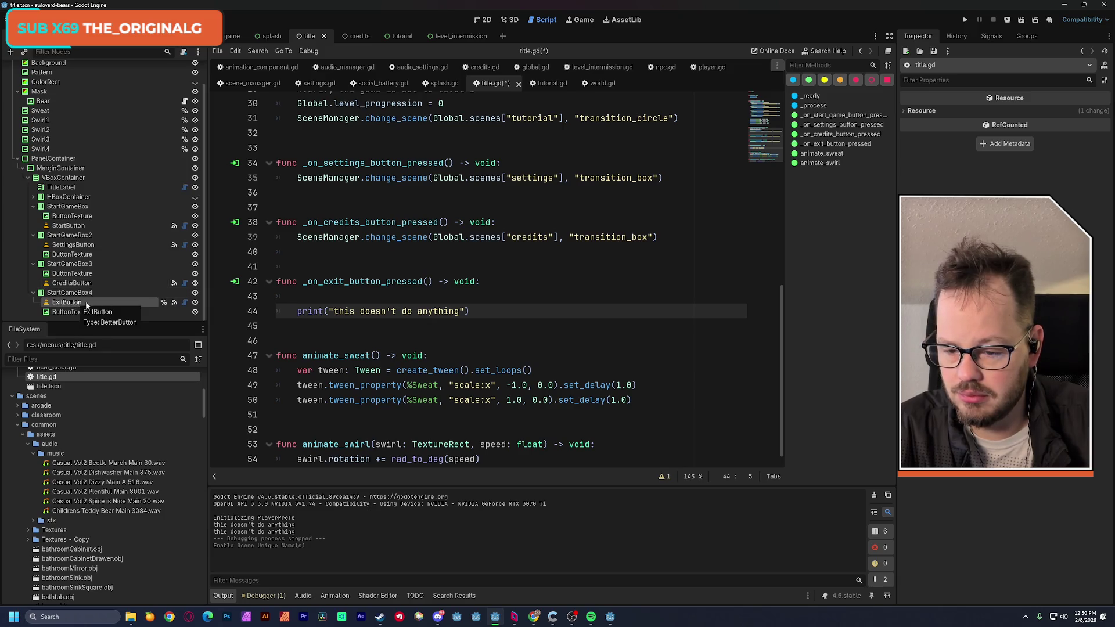
click(314, 296)
text(%exi)
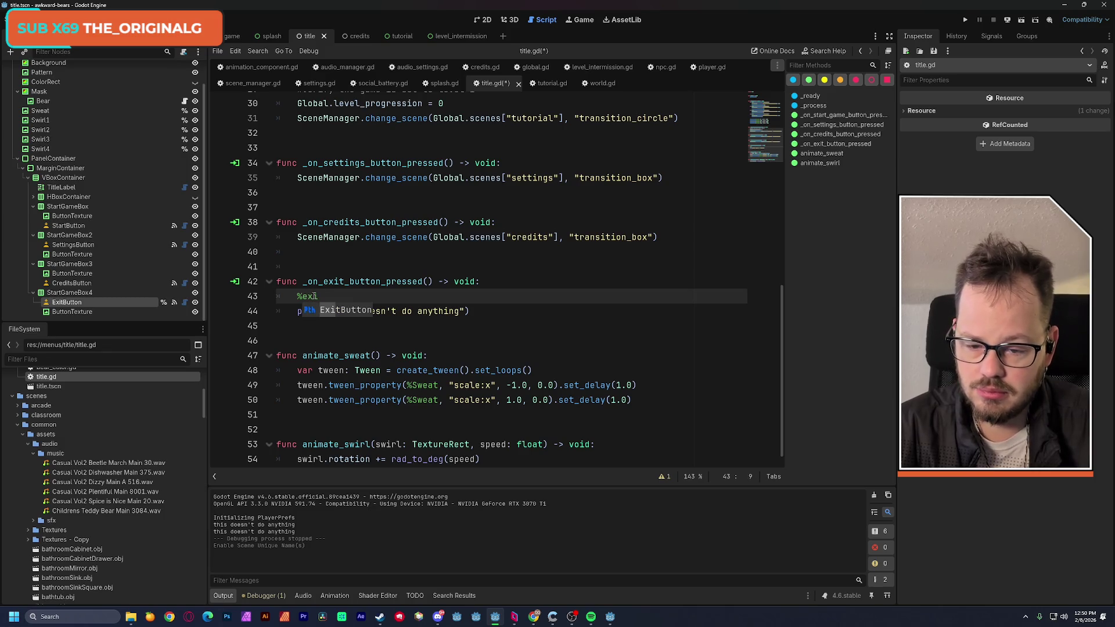
key(Return)
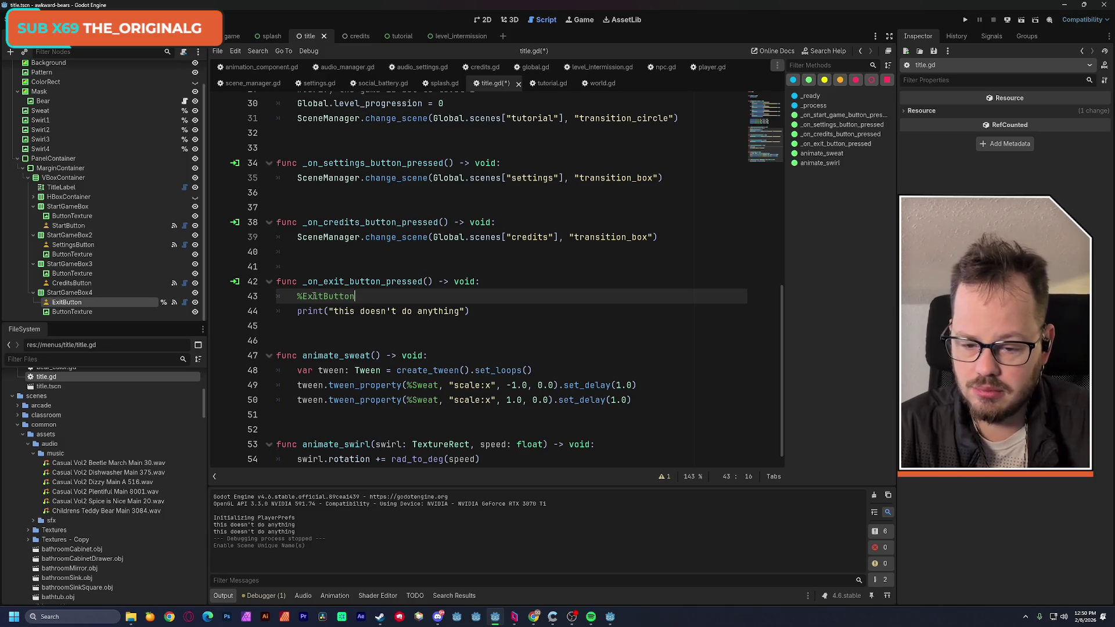
text(.b)
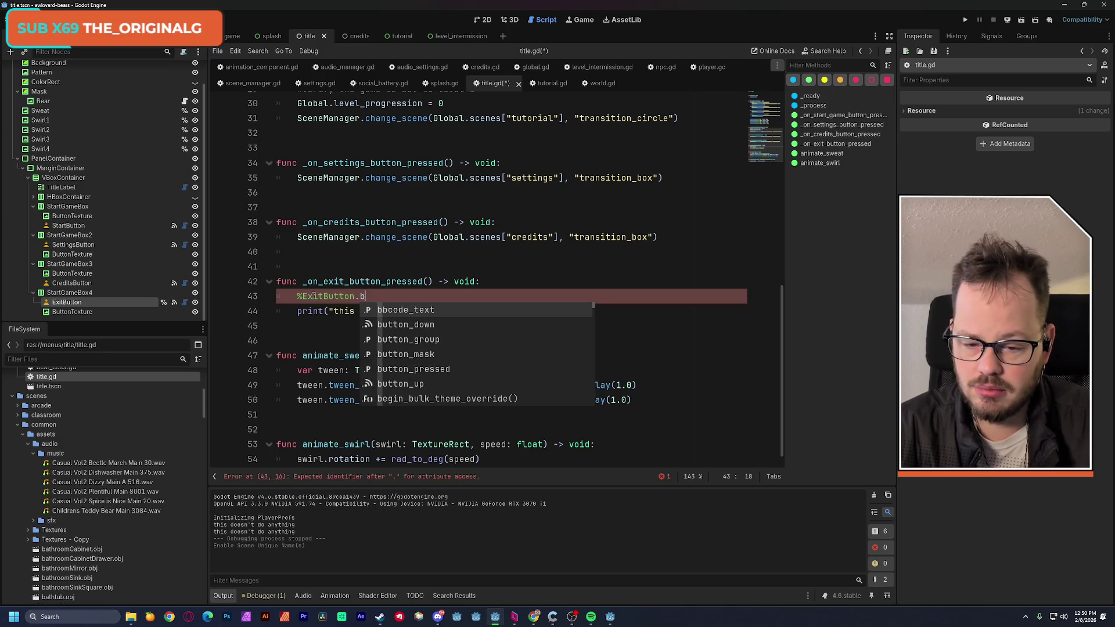
key(BackSpace)
text(text)
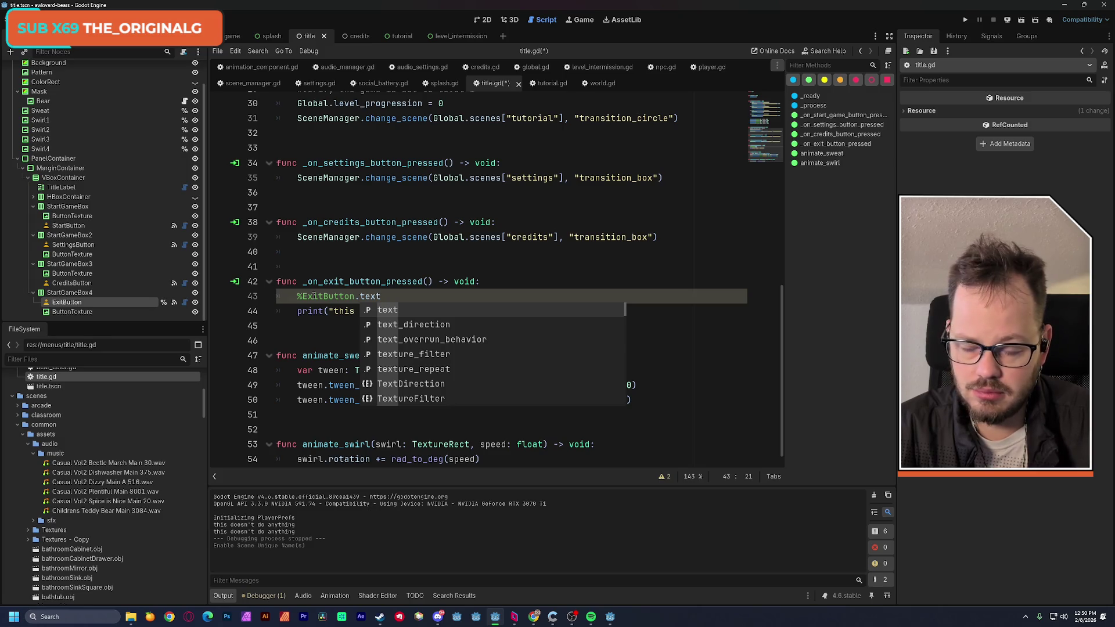
text( =)
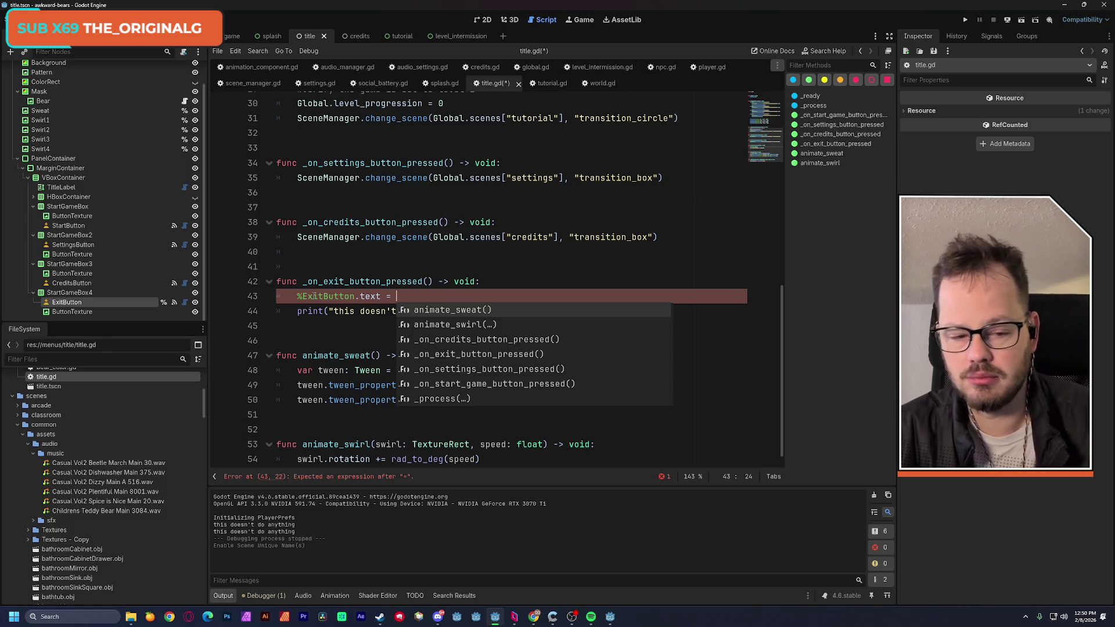
Assign ExitButton's copied Bolderows-font BBCode 'This worked' text in that line
click(61, 304)
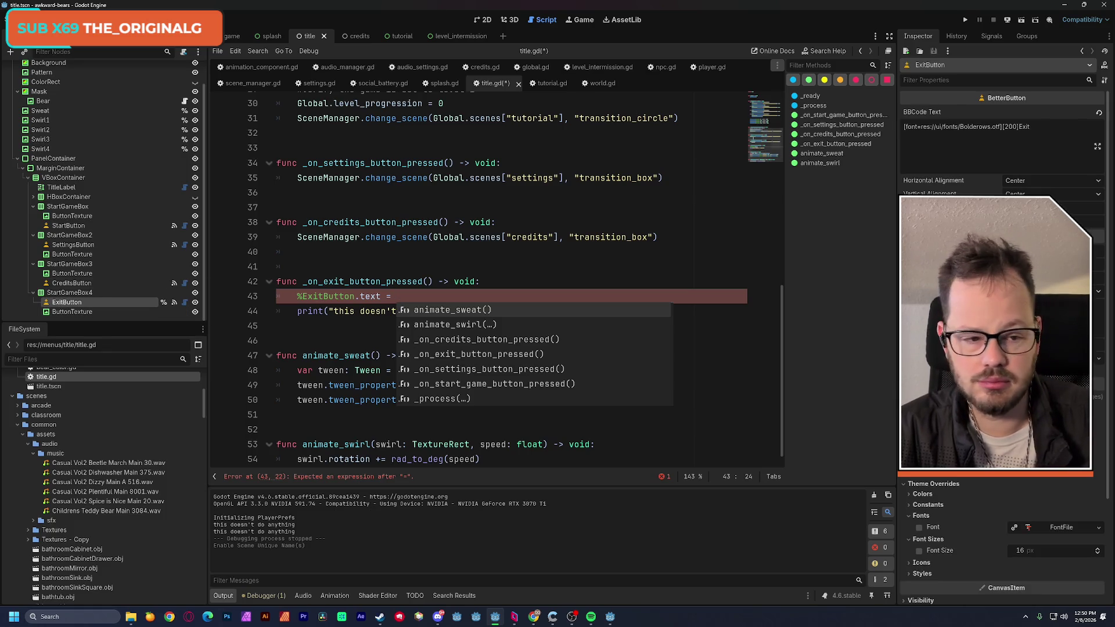
click(1042, 132)
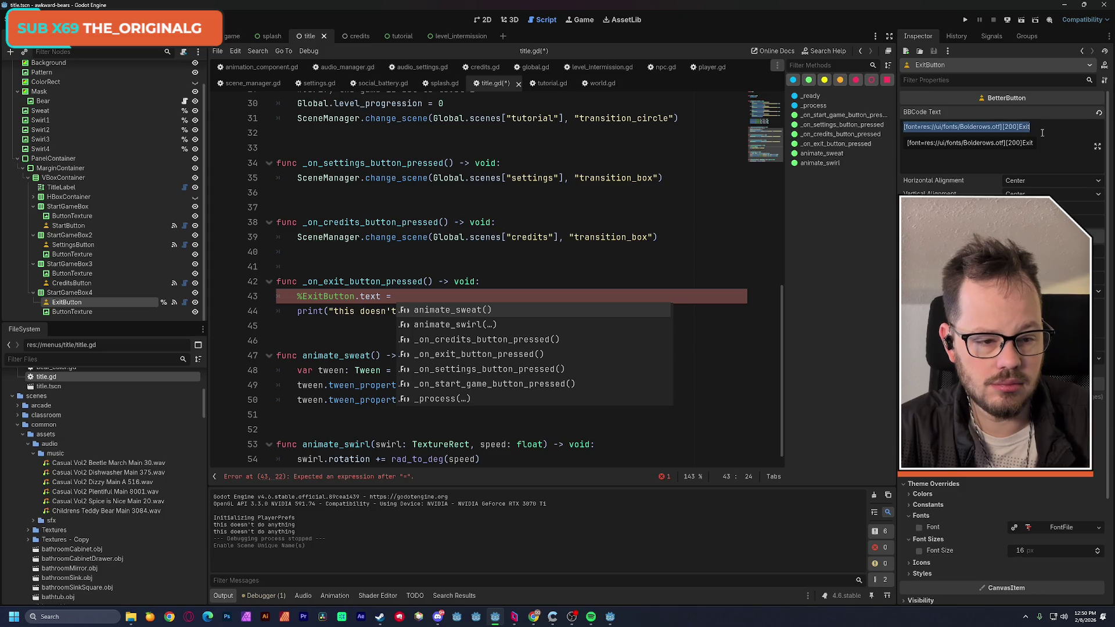
click(415, 296)
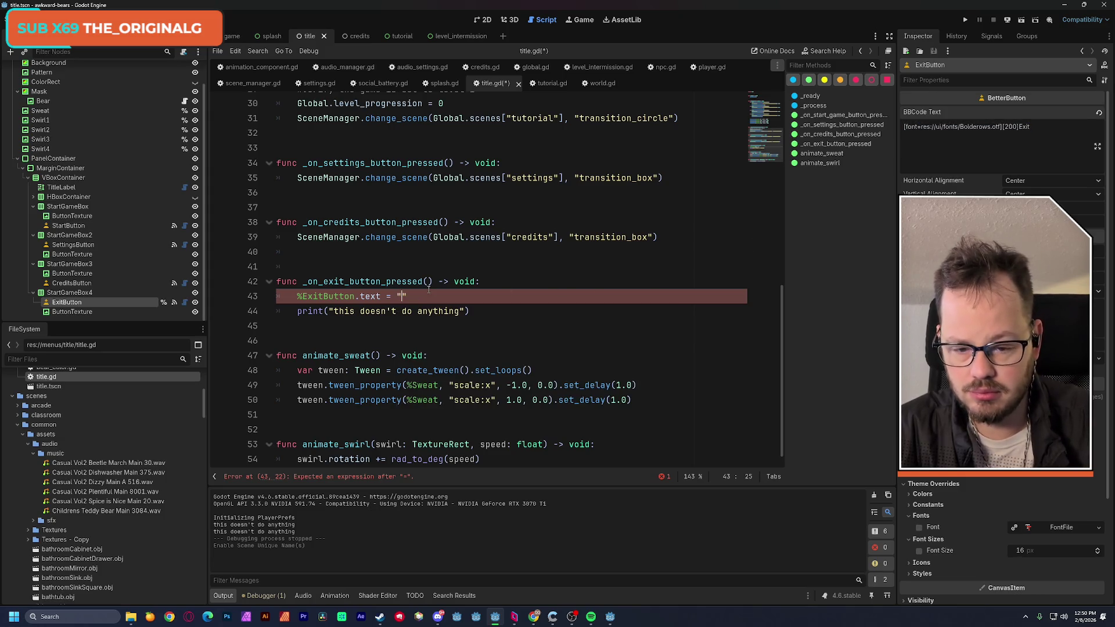
key(ctrl+v)
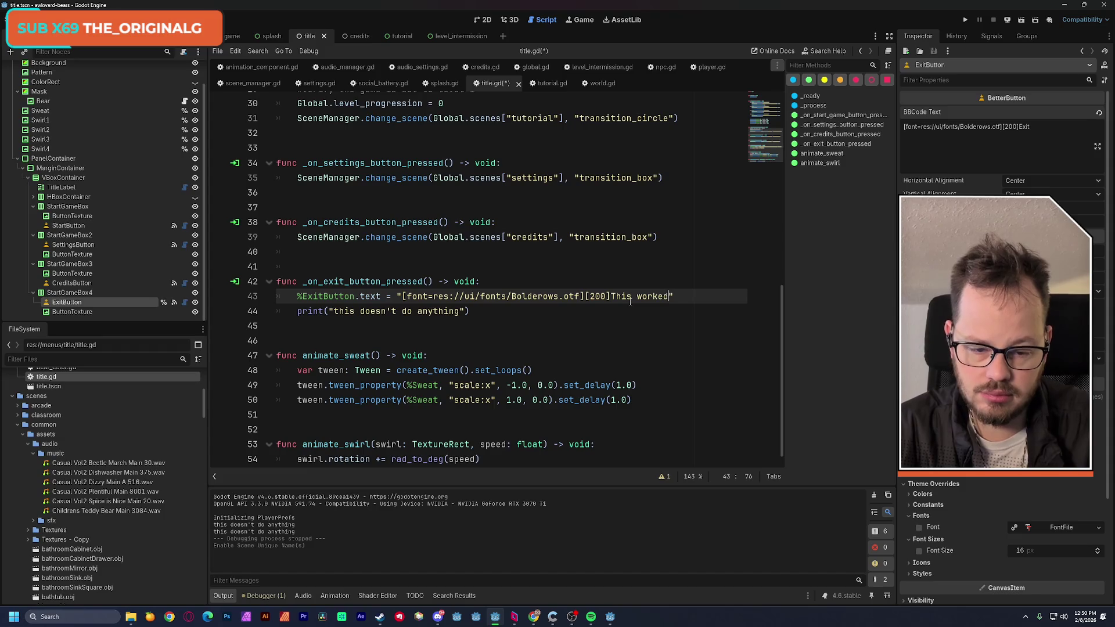
Delete the old print statement, save title.gd, and run the project to test
click(511, 311)
shift+click(298, 313)
key(BackSpace)
key(BackSpace)
key(BackSpace)
key(ctrl+s)
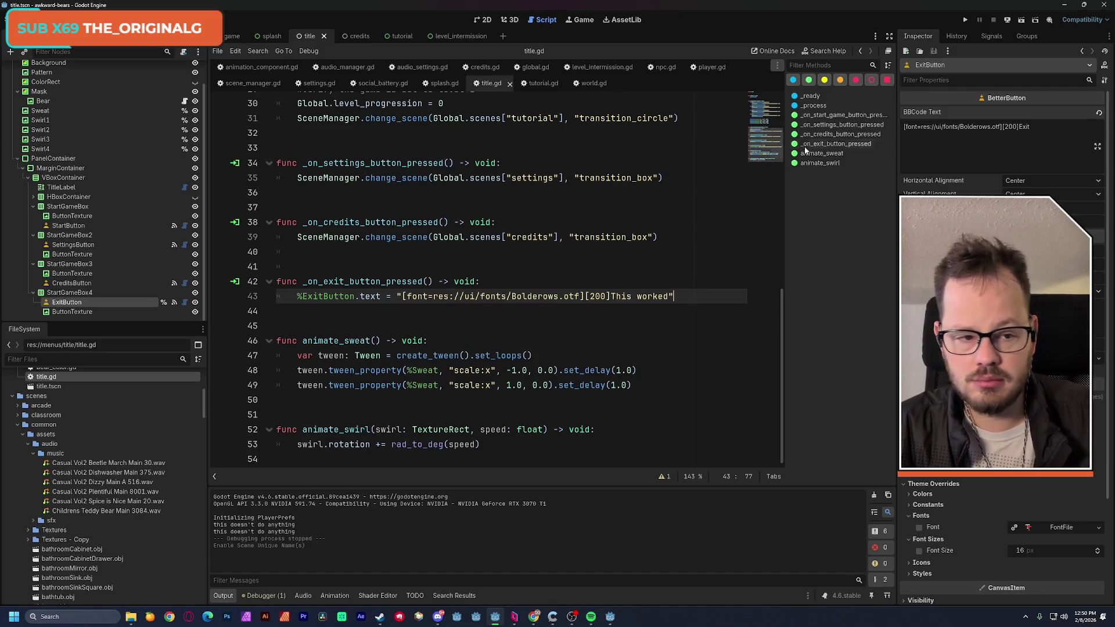
click(965, 20)
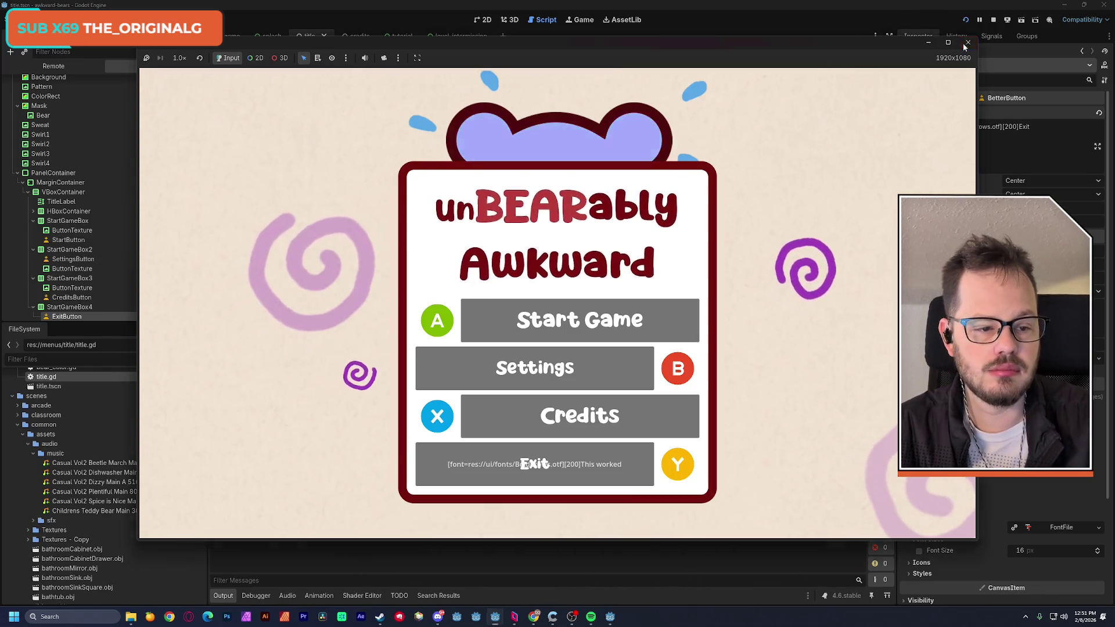
Close the test game and bring up the options for ExitButton's BBCode Text property
click(967, 42)
right_click(924, 115)
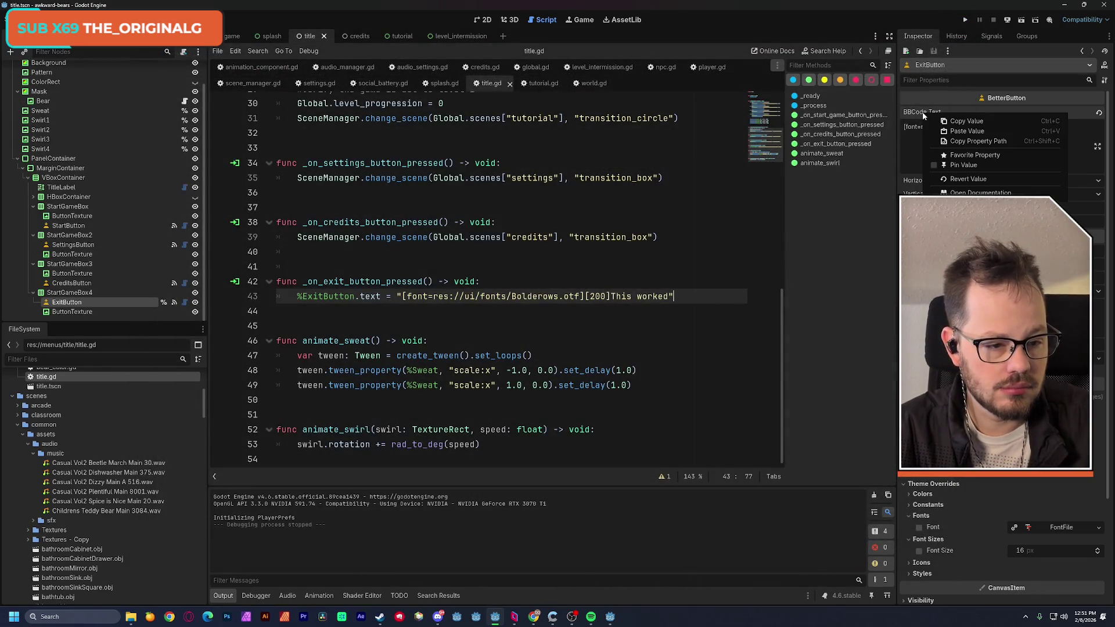
Copy the BBCode Text property path, run the title scene again, and stop it with F8
click(978, 141)
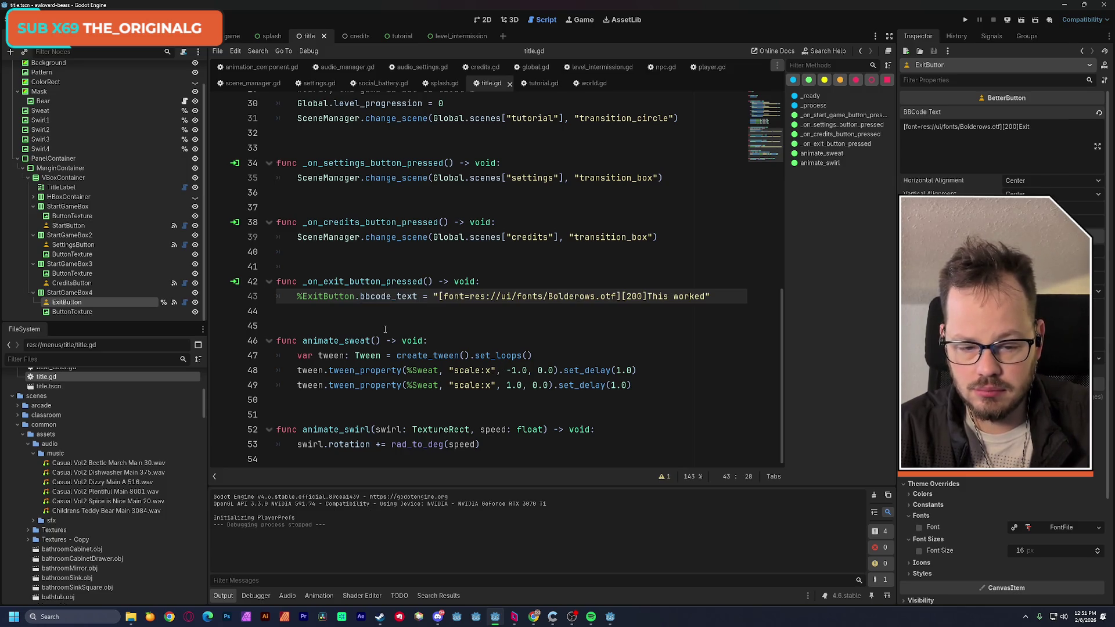
click(1020, 24)
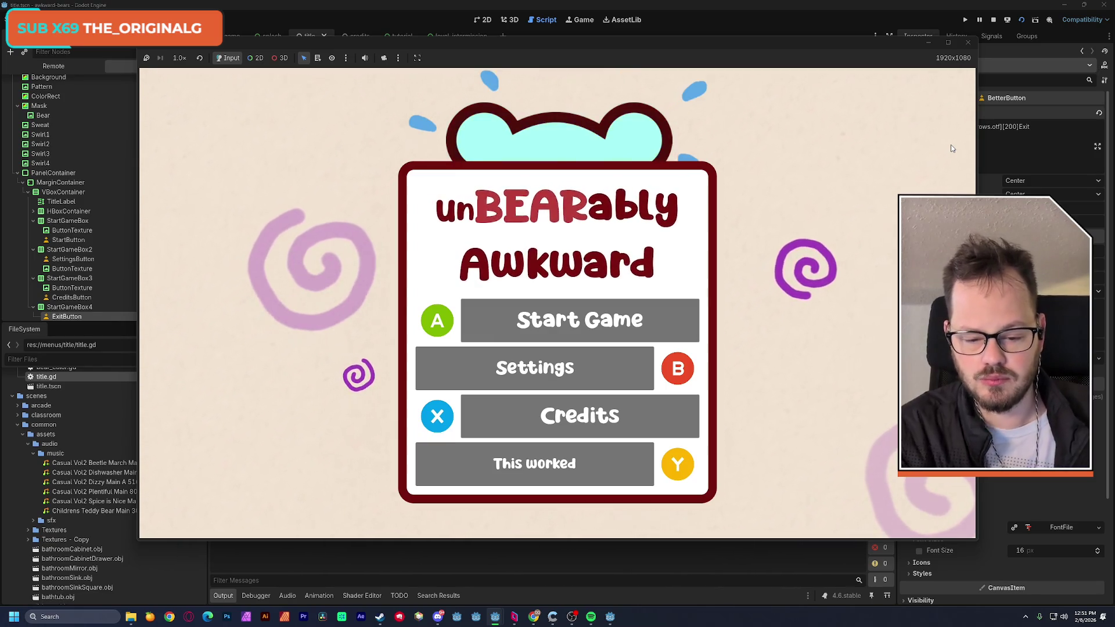
key(F8)
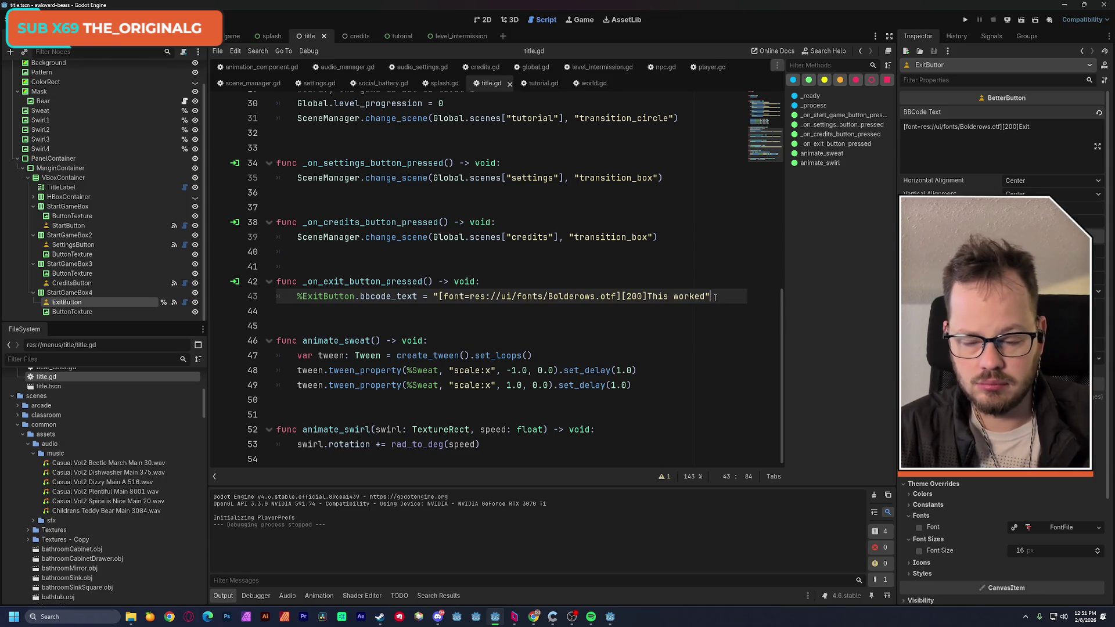
Add 'await get_tree().create_timer(2.0).timeout' after the label-change line
key(Return)
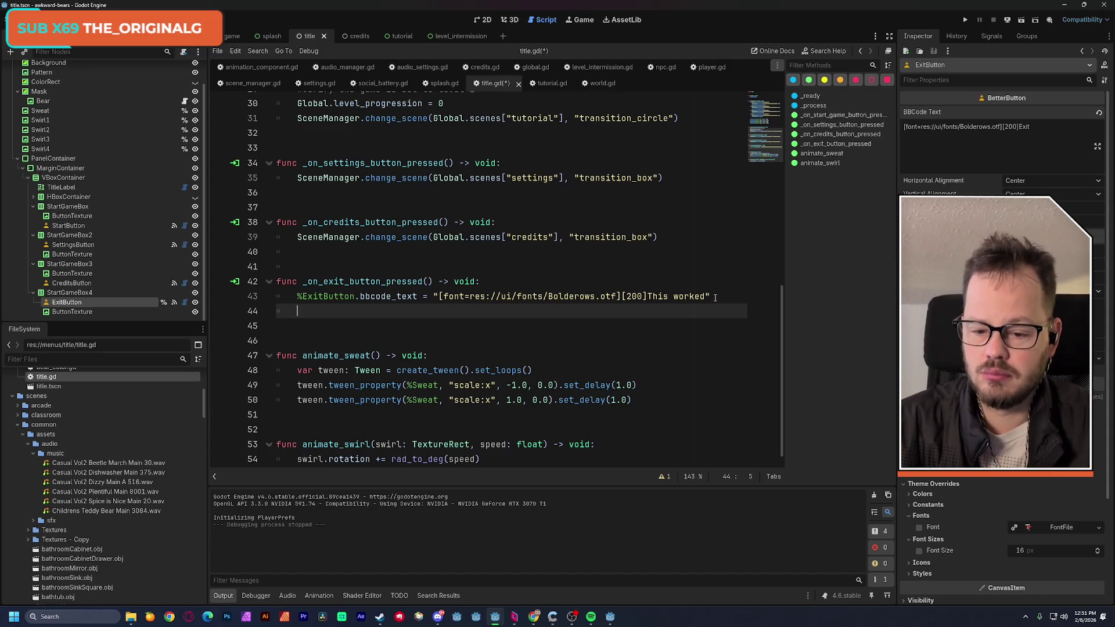
text(await)
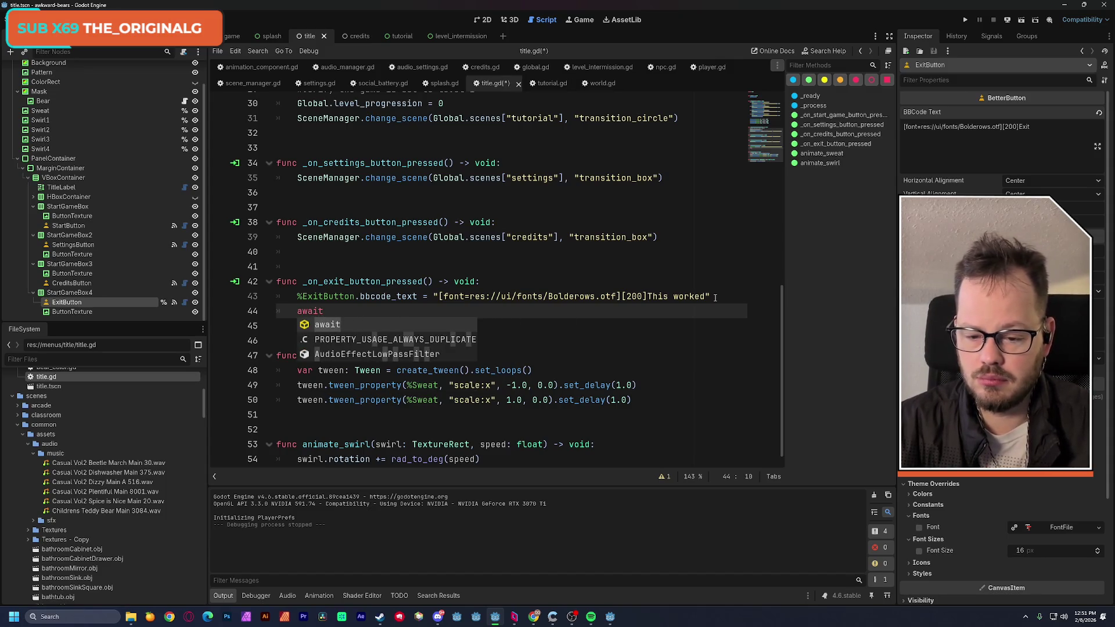
text( gettree)
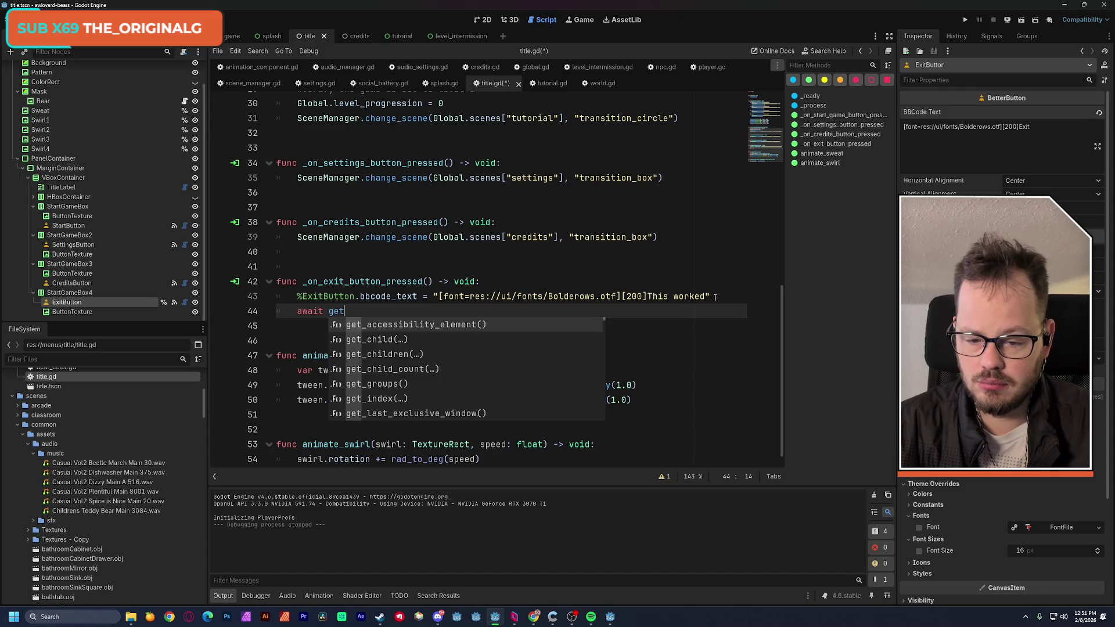
key(Return)
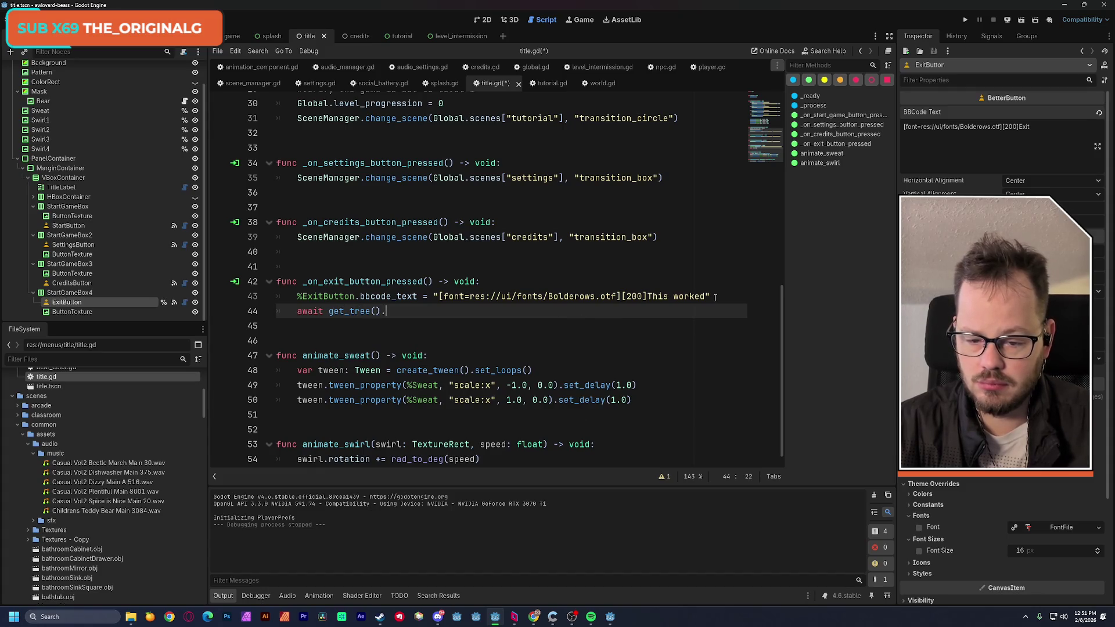
text(create)
key(Return)
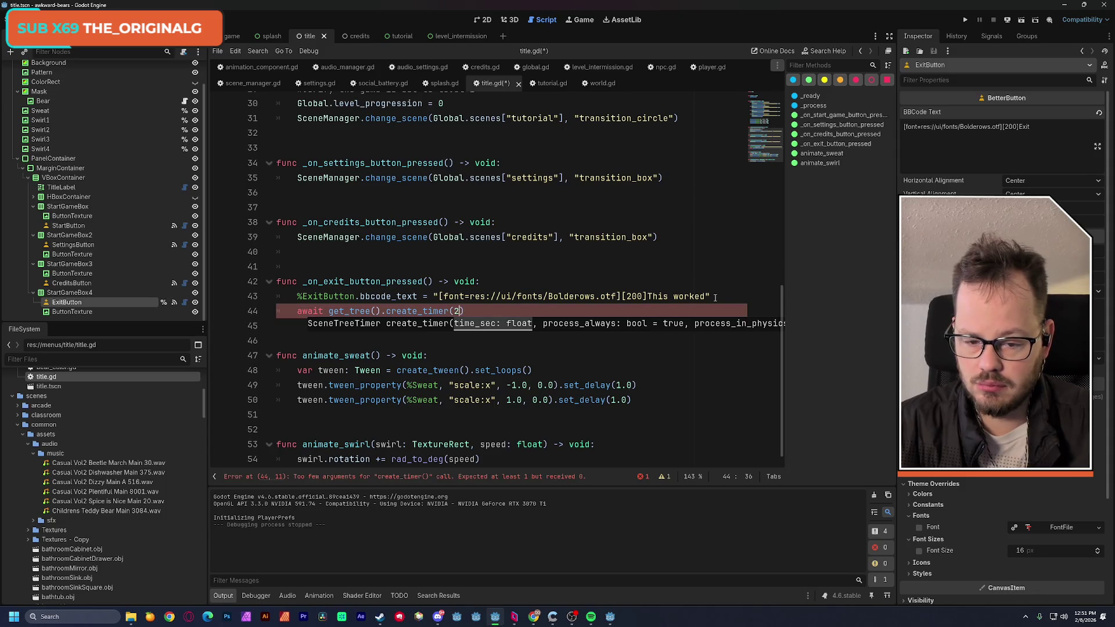
text(.0)
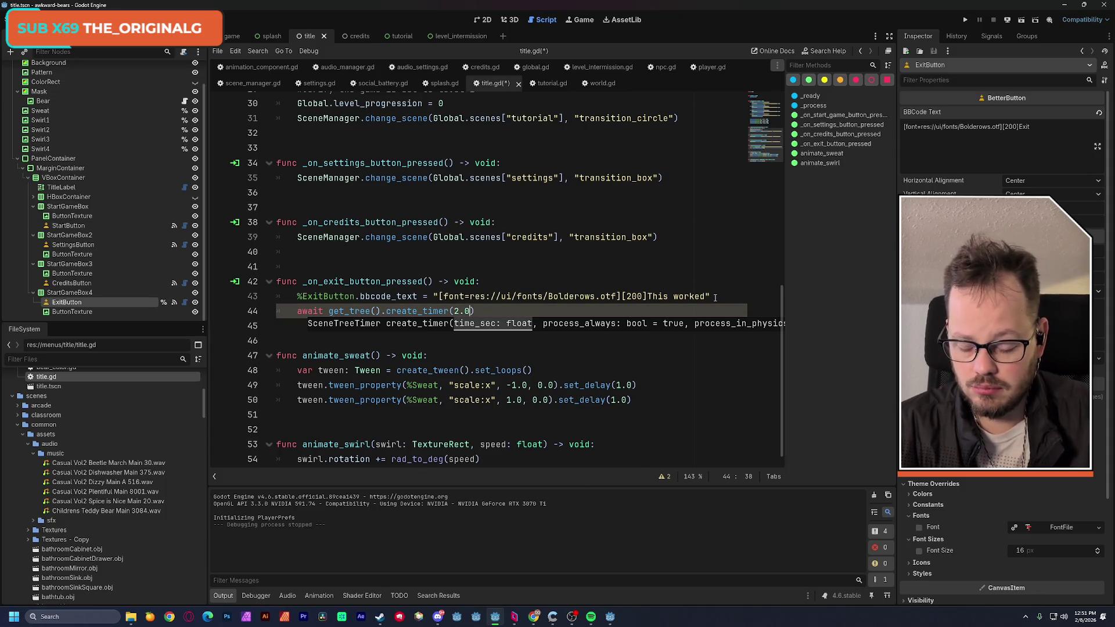
text().timeout)
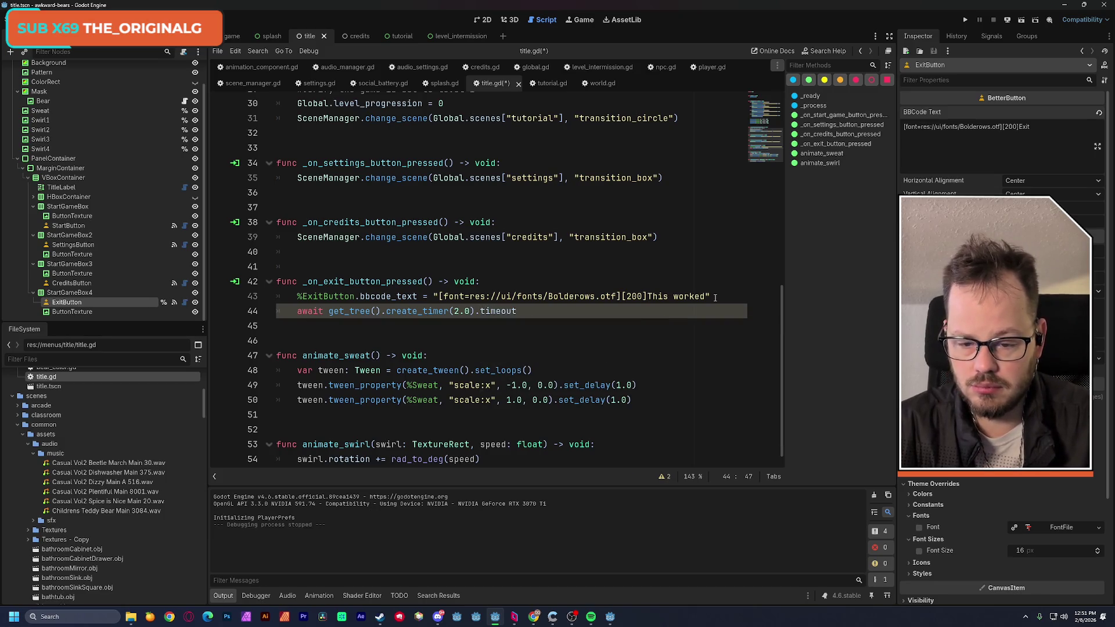
key(Return)
Duplicate the label-change line below the wait with text 'Exit' and save title.gd
key(Up)
key(Up)
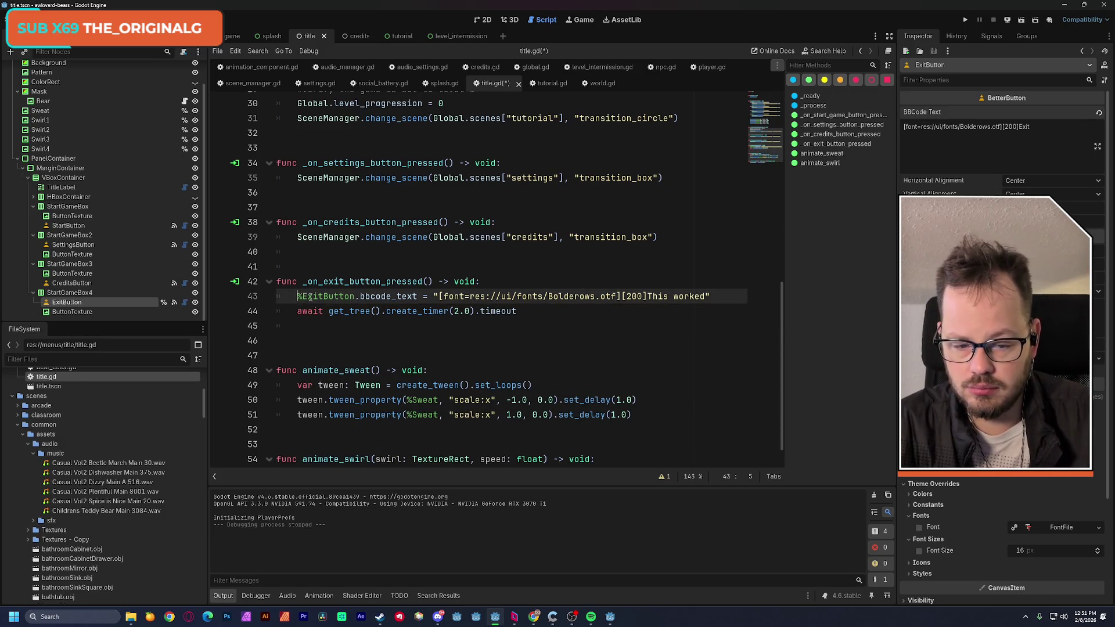
shift+click(712, 297)
key(ctrl+c)
click(368, 327)
key(ctrl+v)
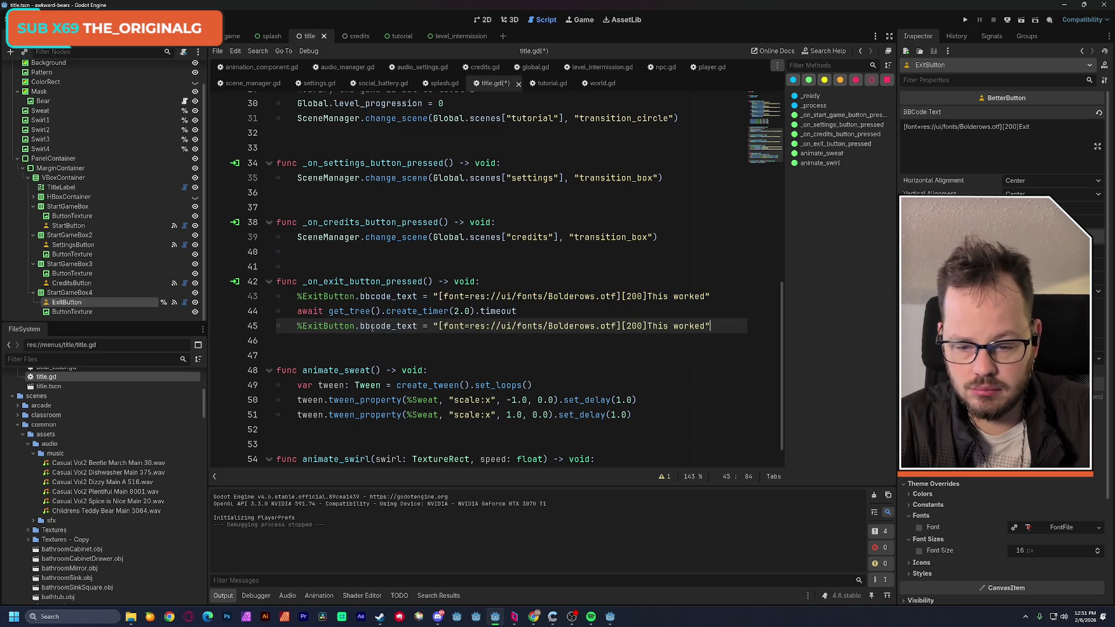
drag(706, 326, 648, 326)
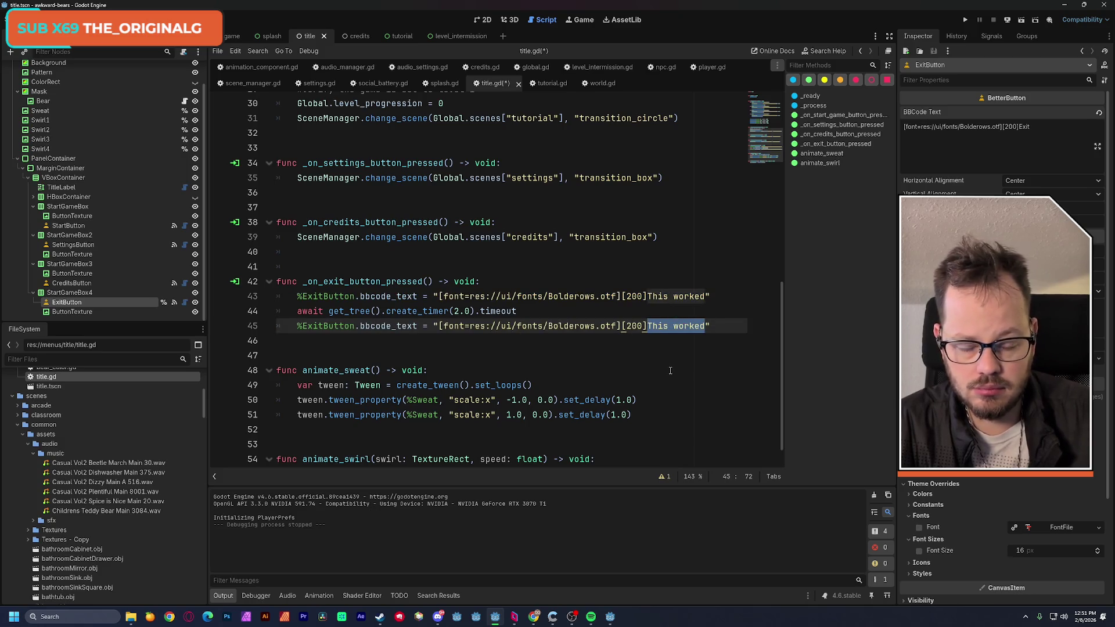
text(Exit)
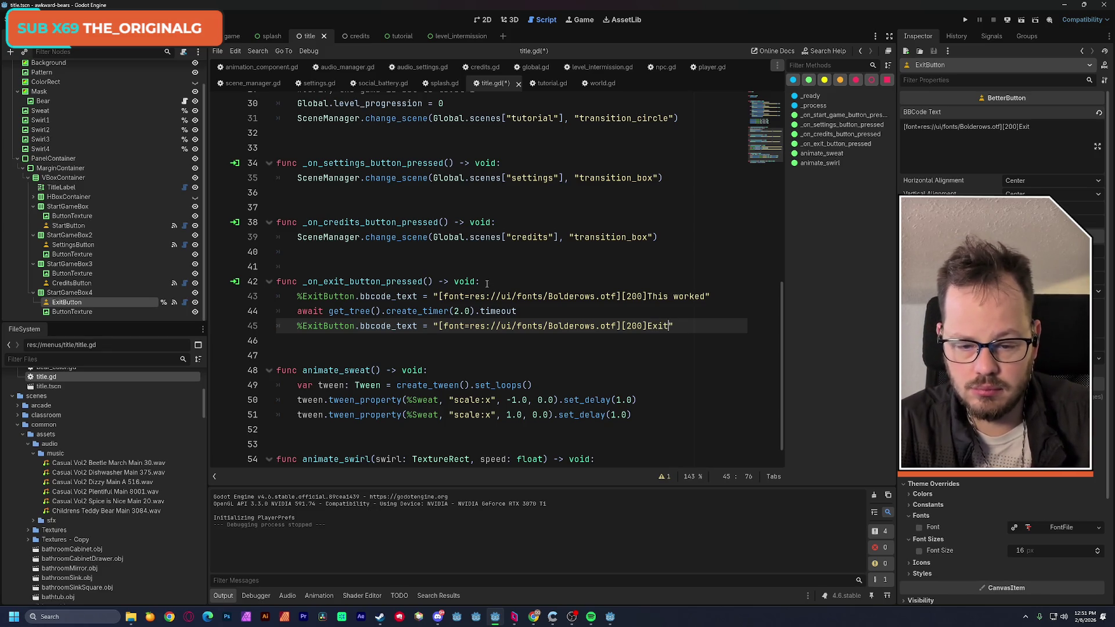
click(538, 284)
key(ctrl+s)
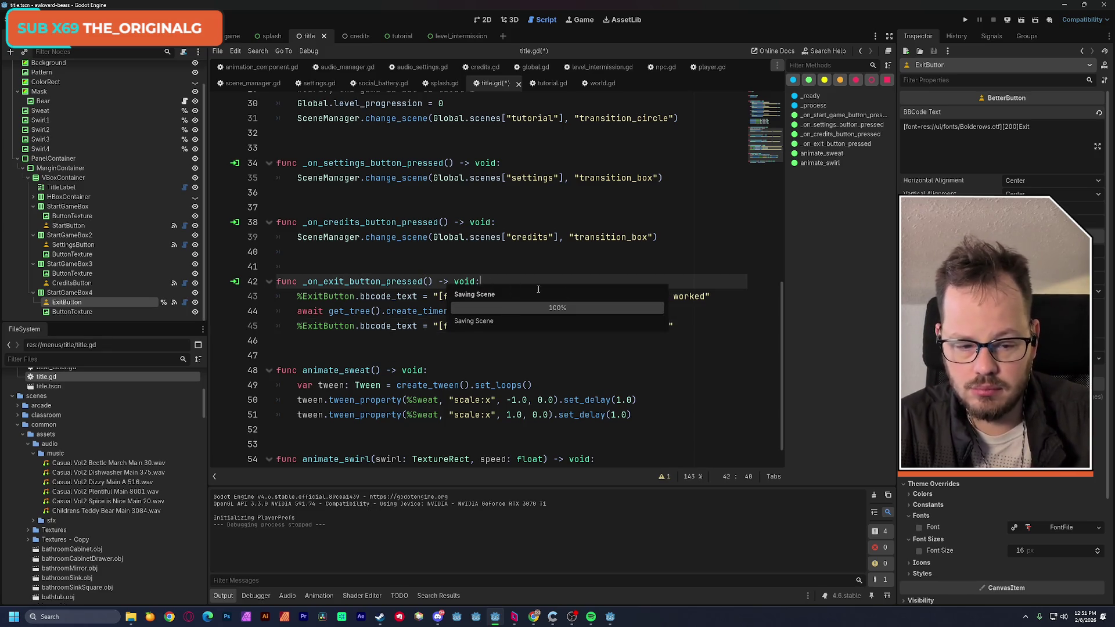
scroll(436, 176, up, 10)
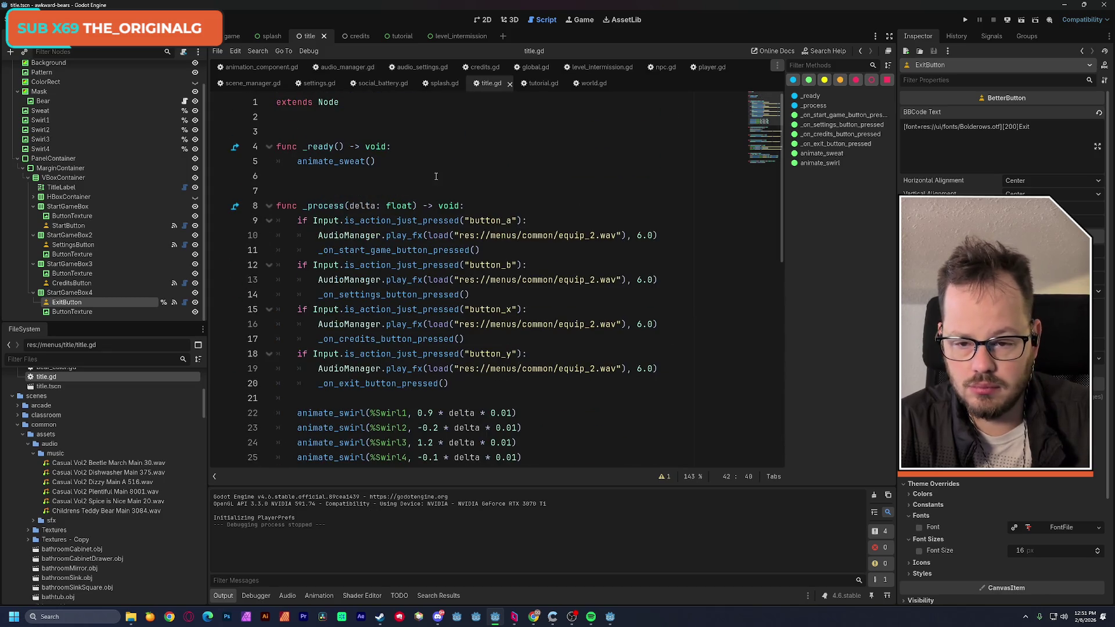
Declare 'var exit_animating: bool = false' at the top of title.gd and save
click(353, 104)
key(Return)
key(Return)
text(var exit_animating)
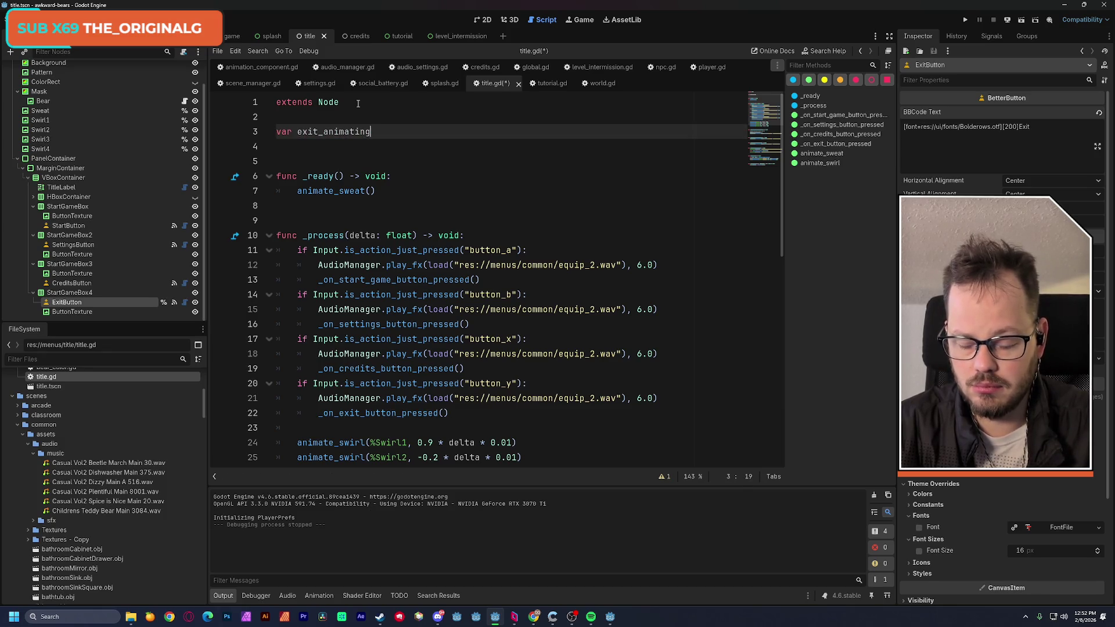
text(: bool = false)
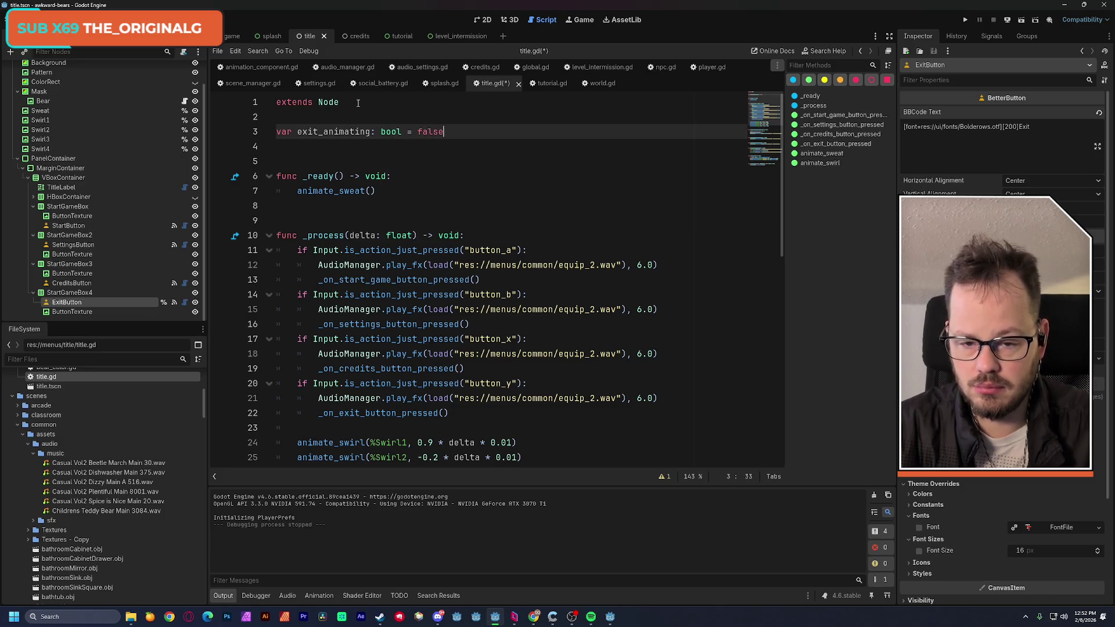
click(357, 102)
key(ctrl+s)
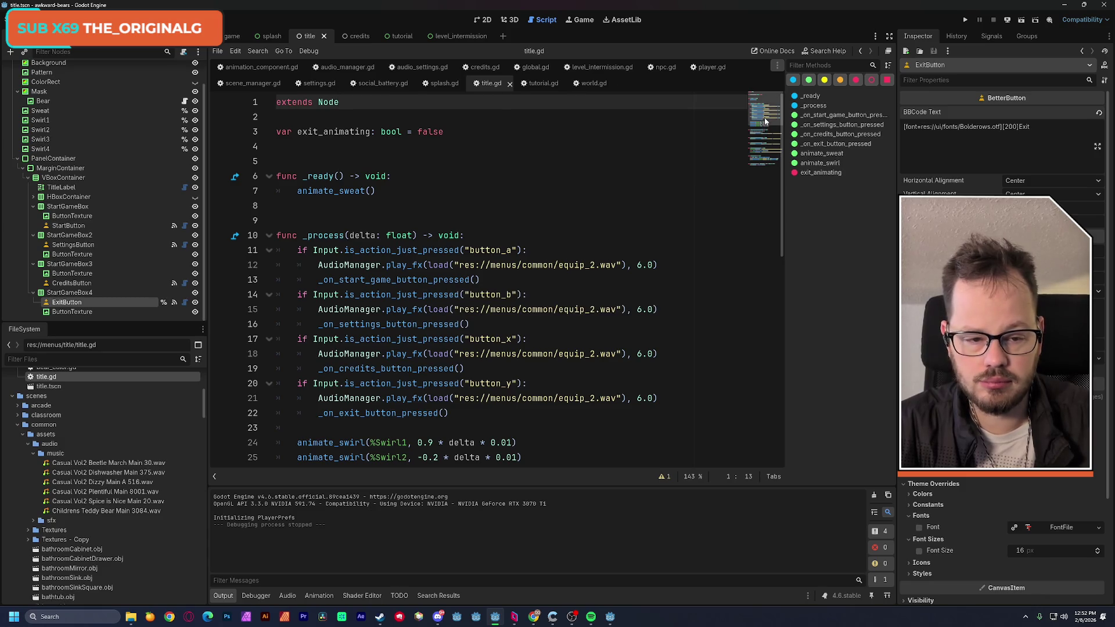
drag(764, 117, 764, 182)
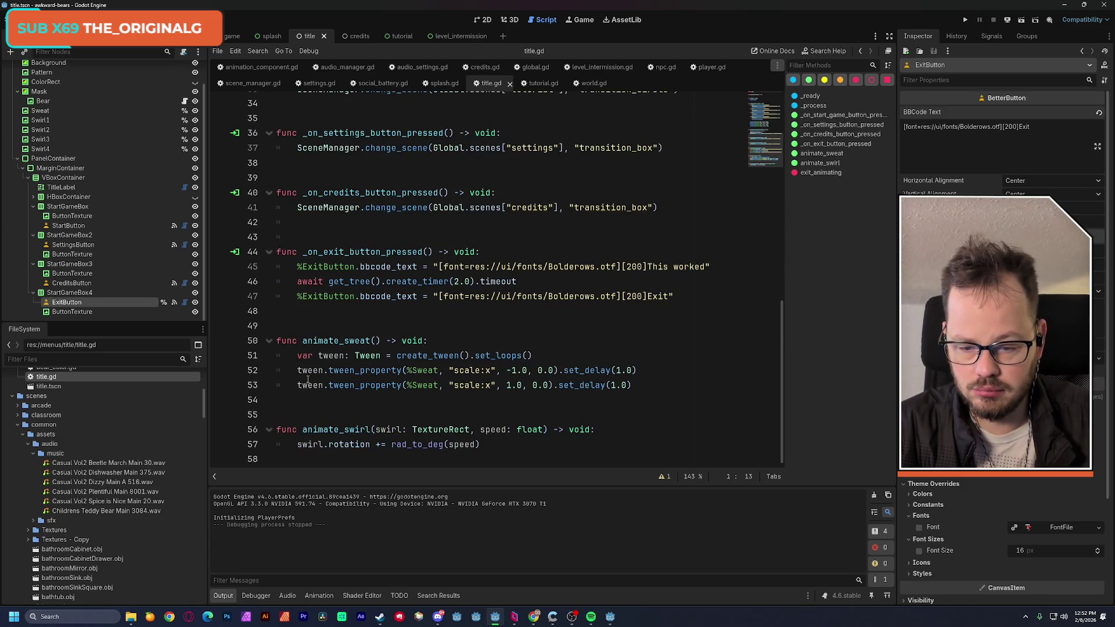
Wrap the exit handler body in 'if !exit_animating:', setting exit_animating = true, then save
click(302, 275)
key(Return)
key(Up)
text(if)
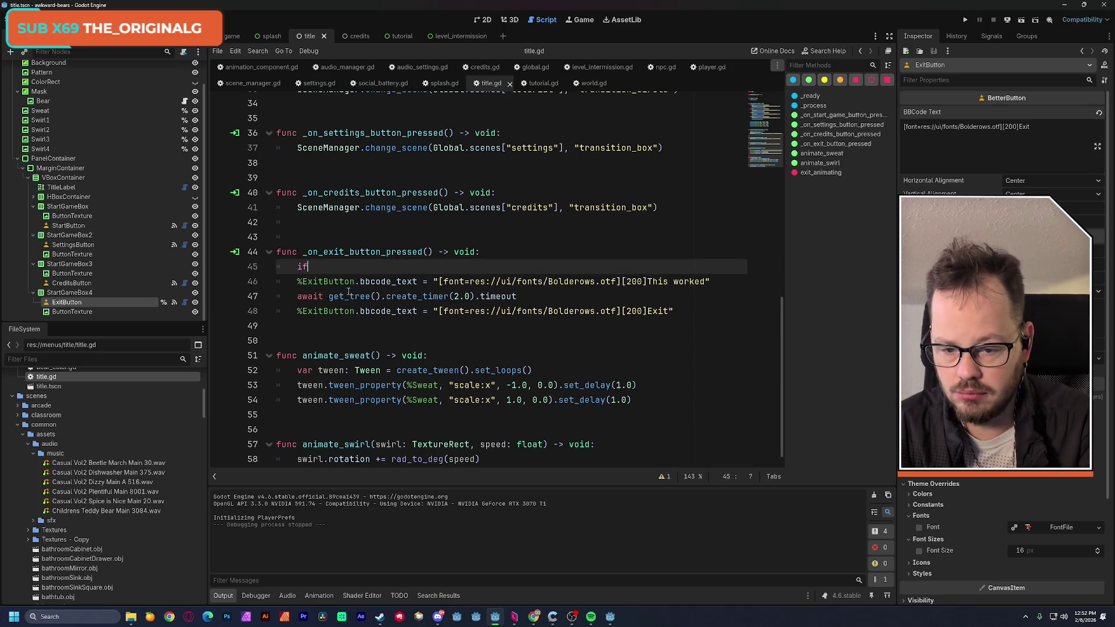
text( !ex)
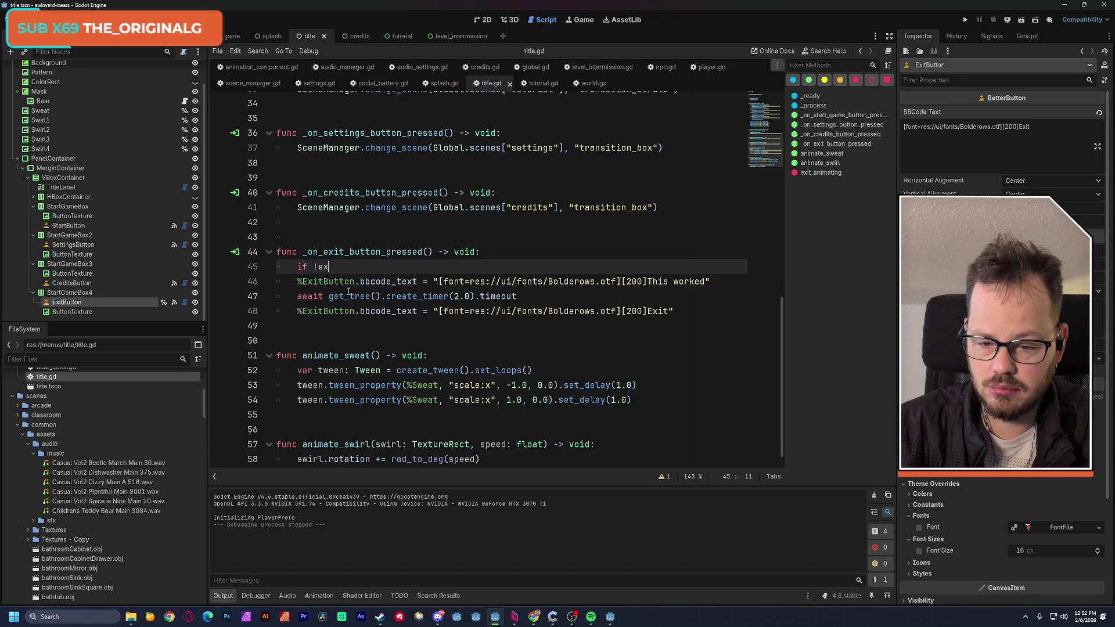
key(Return)
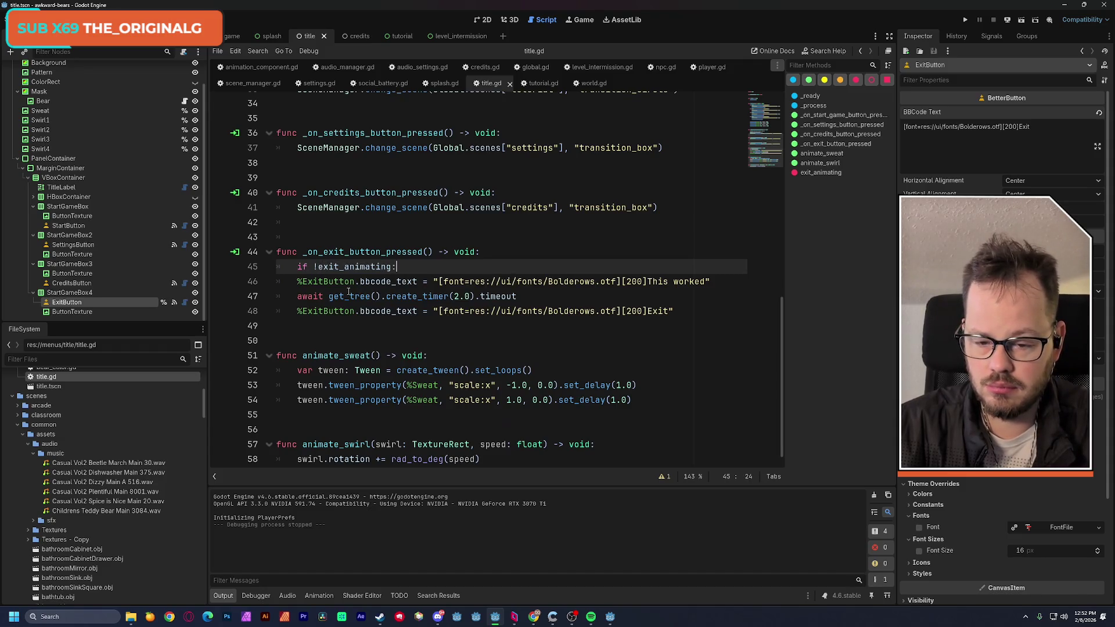
key(Return)
key(Return)
text(true)
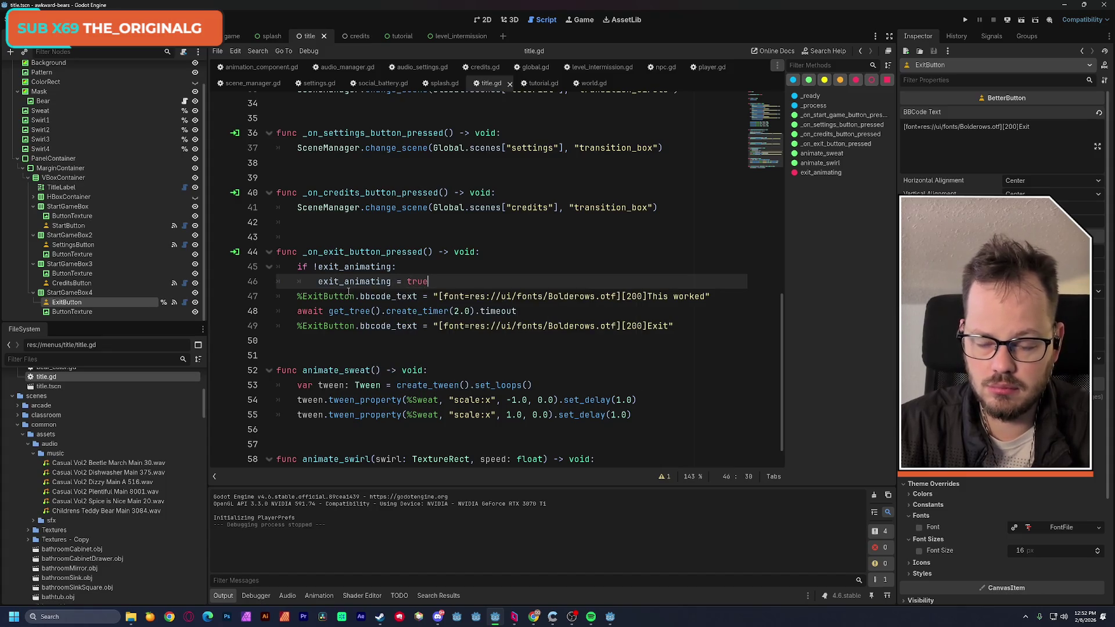
drag(297, 296, 676, 326)
key(Tab)
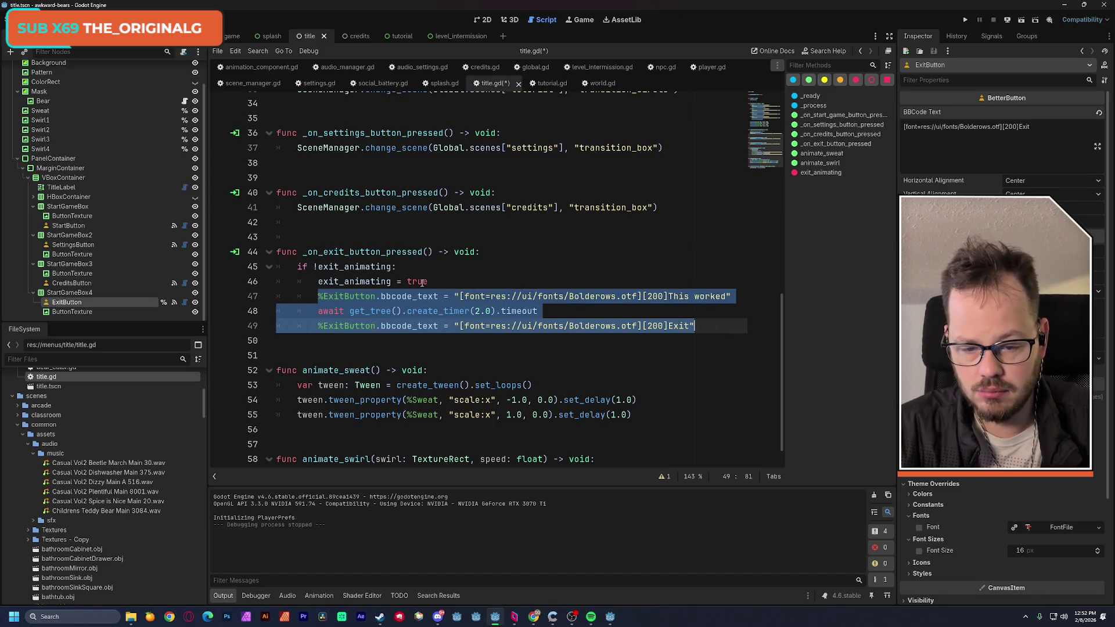
click(423, 281)
click(702, 326)
key(Return)
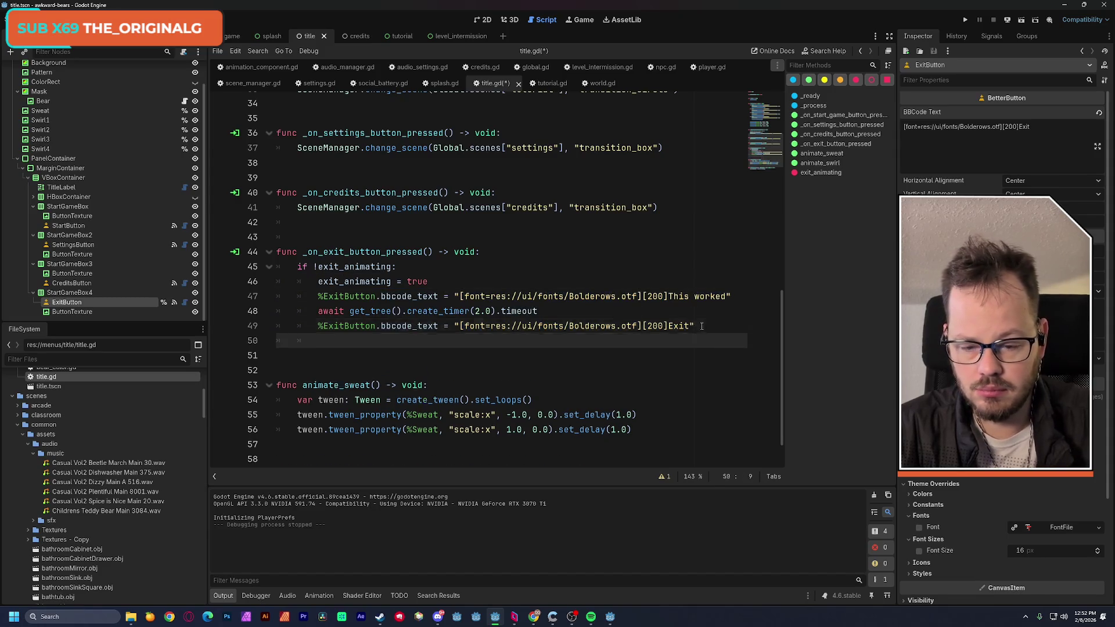
key(ctrl+v)
click(565, 268)
key(ctrl+s)
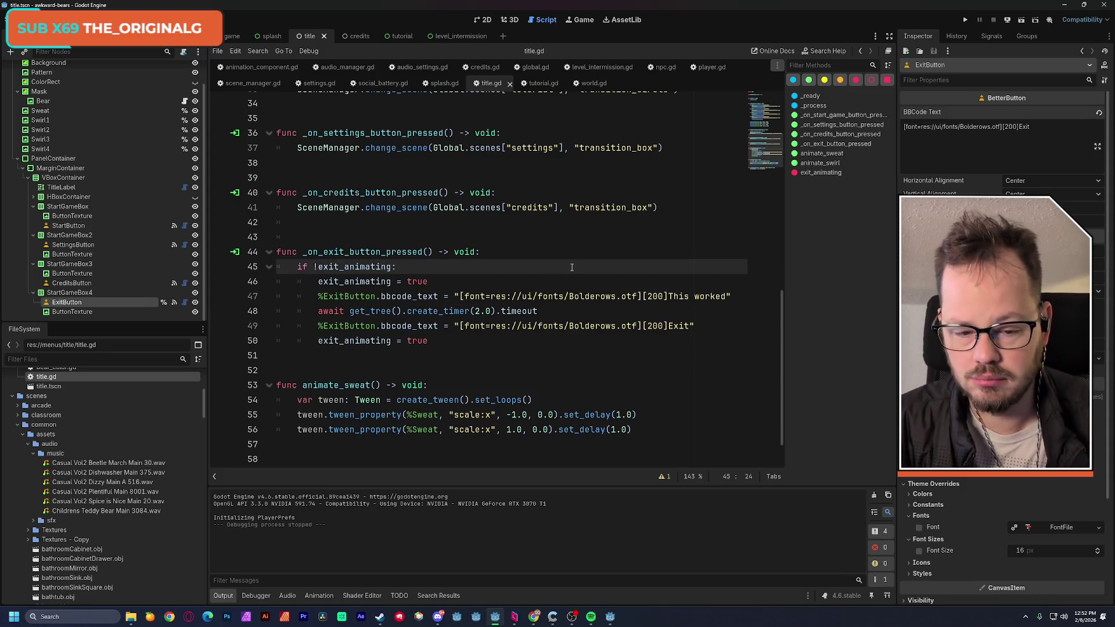
Change line 47's message to a jittery, size-150 'Please don't leave...' and save
click(644, 297)
text([])
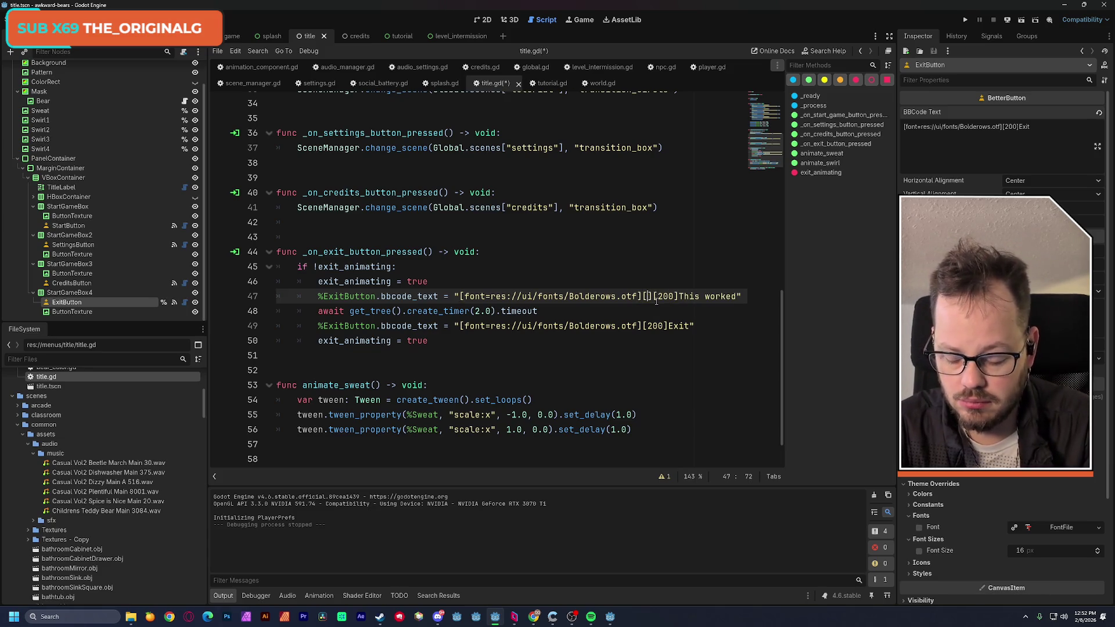
text(jitt)
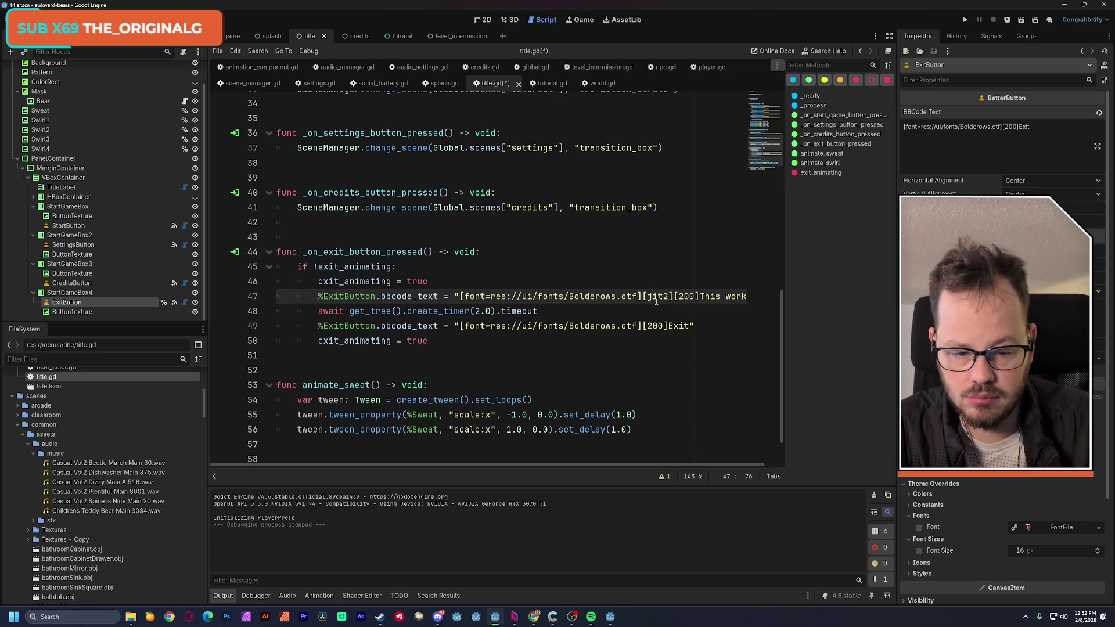
drag(656, 465, 671, 465)
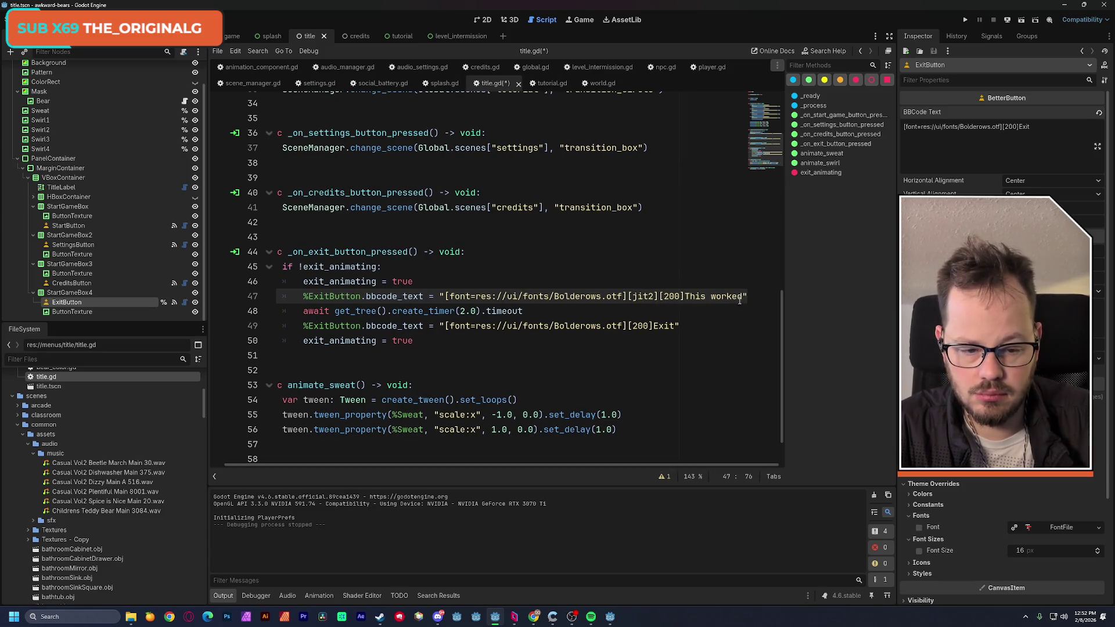
drag(738, 297, 686, 297)
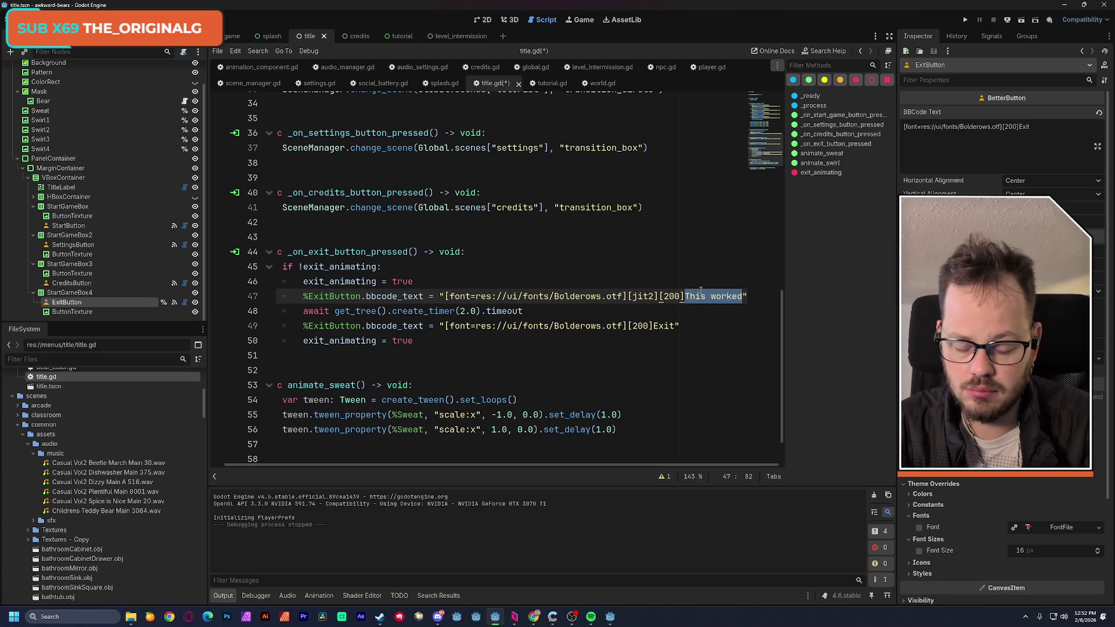
text(Please)
text( don't leave.)
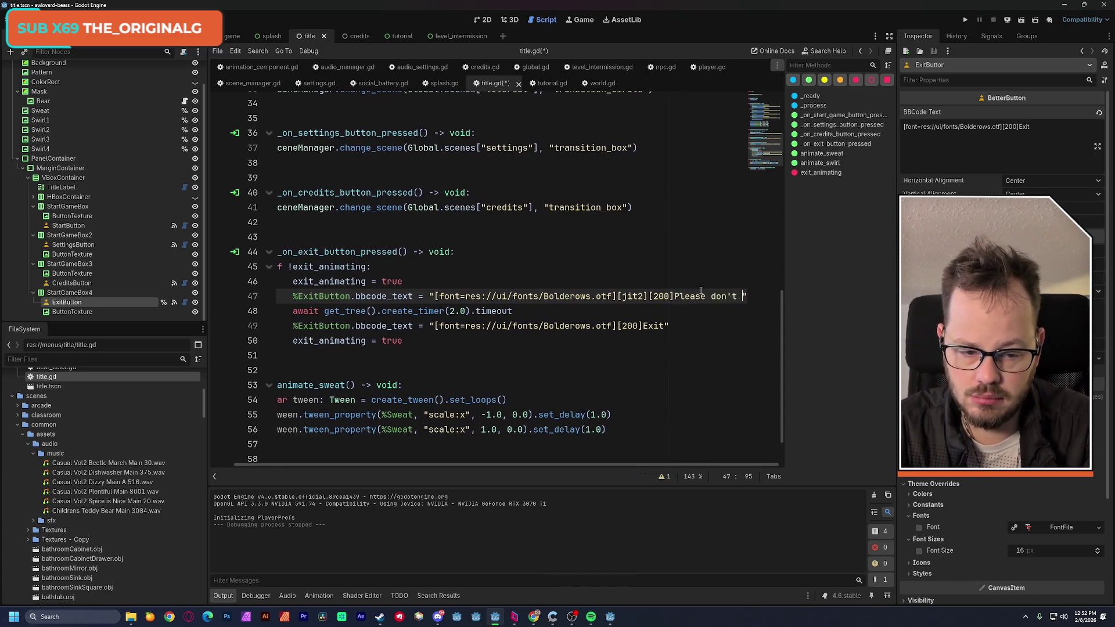
text(..)
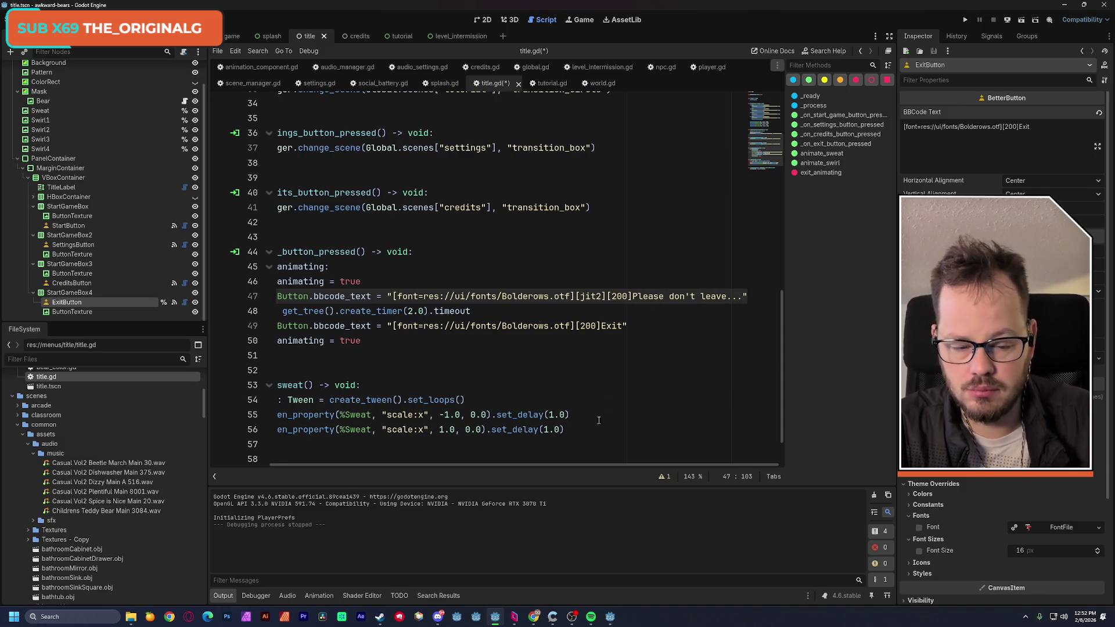
drag(627, 297, 612, 297)
text(150)
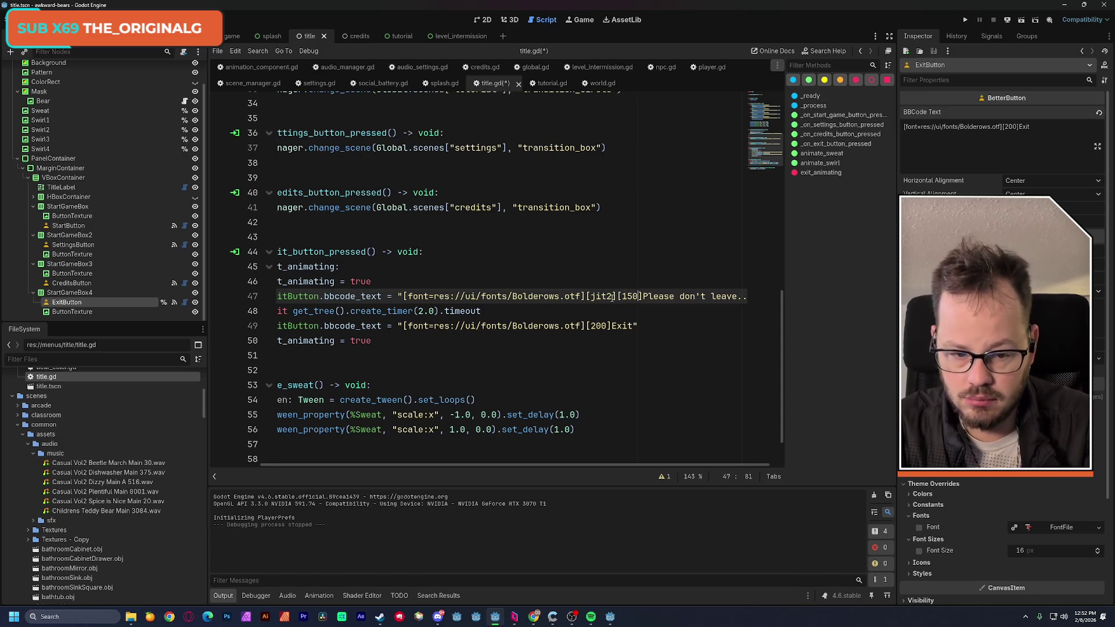
drag(587, 465, 537, 464)
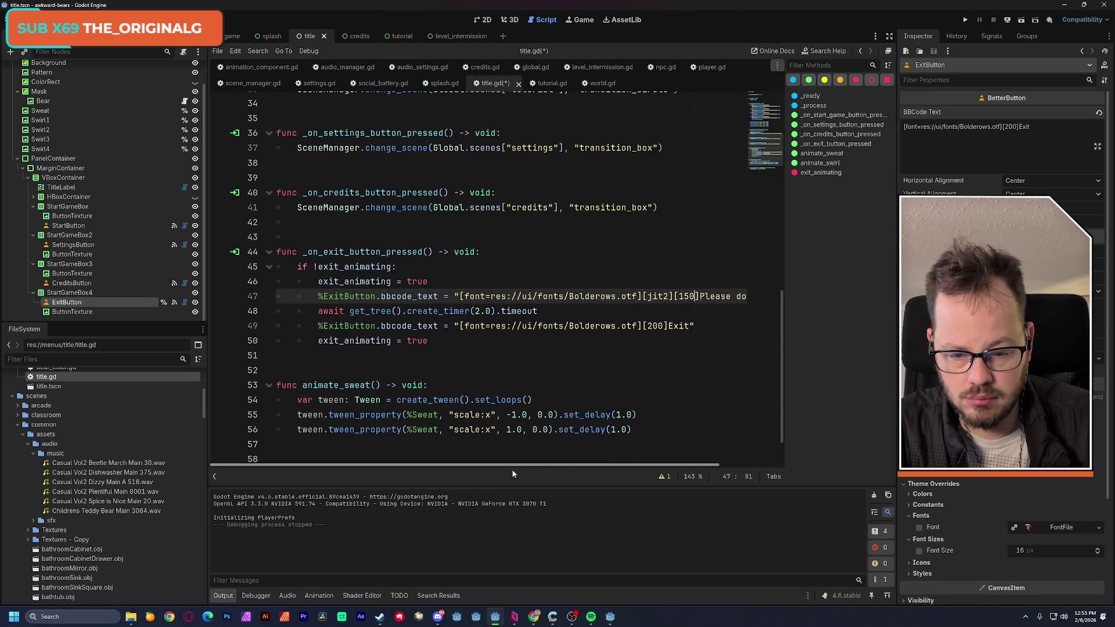
click(470, 282)
key(ctrl+s)
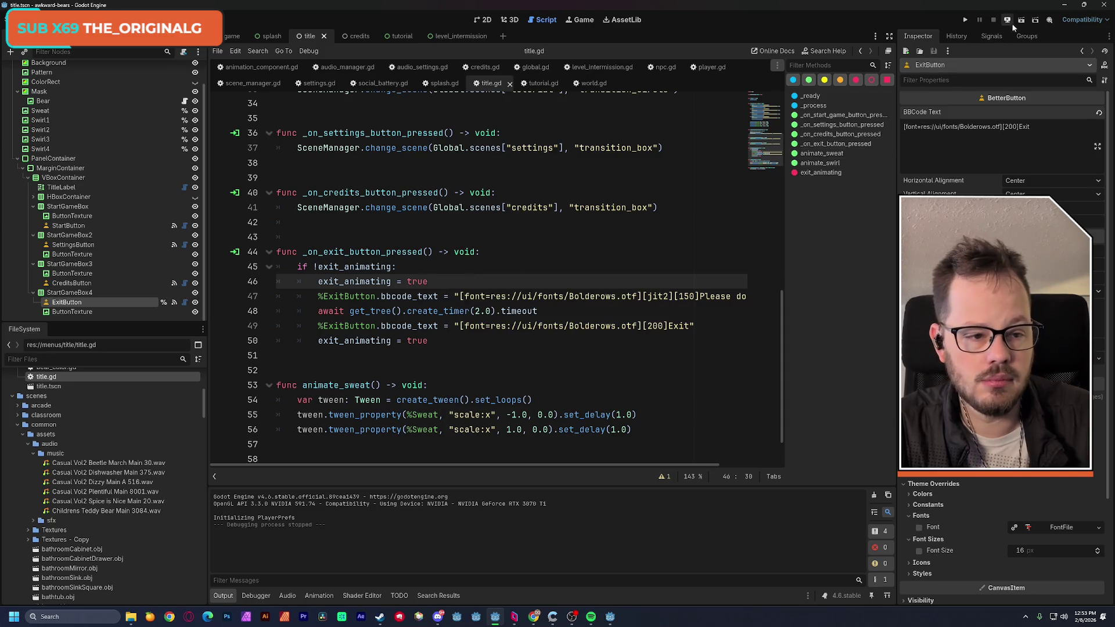
Test-run the title scene, then change line 50's exit_animating value from true to false
click(1021, 21)
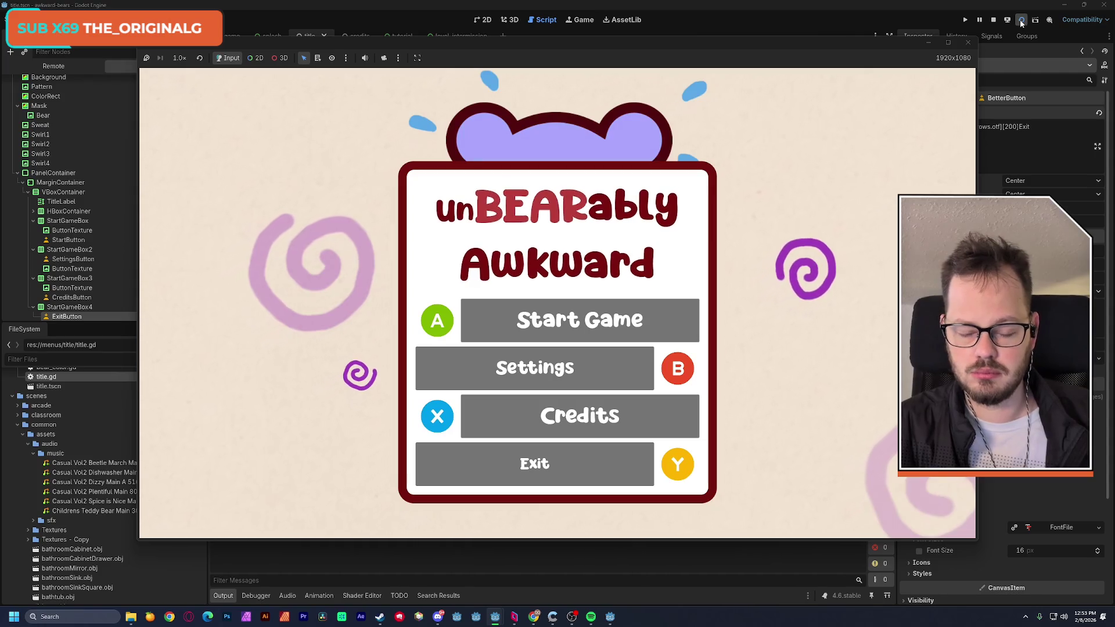
click(967, 43)
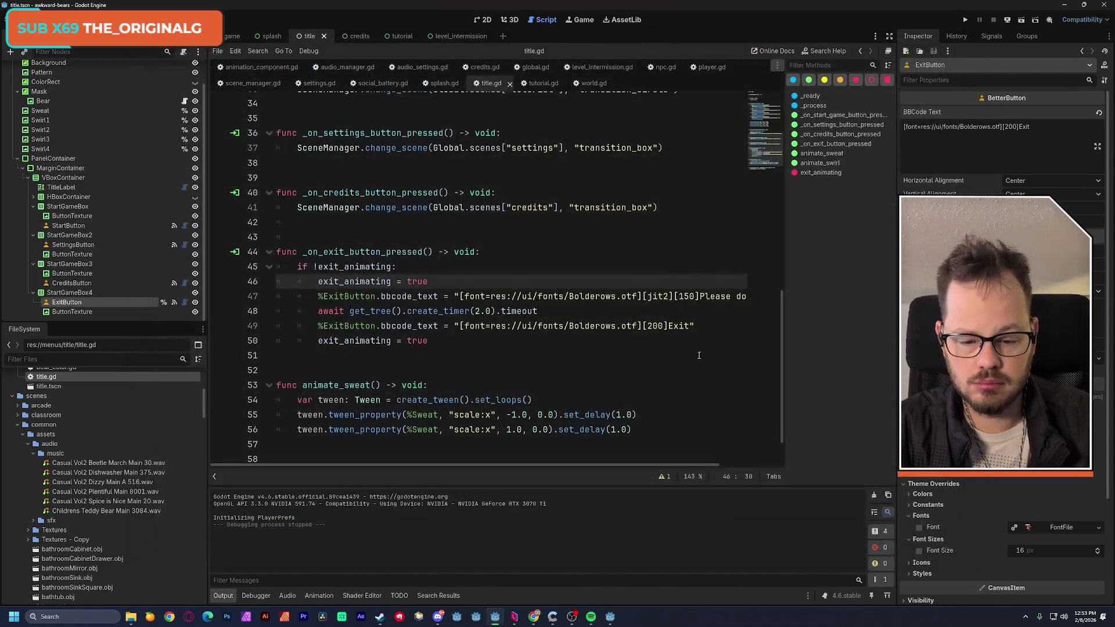
double_click(418, 341)
text(false)
key(Up)
key(Up)
key(Up)
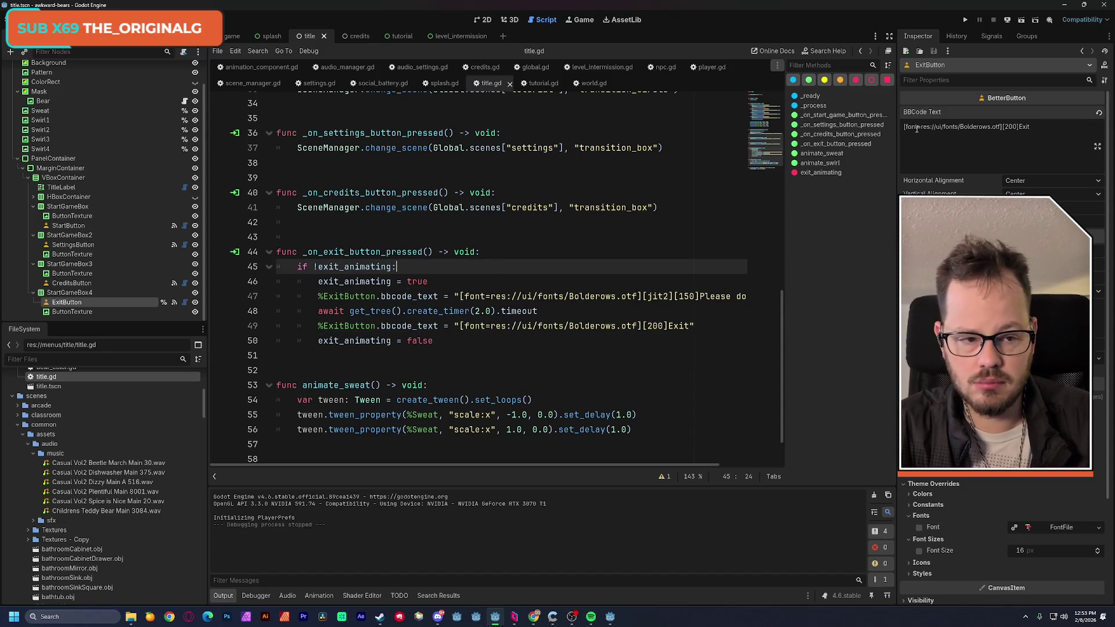
Run the title scene again to check the exit message, then stop it
click(1021, 20)
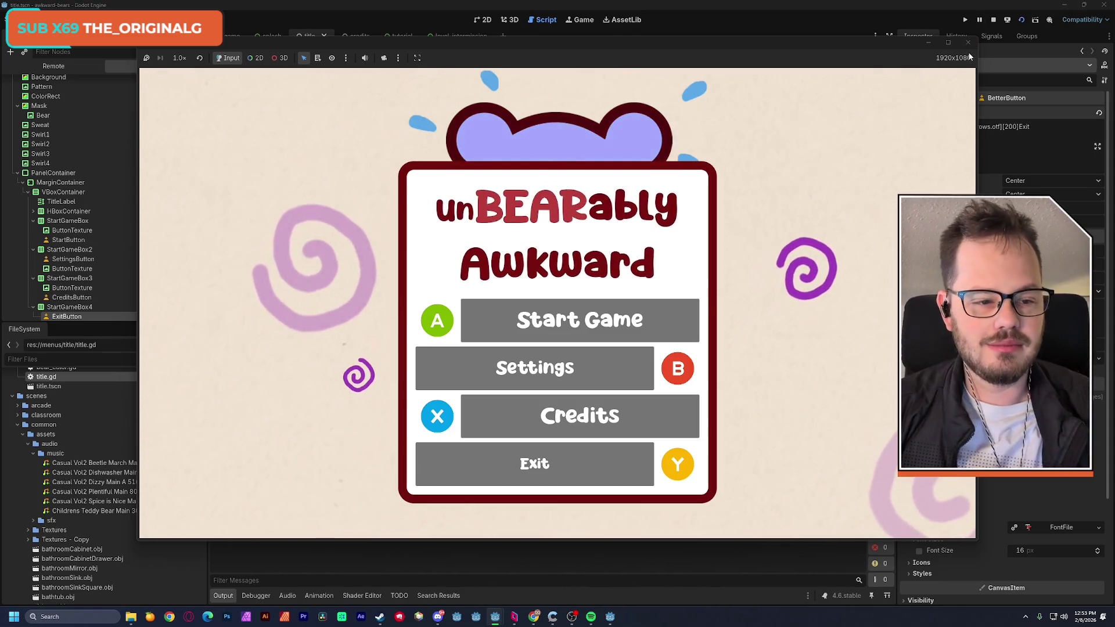
click(992, 20)
click(484, 19)
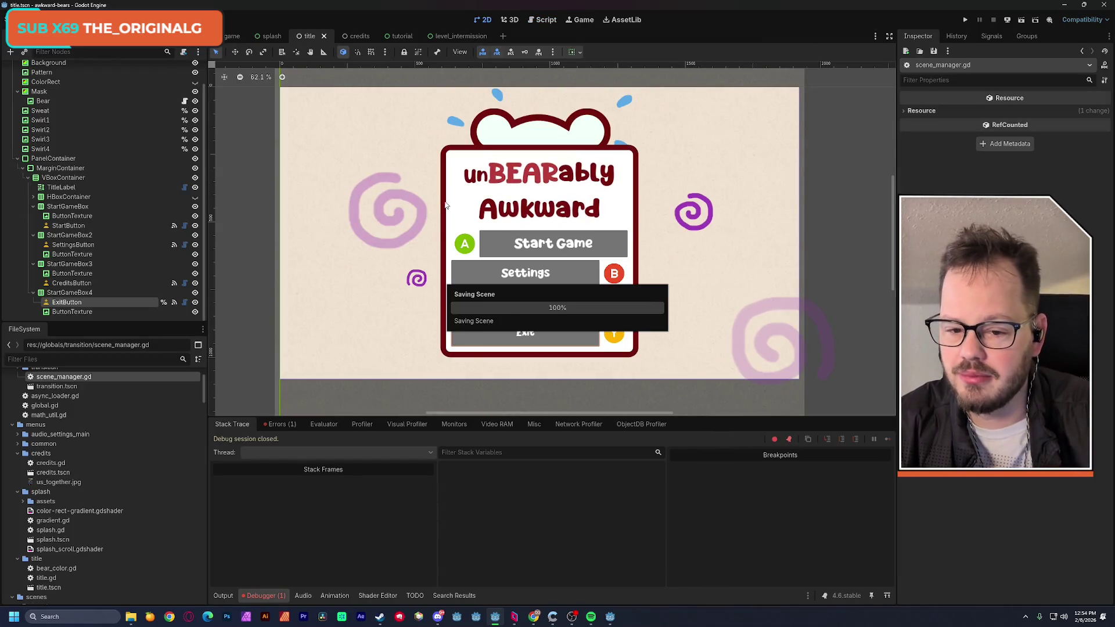
Nudge the title scene canvas slightly and run the whole project
drag(428, 191, 436, 207)
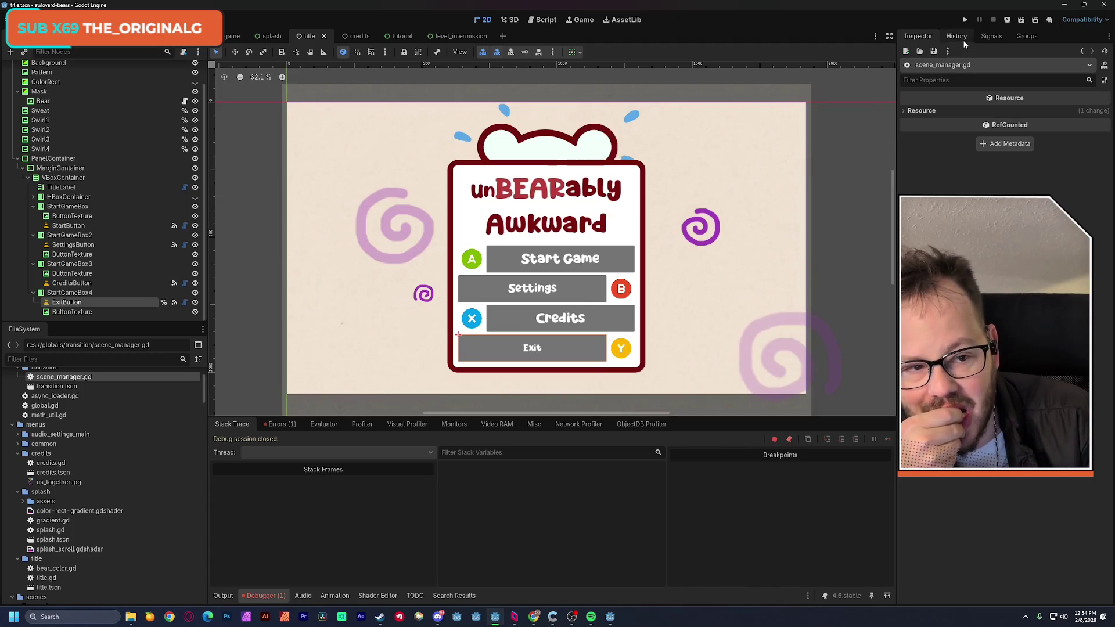
click(965, 21)
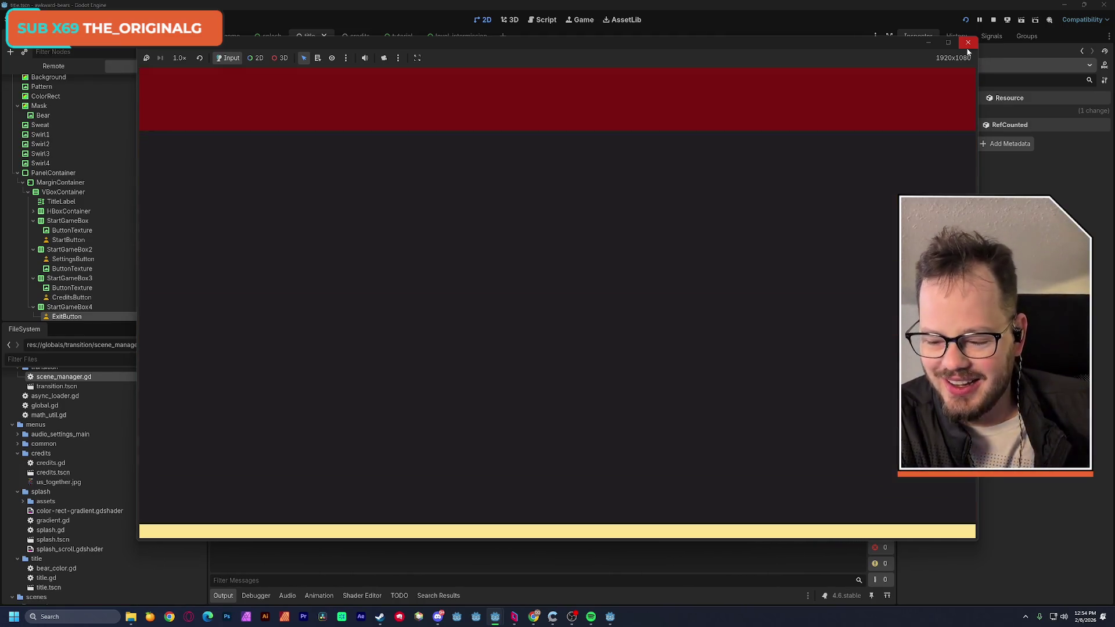
Start the game and advance the tutorial through Steps 1–4 with Enter, R, L and B
key(Return)
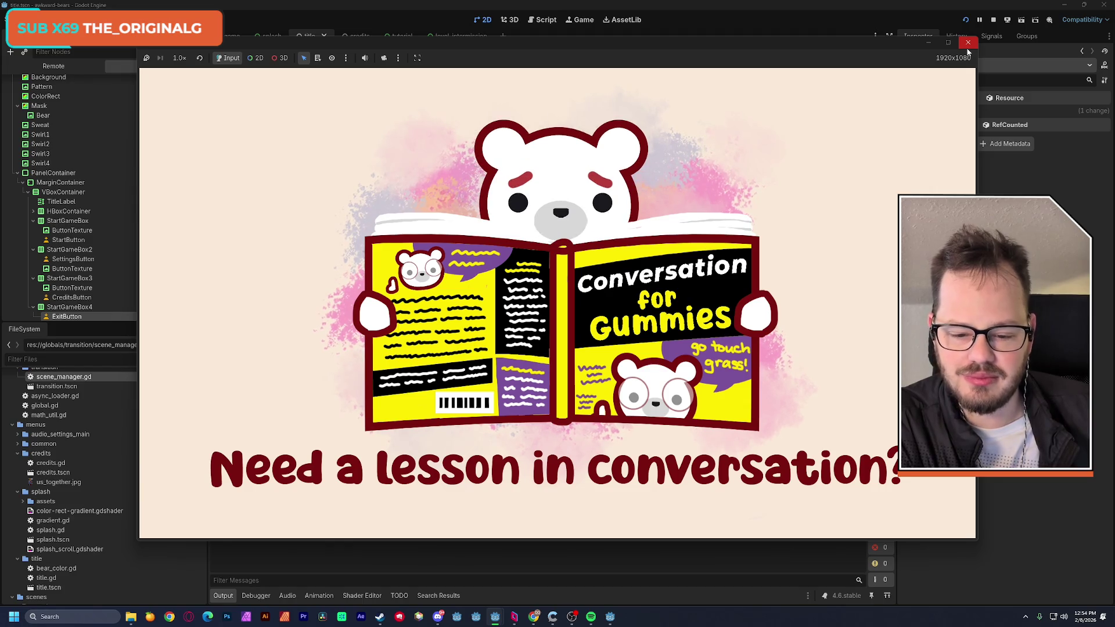
key(Return)
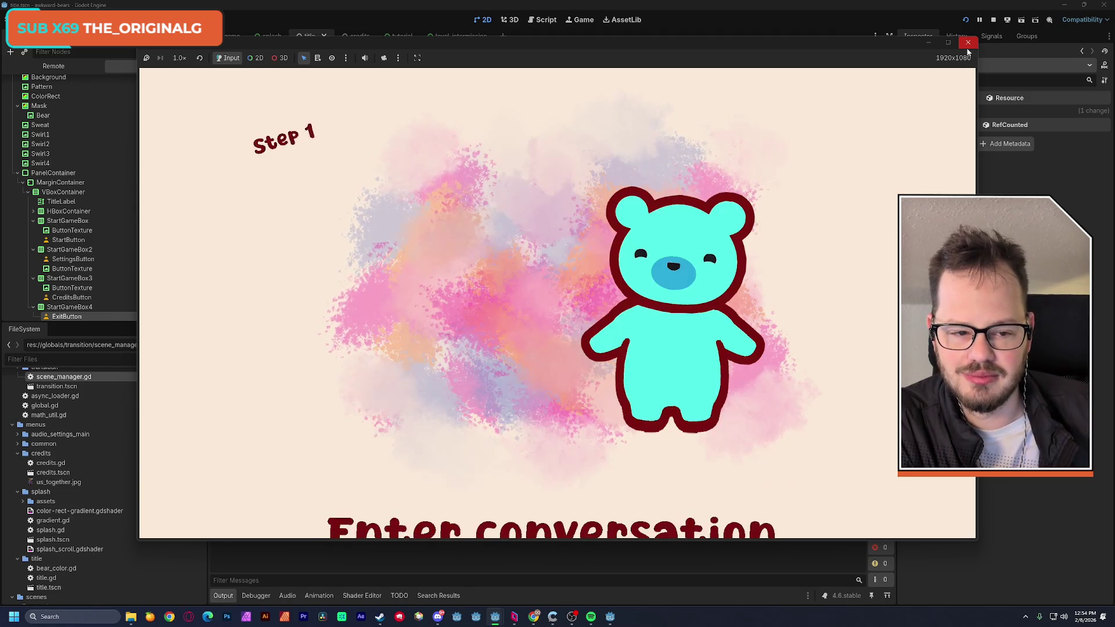
key(r)
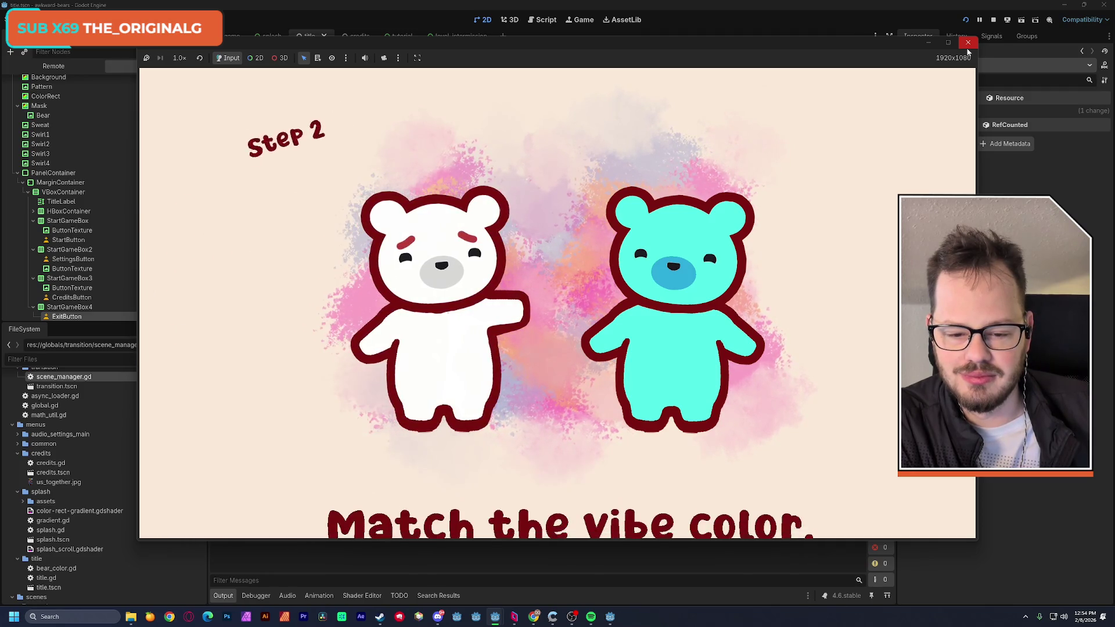
key(l)
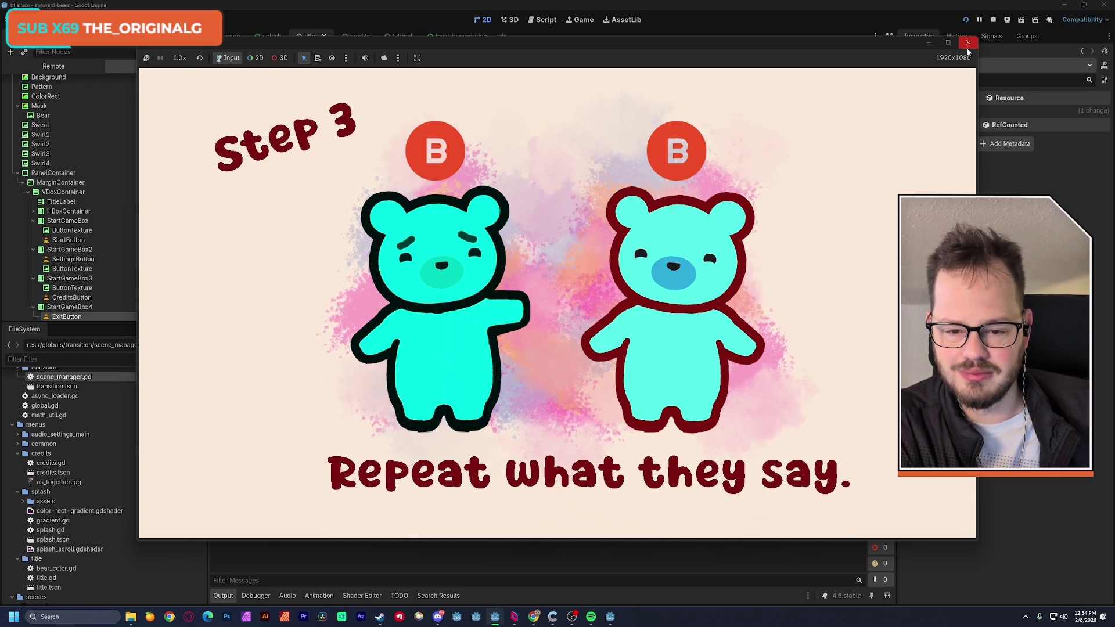
key(b)
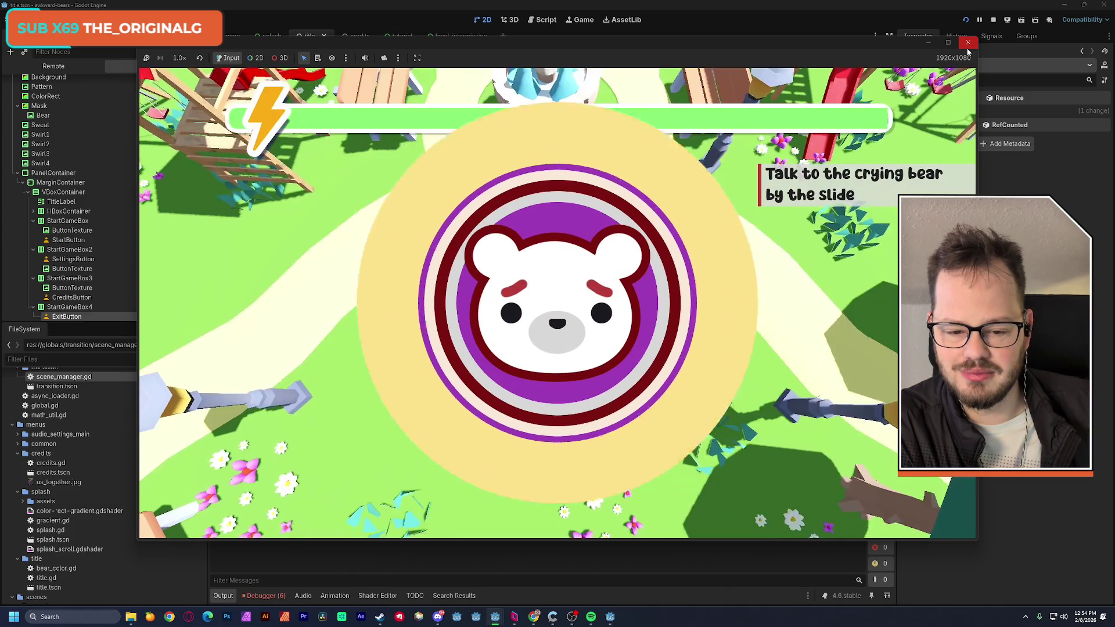
Walk the bear around the park fountain with WASD, then close the game
key(a)
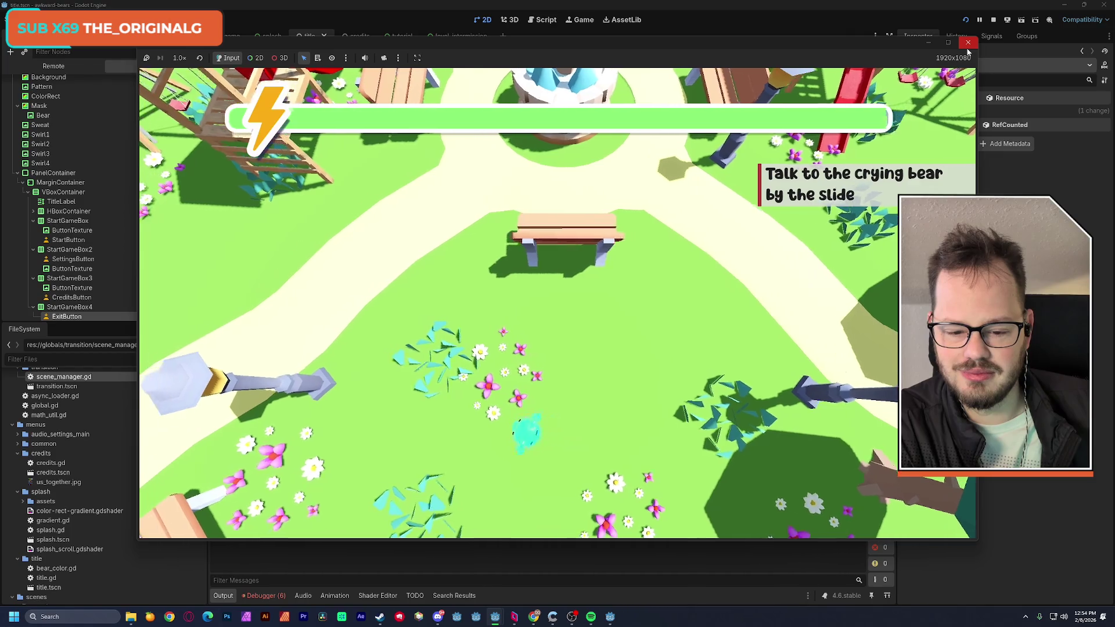
key(w)
key(d)
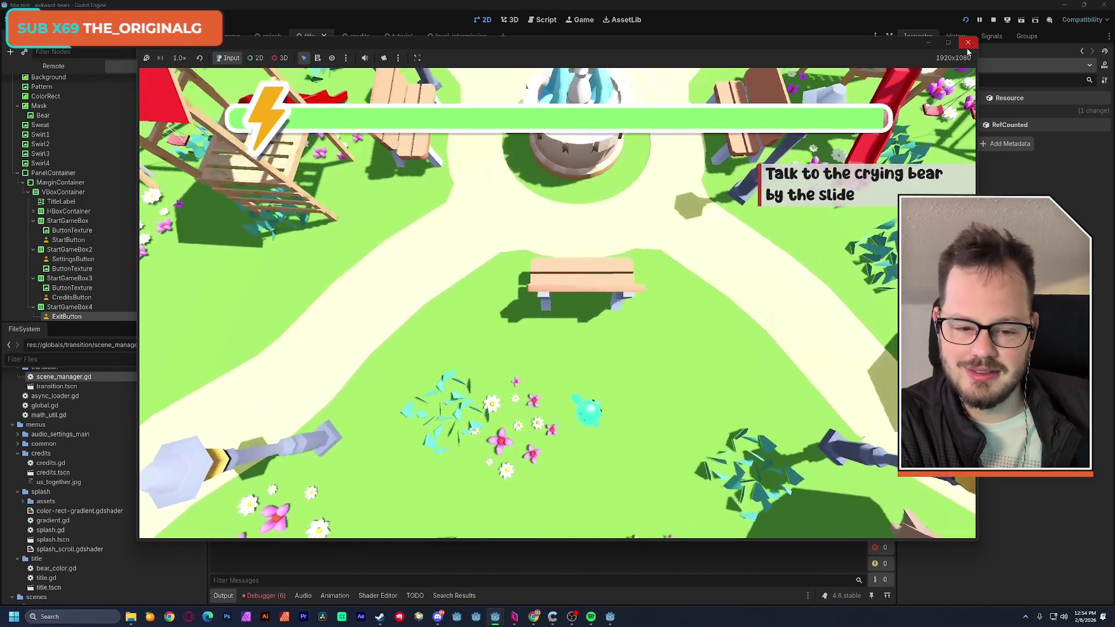
key(a)
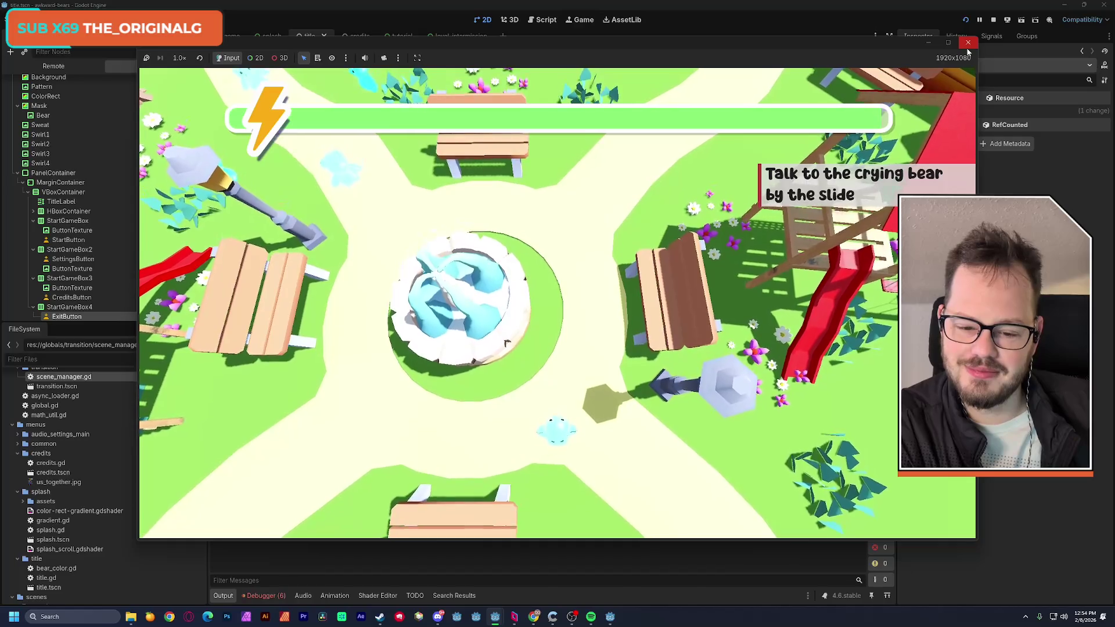
key(s)
key(s)
key(d)
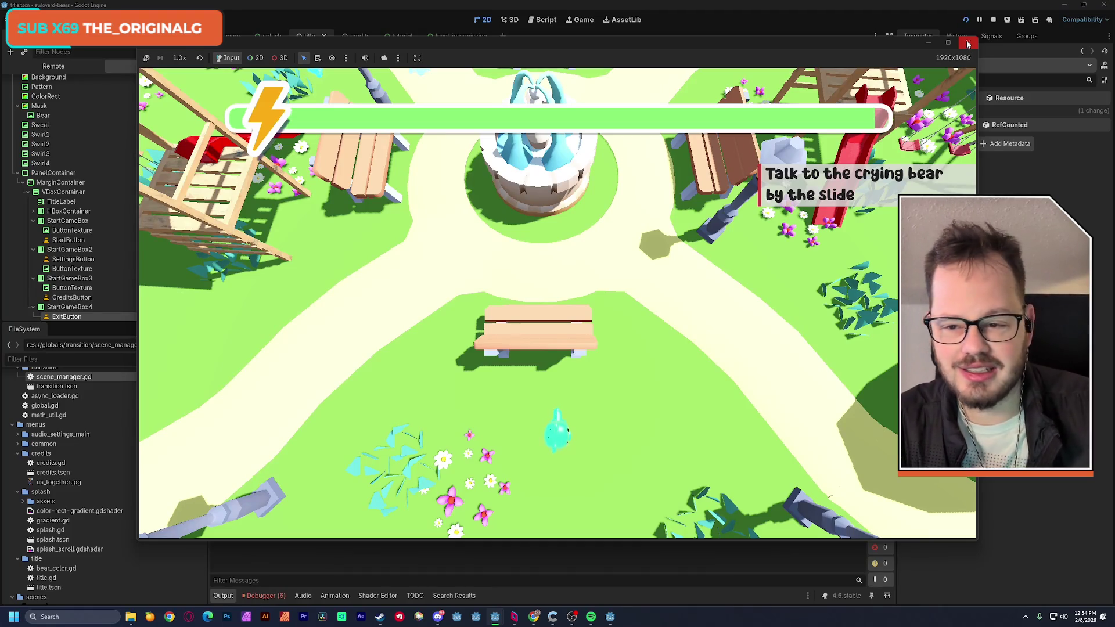
click(967, 44)
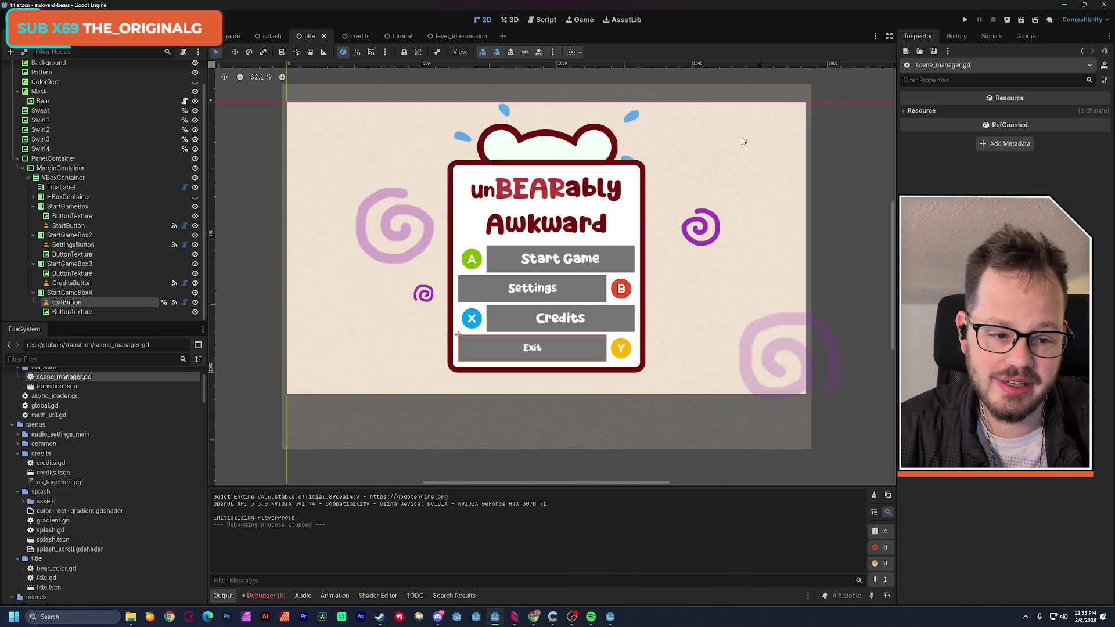
Save the scene and jump to the npc.gd:111 'target vector can't be zero' error from Debugger Errors
key(ctrl+s)
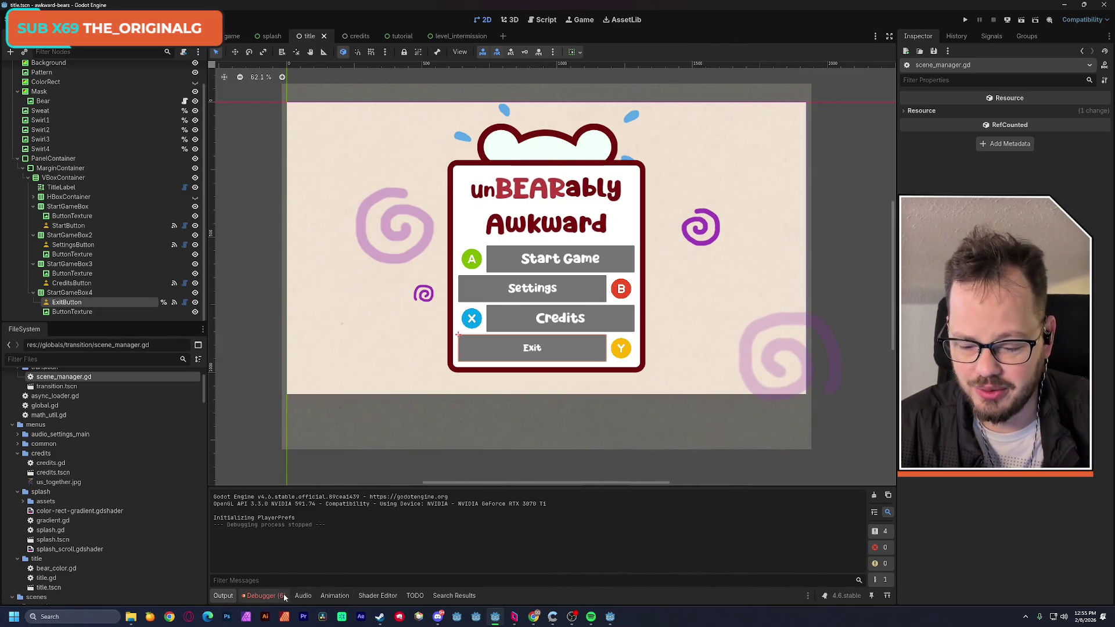
click(283, 595)
click(279, 424)
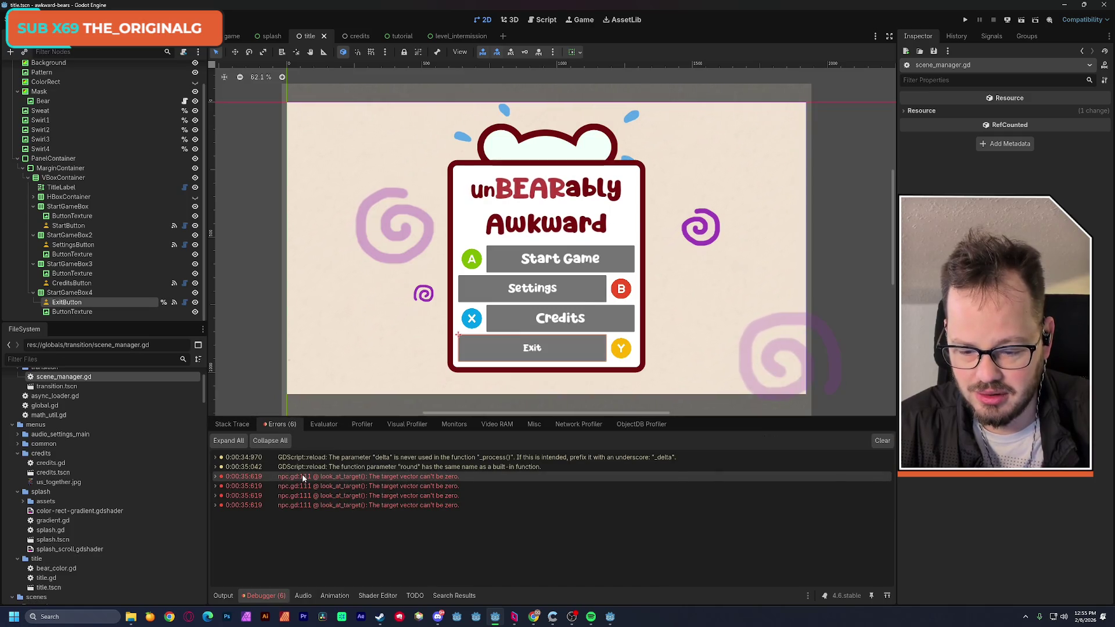
mouse_move(302, 474)
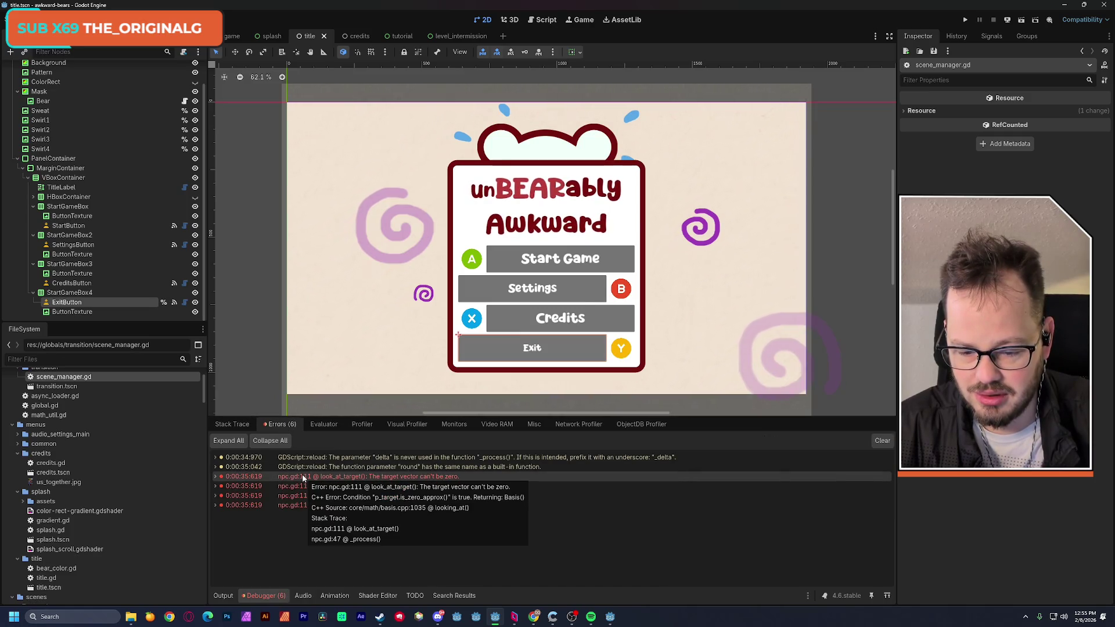
double_click(303, 477)
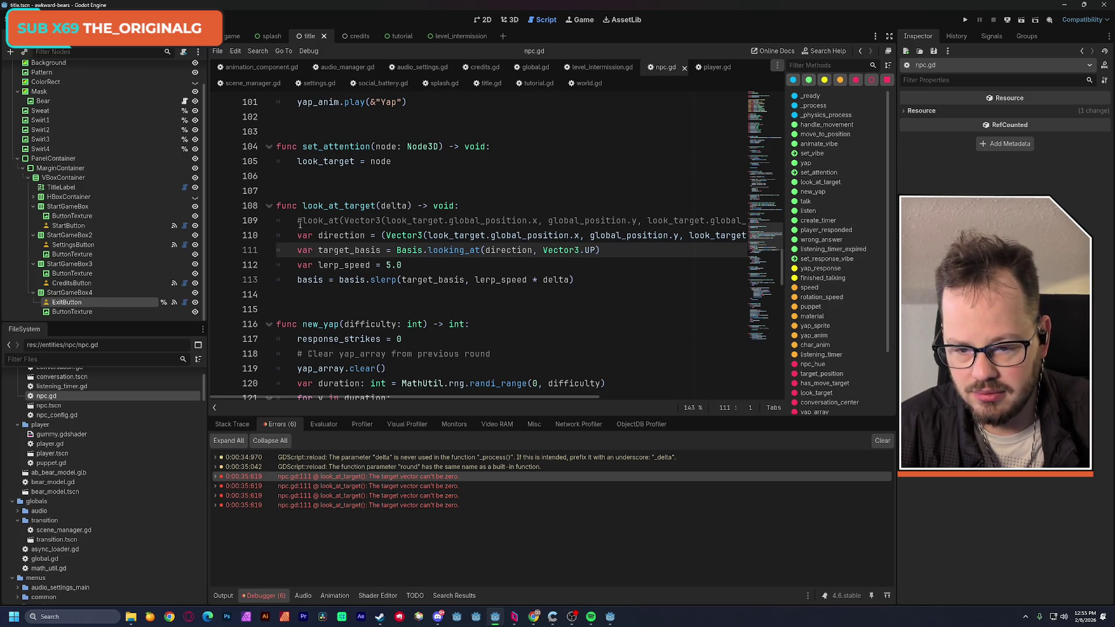
Open a new line 111 in look_at_target and start it with look_target
key(Return)
key(Return)
key(Up)
key(Up)
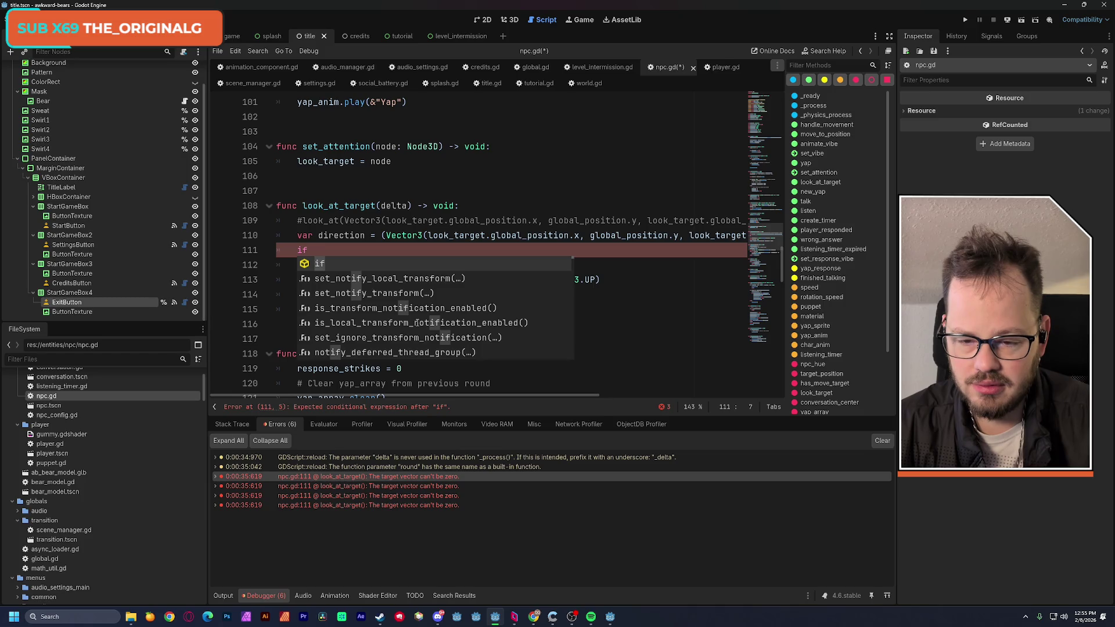
click(499, 195)
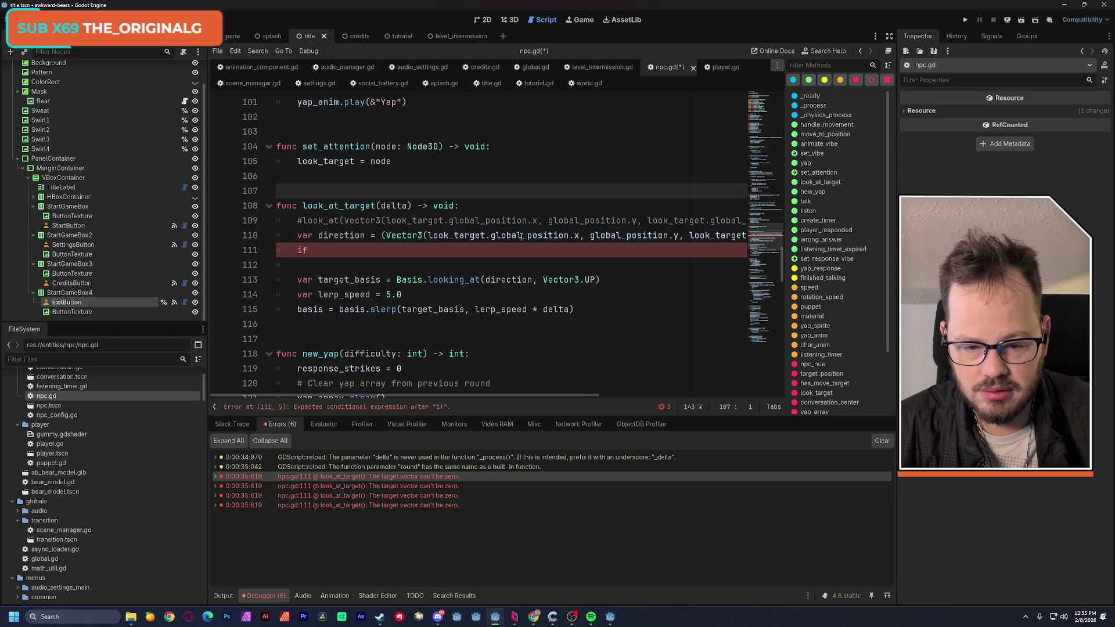
double_click(475, 236)
click(390, 251)
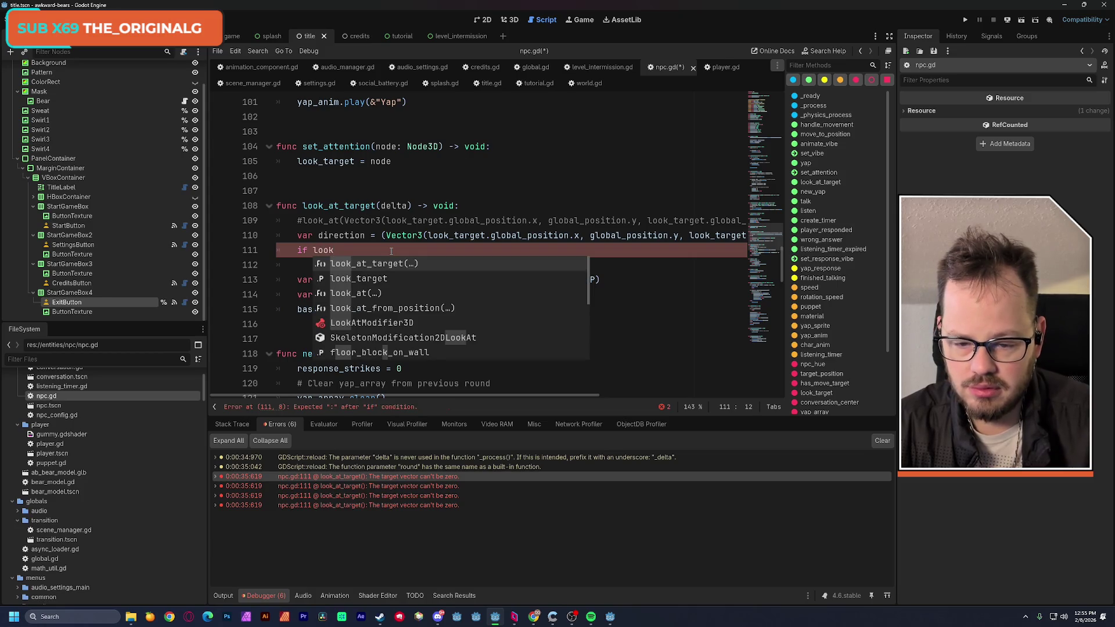
key(Down)
key(Return)
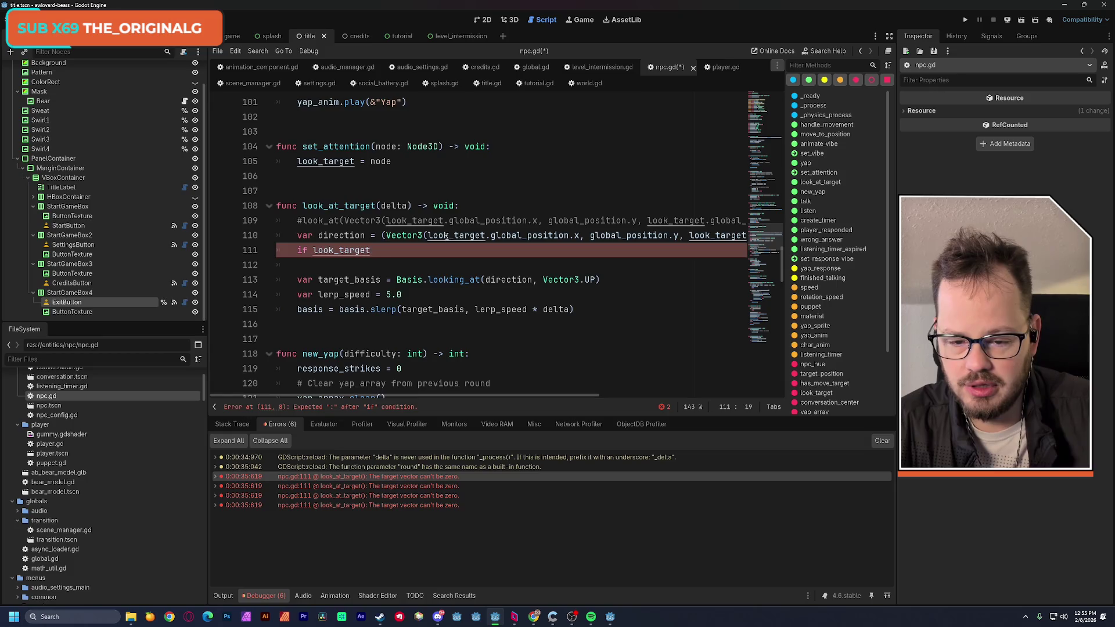
Complete 'if look_target.position == Vector3.ZERO:' with a return beneath it, and save npc.gd
ctrl+click(446, 238)
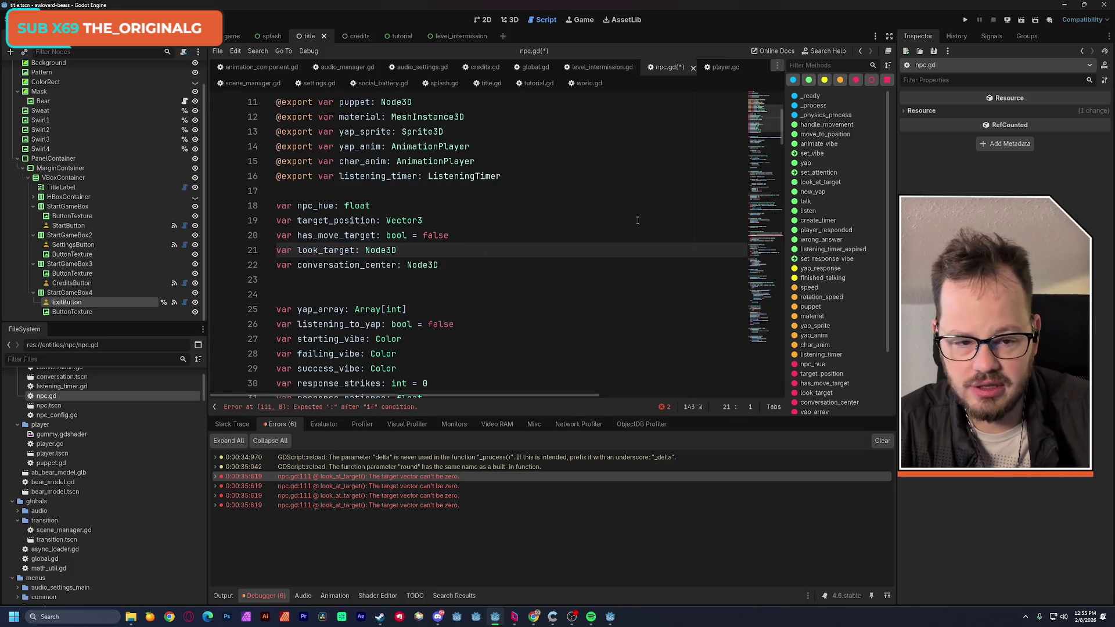
scroll(517, 274, down, 20)
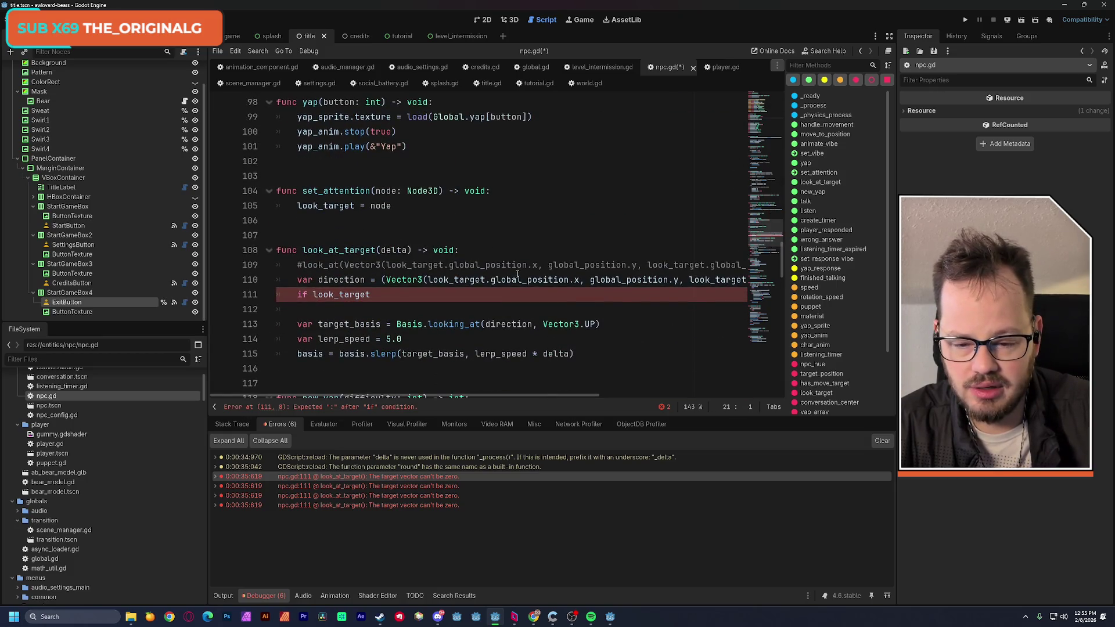
click(399, 293)
text(position )
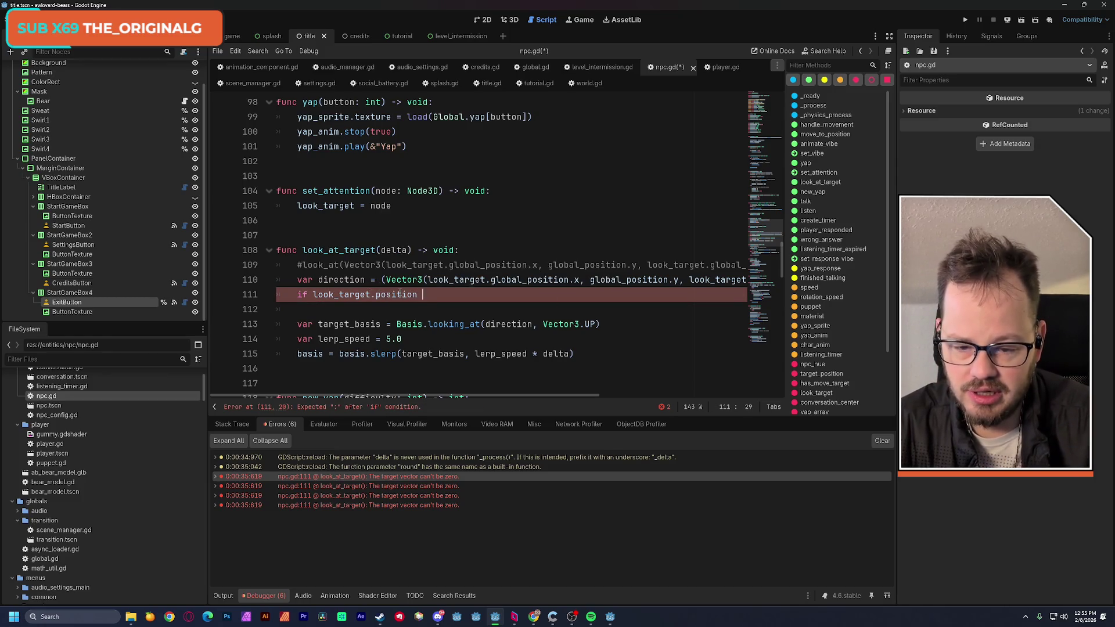
text(== )
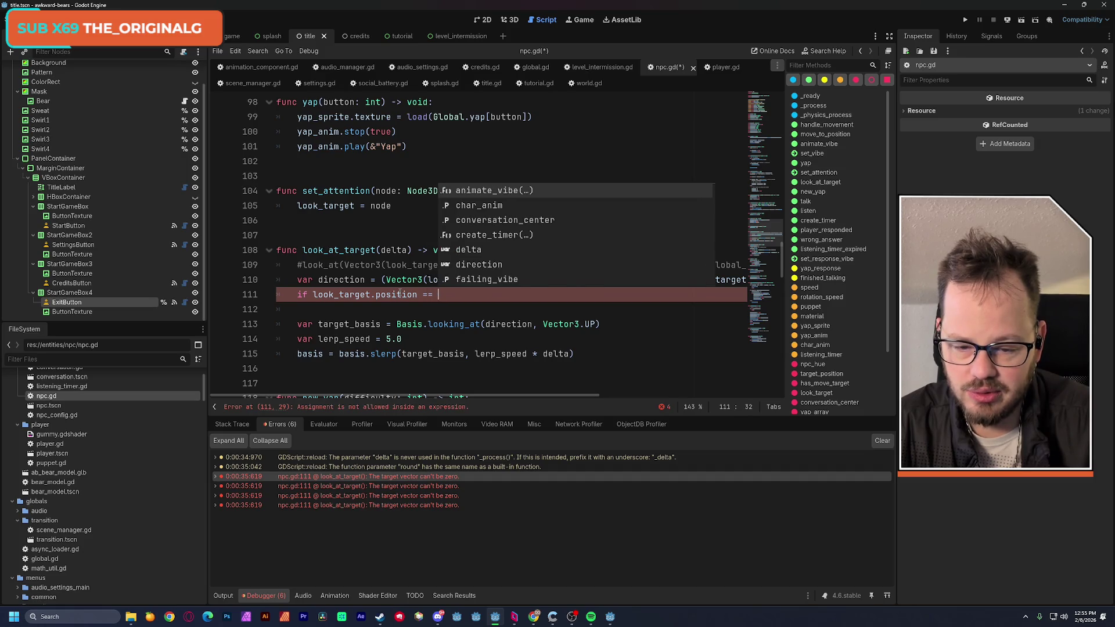
text(Vector3)
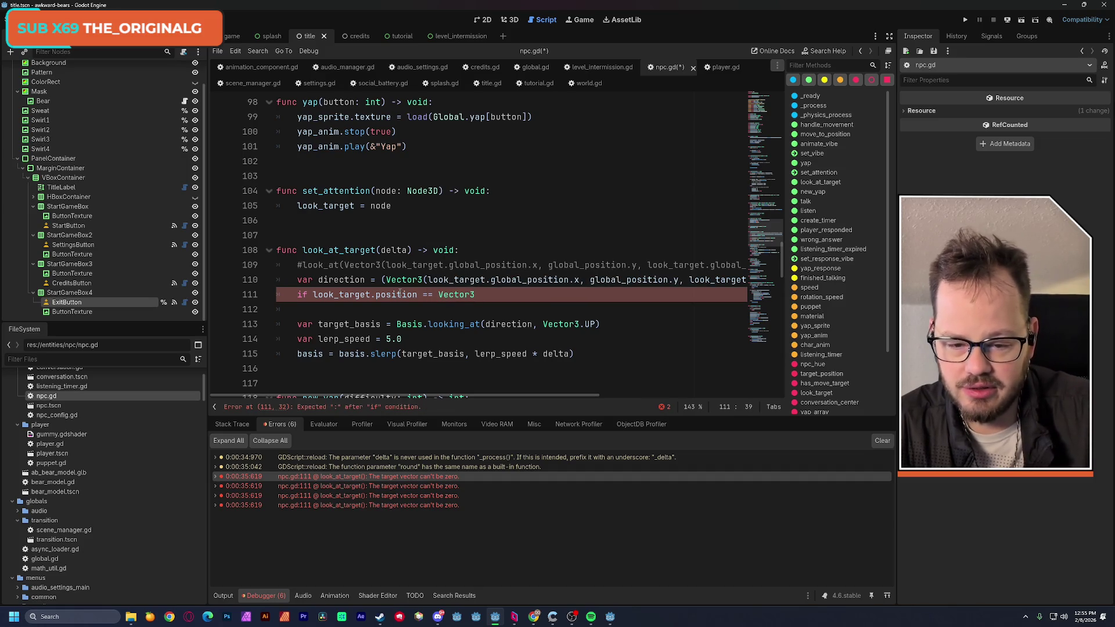
text(.ZERO)
key(Return)
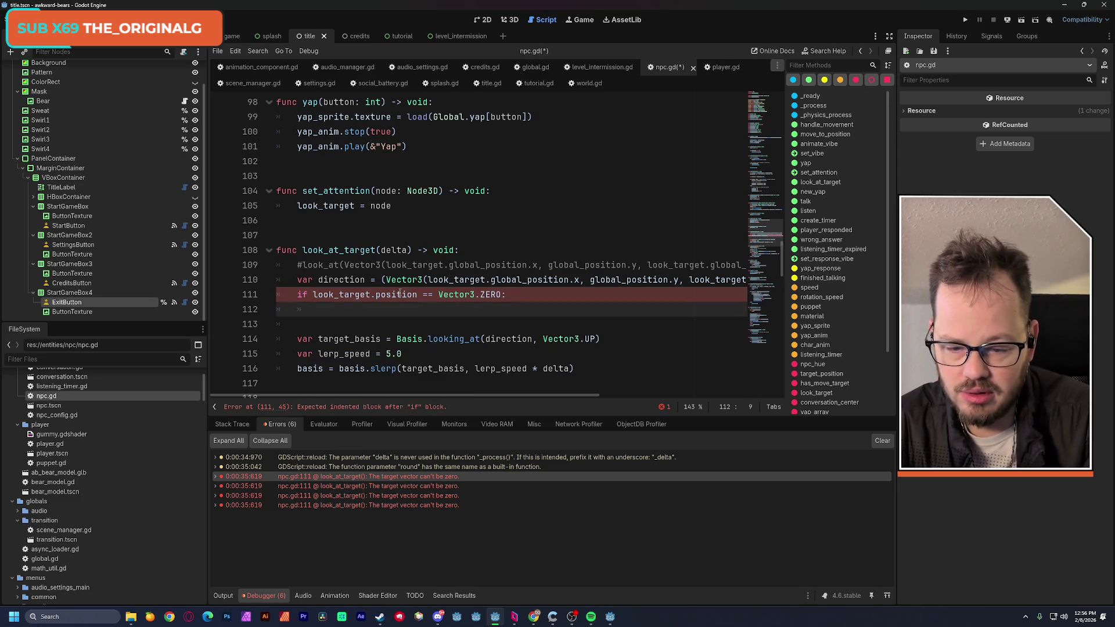
click(335, 324)
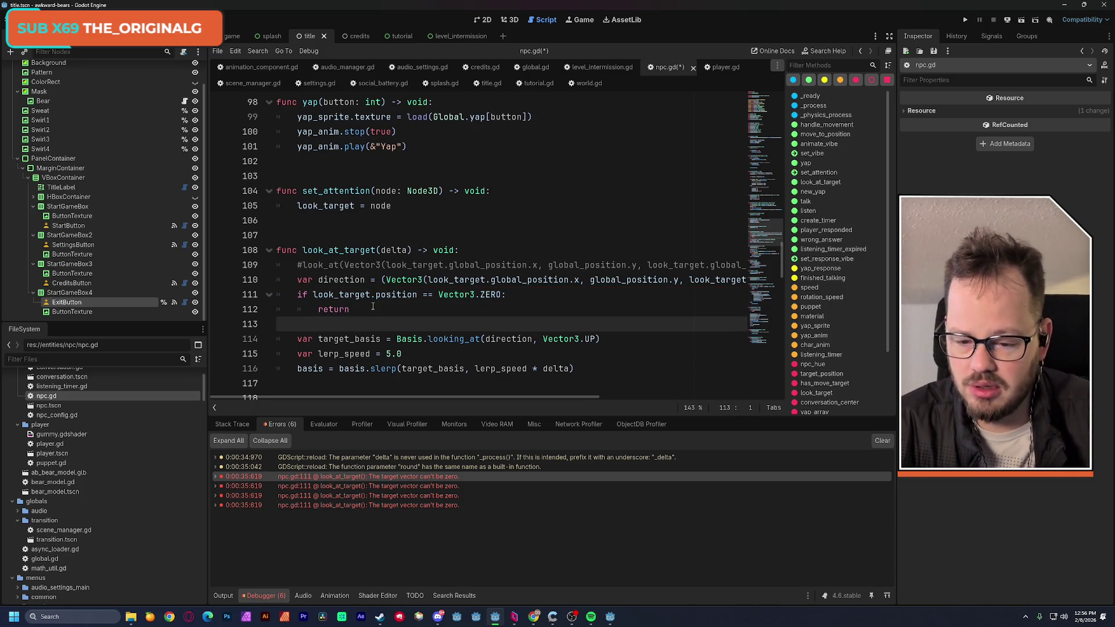
key(ctrl+s)
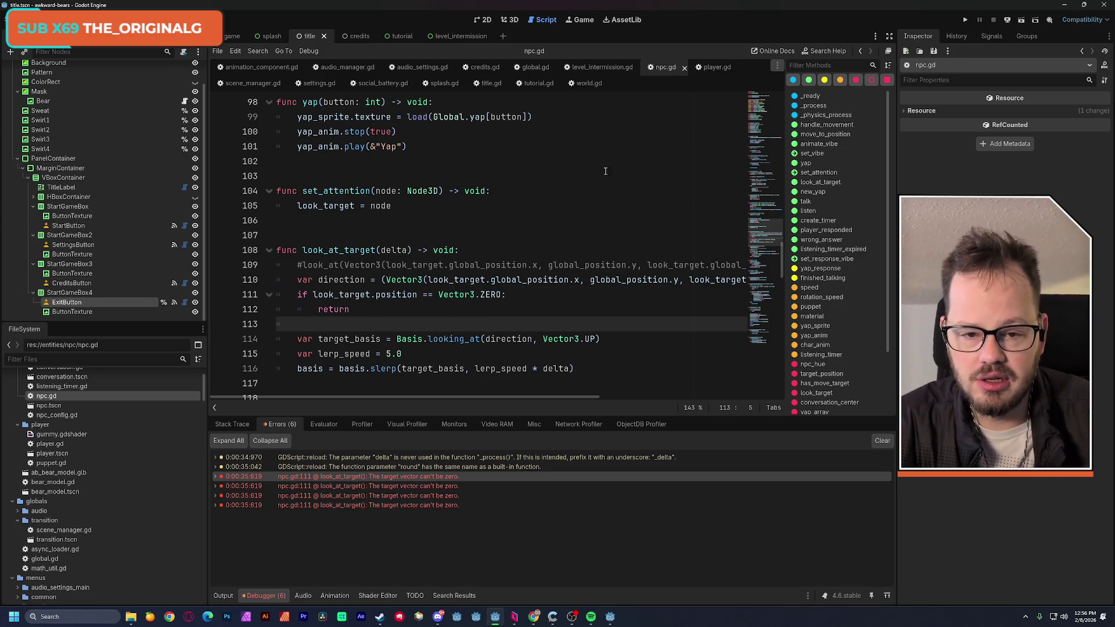
click(964, 21)
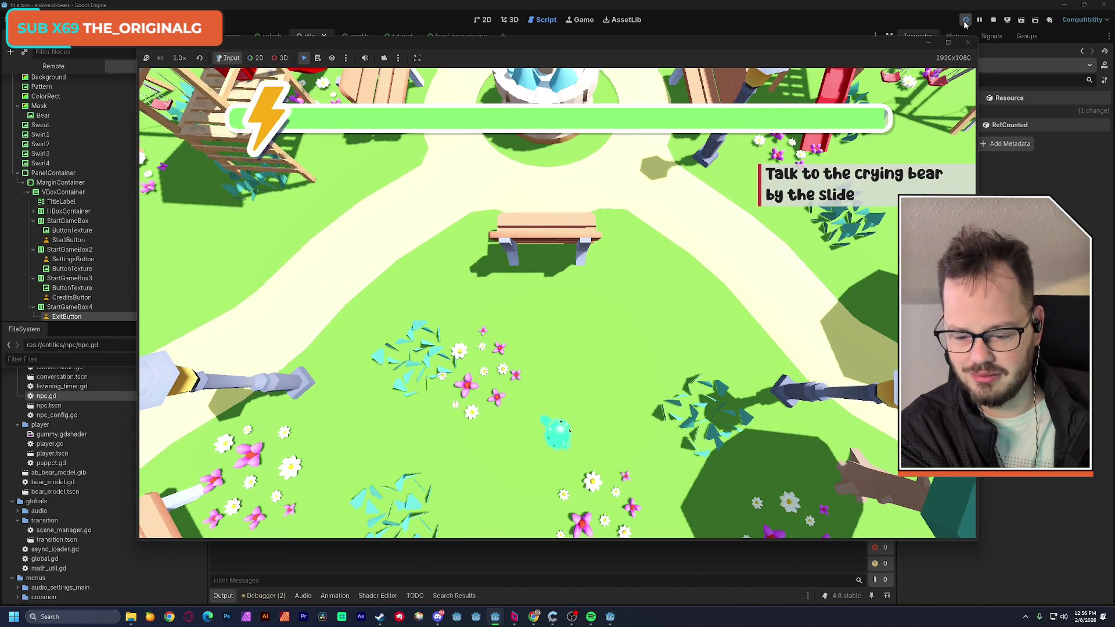
Bring the npc.gd script editor back in front after the park-level test run
click(467, 557)
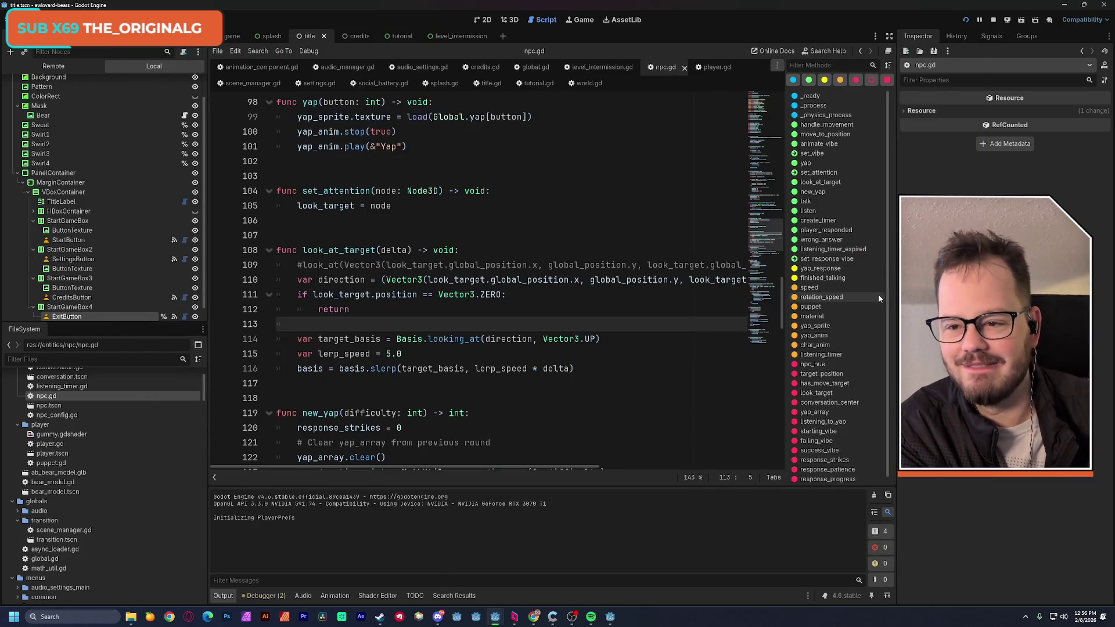
Stop the running game and open the level_intermission scene's script
click(994, 20)
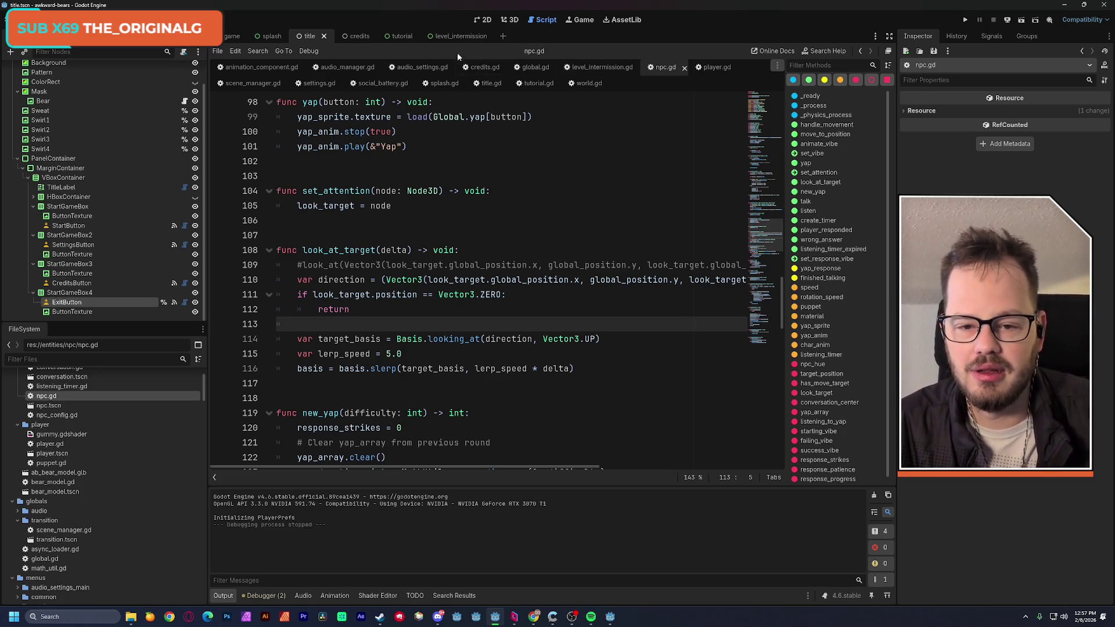
click(455, 35)
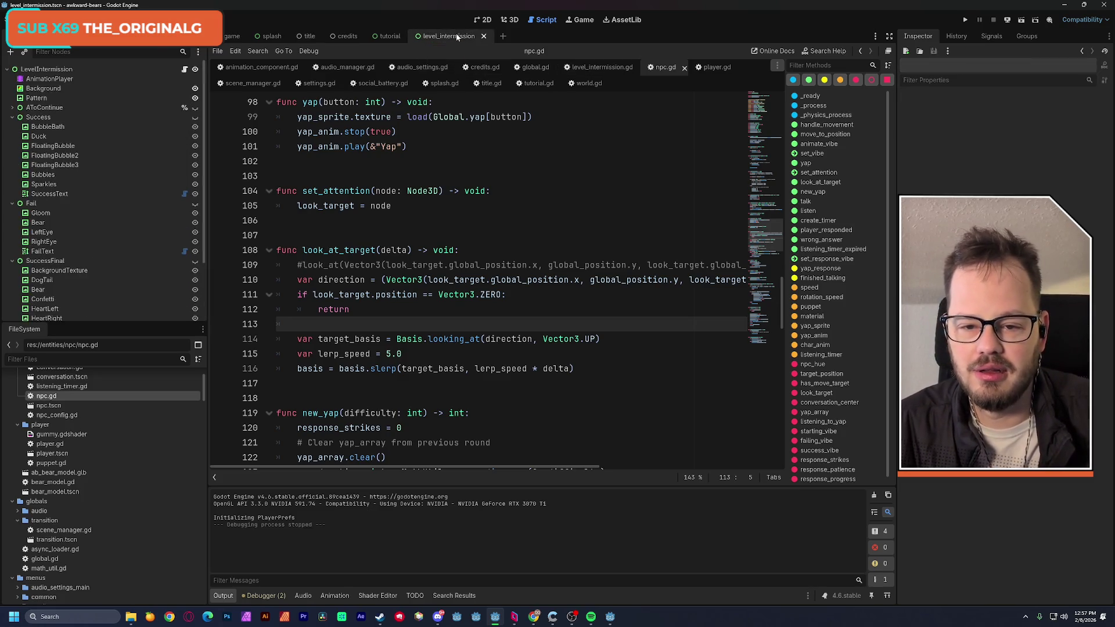
click(390, 36)
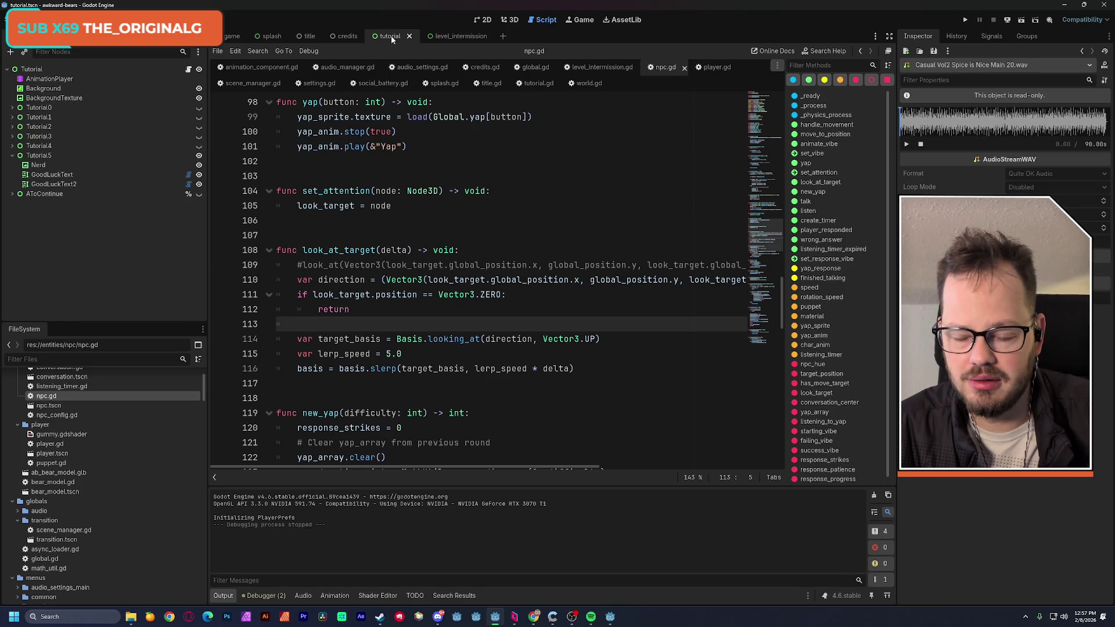
click(451, 36)
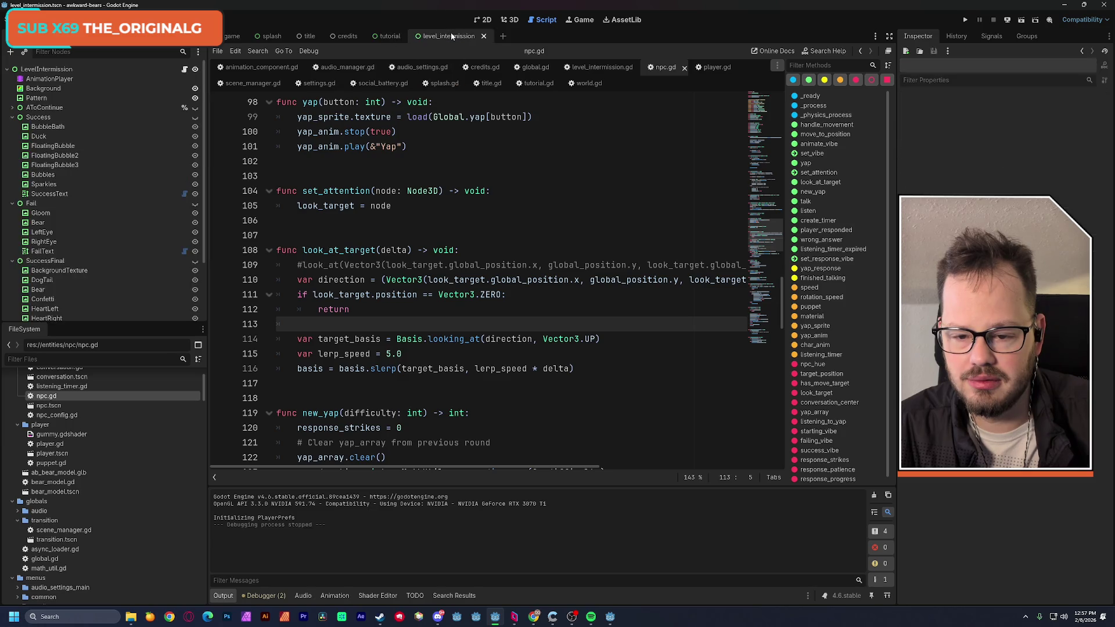
click(184, 70)
scroll(466, 242, up, 4)
scroll(464, 240, down, 2)
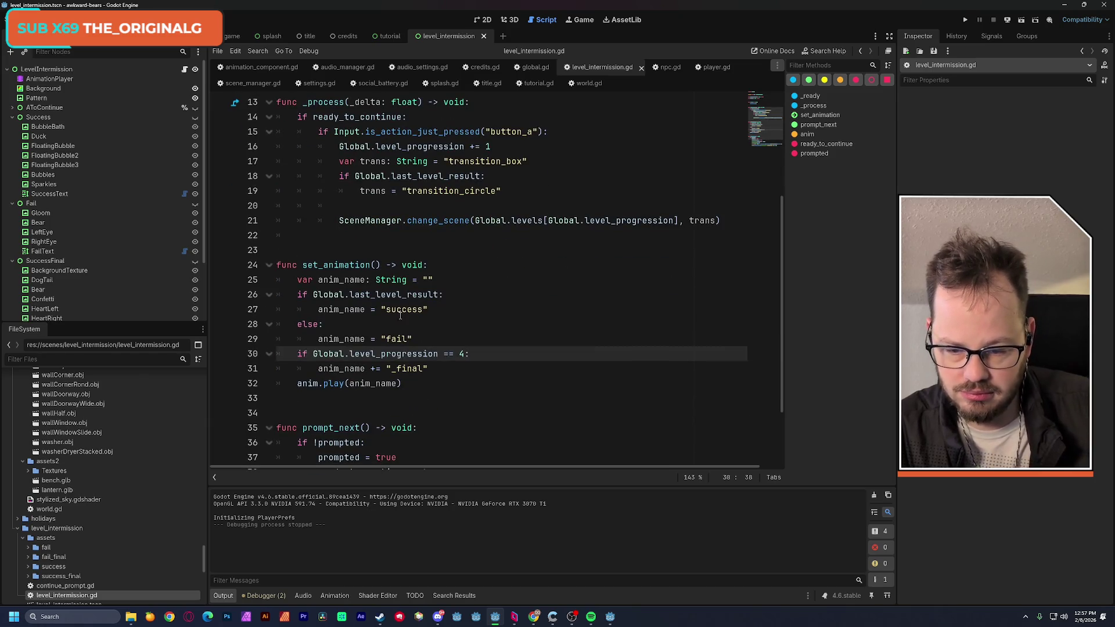
Insert print(Global.level_progression) at line 25 of set_animation and save level_intermission.gd
click(298, 280)
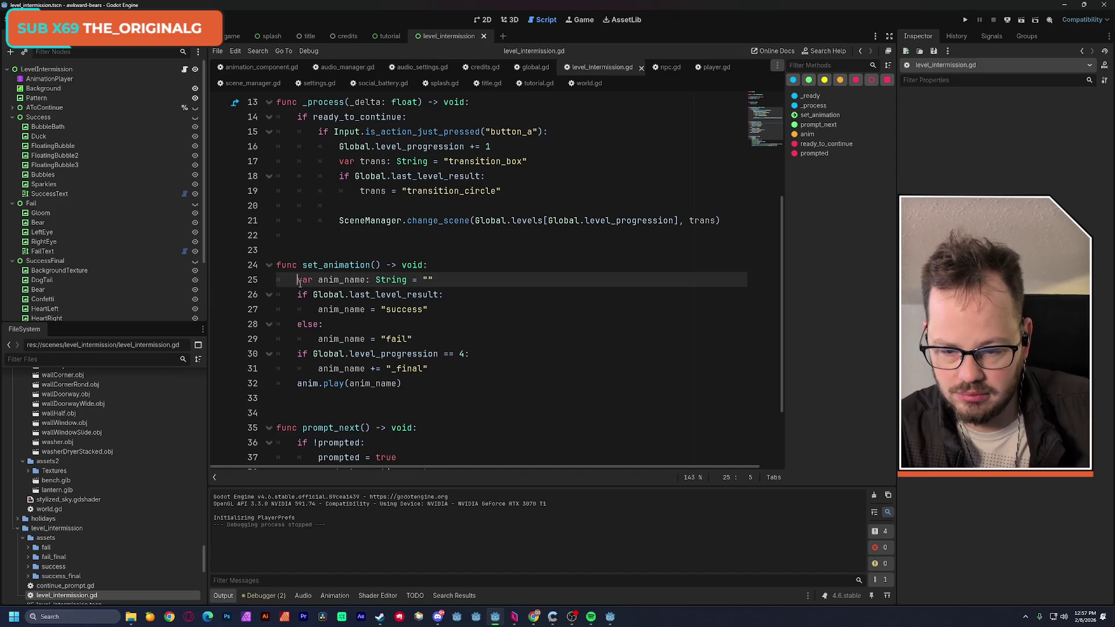
key(Return)
key(Up)
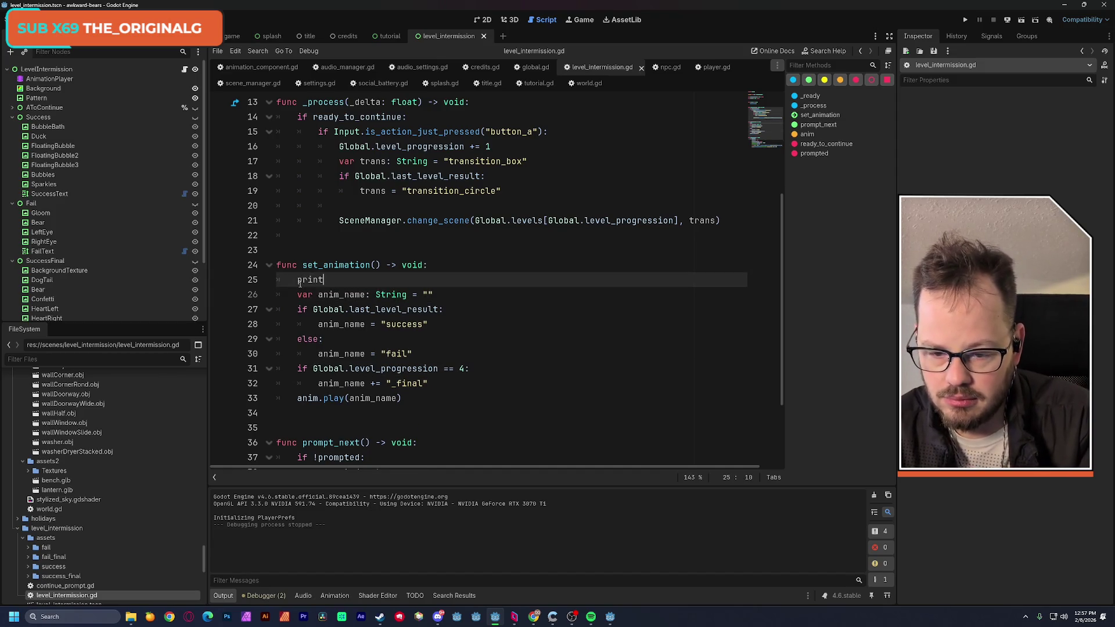
text(()
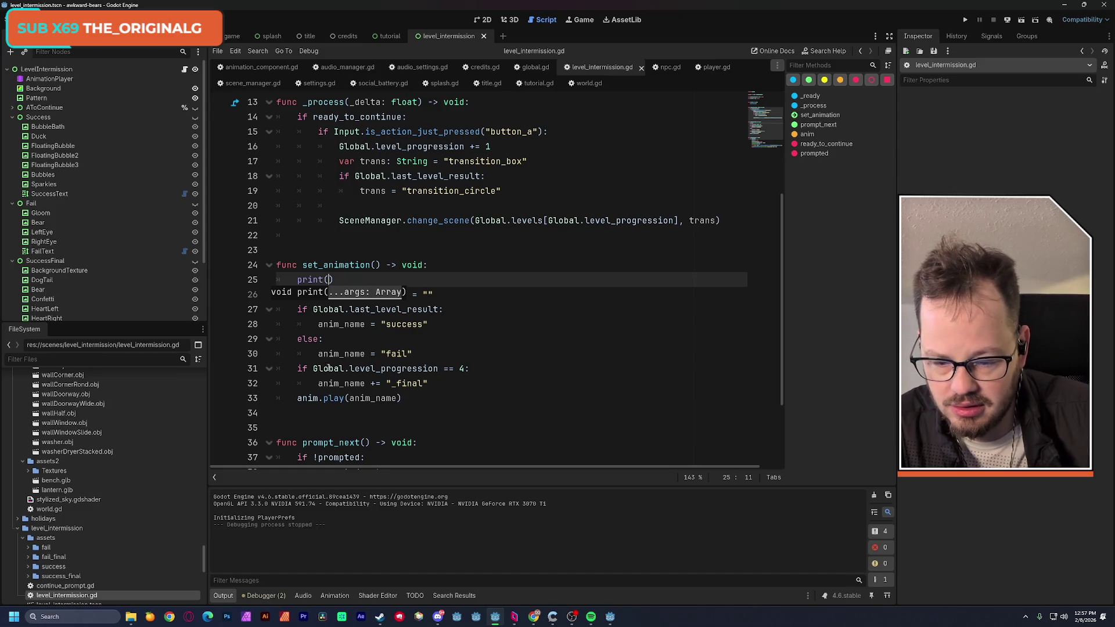
drag(313, 368, 438, 371)
key(ctrl+c)
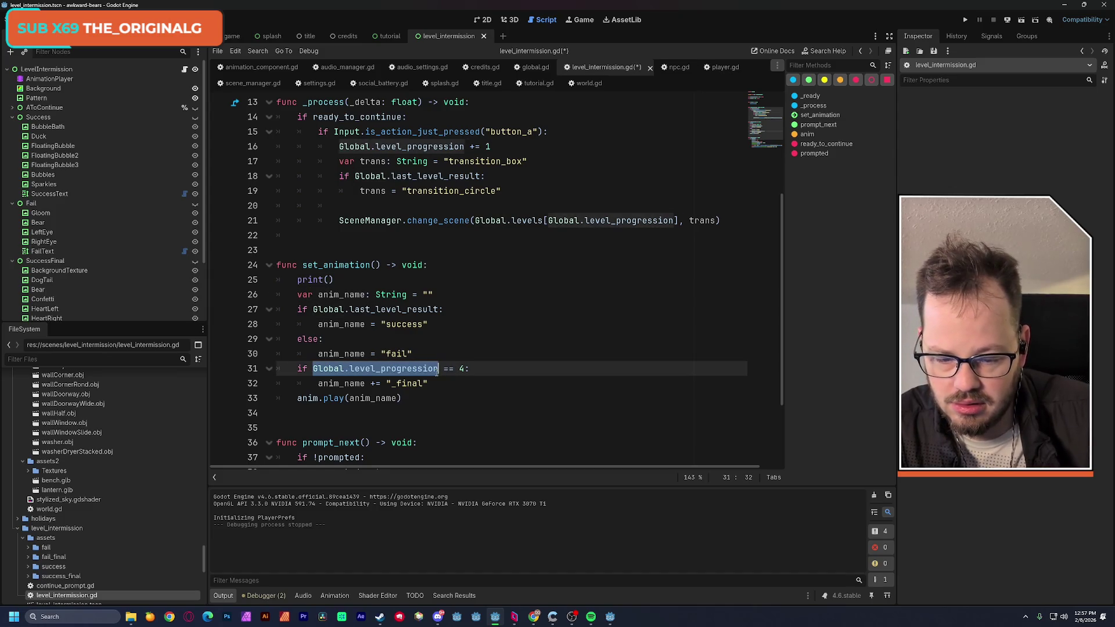
click(328, 280)
key(ctrl+v)
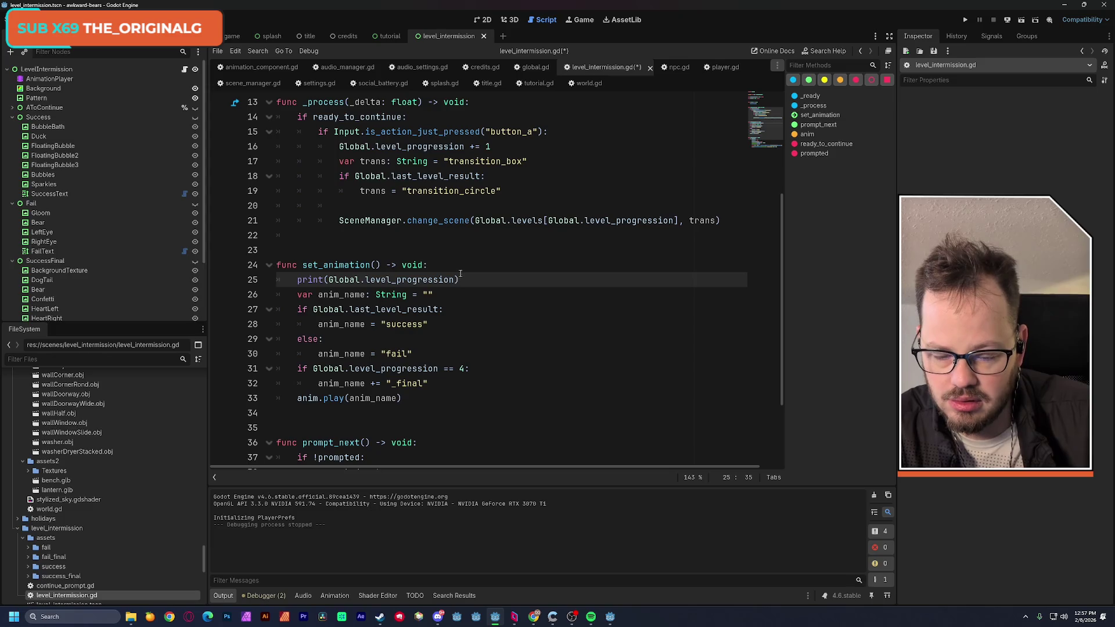
click(461, 269)
key(ctrl+s)
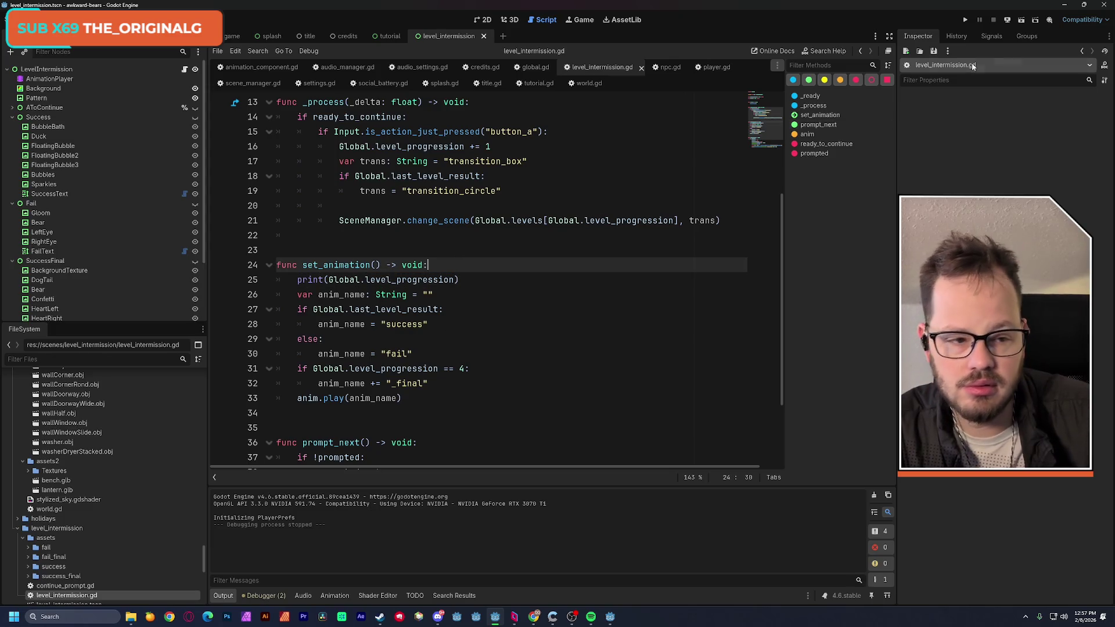
click(966, 20)
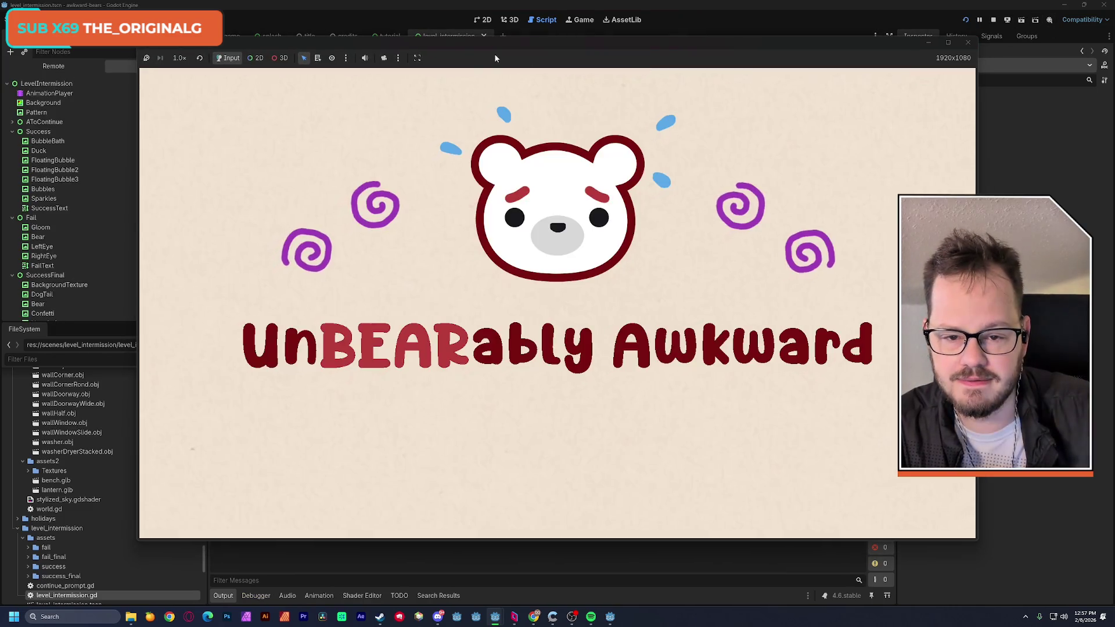
Nudge the game window aside and play the first level to the 'You did it!' screen
drag(608, 16, 621, 12)
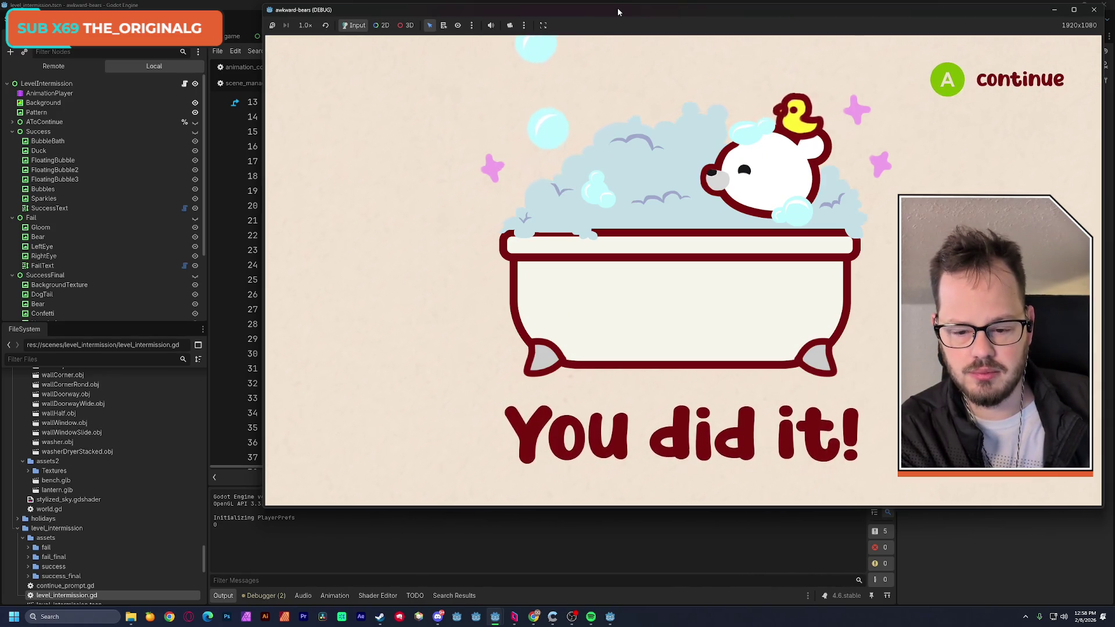
Continue past both success screens into the snowy level, then close the game window
key(Return)
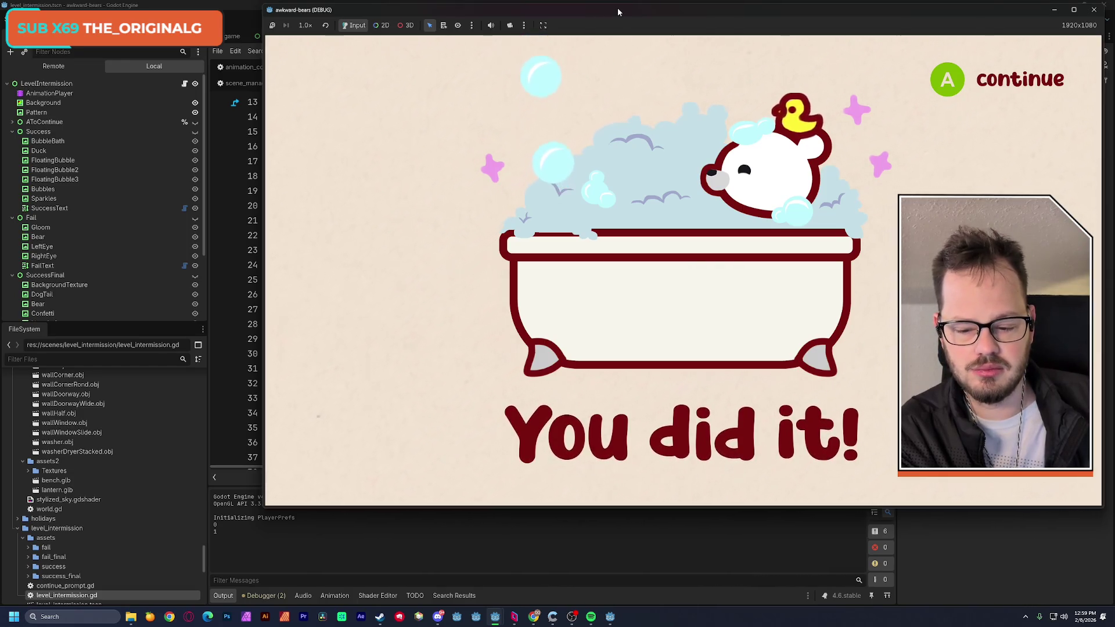
key(space)
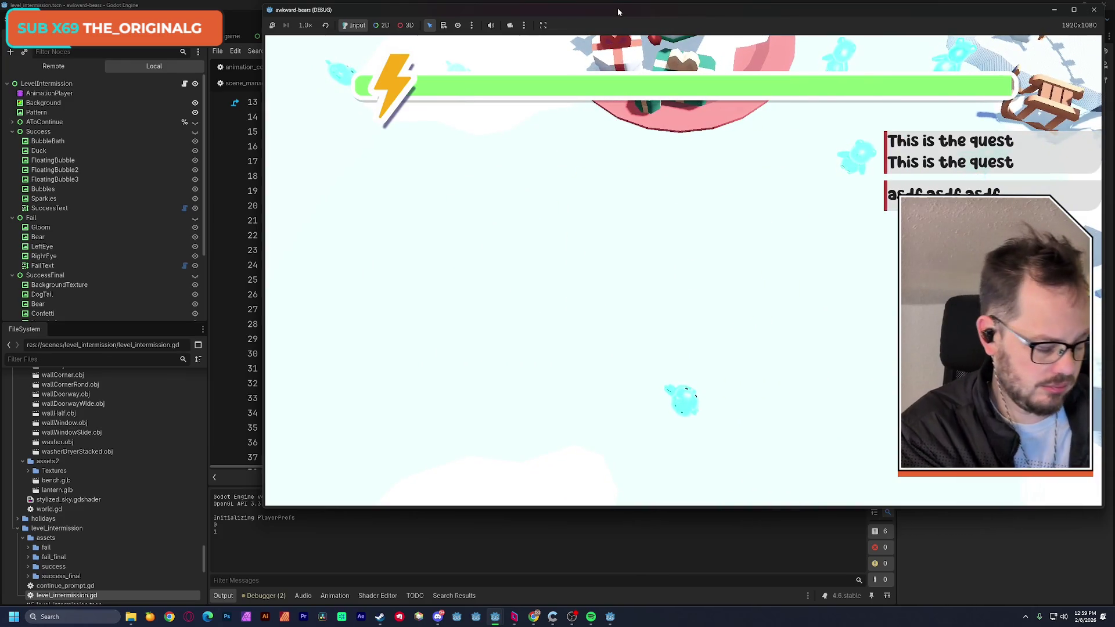
click(1092, 10)
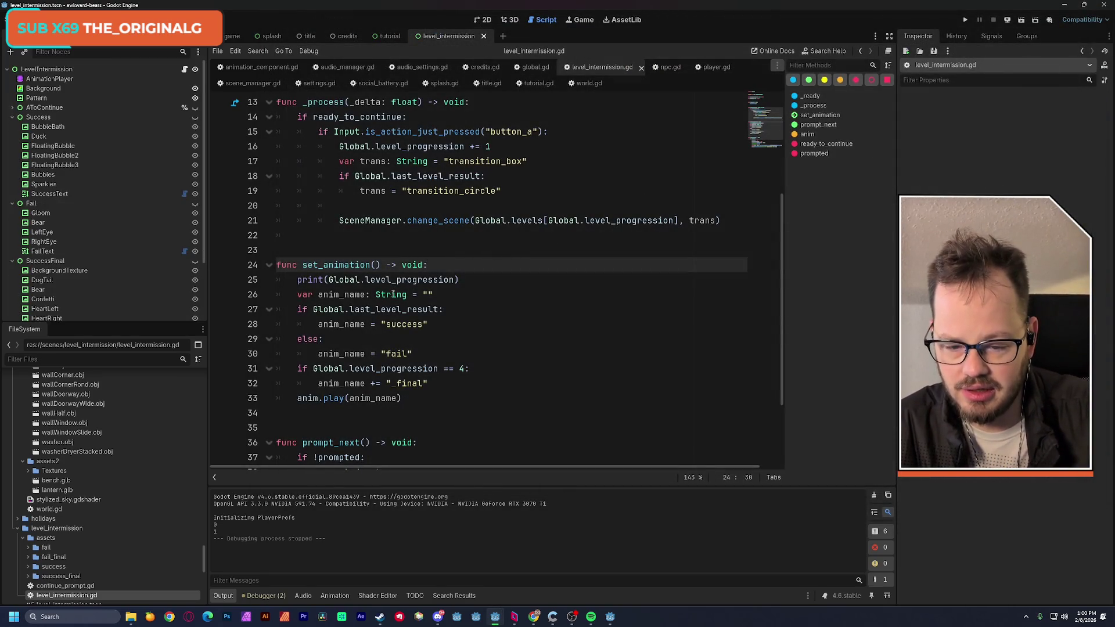
Change the final-level check on line 31 to compare Global.level_progression against 1, and save
drag(314, 369, 434, 369)
click(468, 369)
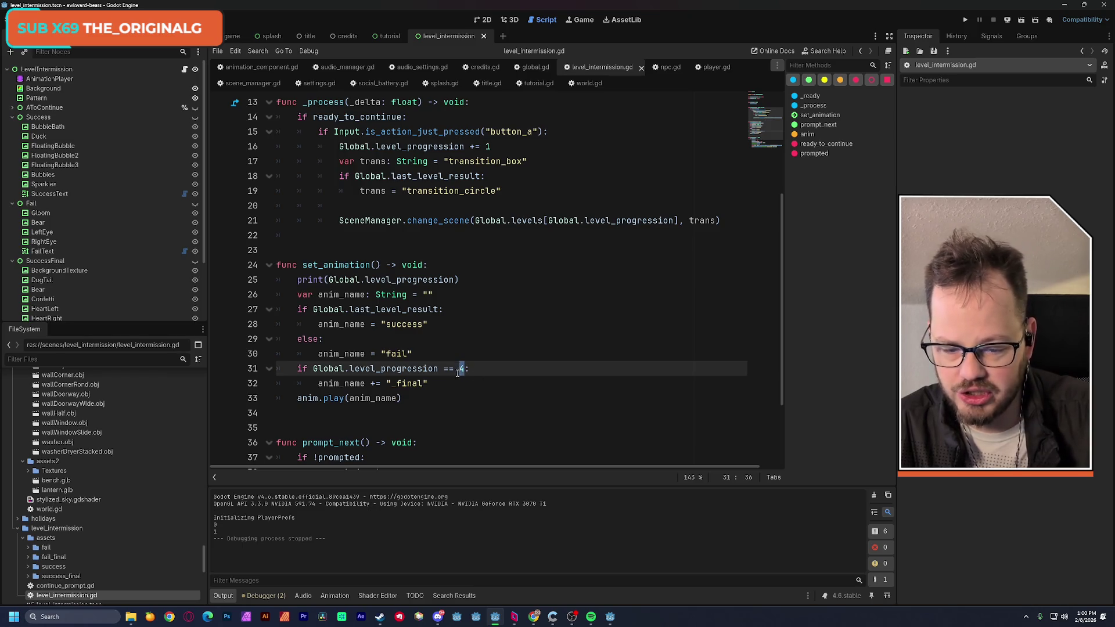
text(1)
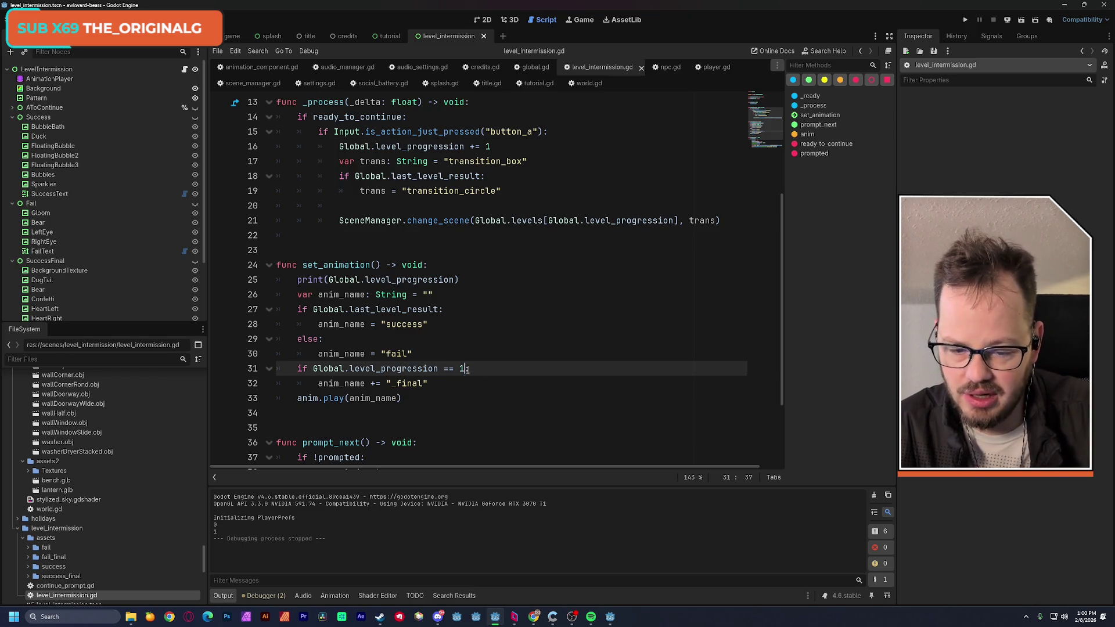
click(482, 337)
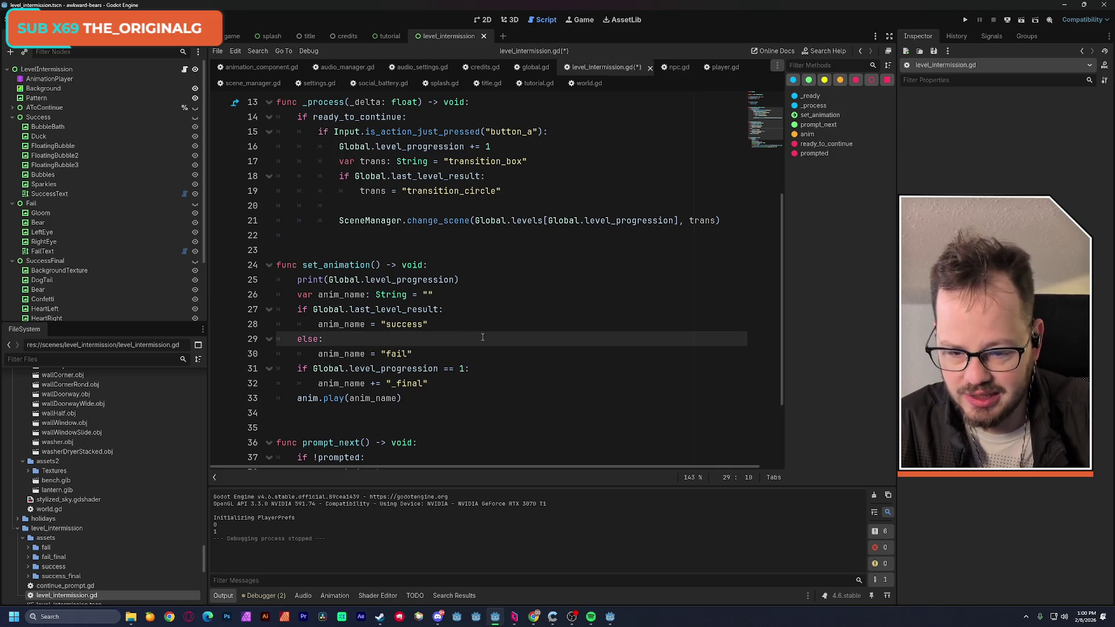
key(ctrl+s)
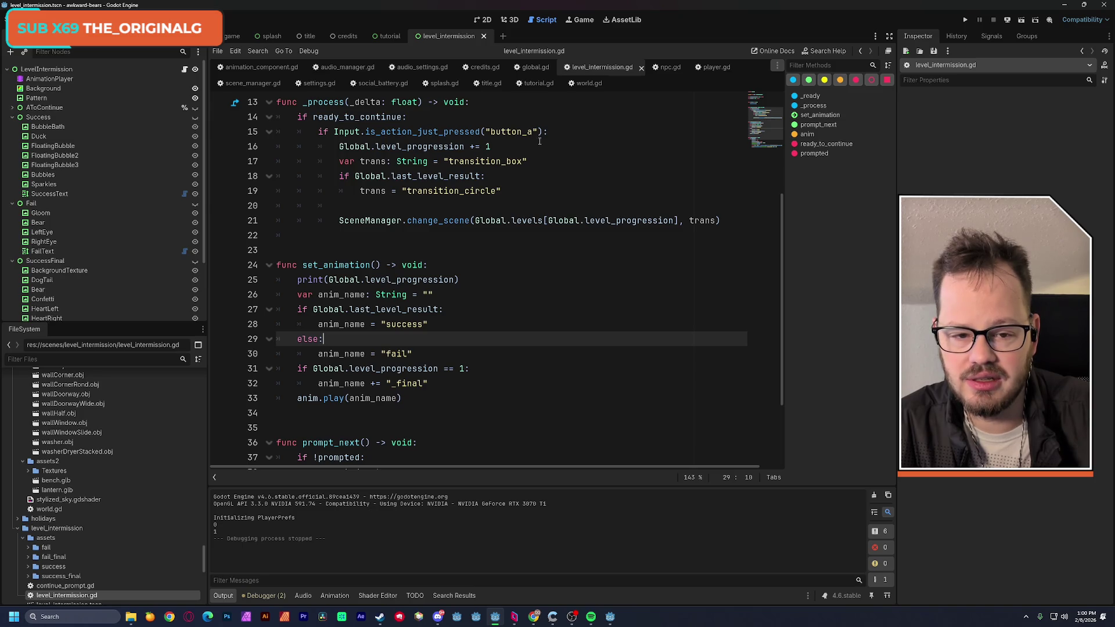
Switch to npc.gd and highlight look_target's uses around the Vector3.ZERO early-return guard
click(665, 68)
drag(298, 295, 349, 309)
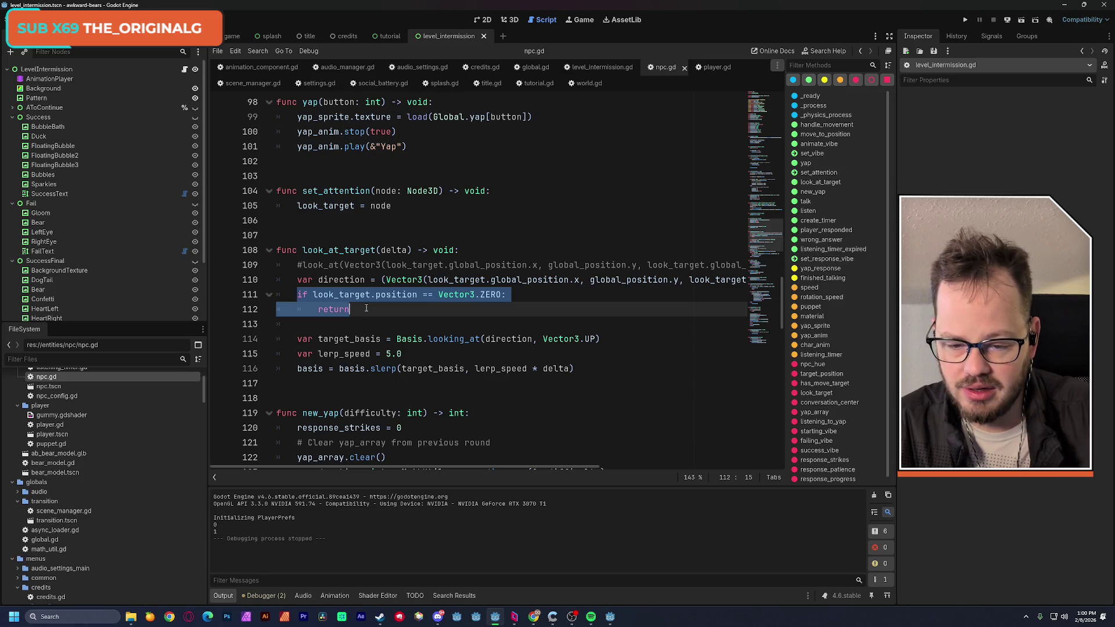
click(366, 308)
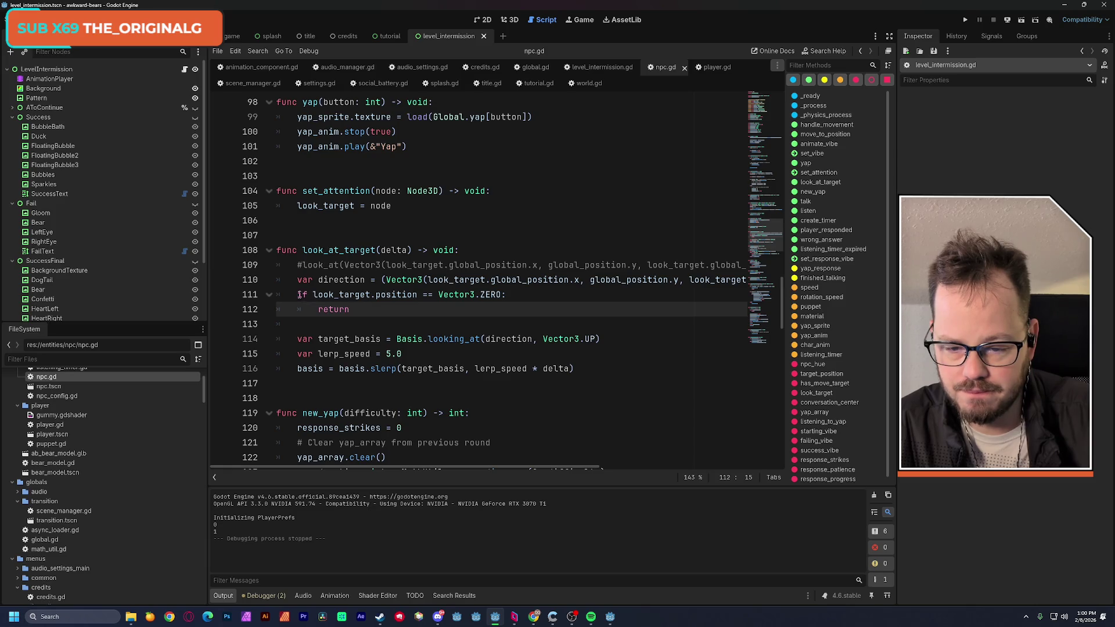
drag(298, 295, 350, 309)
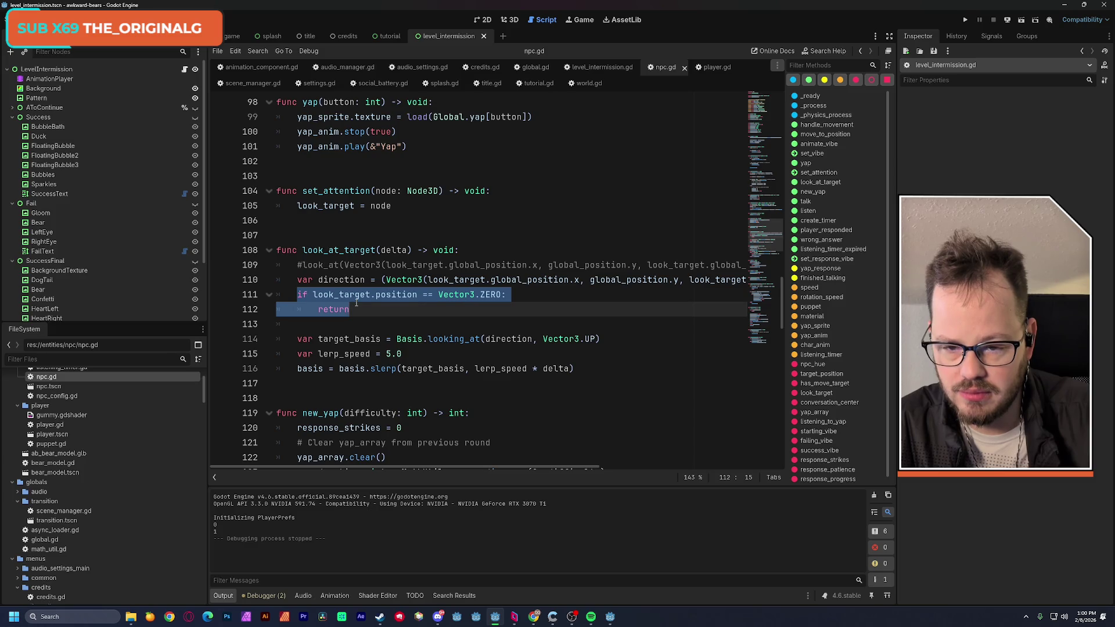
scroll(356, 303, up, 10)
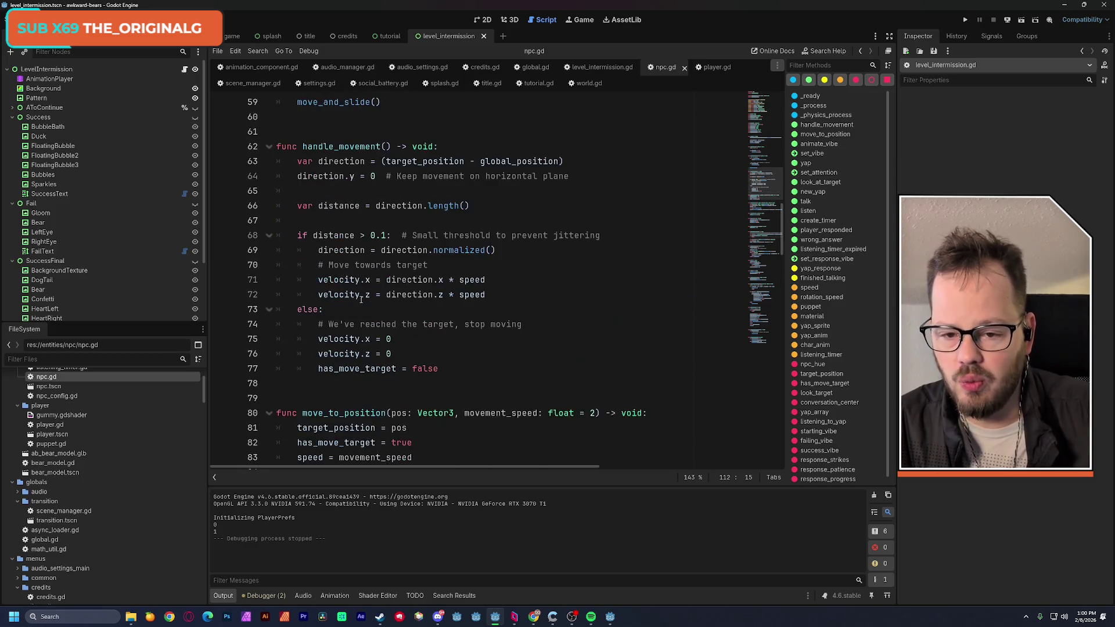
scroll(360, 299, up, 10)
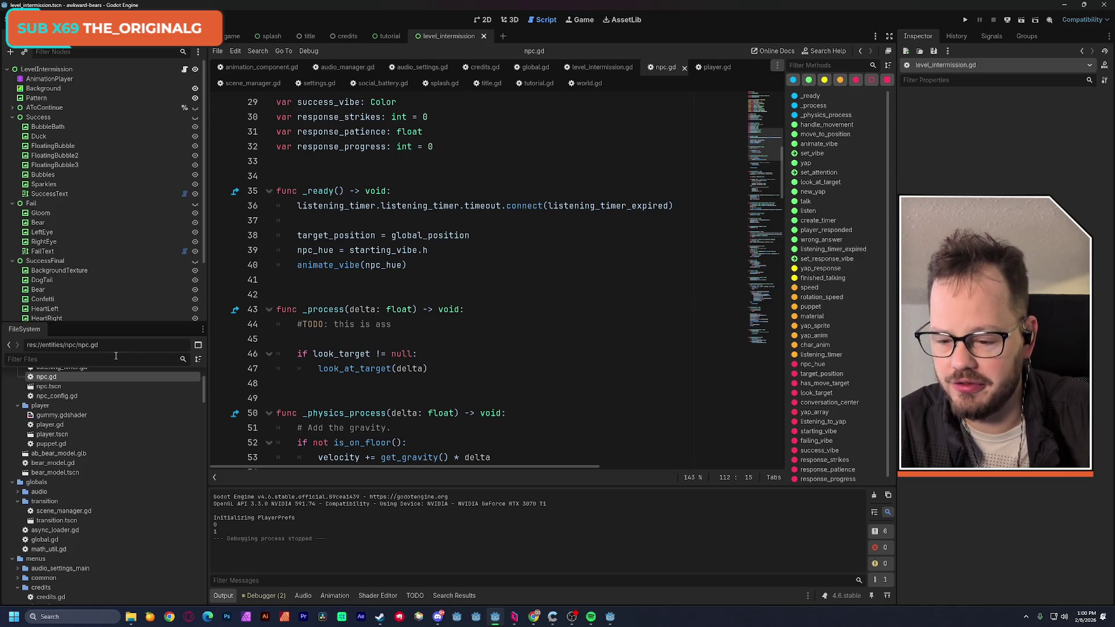
text(conv)
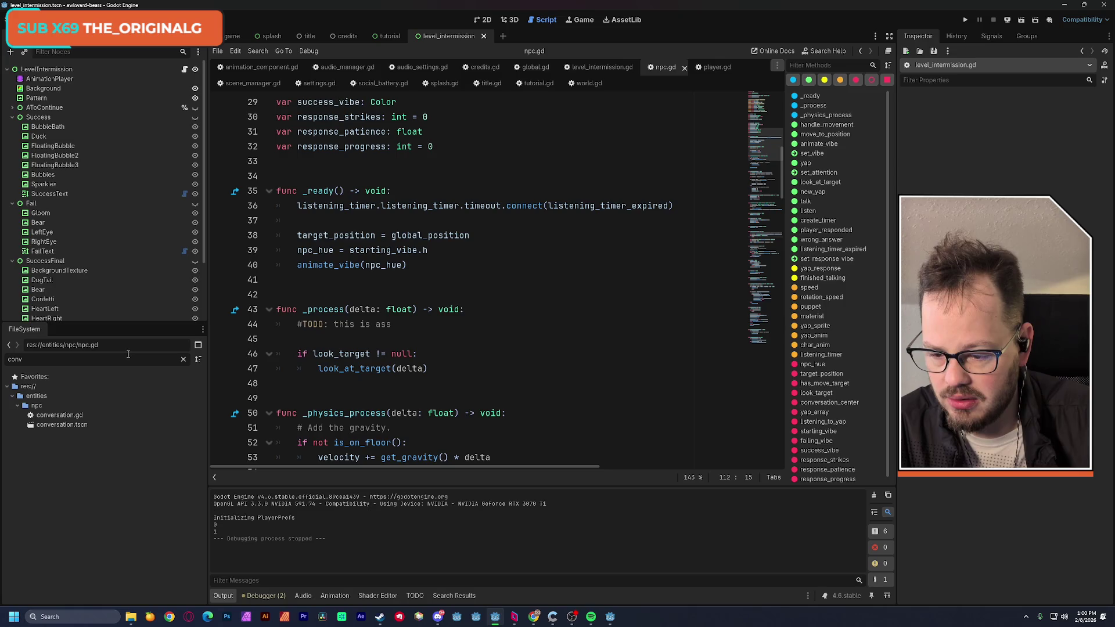
scroll(464, 339, down, 17)
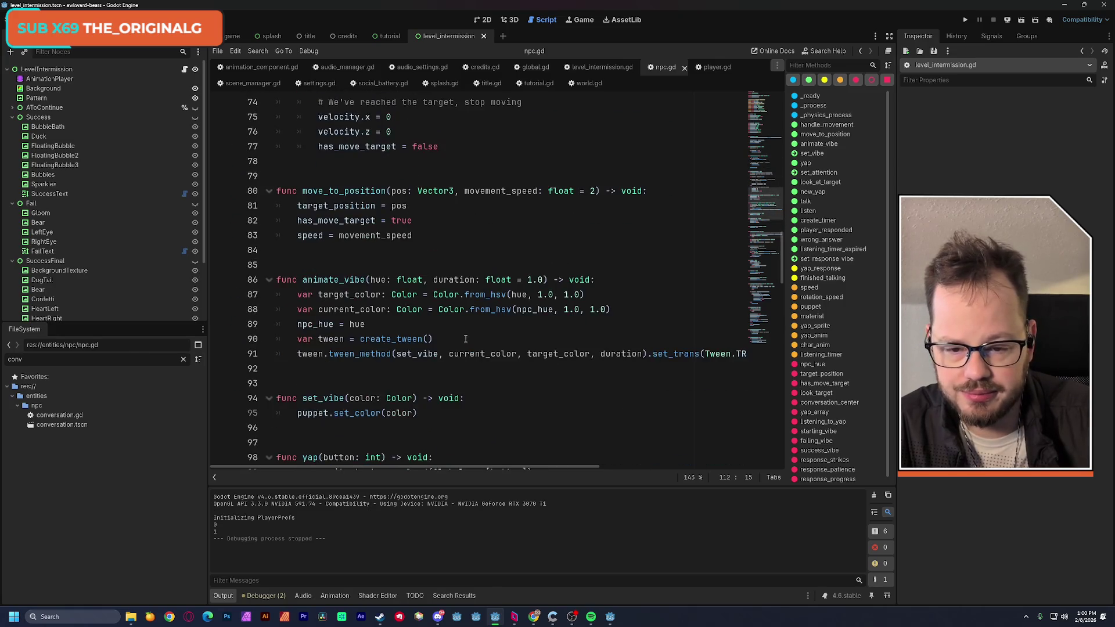
scroll(463, 339, down, 4)
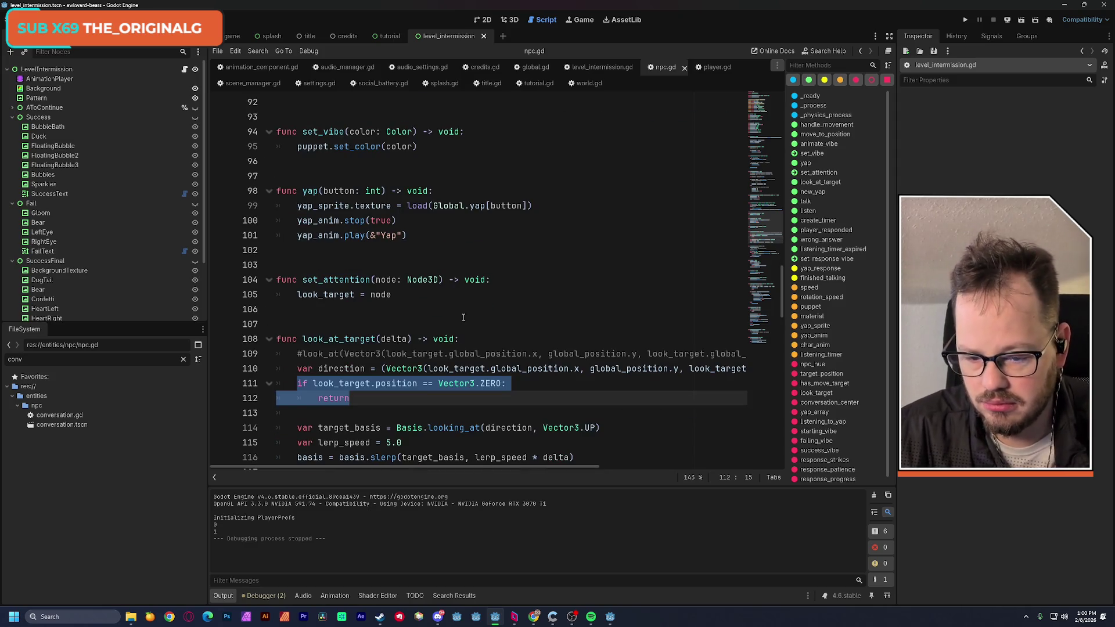
double_click(357, 384)
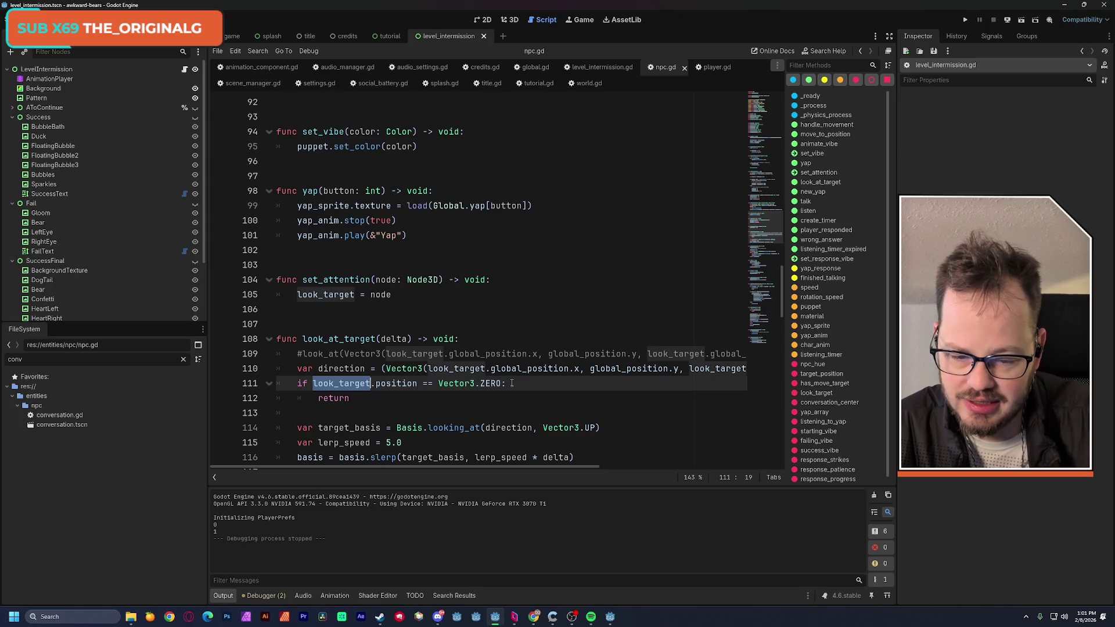
Review the zero-position guard and how global_position is used on line 110
drag(364, 398, 297, 384)
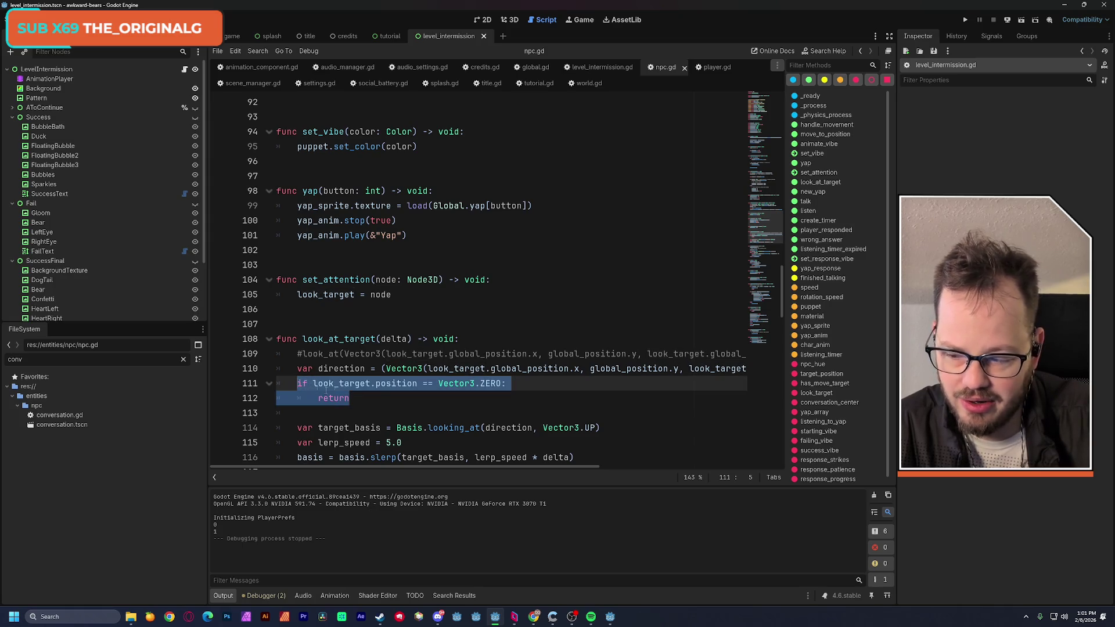
click(377, 398)
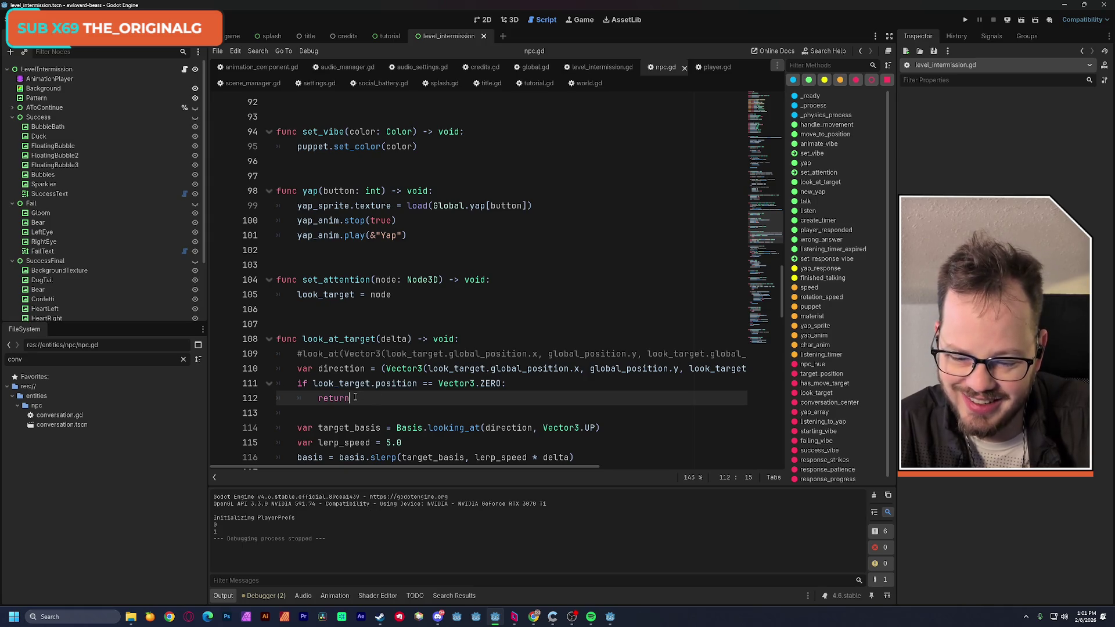
drag(354, 397, 301, 384)
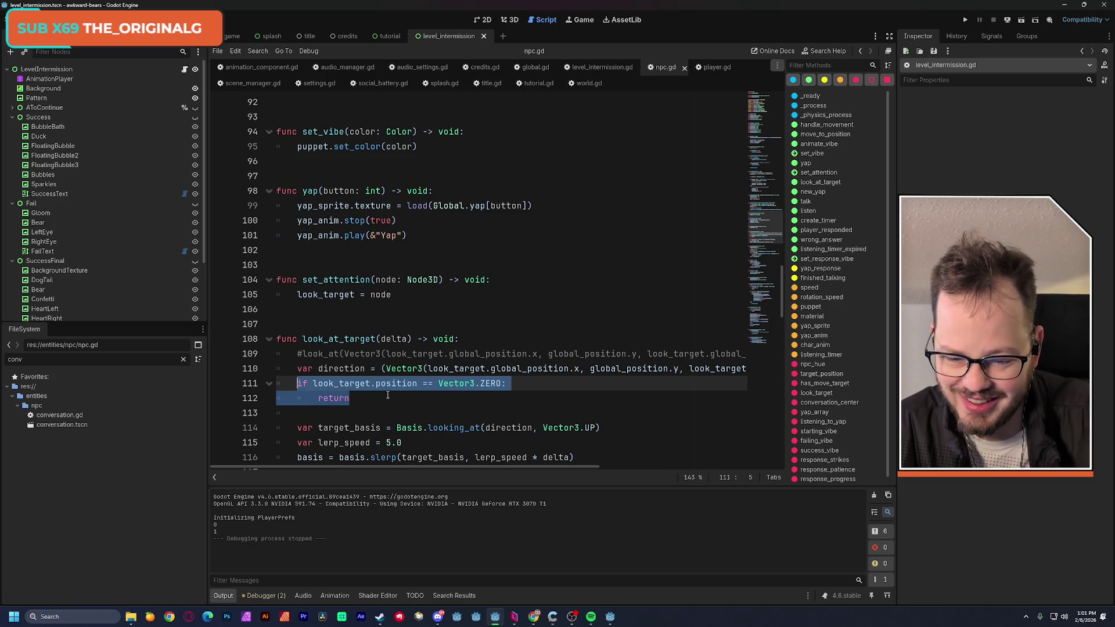
drag(346, 383, 387, 384)
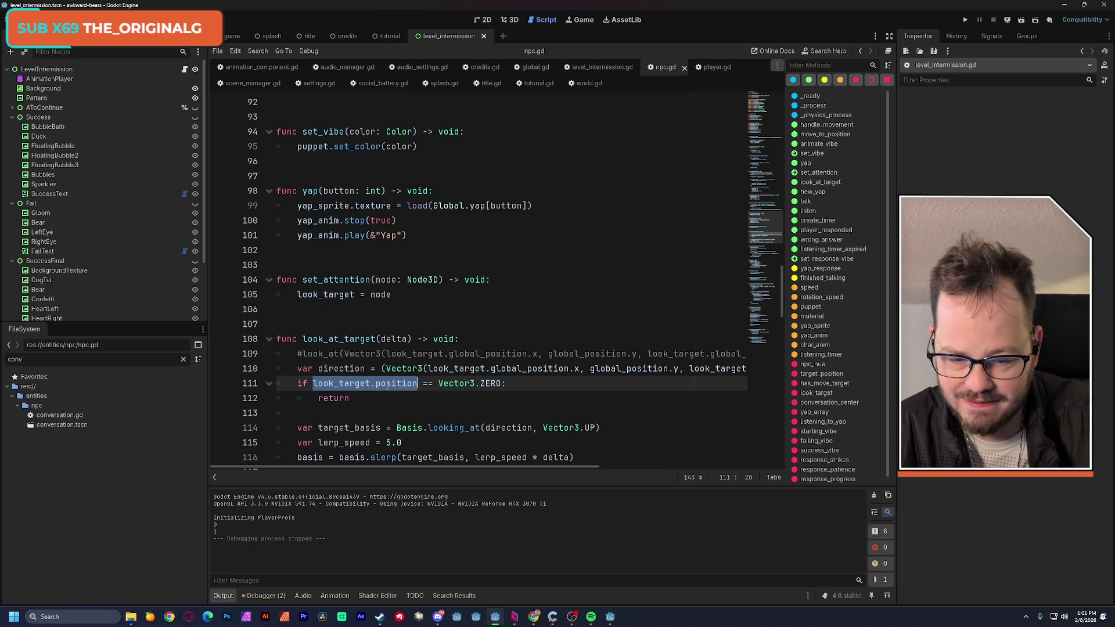
click(449, 369)
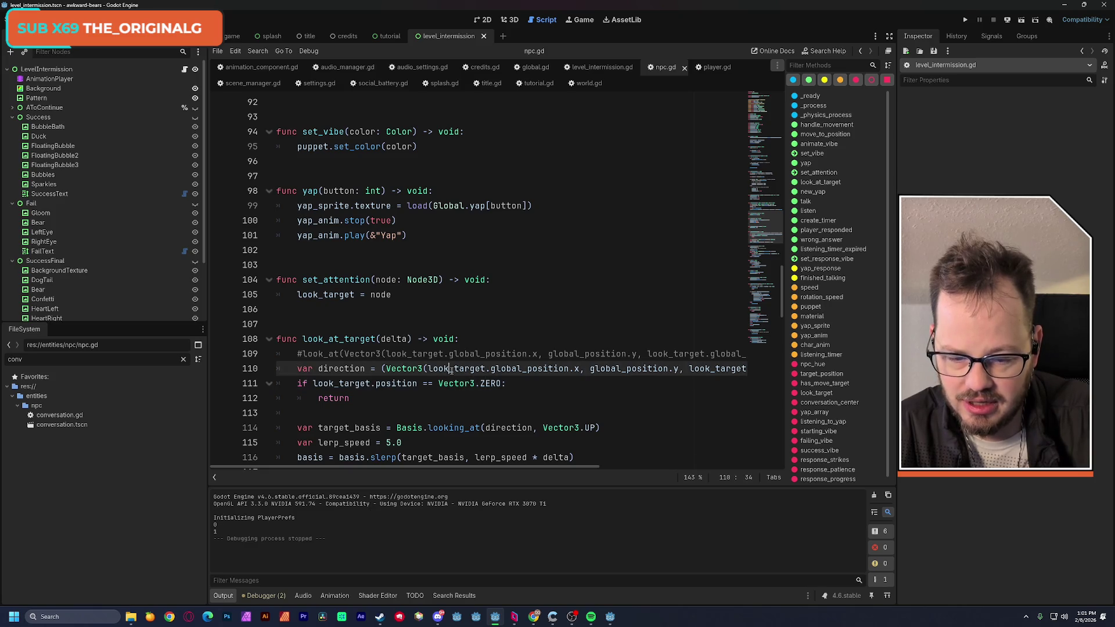
double_click(611, 371)
key(ctrl+c)
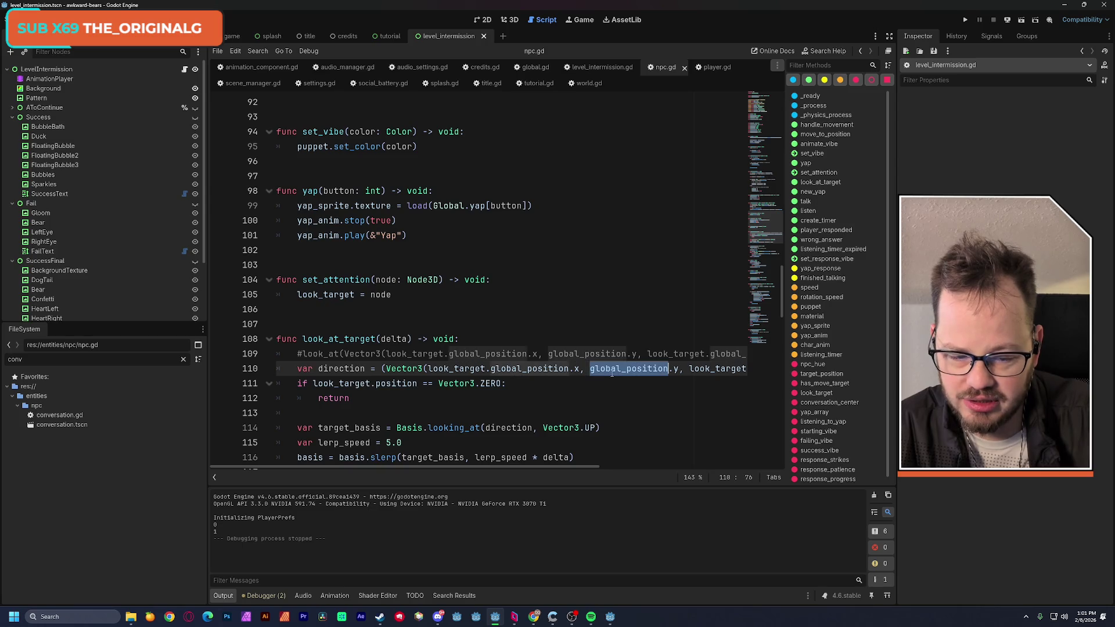
mouse_move(570, 376)
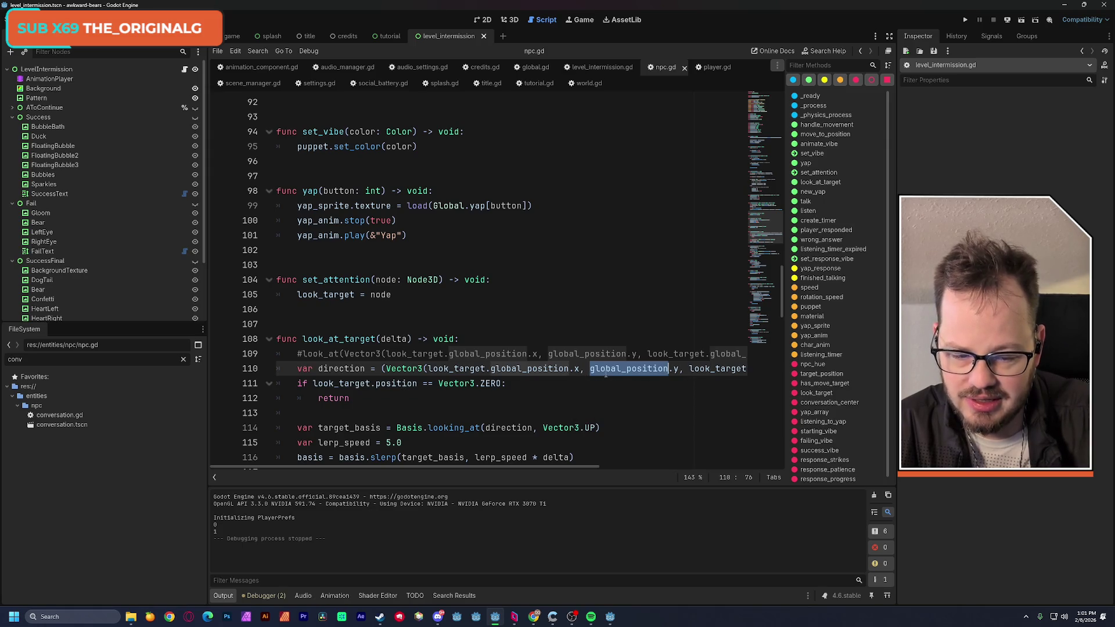
Make the guard compare look_target.global_position to Vector3.ZERO and save npc.gd
double_click(401, 384)
key(ctrl+v)
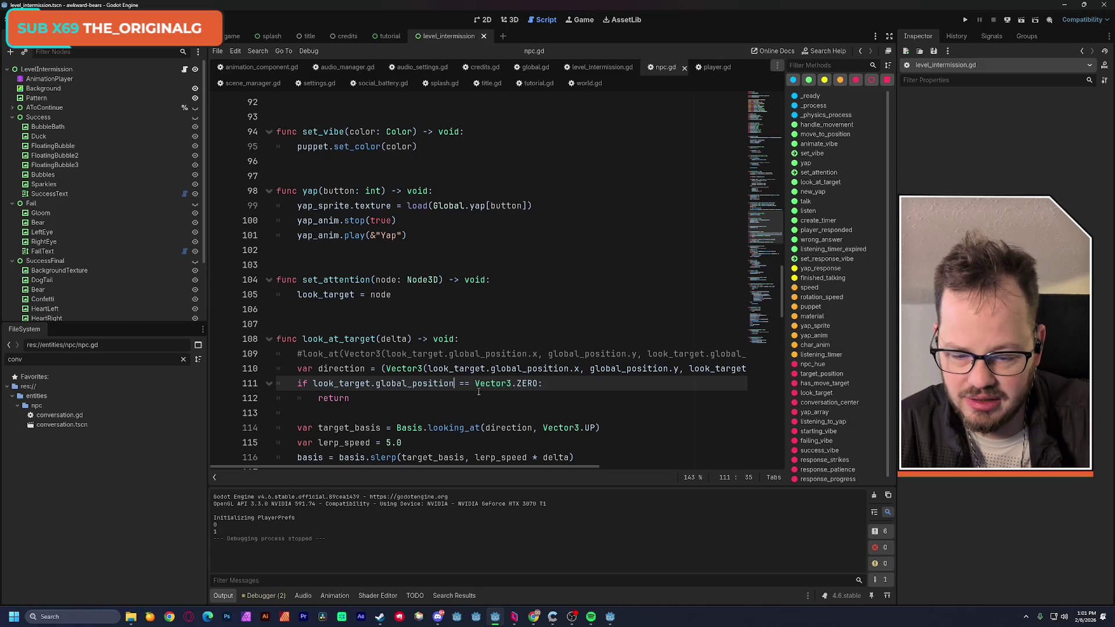
click(478, 395)
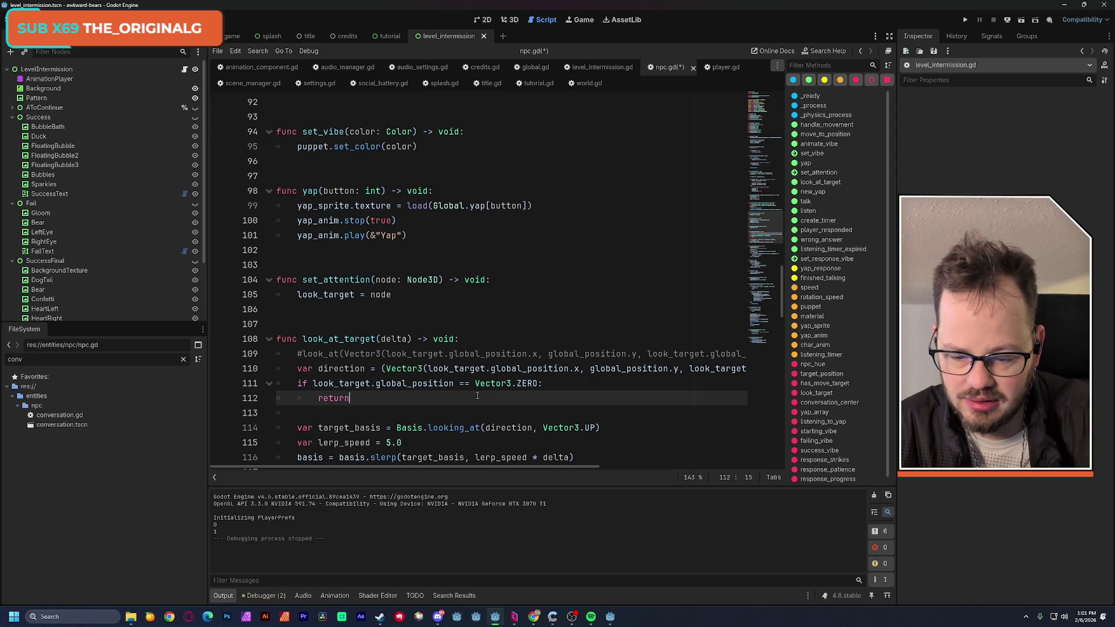
key(ctrl+s)
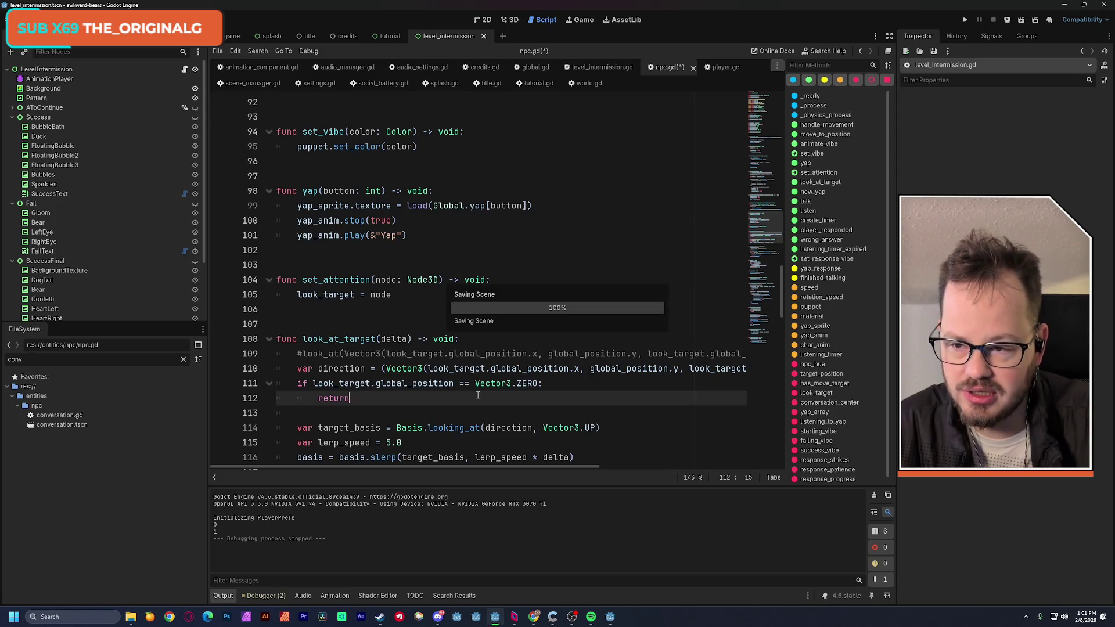
click(1022, 19)
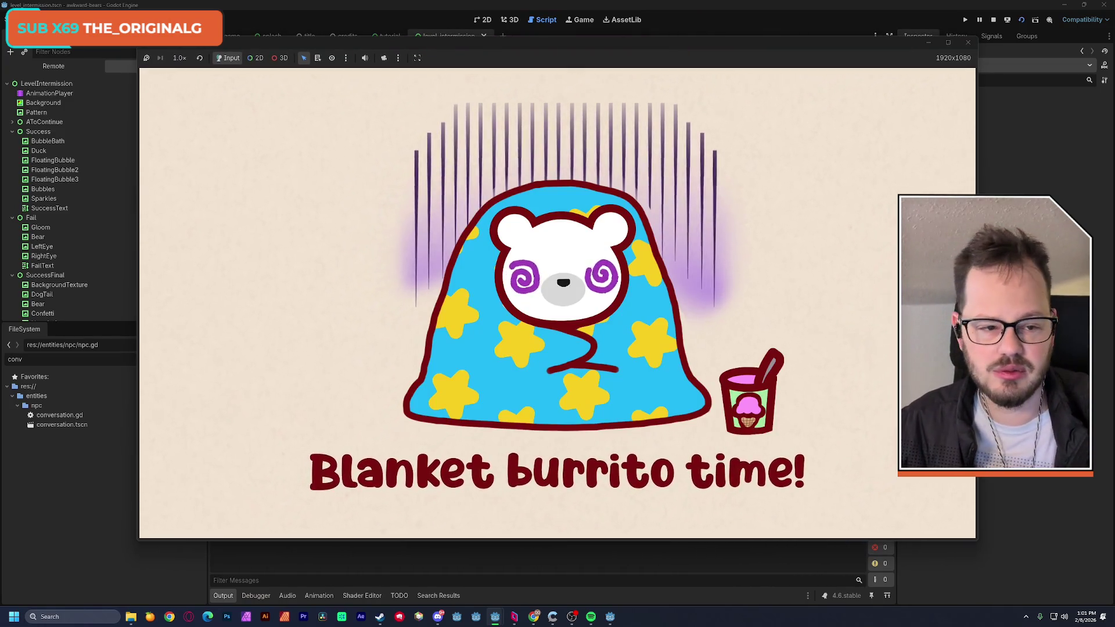
Close the game, filter FileSystem for 'playground', and run playground.tscn as the current scene
click(968, 42)
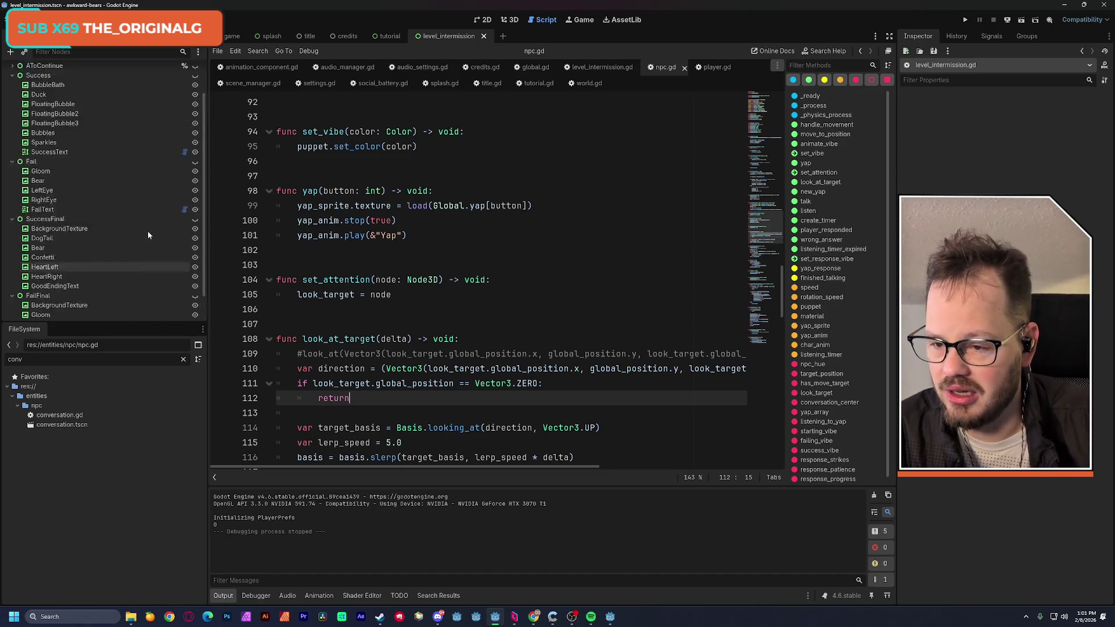
click(183, 358)
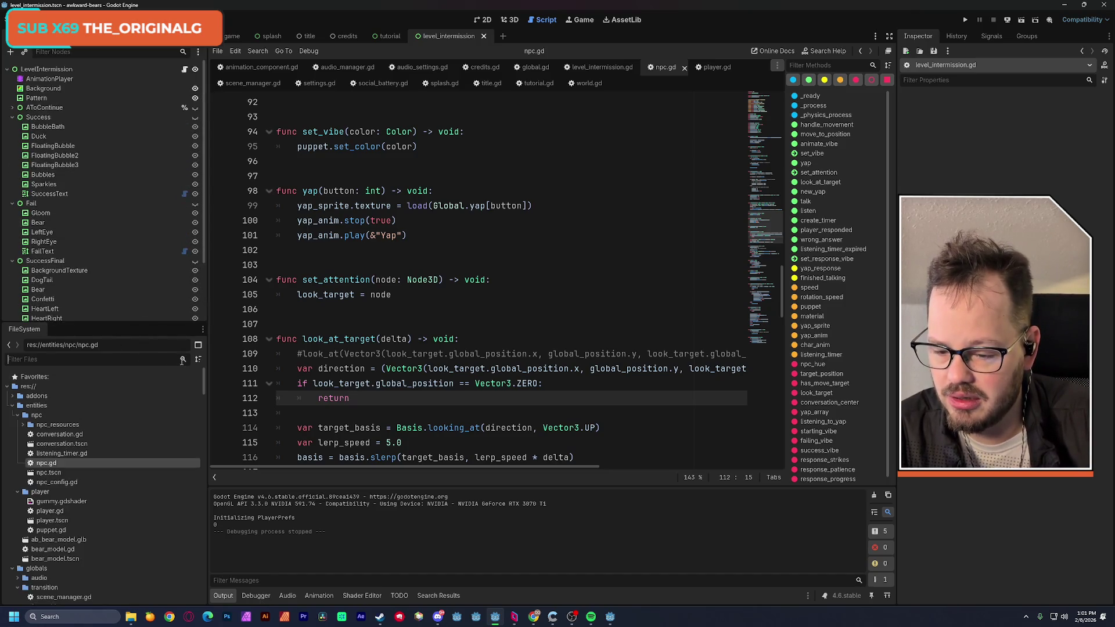
text(playground)
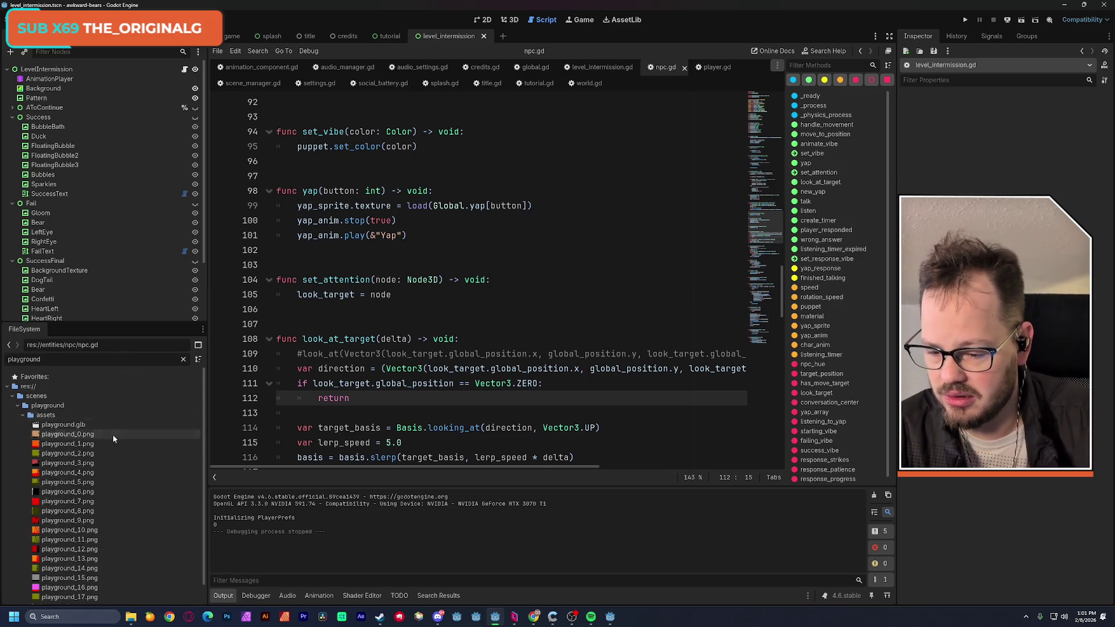
scroll(111, 439, down, 1)
click(80, 587)
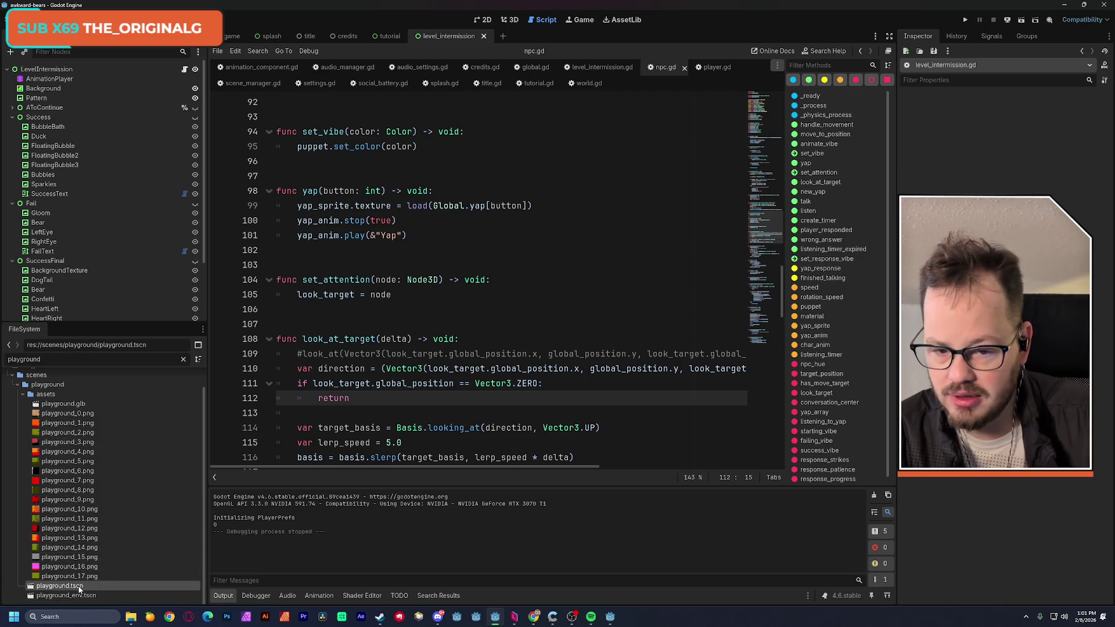
click(1022, 21)
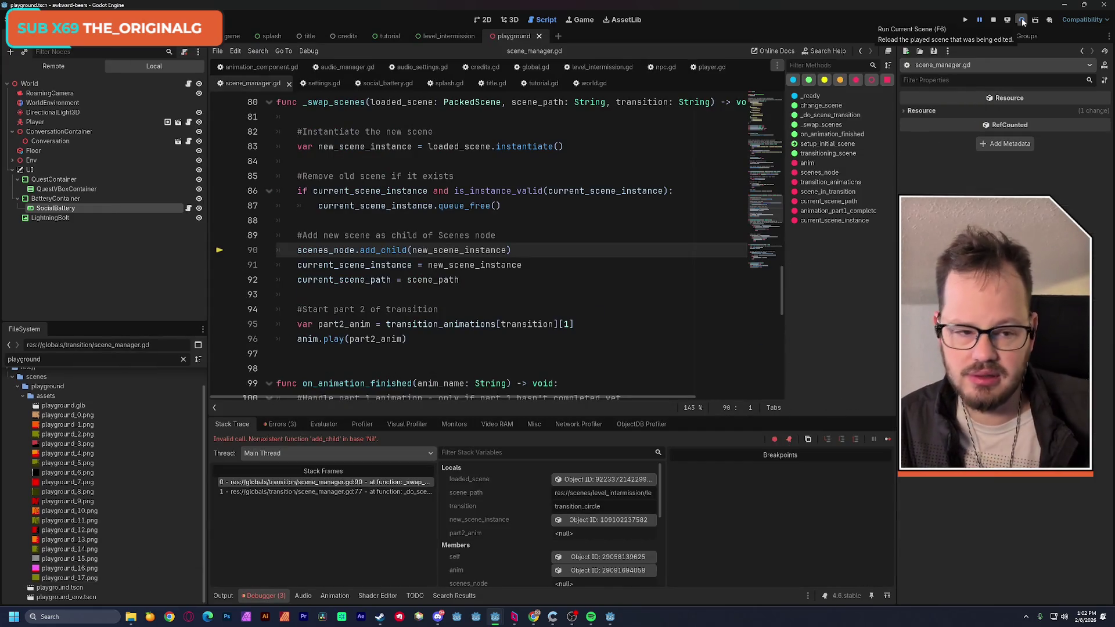
Stop the crashed playground run, save the scene, and dismiss the large-scene warning
click(994, 20)
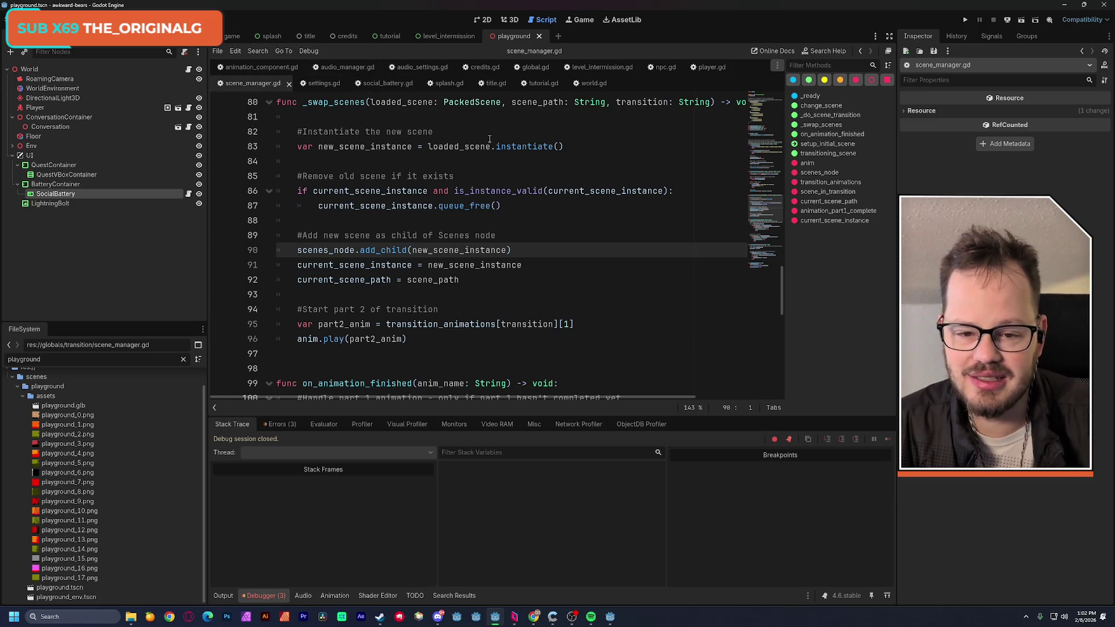
click(465, 132)
key(ctrl+s)
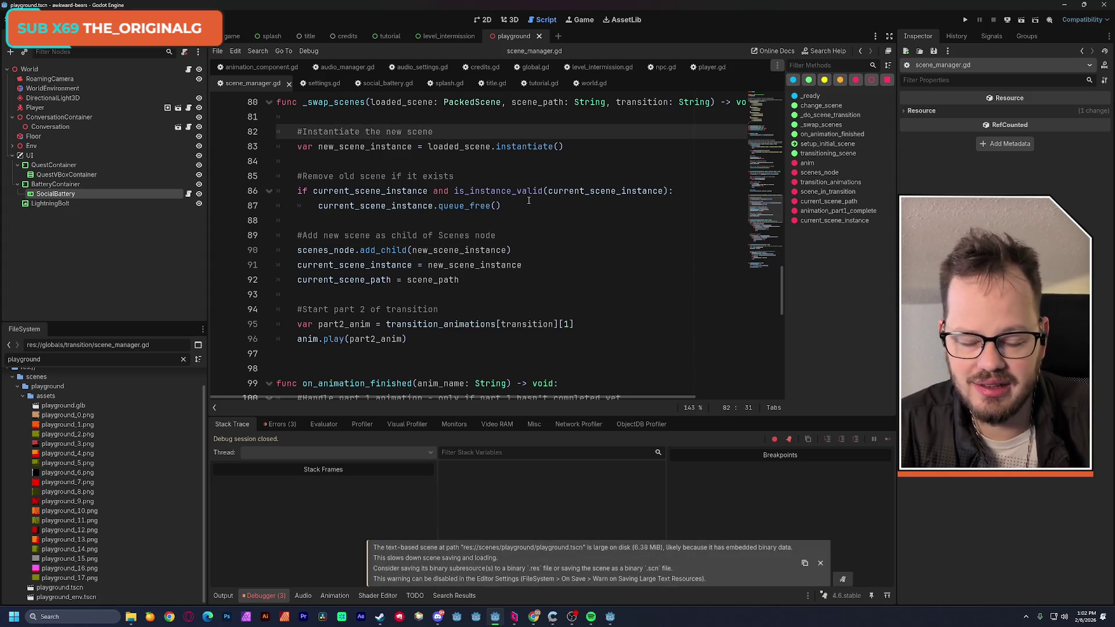
click(820, 563)
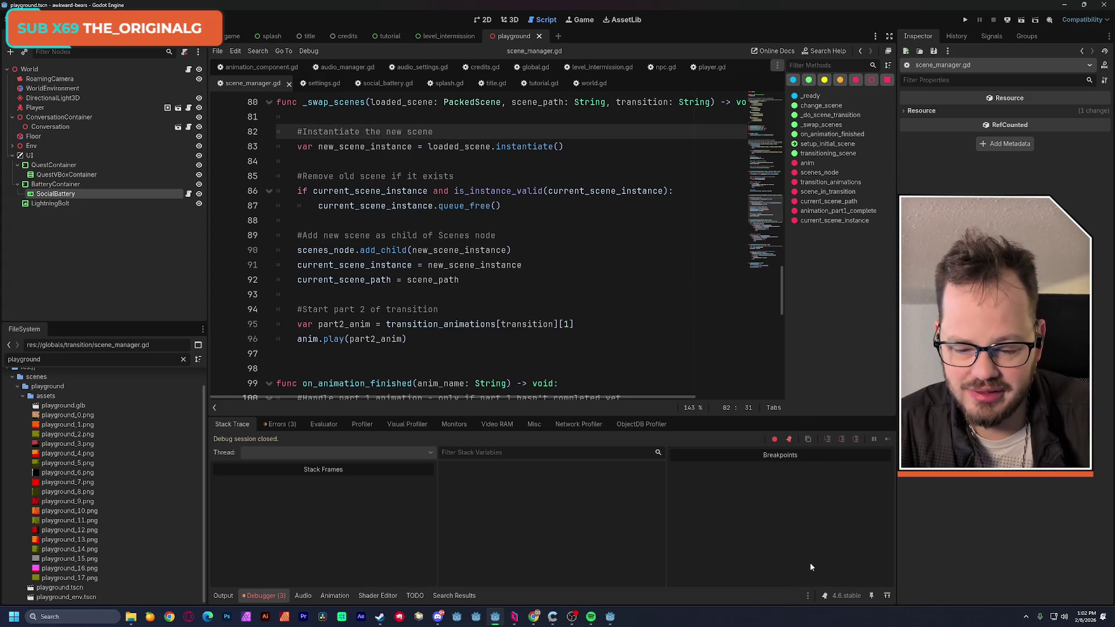
Review the three logged errors in the Debugger, then launch the full game again
click(281, 423)
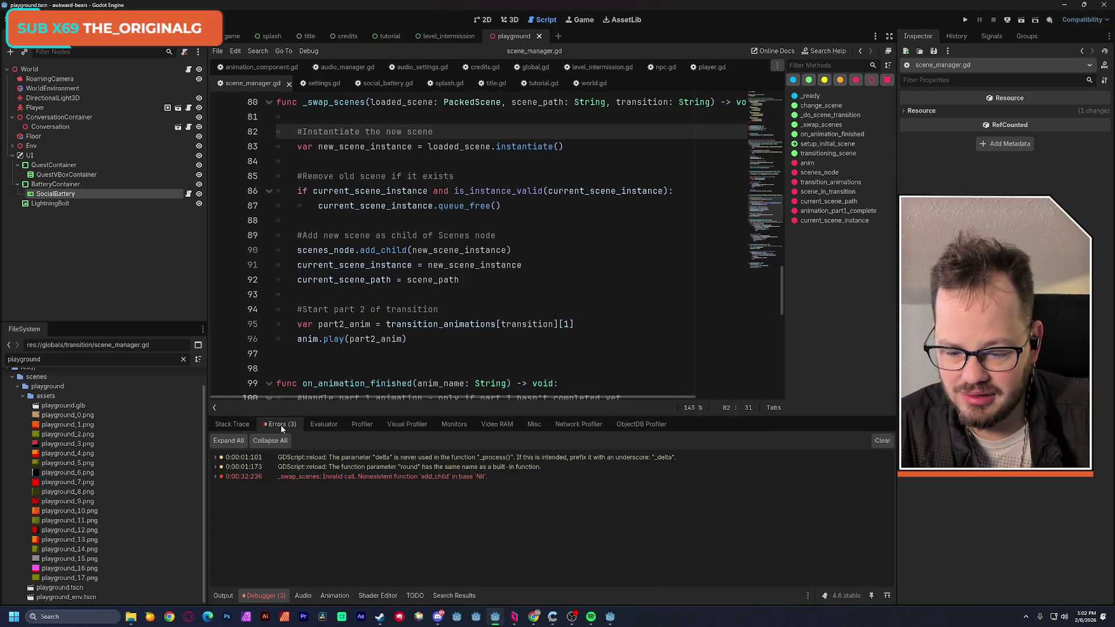
mouse_move(294, 480)
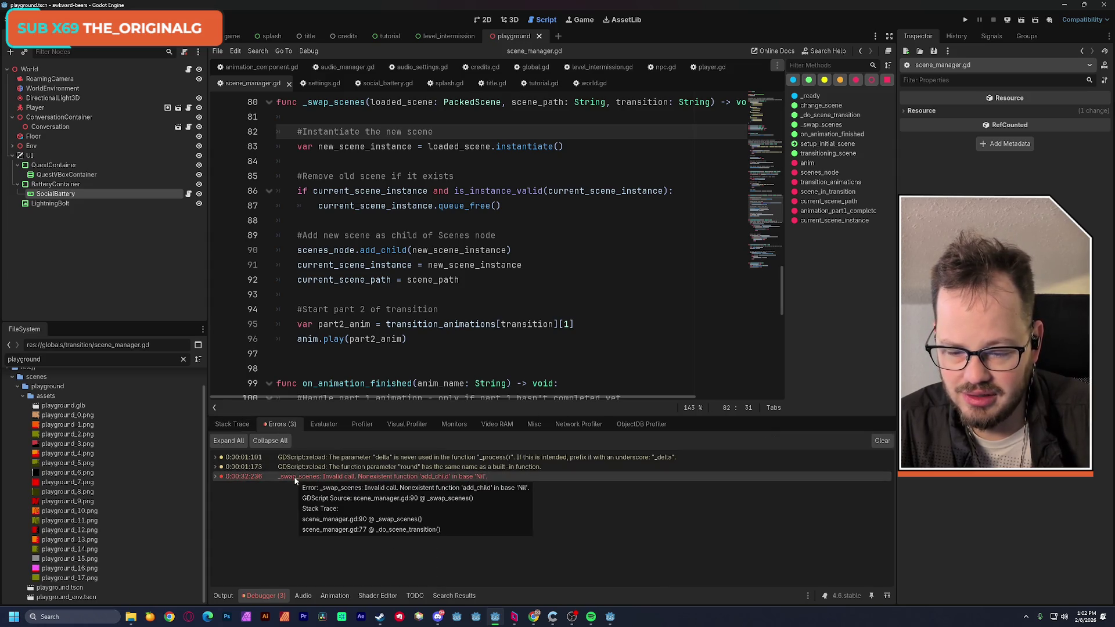
click(236, 423)
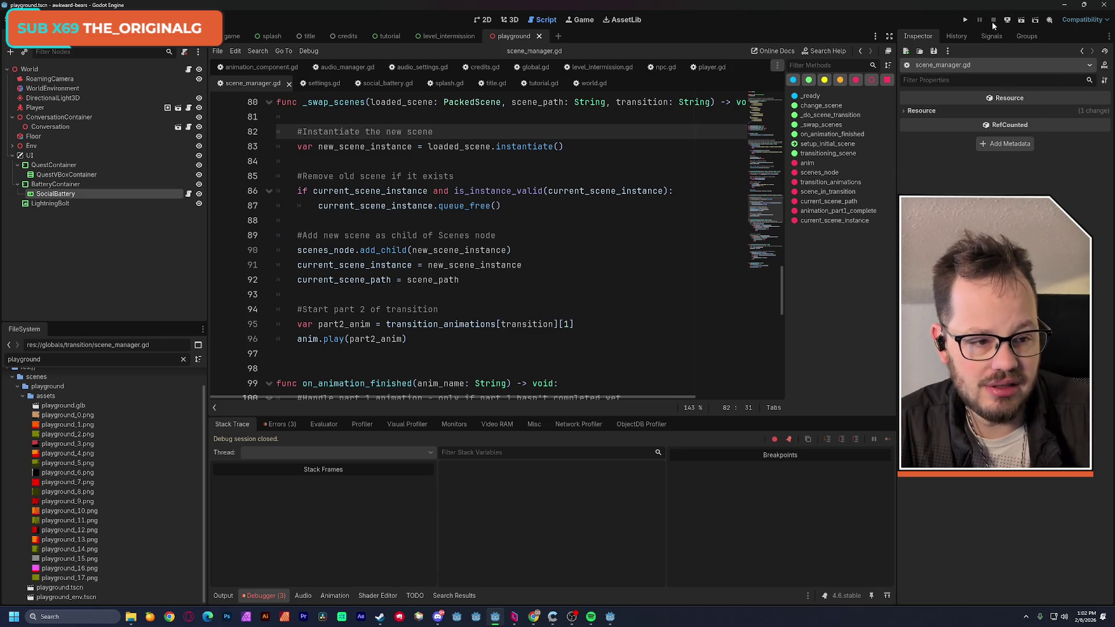
click(960, 21)
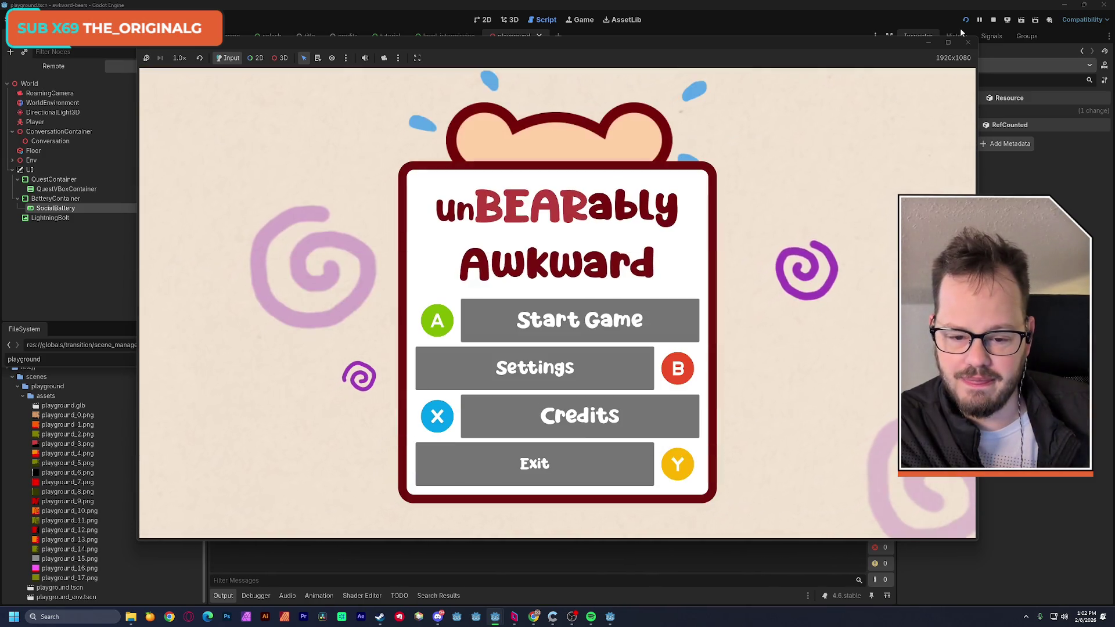
Play from the title menu past the conversation book into the park, then list Debugger errors
key(Return)
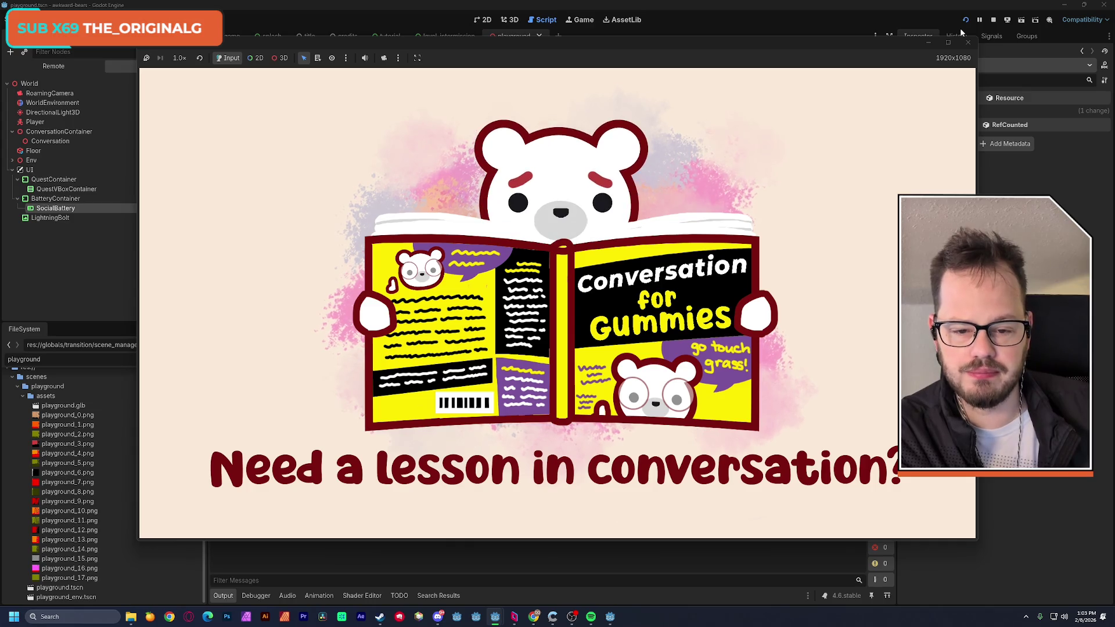
key(Return)
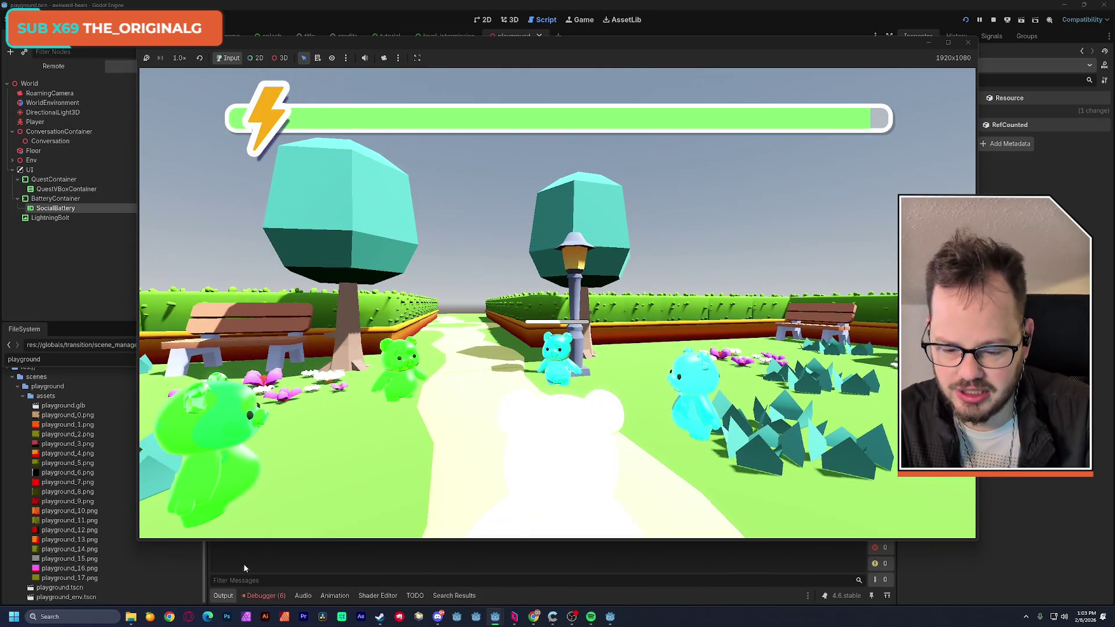
click(263, 596)
click(279, 425)
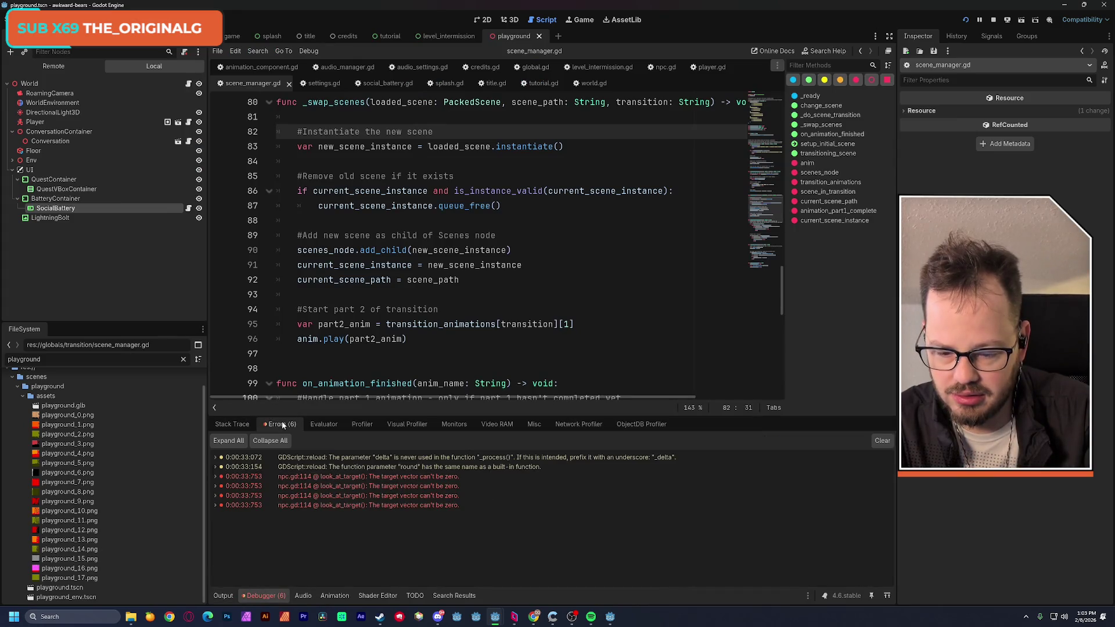
mouse_move(295, 496)
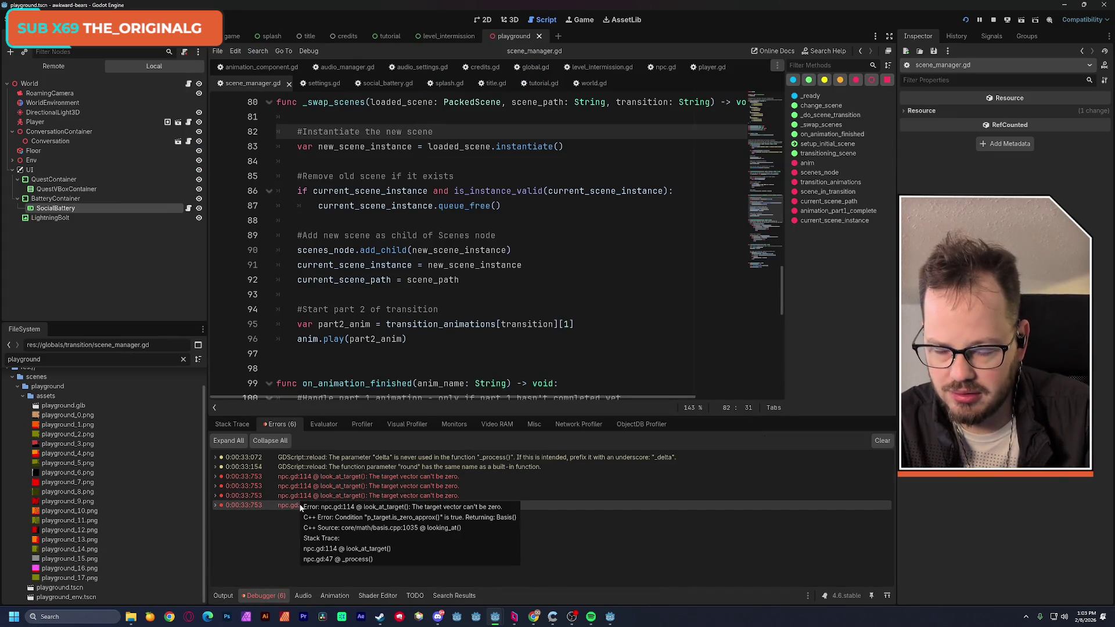
click(992, 20)
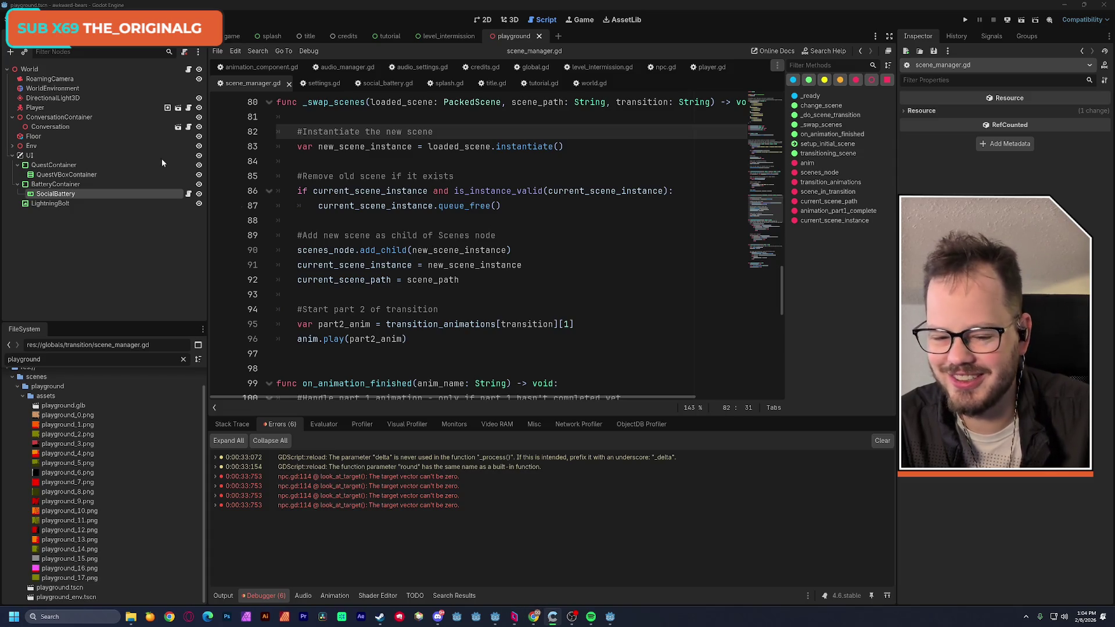
click(462, 351)
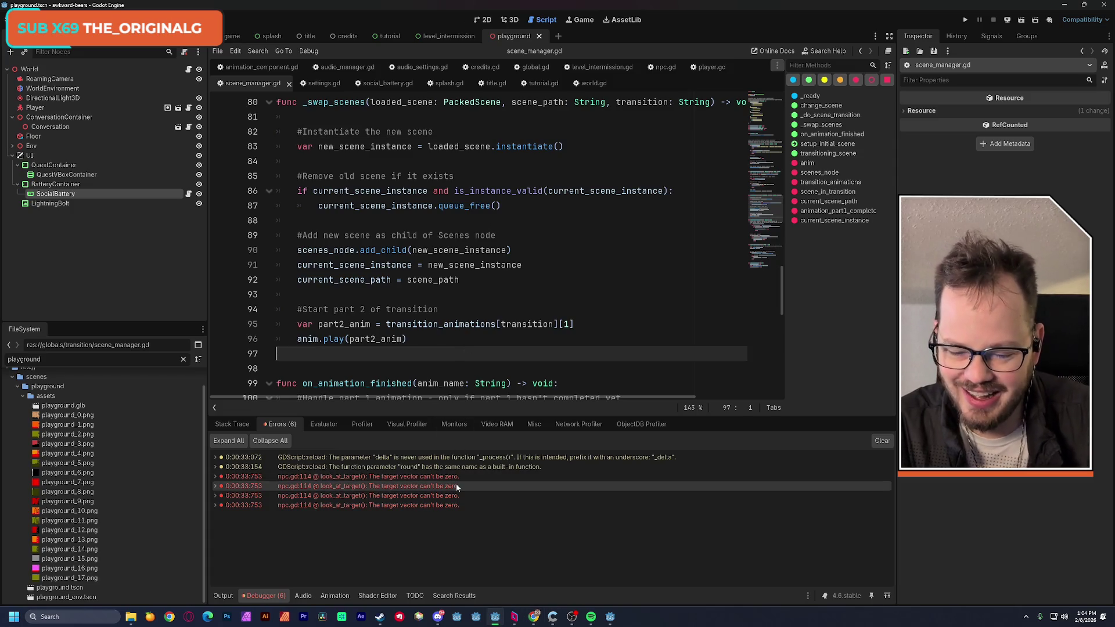
mouse_move(468, 465)
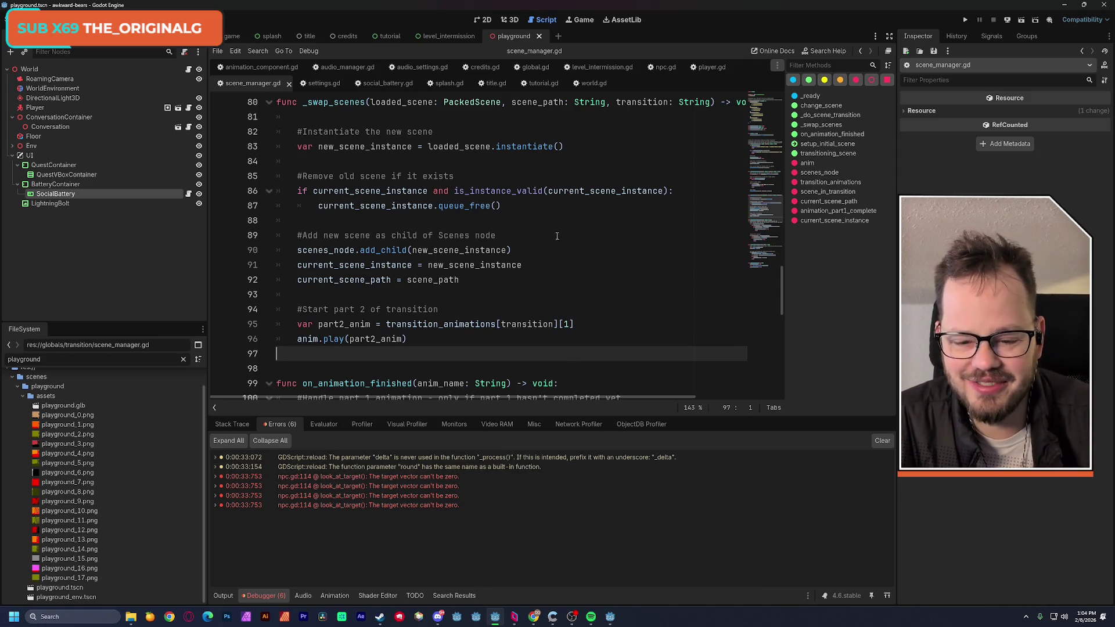
scroll(556, 236, down, 4)
scroll(534, 250, down, 2)
scroll(525, 174, up, 2)
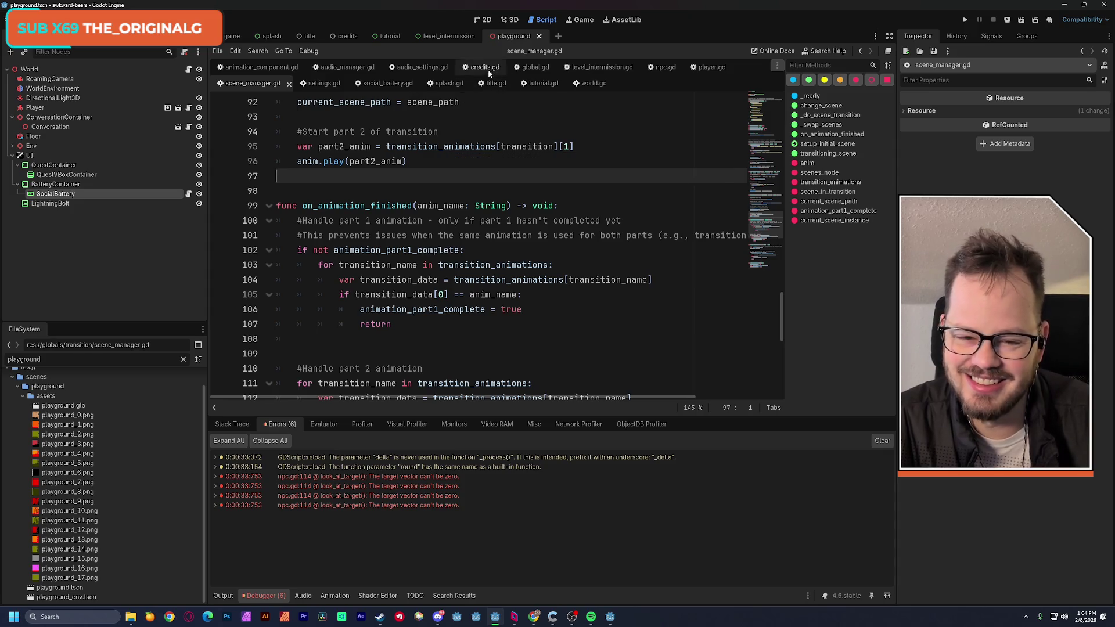
Delete the 'look_target.global_position == Vector3.ZERO' return guard from npc.gd's look_at_target and save
click(666, 67)
scroll(536, 212, down, 6)
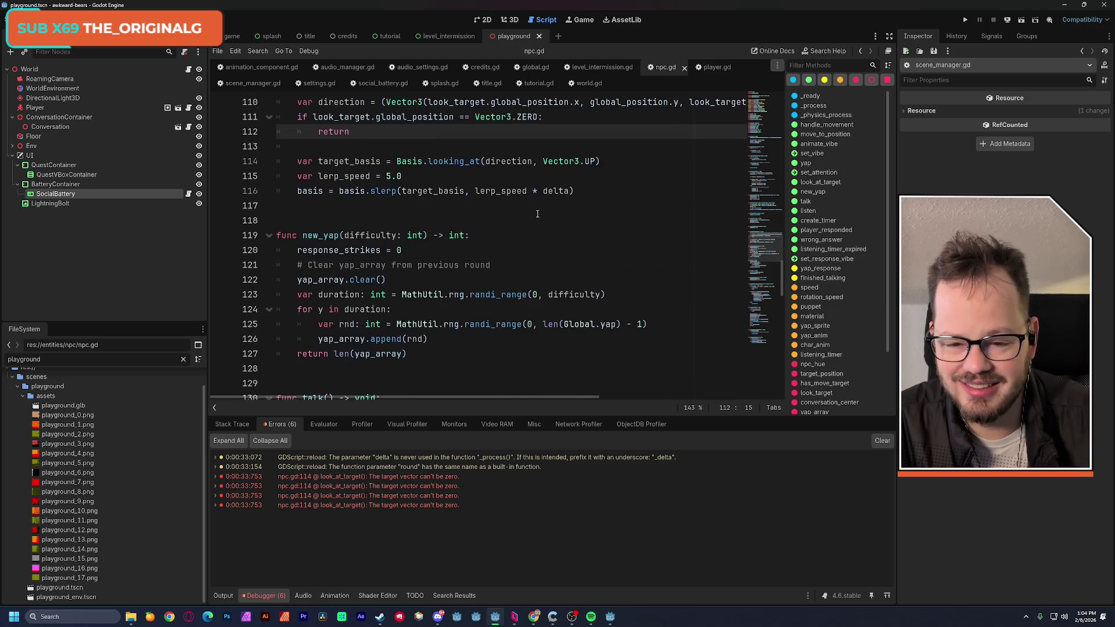
scroll(537, 214, up, 1)
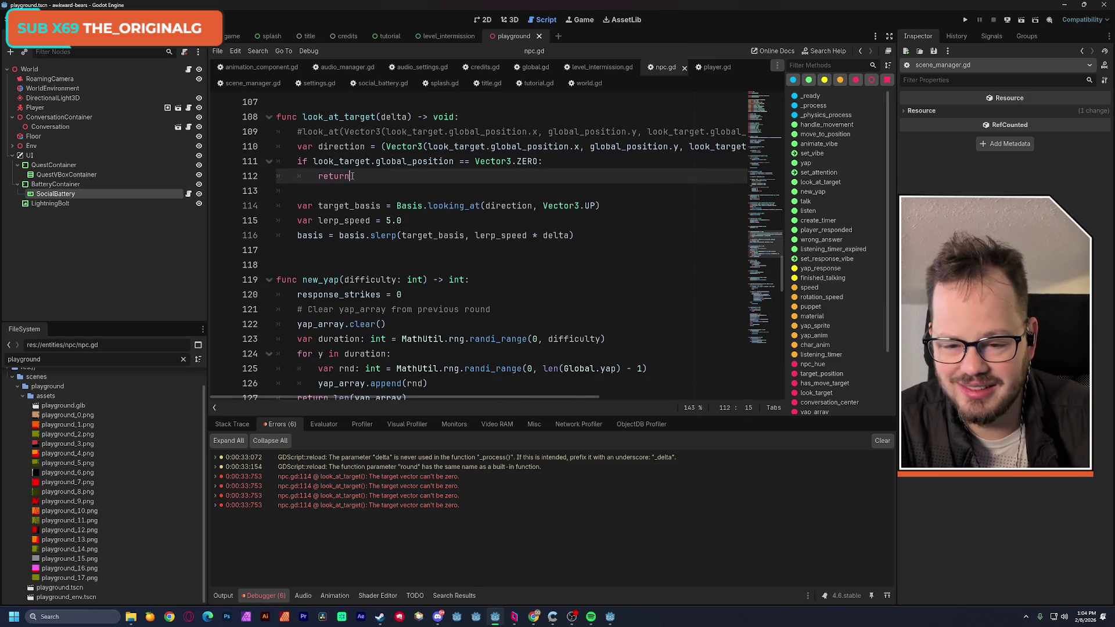
drag(351, 176, 264, 165)
key(BackSpace)
key(BackSpace)
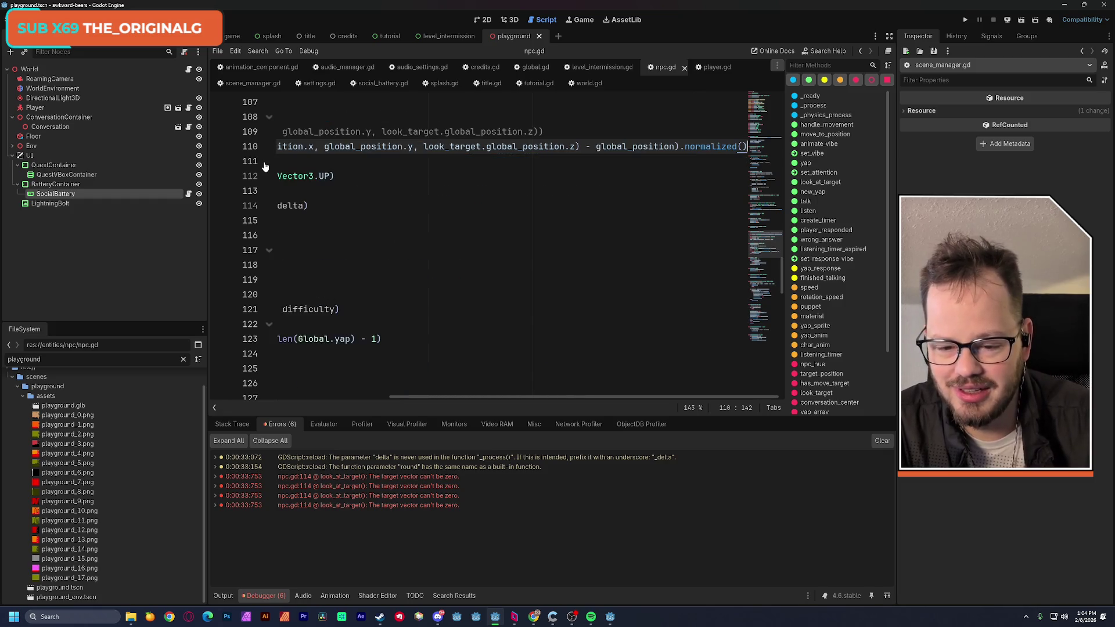
click(313, 264)
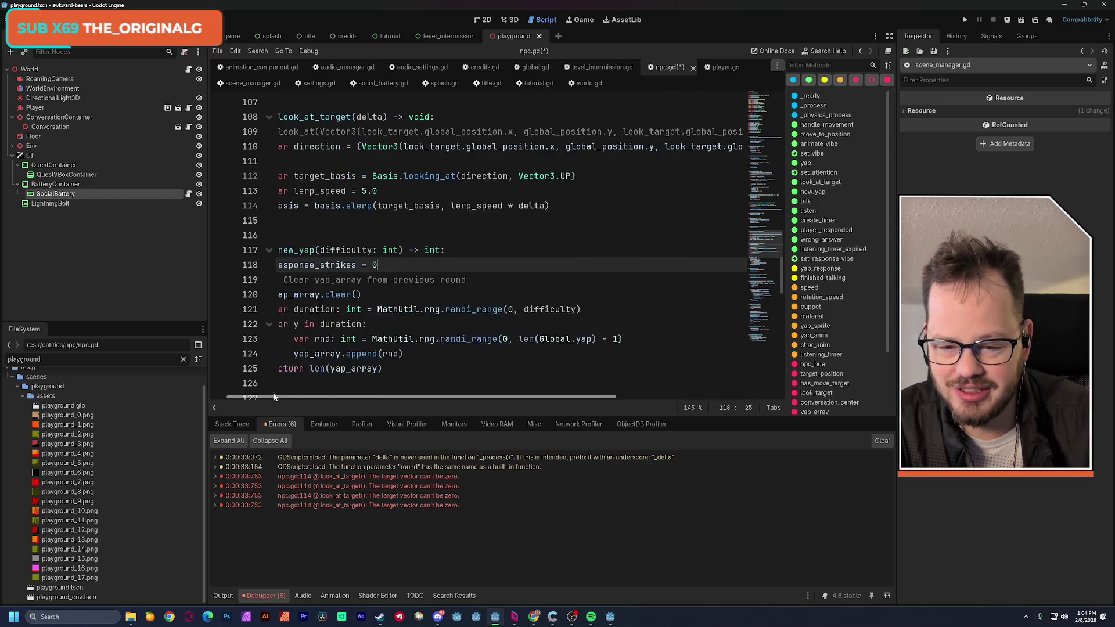
click(324, 210)
click(334, 220)
key(ctrl+s)
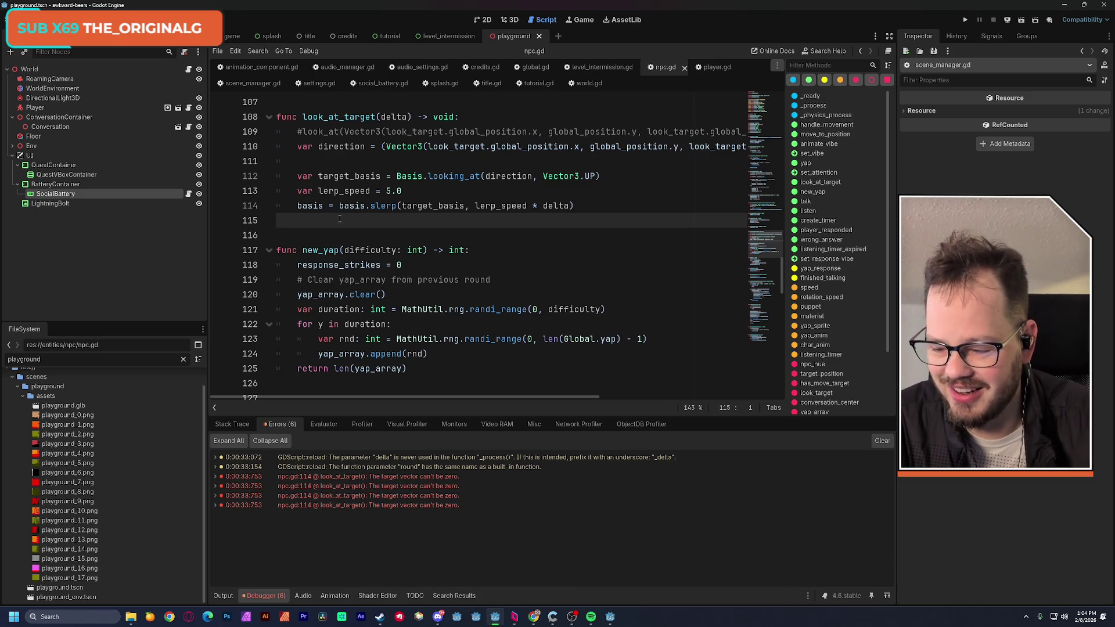
Clear the Debugger error log, resave npc.gd, and open the level_intermission script
click(440, 234)
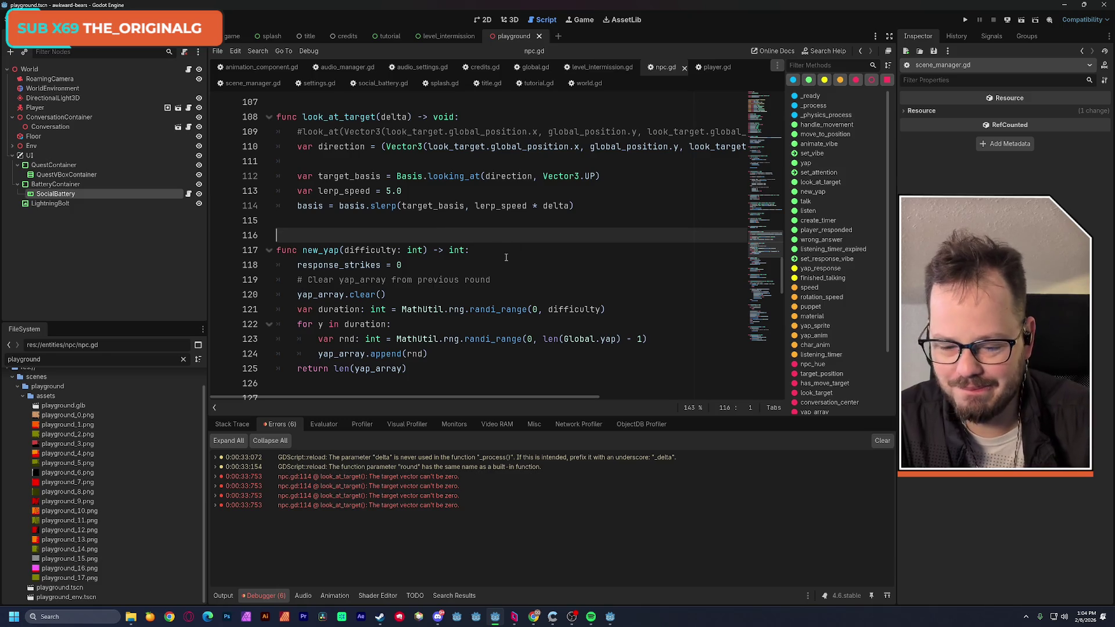
click(882, 441)
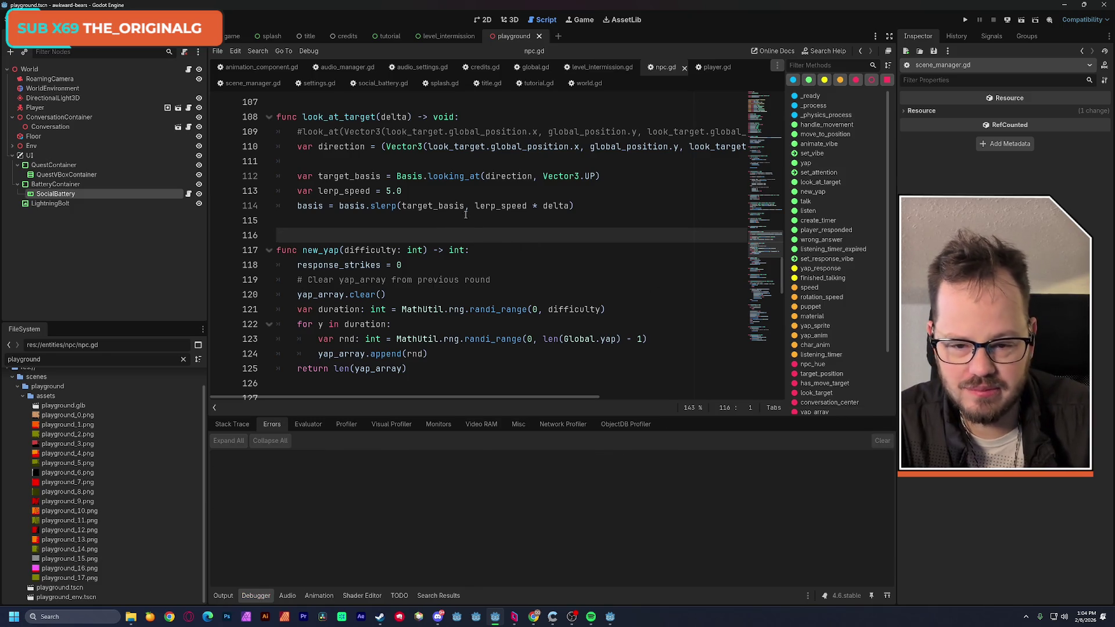
click(397, 215)
key(Up)
key(Up)
key(Up)
key(ctrl+s)
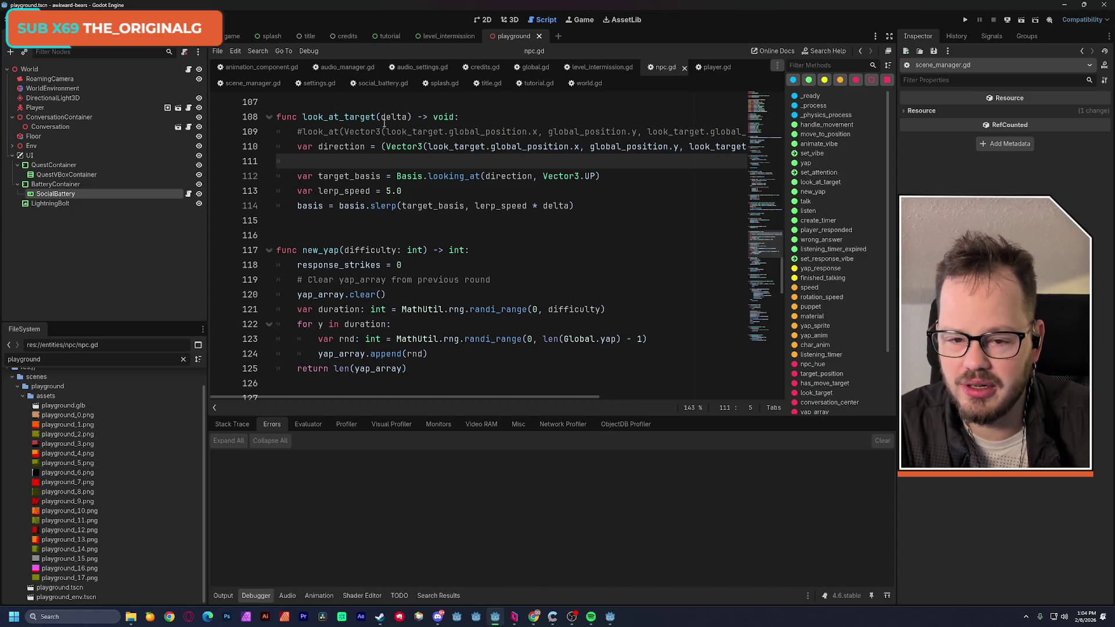
click(446, 36)
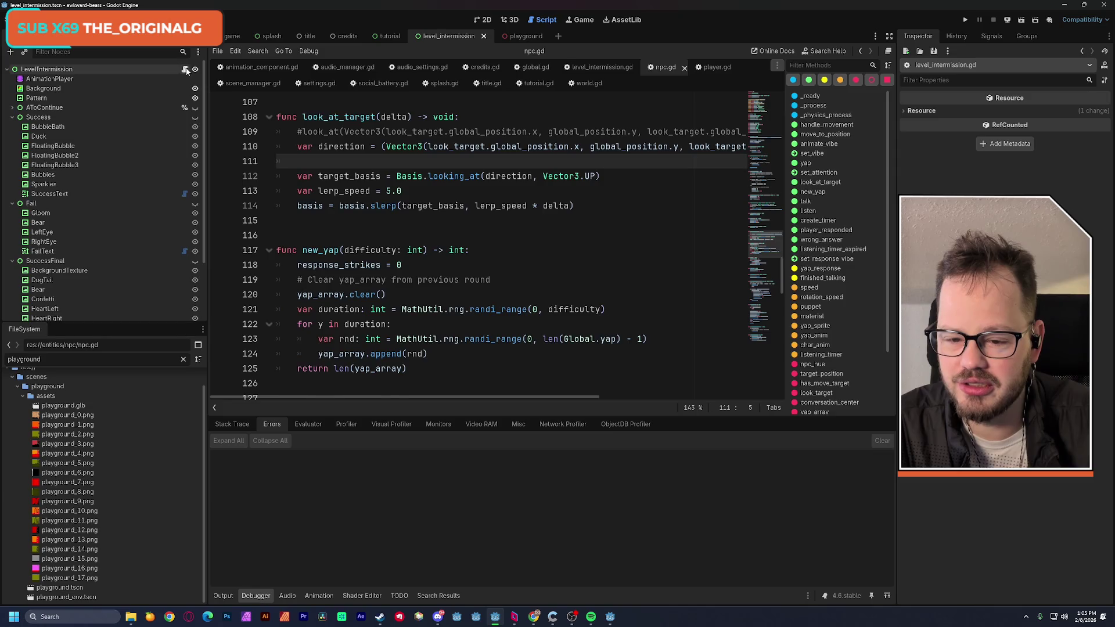
scroll(443, 251, down, 4)
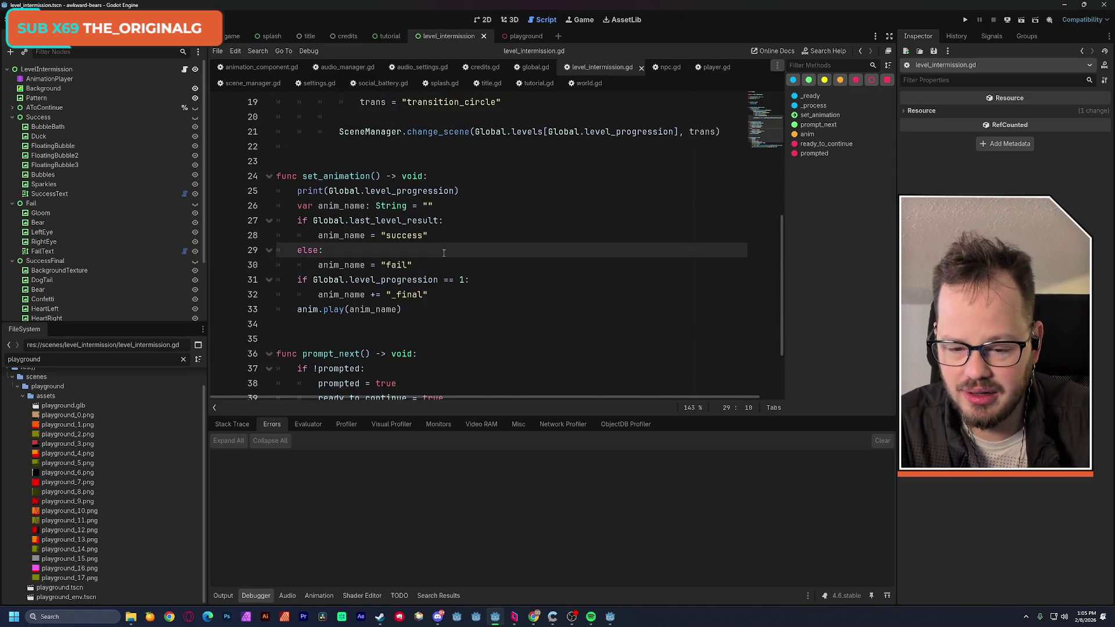
Change the final-level check to 'Global.level_progression == 0', then briefly test-run the intermission scene
scroll(443, 253, up, 1)
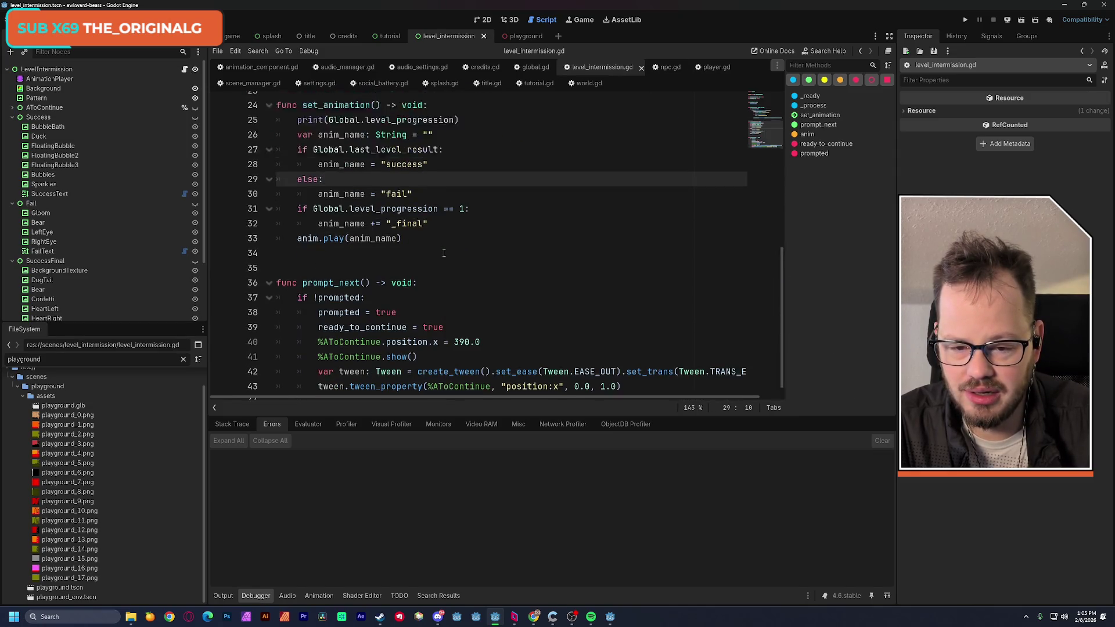
click(459, 238)
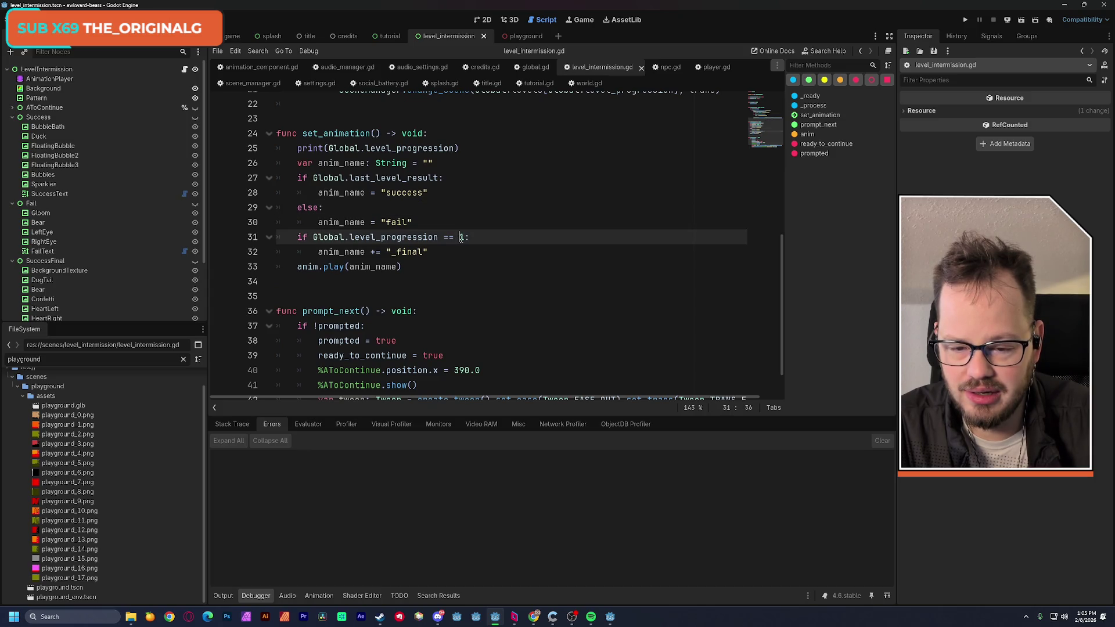
click(456, 221)
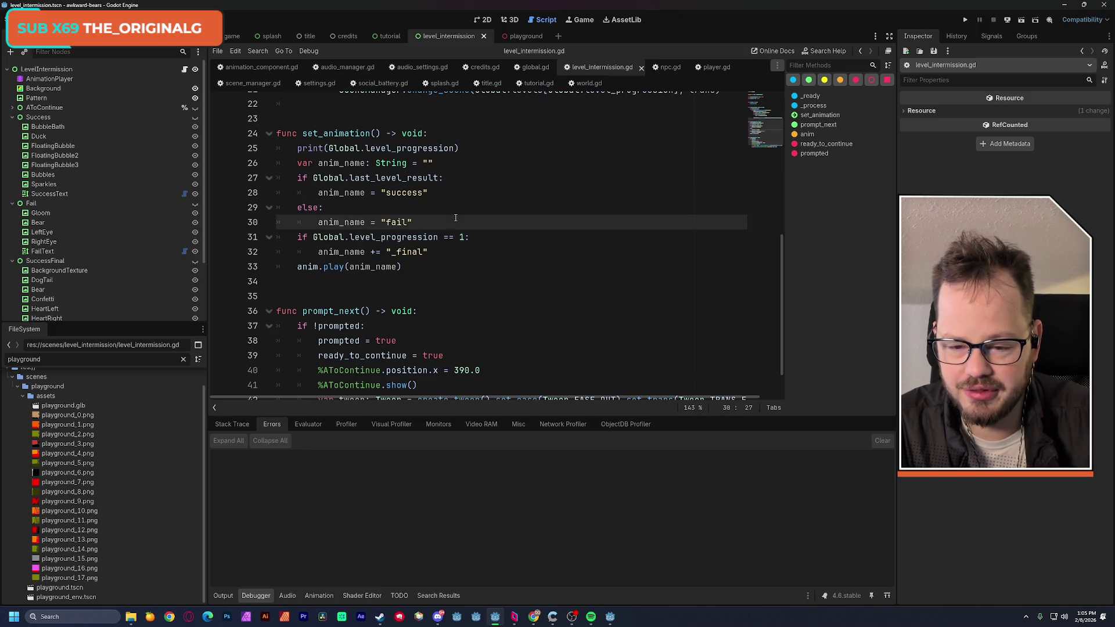
click(460, 237)
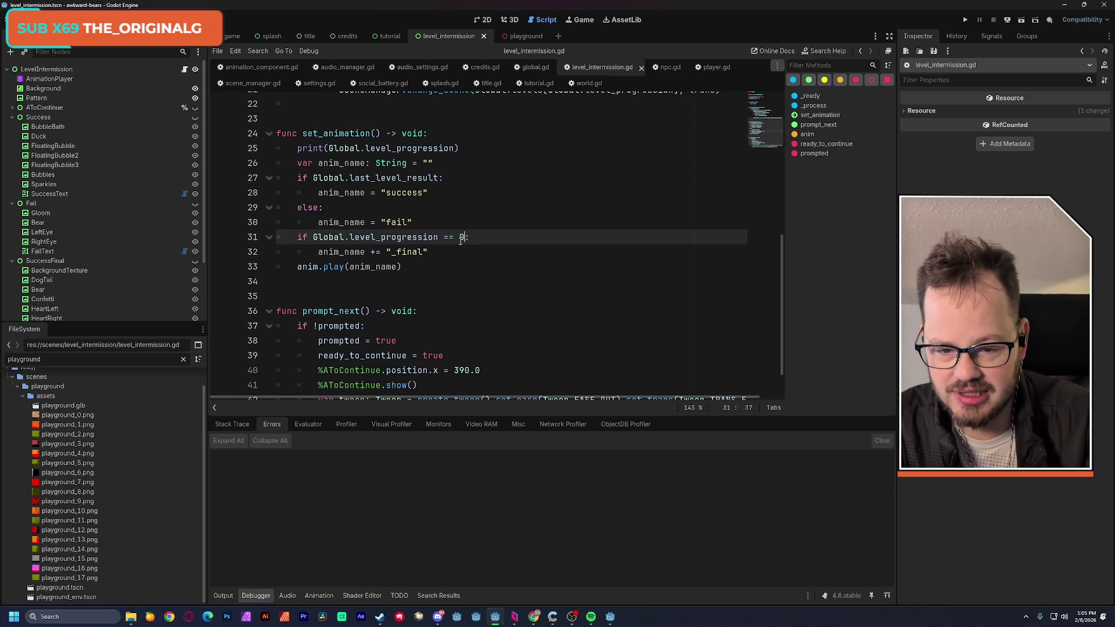
key(Up)
key(Up)
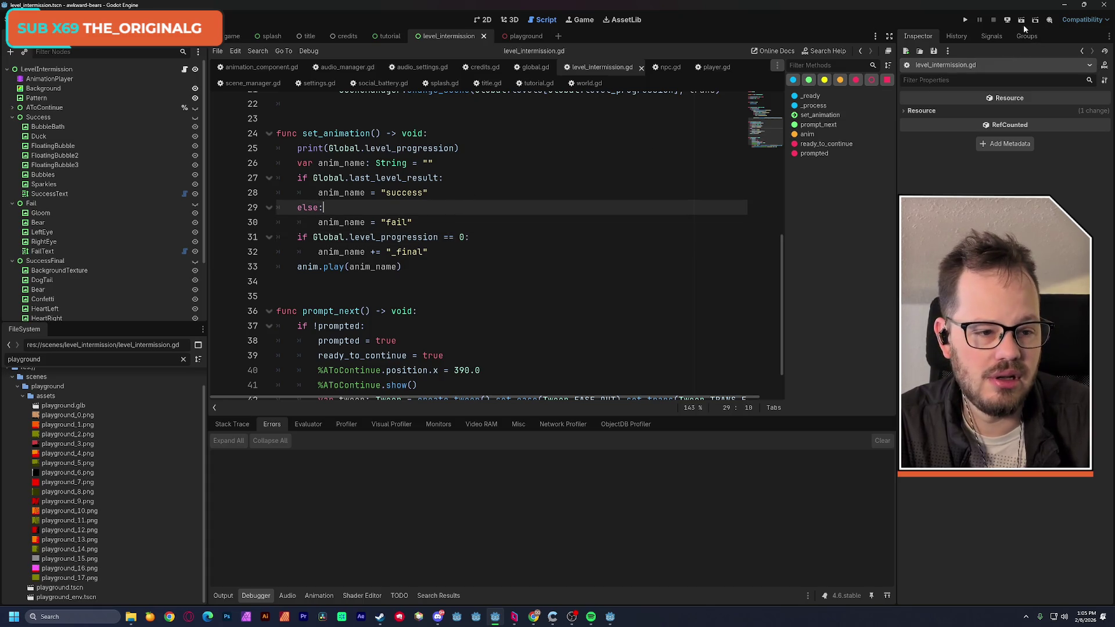
click(1021, 20)
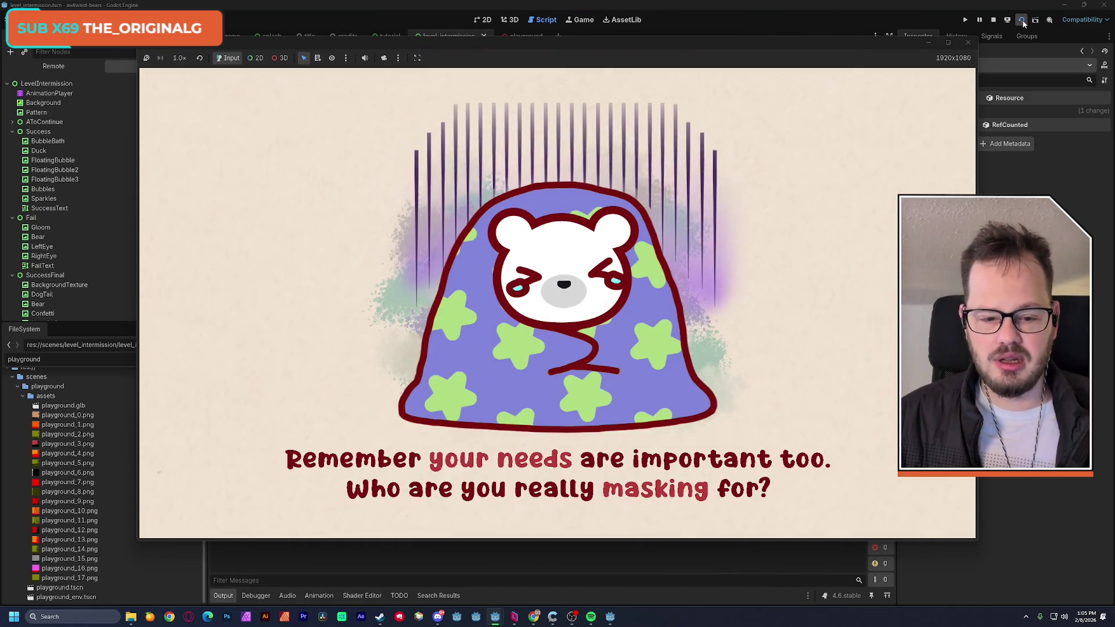
click(968, 43)
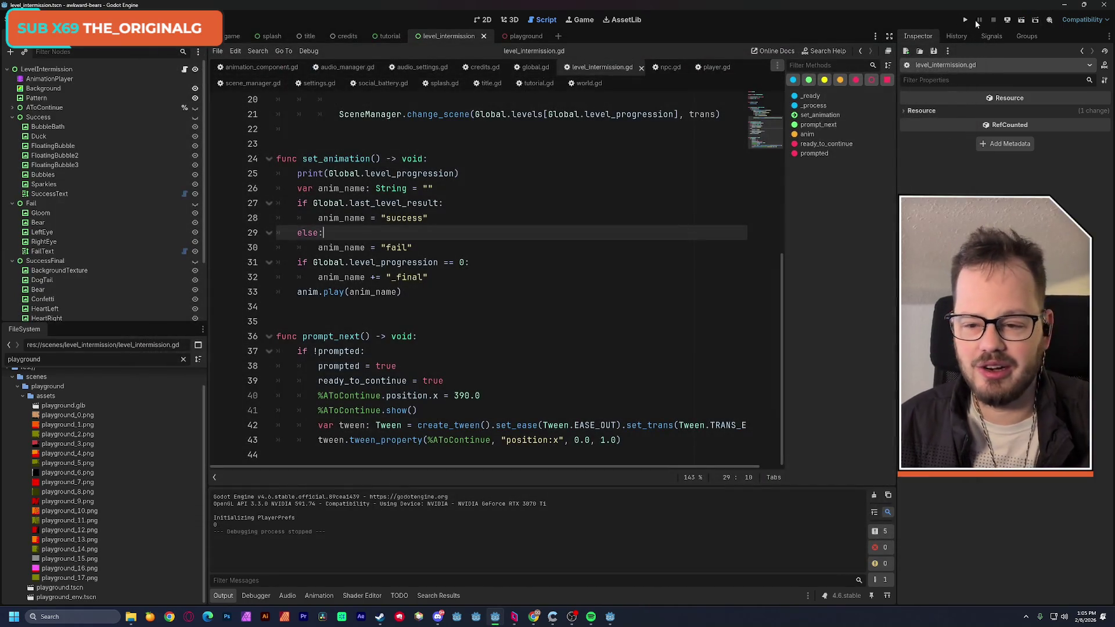
In the main game scene, delete the Splash node, search the scene picker for 'PLAY', then undo the deletion
click(233, 36)
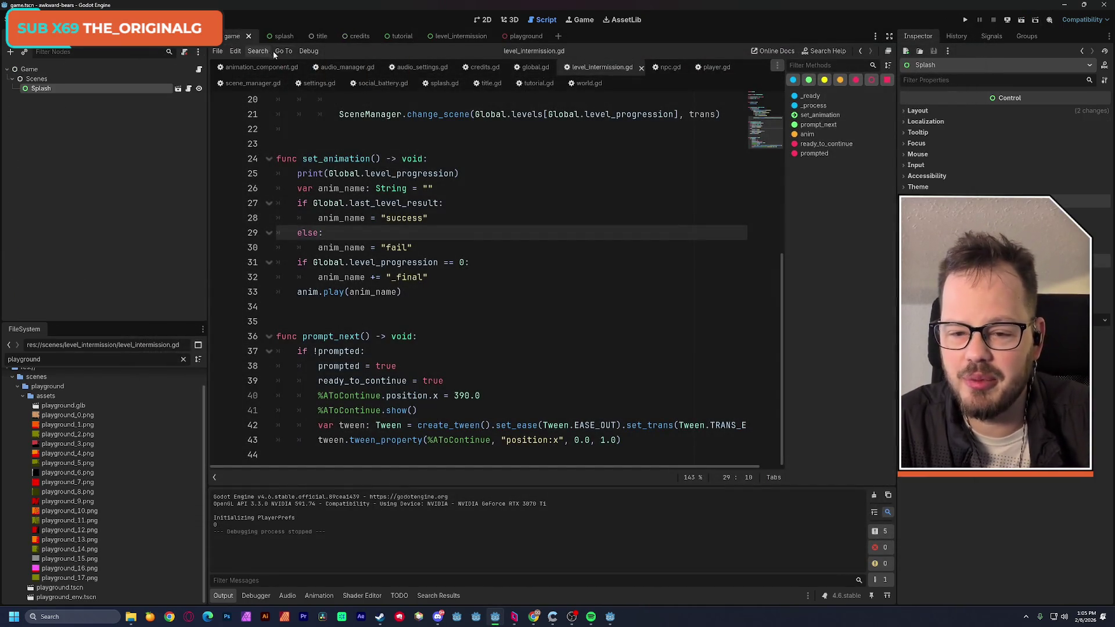
click(93, 139)
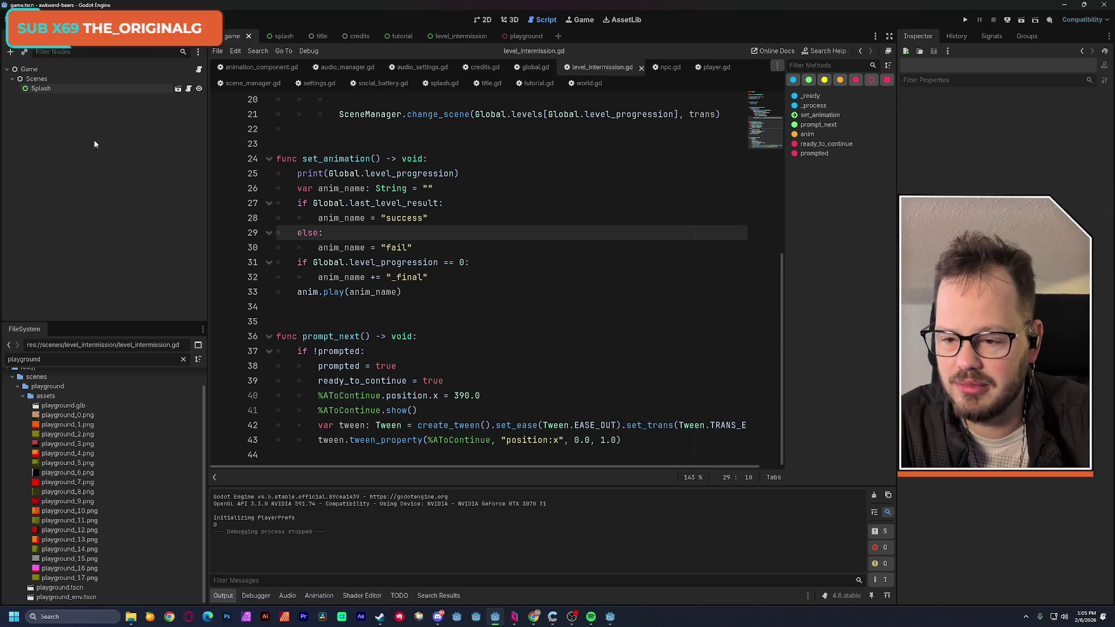
click(43, 90)
key(Delete)
key(Return)
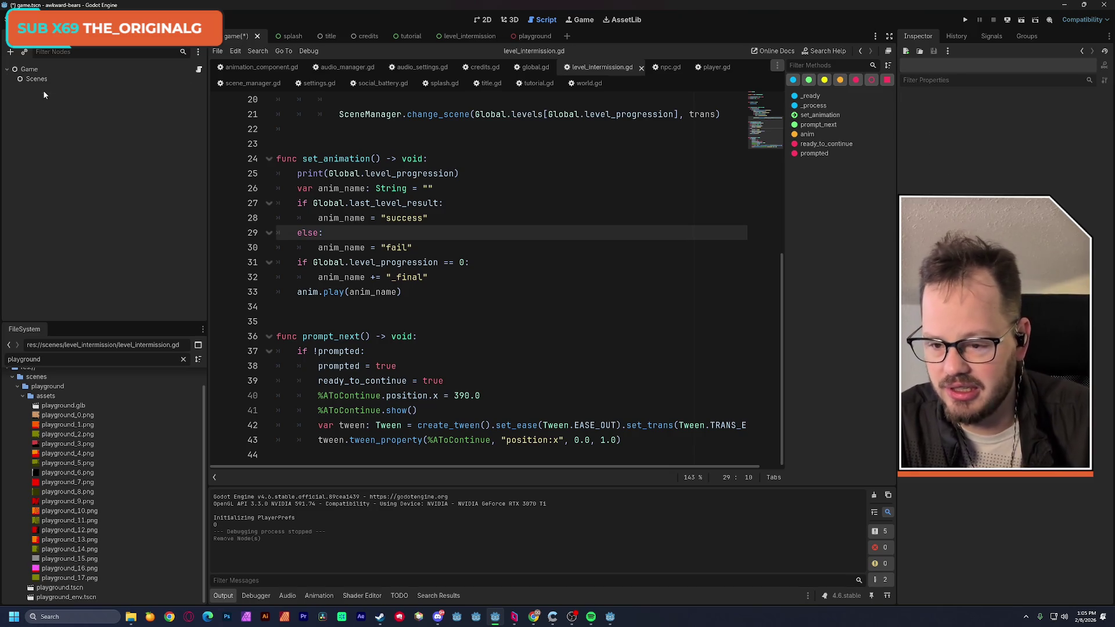
click(43, 80)
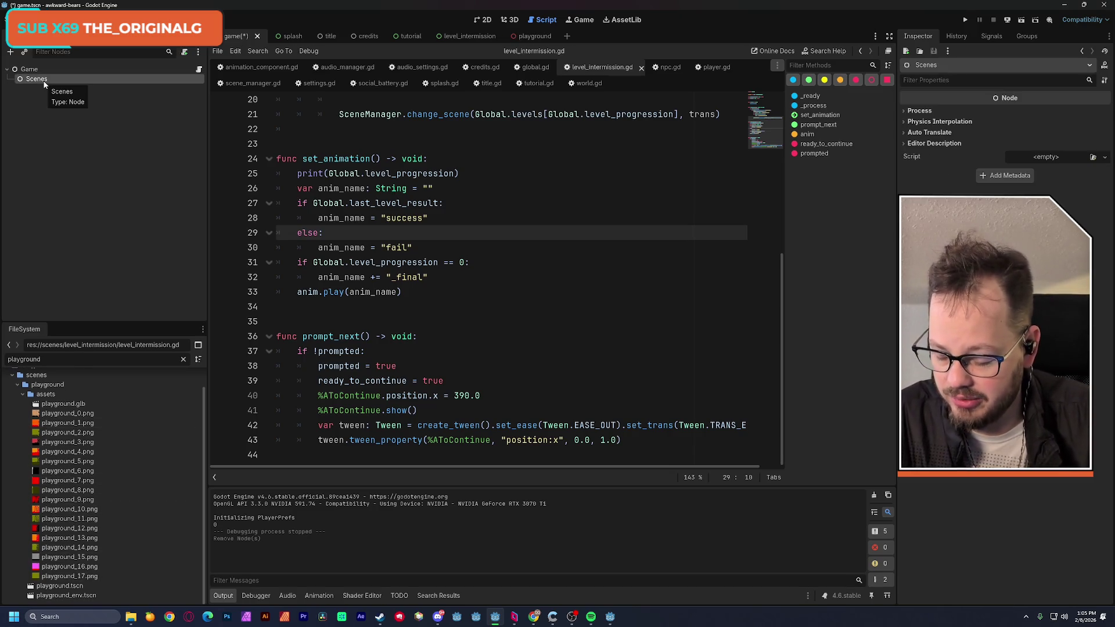
key(ctrl+shift+a)
key(super+shift+s)
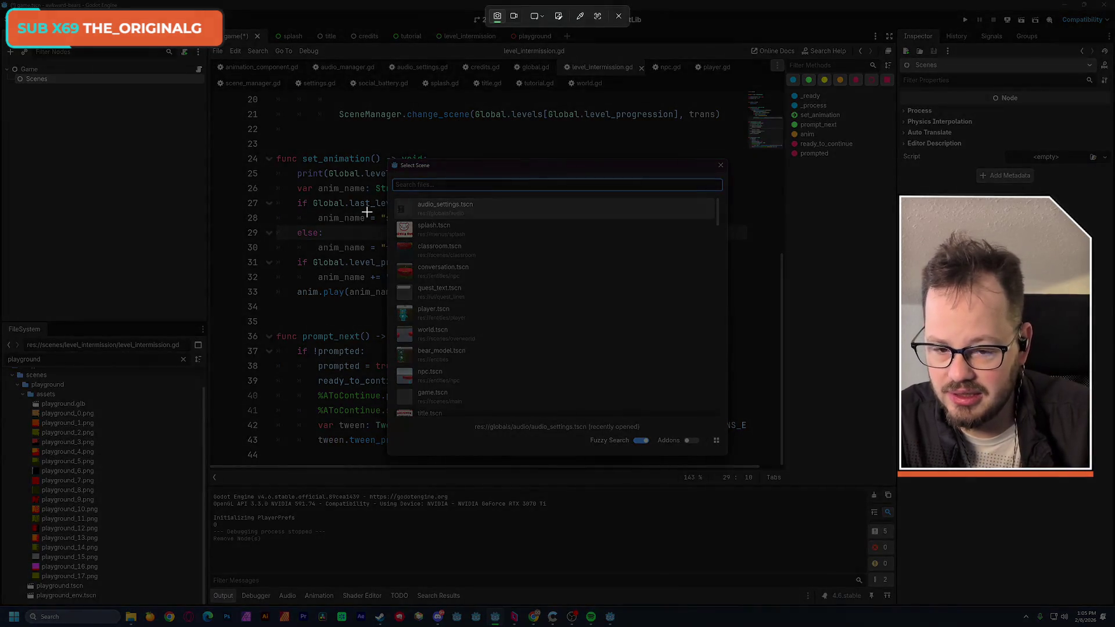
key(Escape)
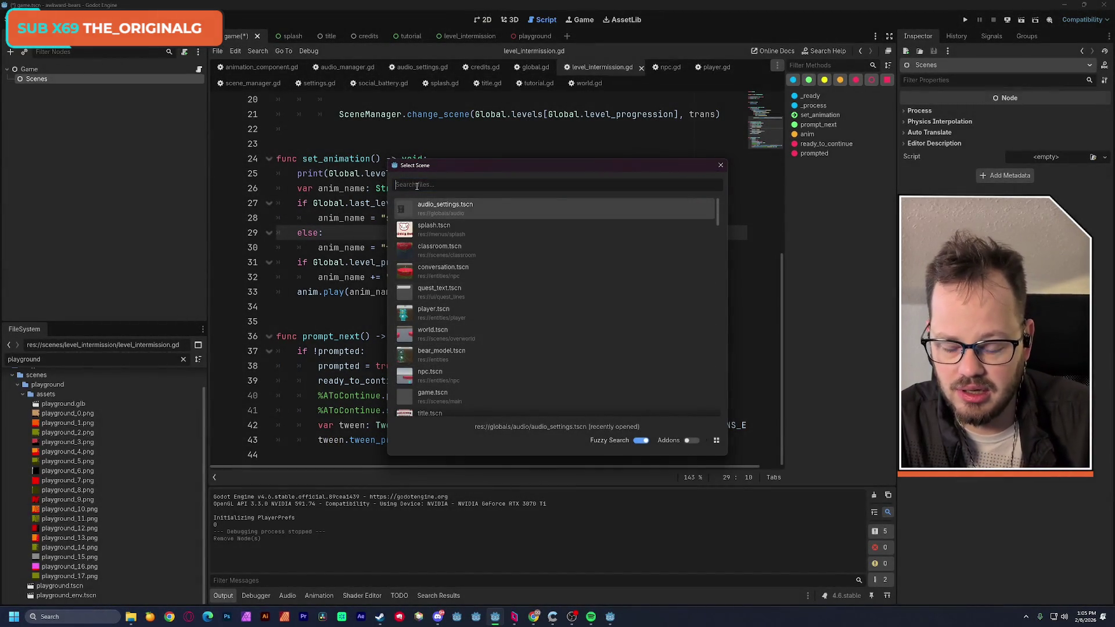
text(PLAY)
key(ctrl+BackSpace)
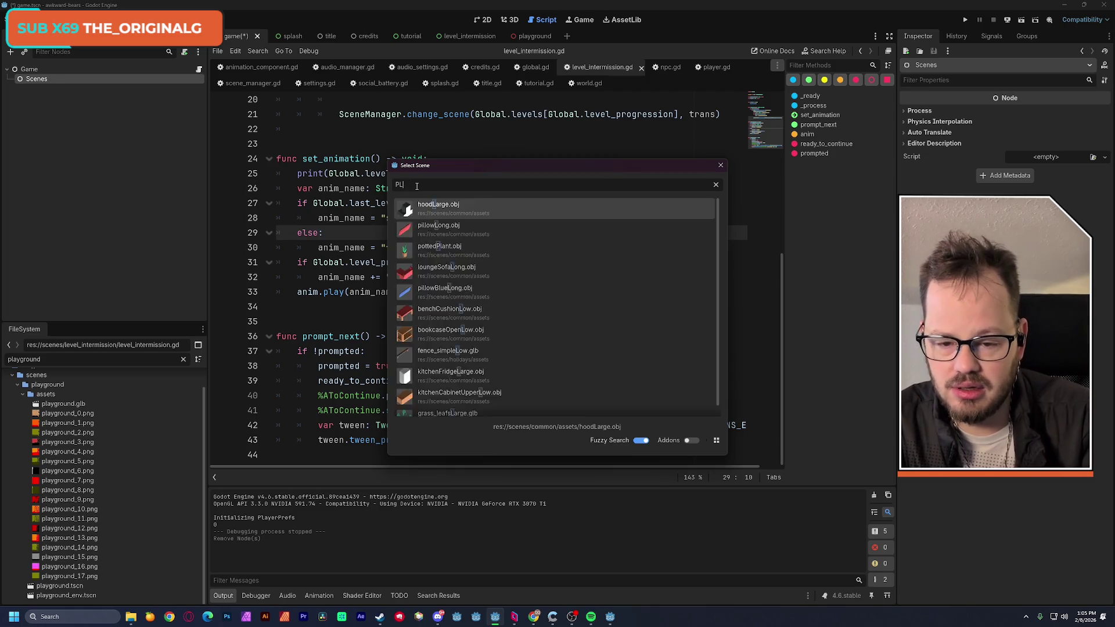
click(718, 164)
key(ctrl+z)
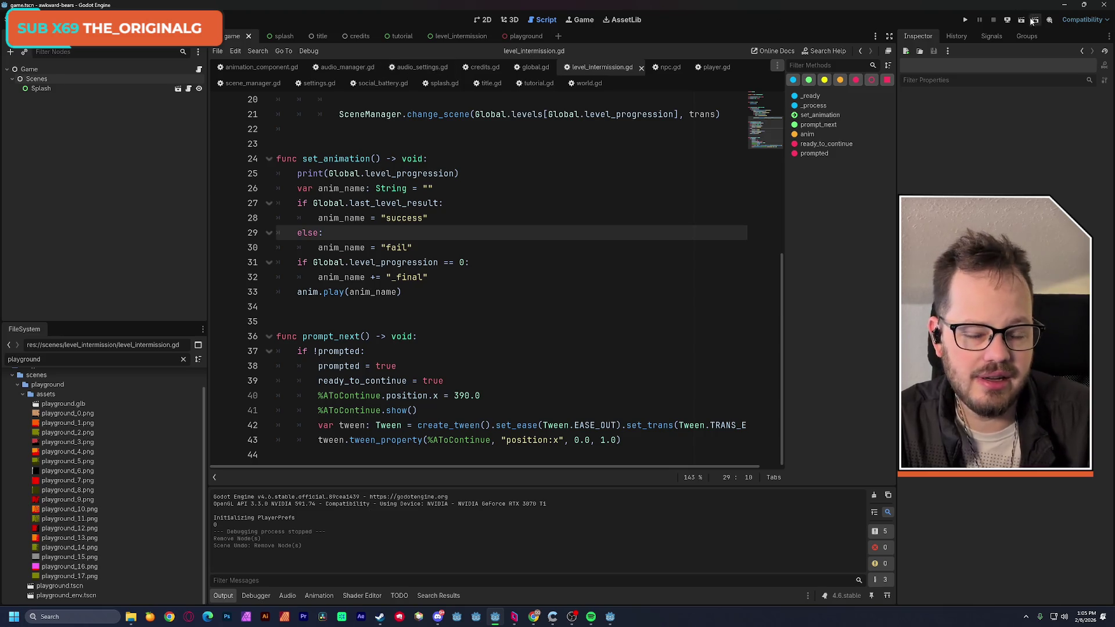
key(ctrl+F1)
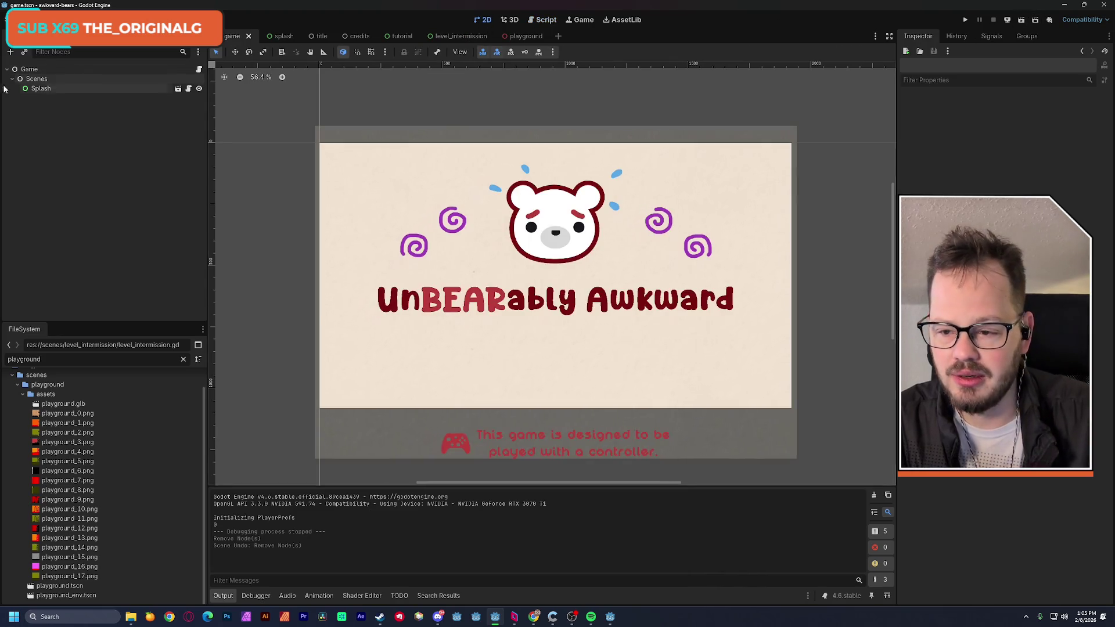
Switch between the title and splash scenes, then open title.gd from the title scene
click(319, 36)
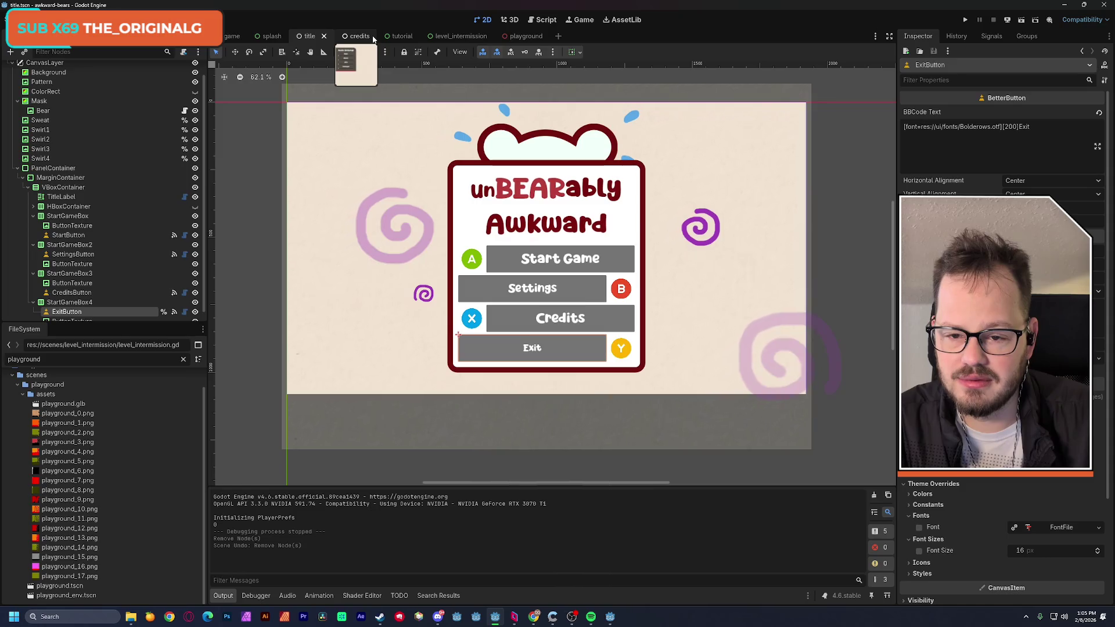
click(282, 39)
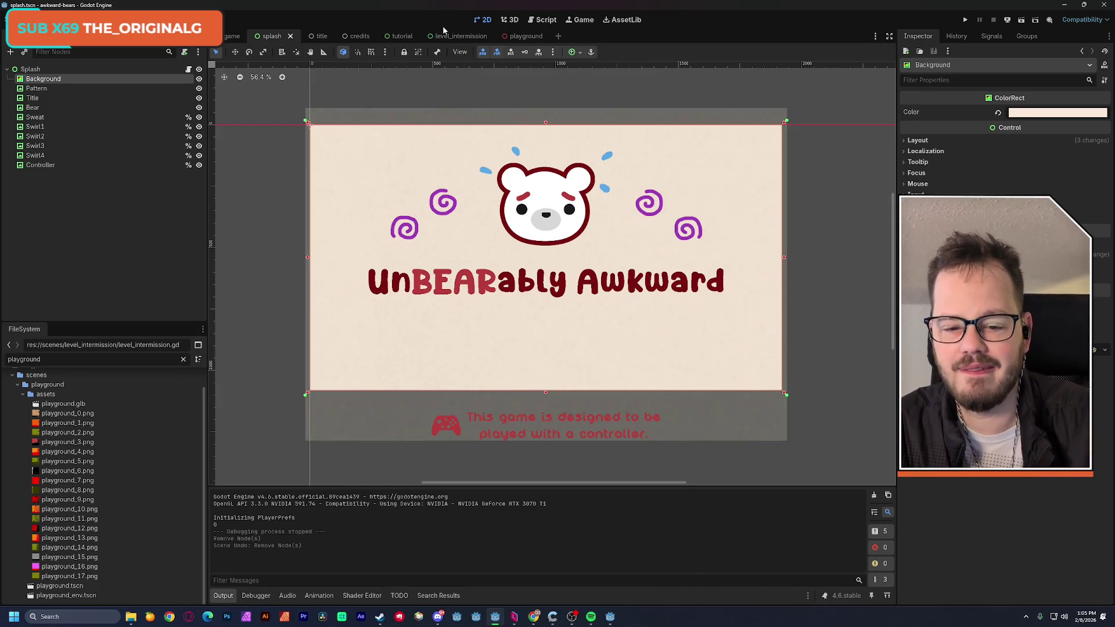
mouse_move(391, 36)
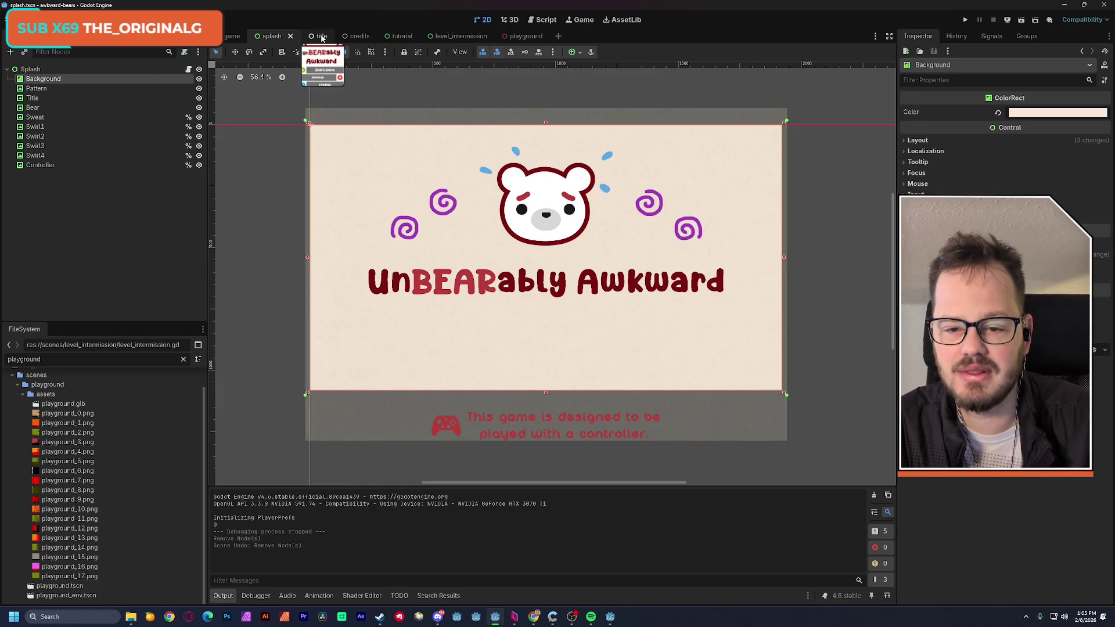
click(321, 37)
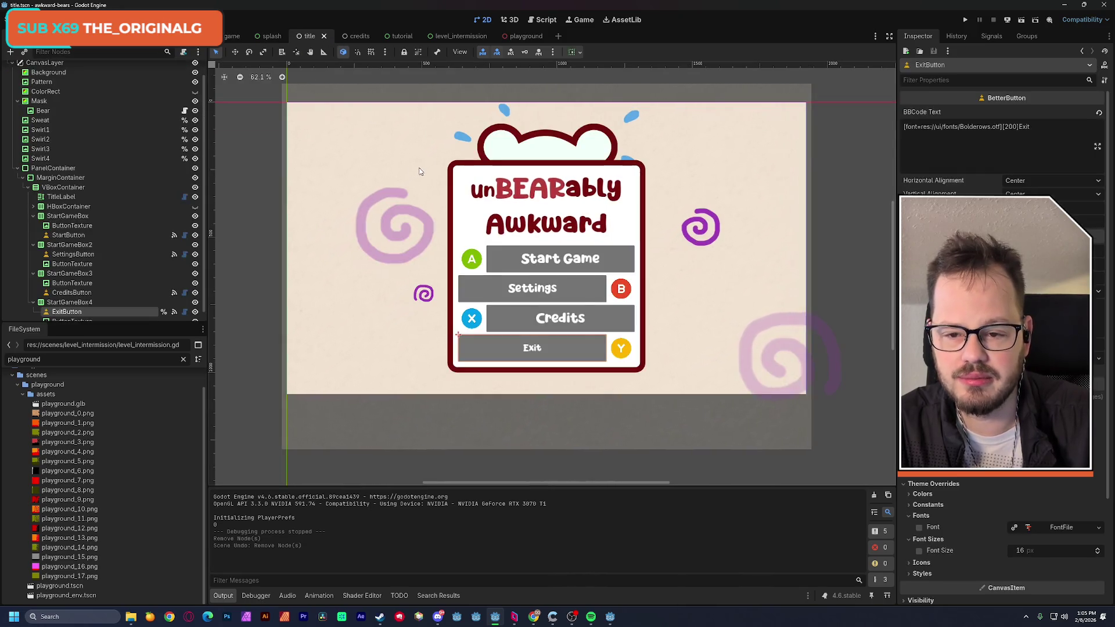
scroll(179, 106, up, 2)
click(196, 69)
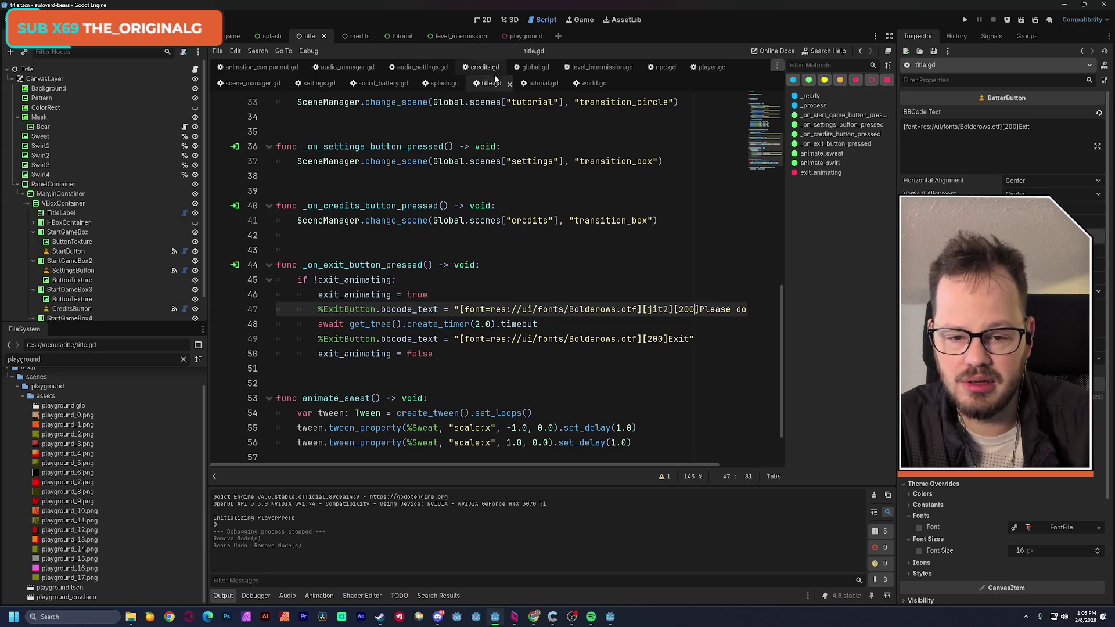
Set the testing flag in global.gd to true
click(533, 67)
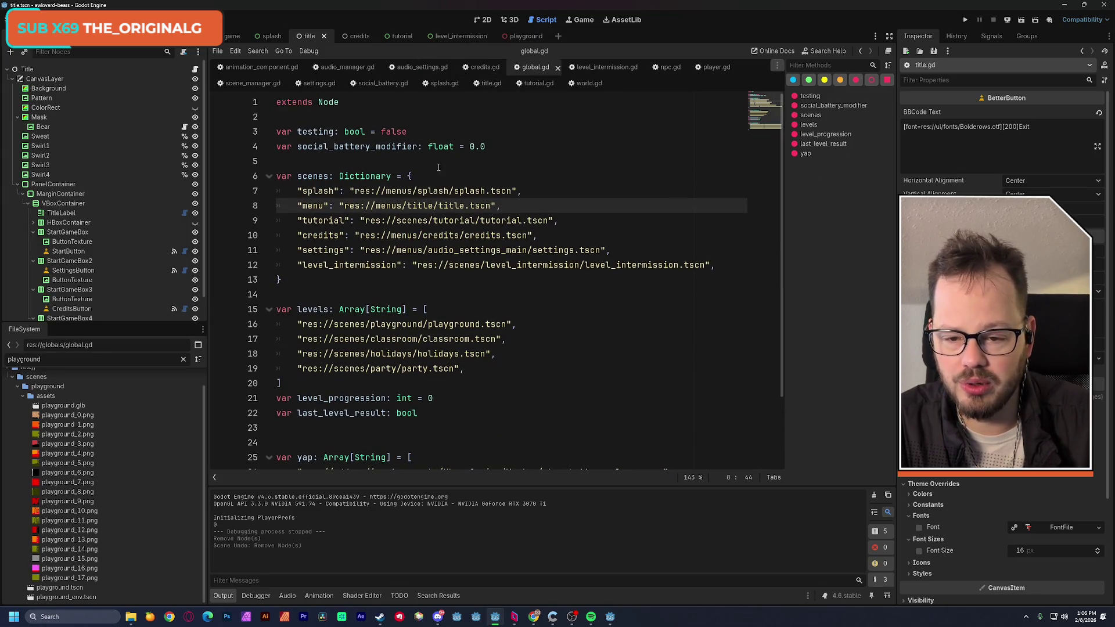
click(328, 132)
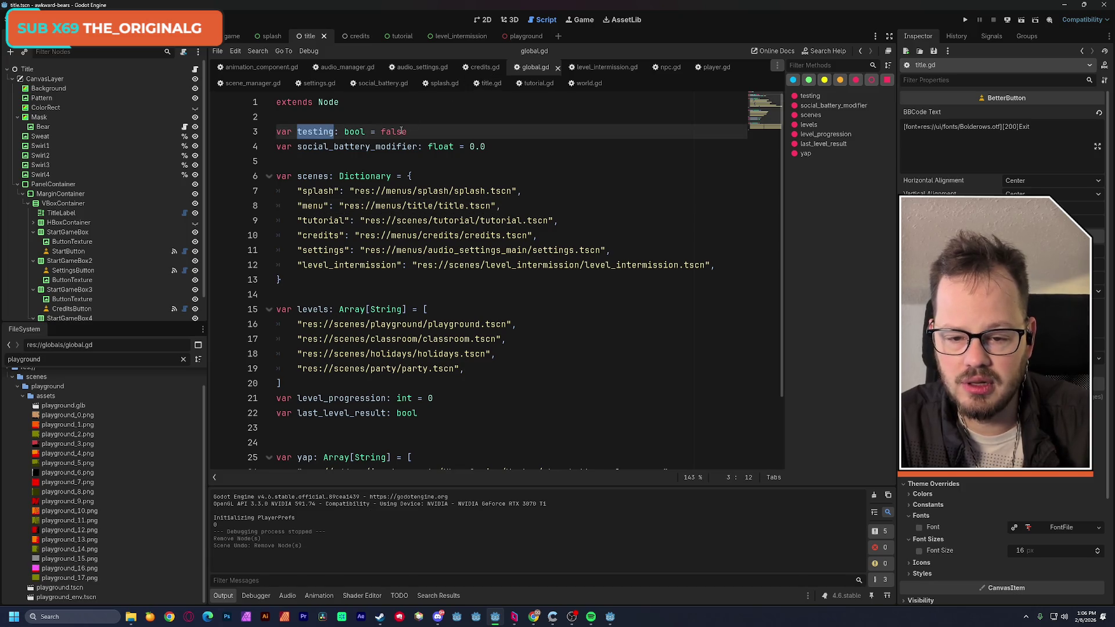
double_click(395, 132)
text(tru)
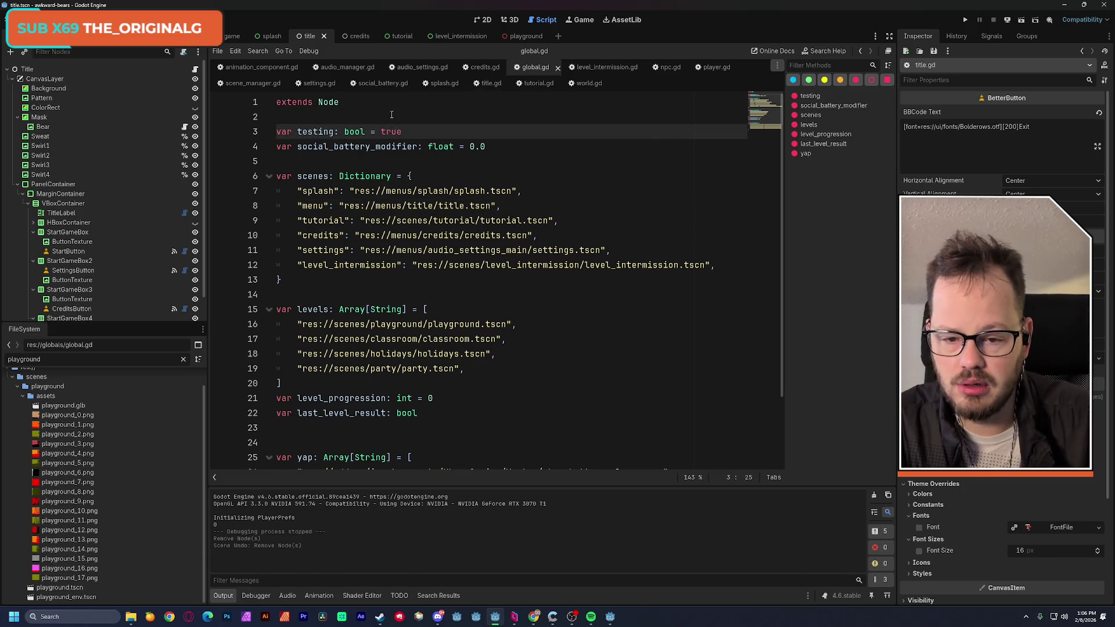
click(396, 117)
Add an 'if Global.testing:' line after the level_progression reset in title.gd's start handler
click(493, 84)
scroll(361, 199, up, 8)
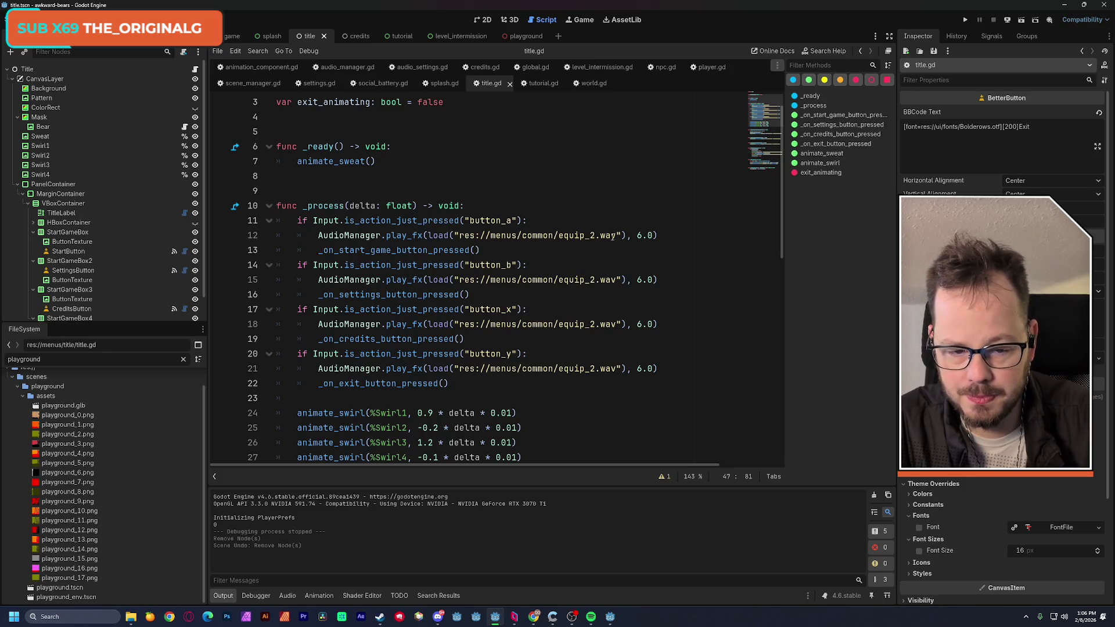
ctrl+click(415, 256)
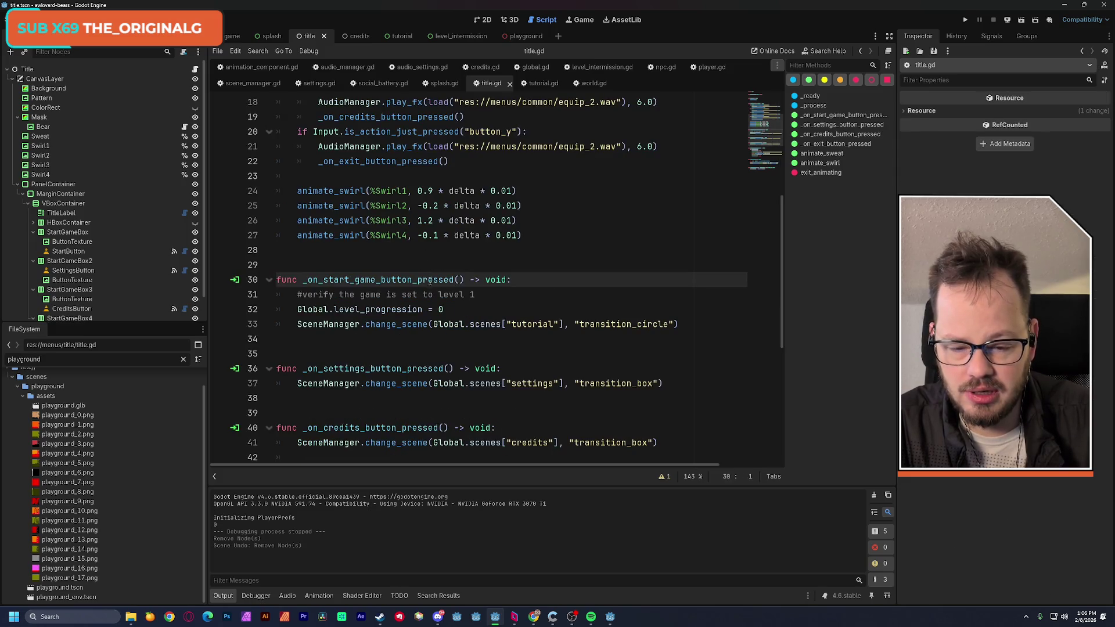
click(298, 324)
key(Return)
key(Up)
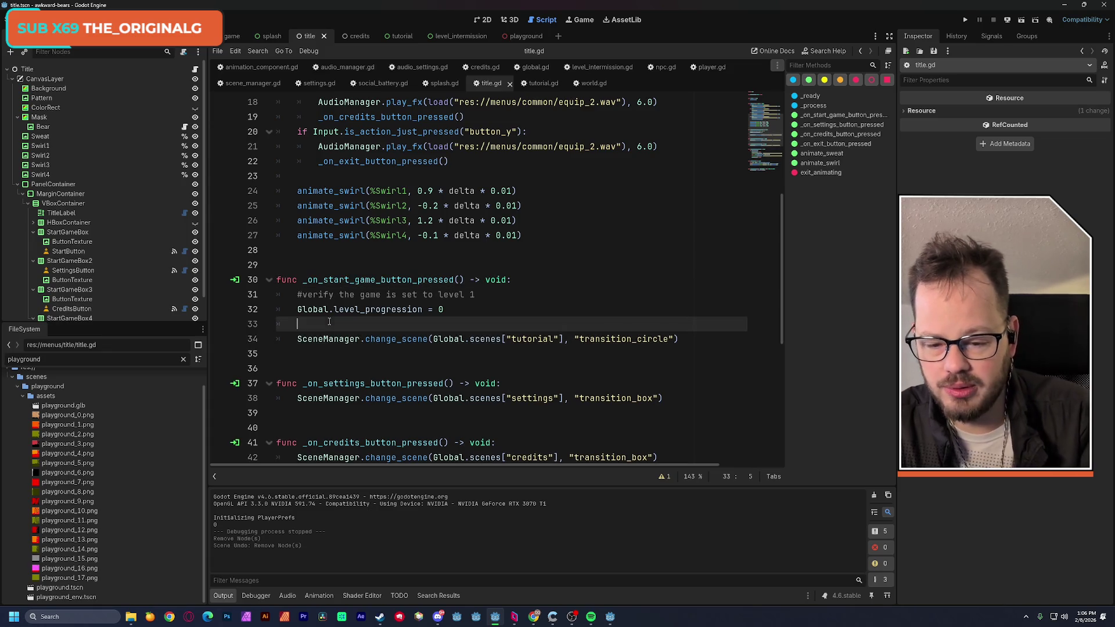
text(if testing)
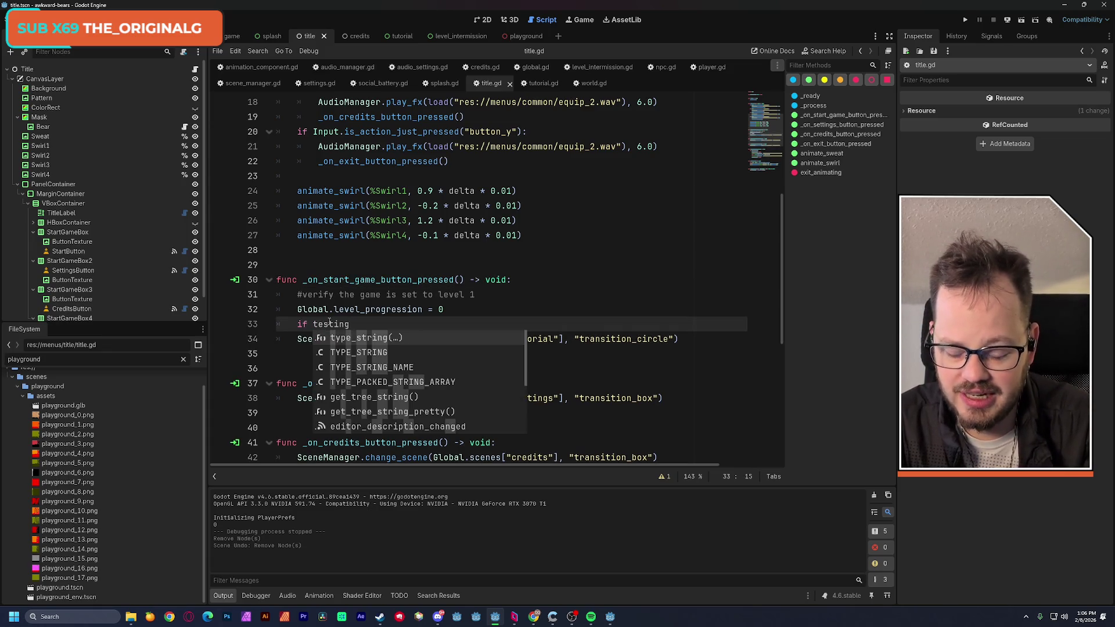
key(BackSpace)
key(BackSpace)
key(BackSpace)
text(Glo)
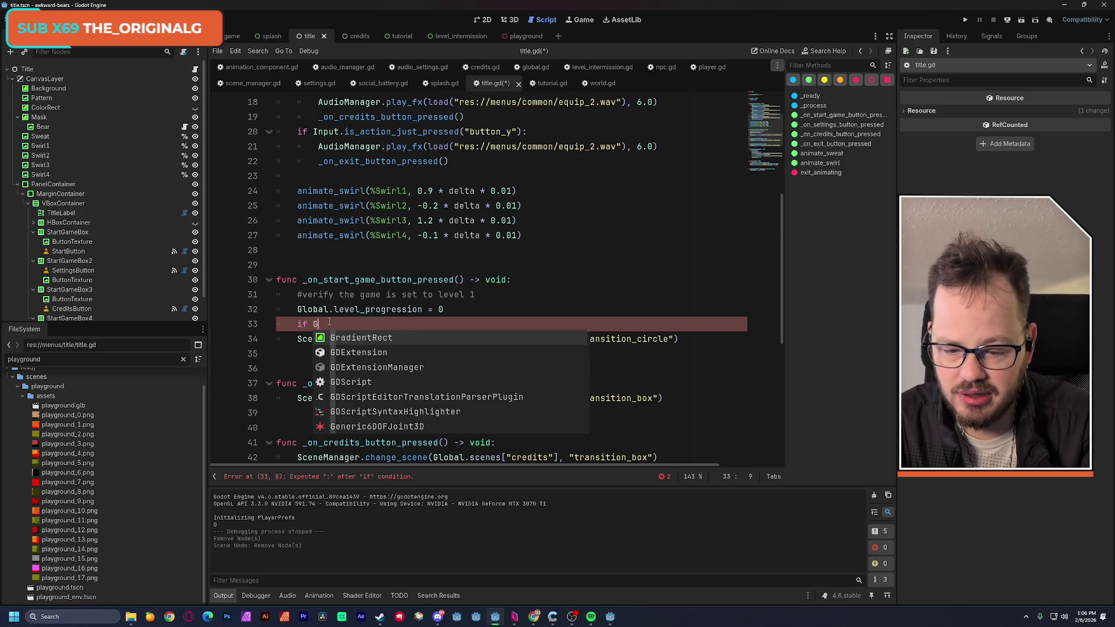
key(Return)
text(.testing:)
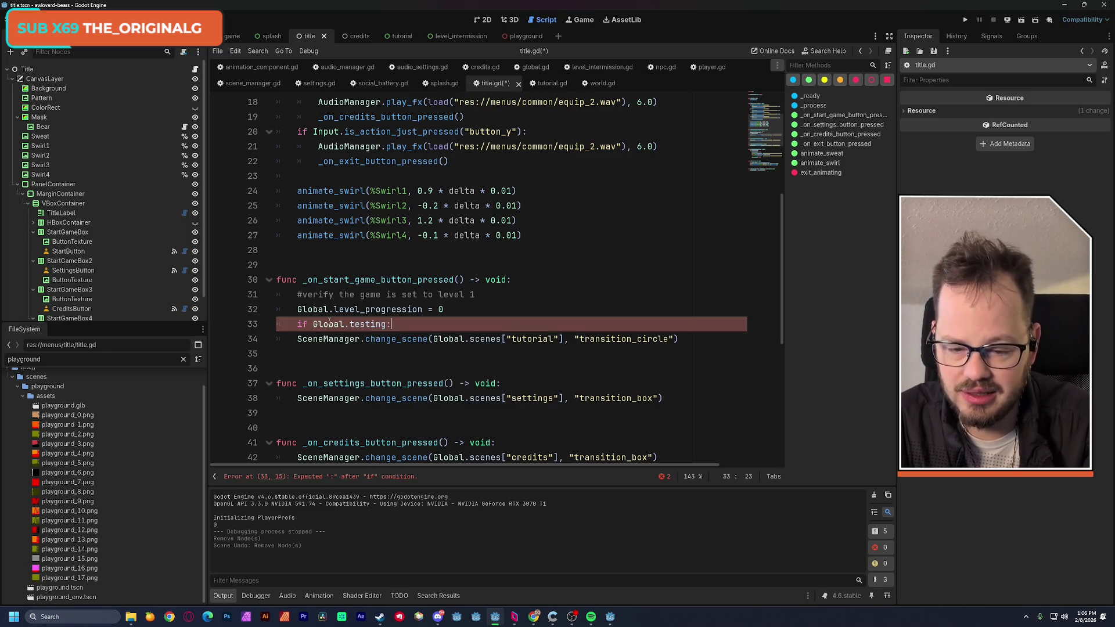
Indent the scene change under the condition and add an else branch
click(298, 339)
key(Tab)
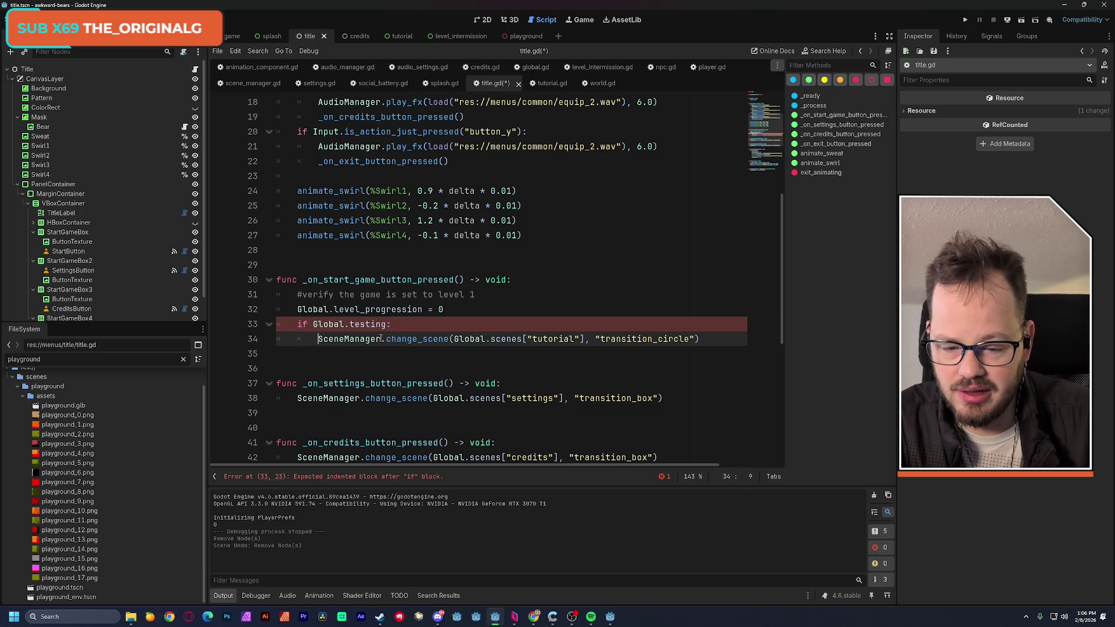
key(Left)
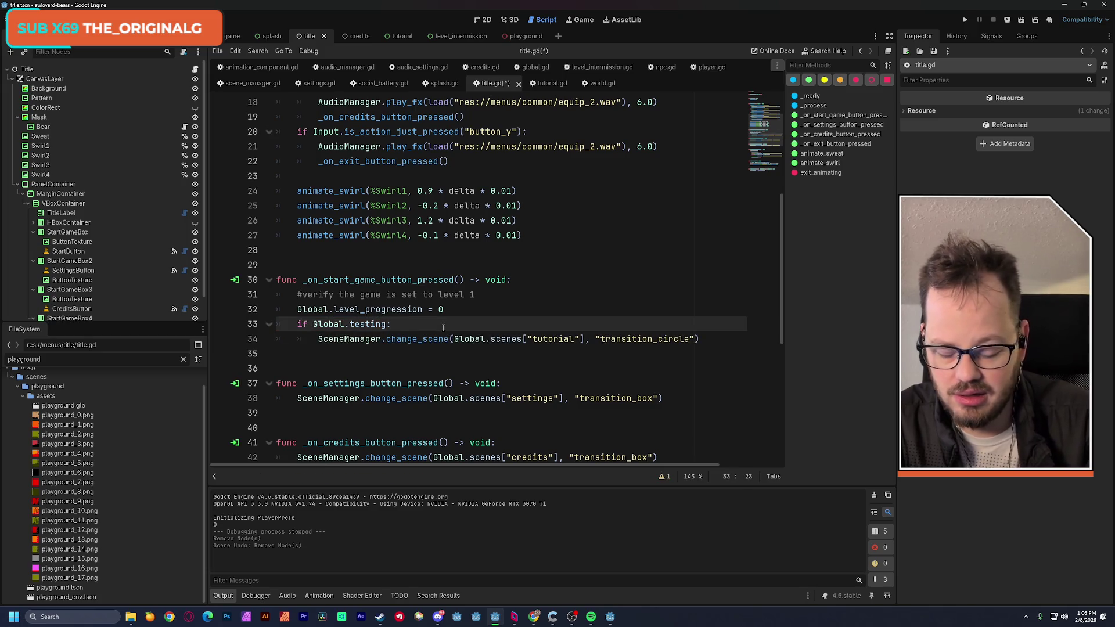
key(Return)
key(Up)
text(else)
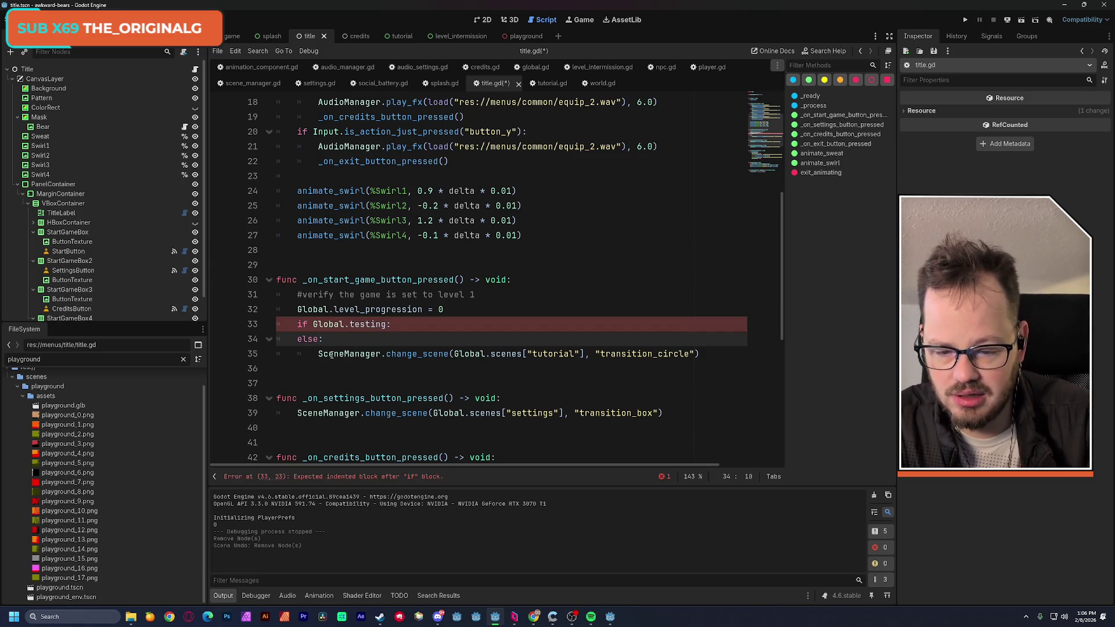
key(Return)
Copy the tutorial scene-change call into the testing branch and save title.gd
drag(319, 368, 702, 366)
key(ctrl+c)
click(344, 339)
key(ctrl+v)
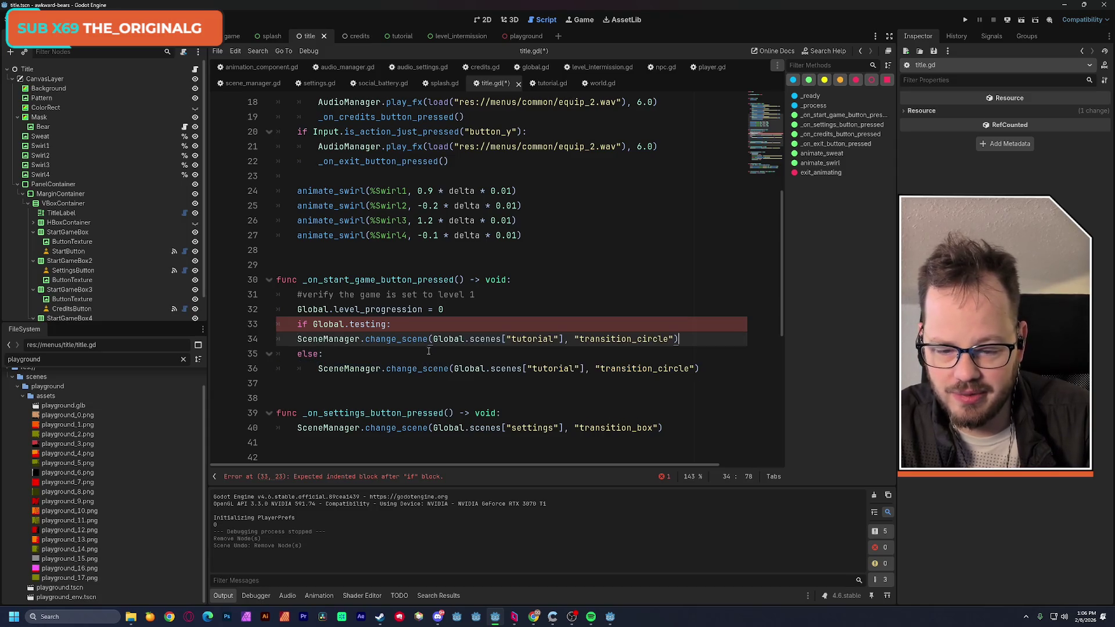
click(486, 299)
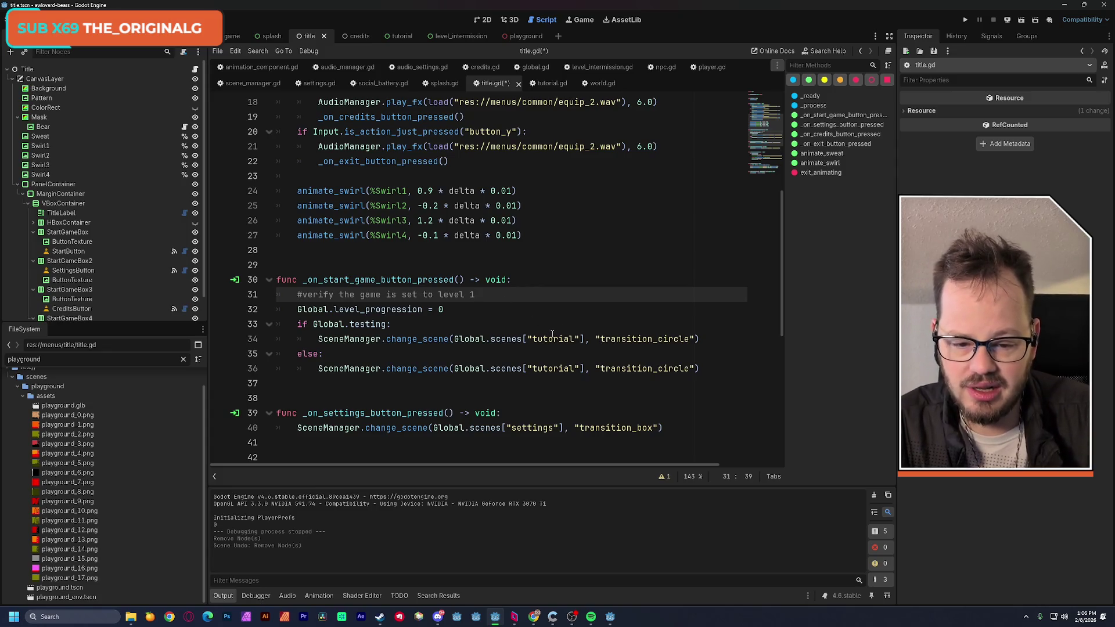
key(ctrl+s)
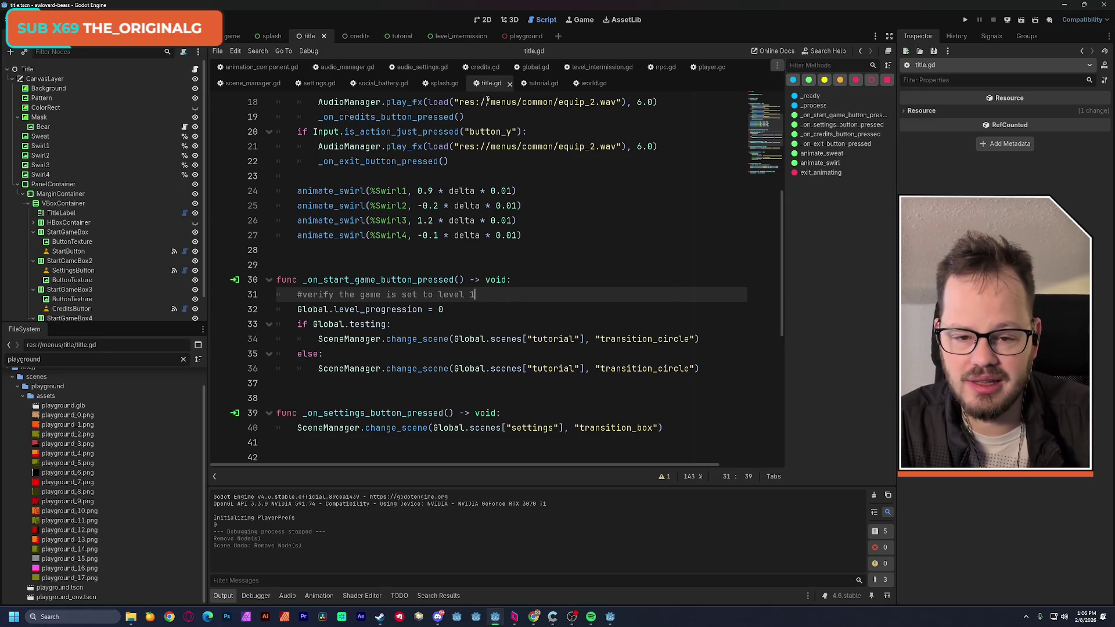
Replace the testing branch call with finish_tutorial's Global.levels[Global.level_progression] scene change, then run the game
click(534, 85)
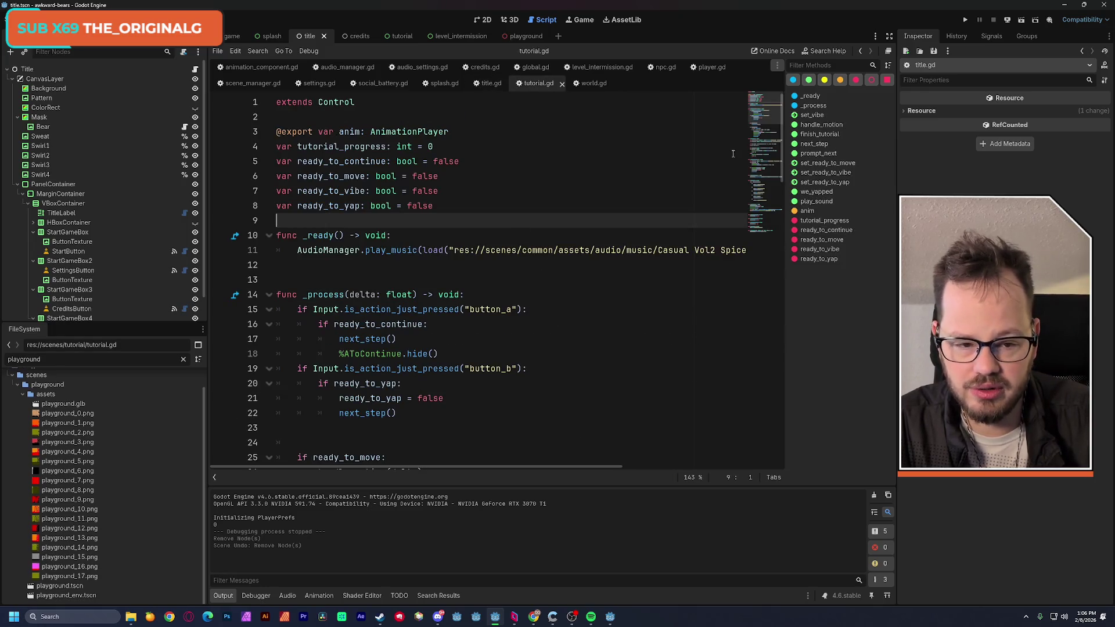
click(761, 235)
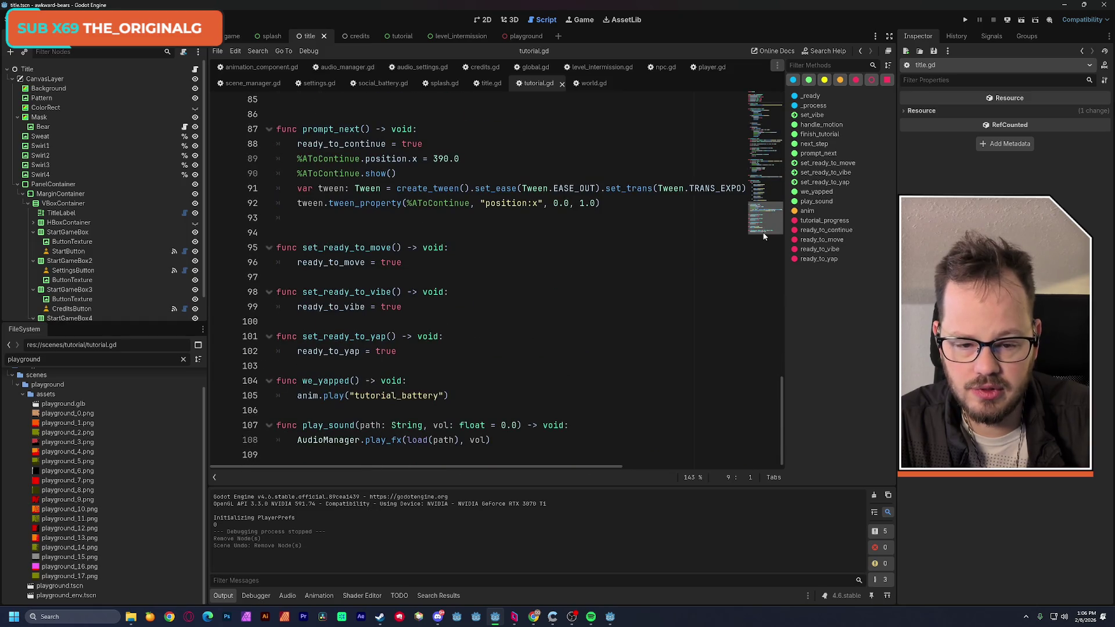
drag(761, 230, 753, 196)
mouse_move(298, 225)
mouse_down()
mouse_move(749, 226)
mouse_move(561, 225)
mouse_up()
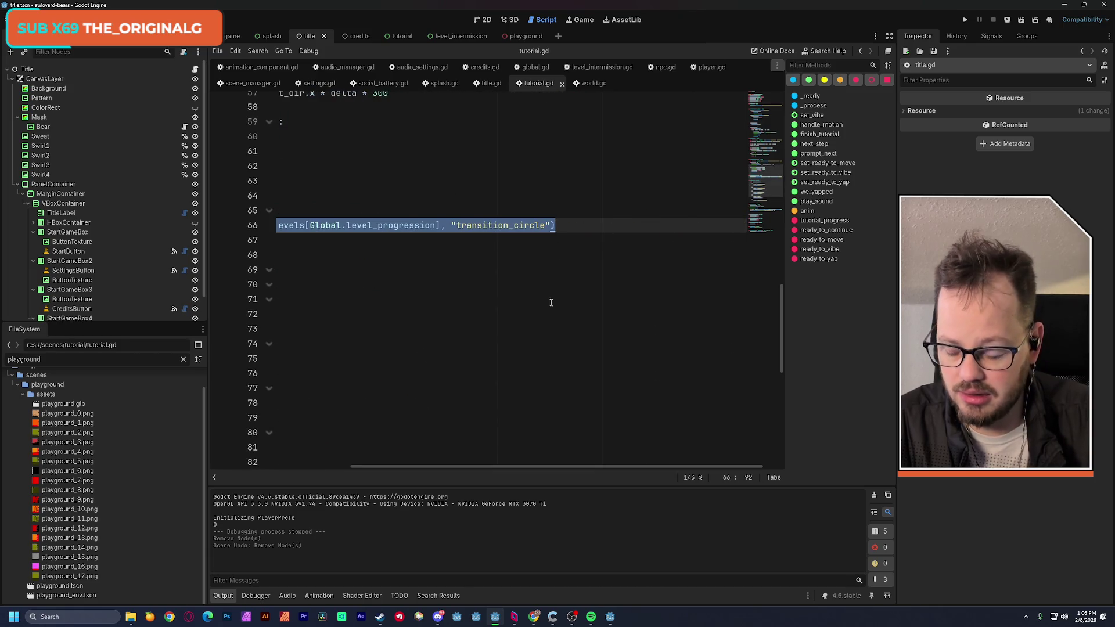
scroll(459, 468, left, 5)
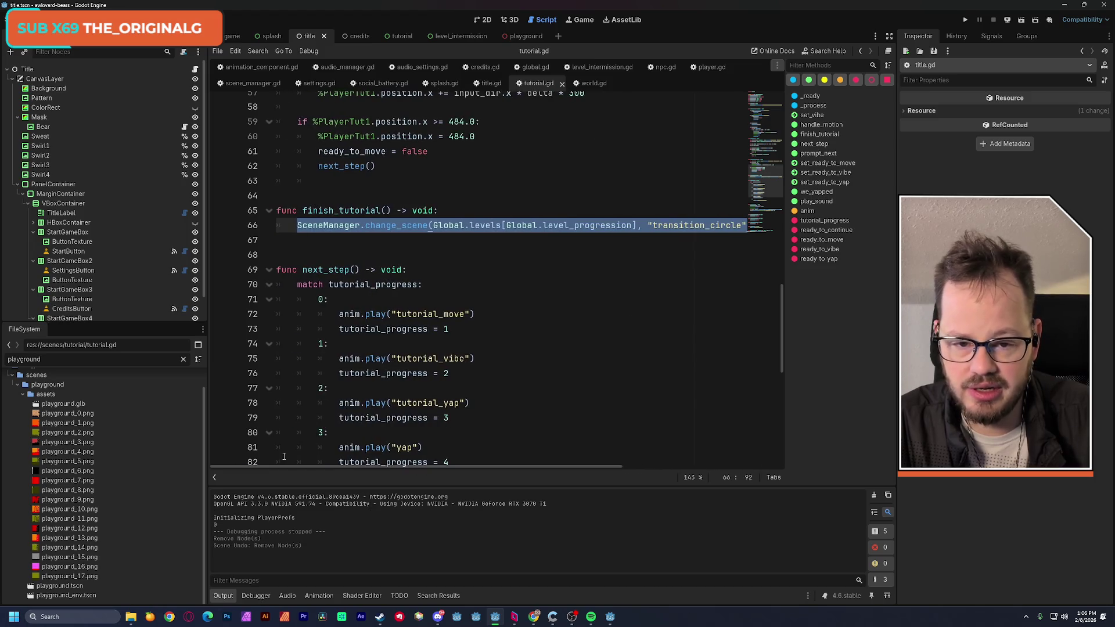
click(487, 83)
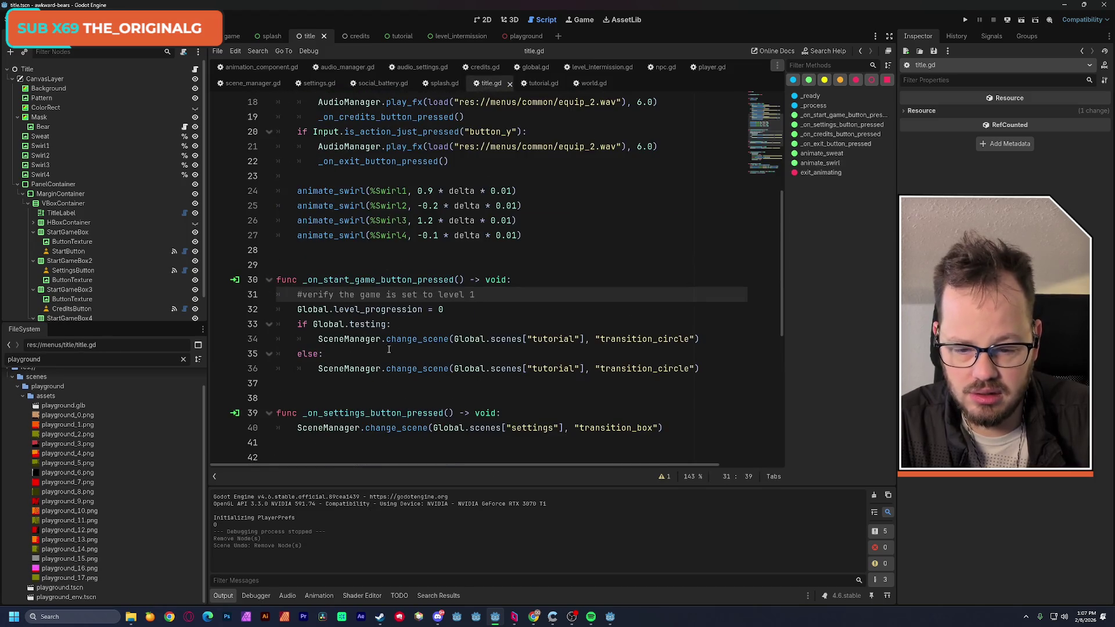
drag(318, 339, 690, 339)
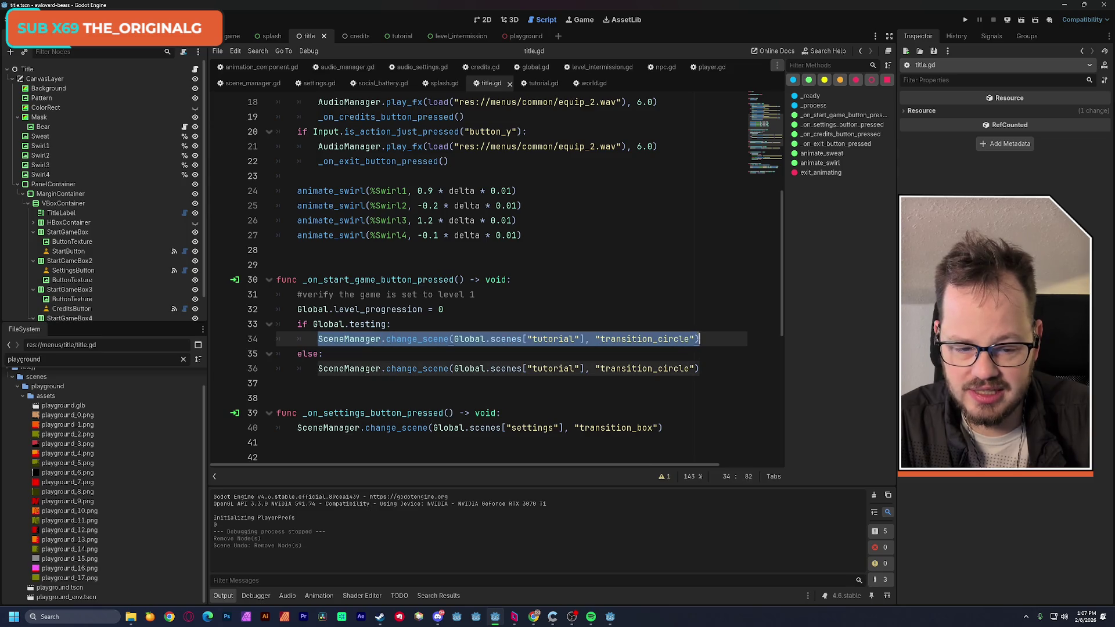
key(ctrl+v)
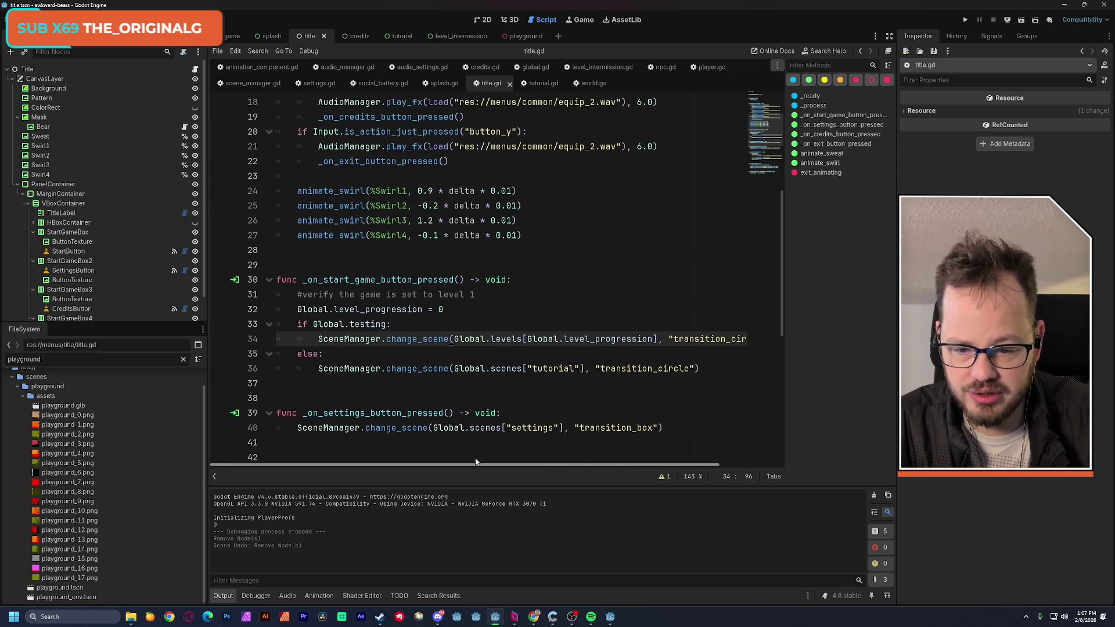
click(399, 263)
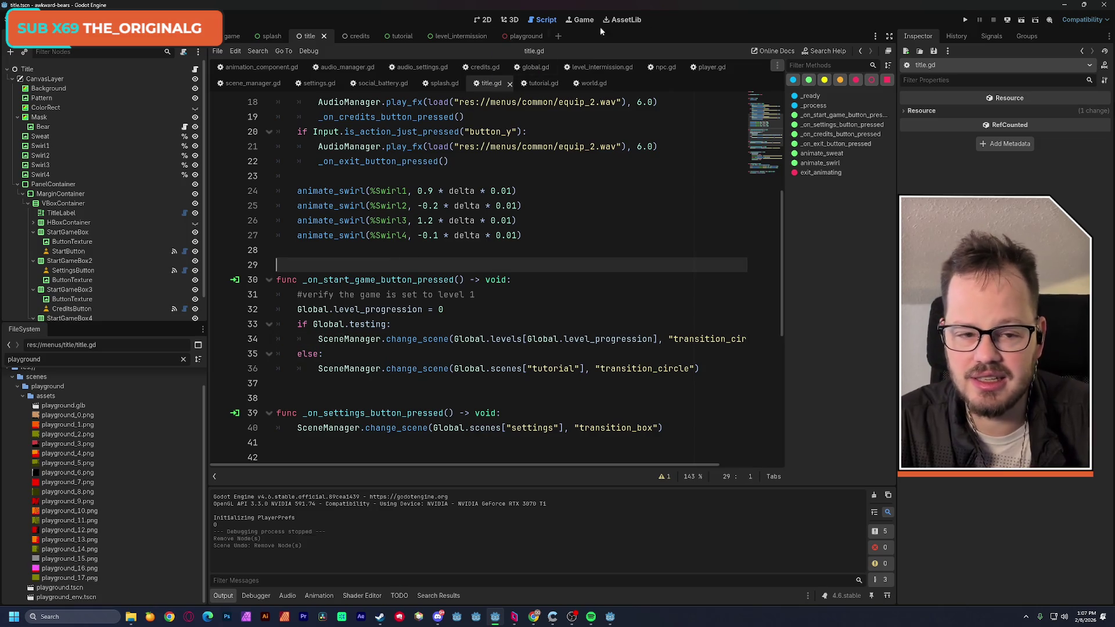
click(965, 20)
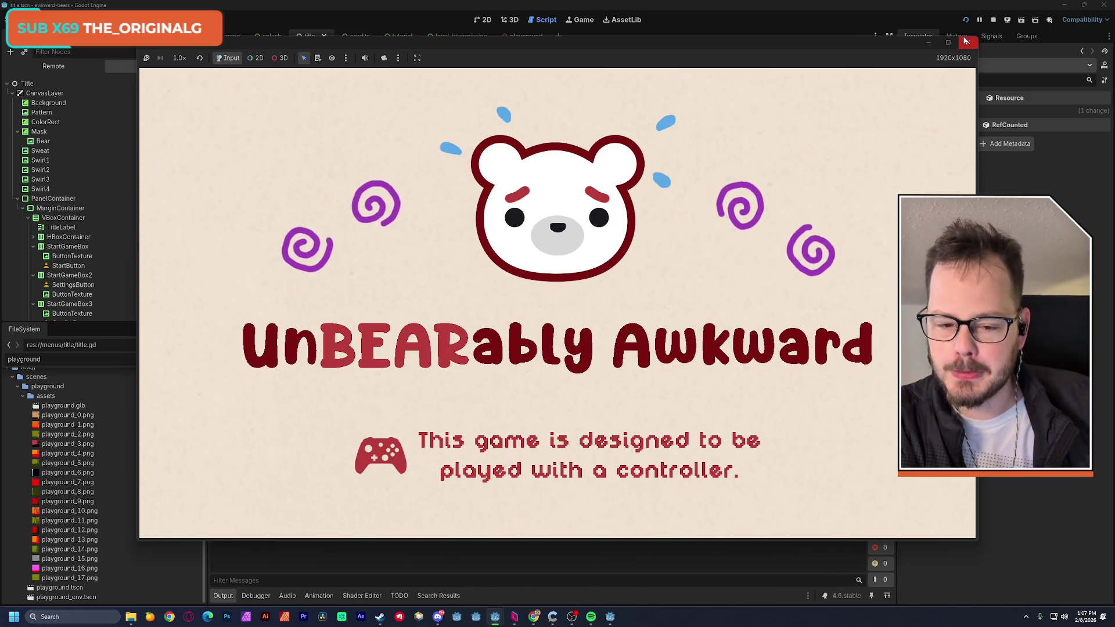
Press start on the title screen to skip straight into the 3D park level
key(Return)
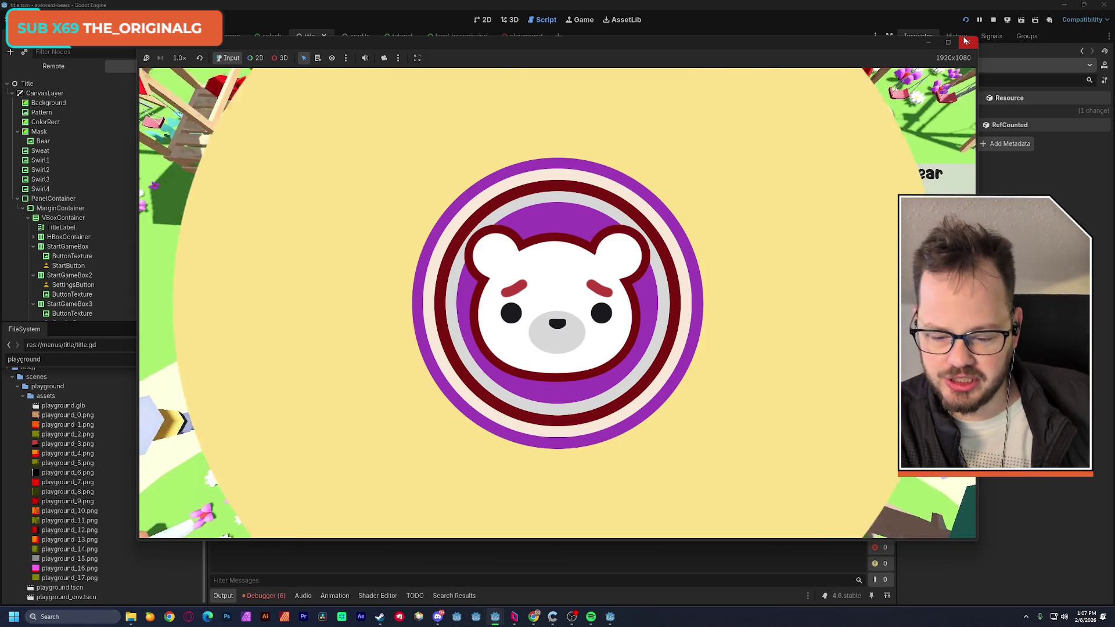
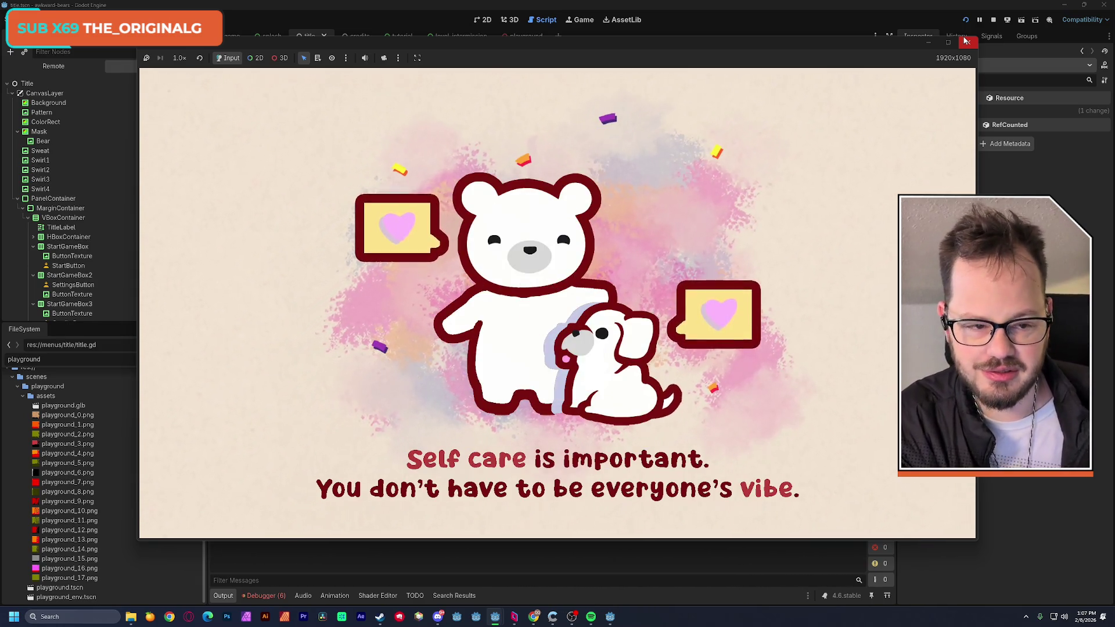
Stop the running game and relaunch the project from the beginning
click(966, 41)
click(964, 20)
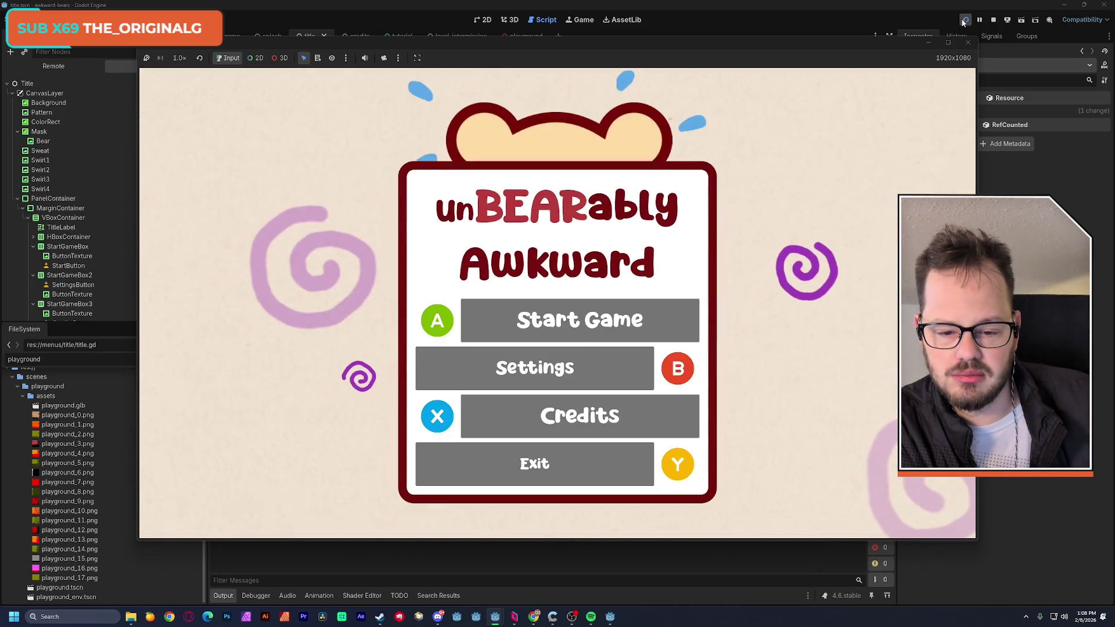
click(963, 22)
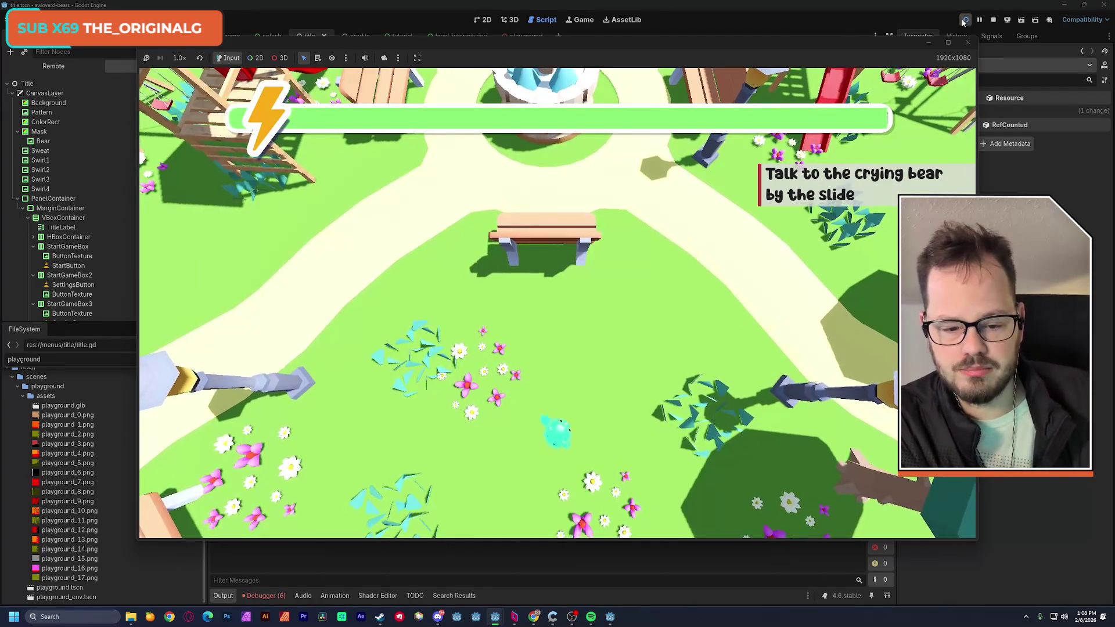
Walk north through the playground, continue past the bear intermission screen, and stop the game
key(w)
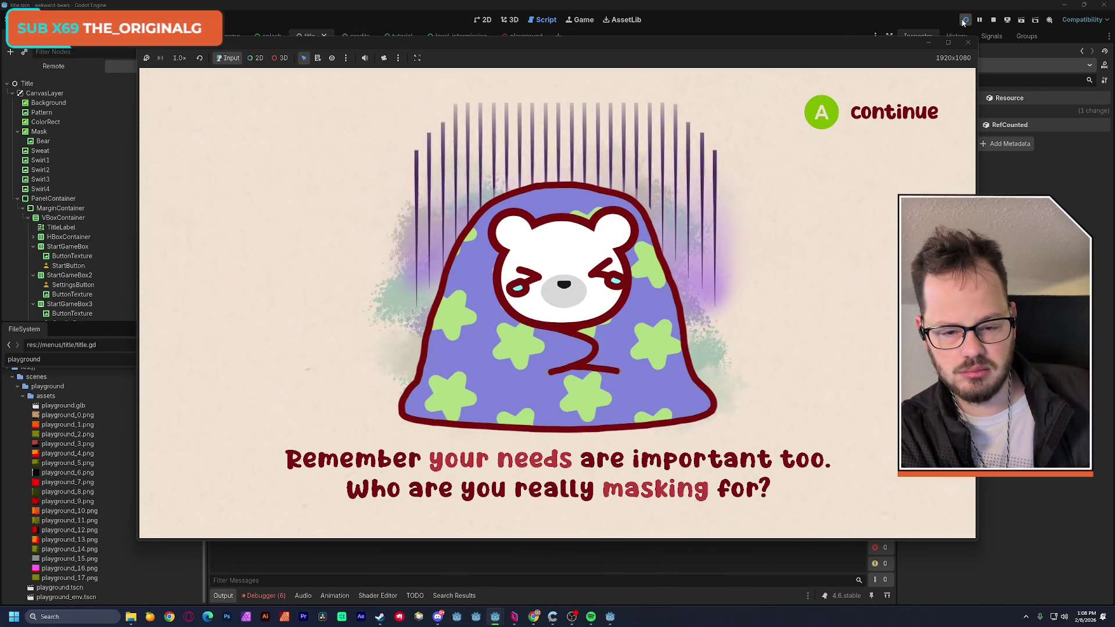
key(space)
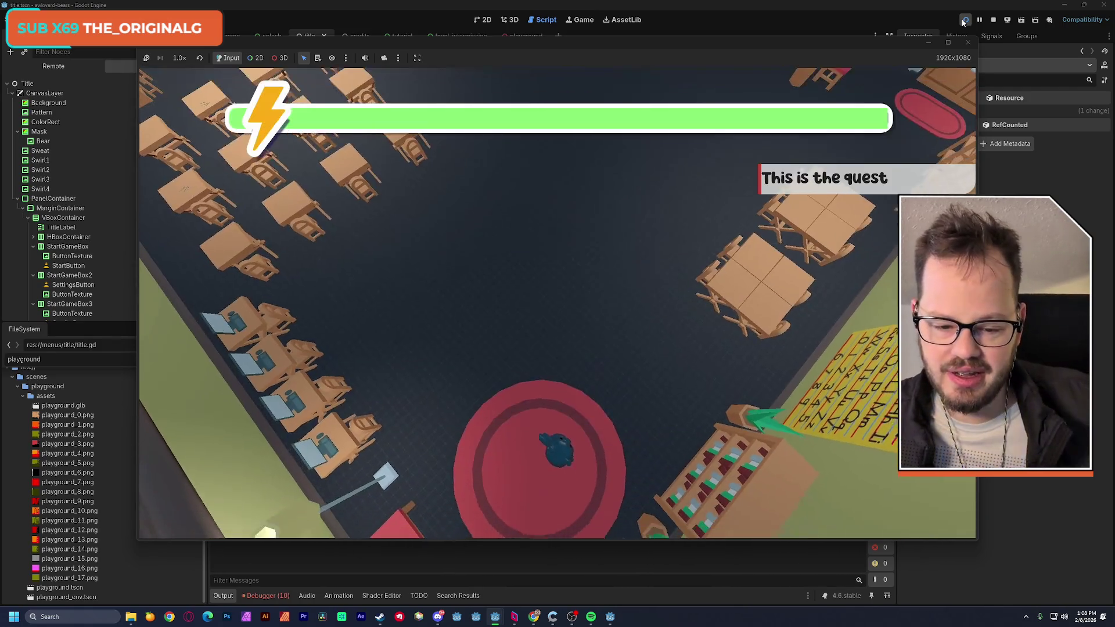
click(967, 43)
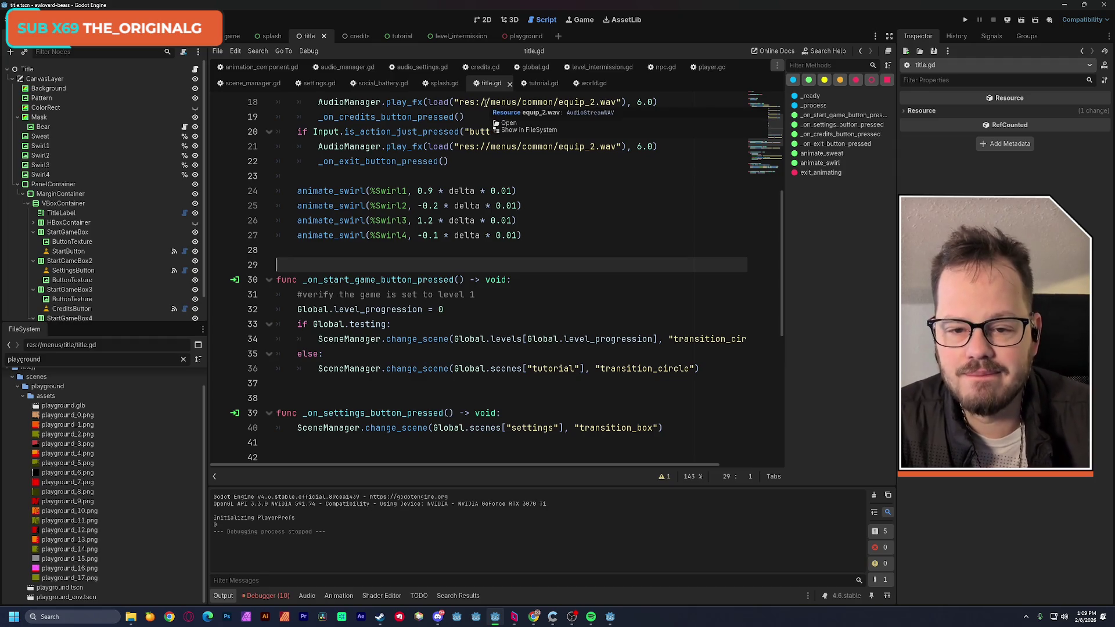
click(429, 37)
Select level_intermission's AnimationPlayer and preview fail_final with looping turned on
click(480, 23)
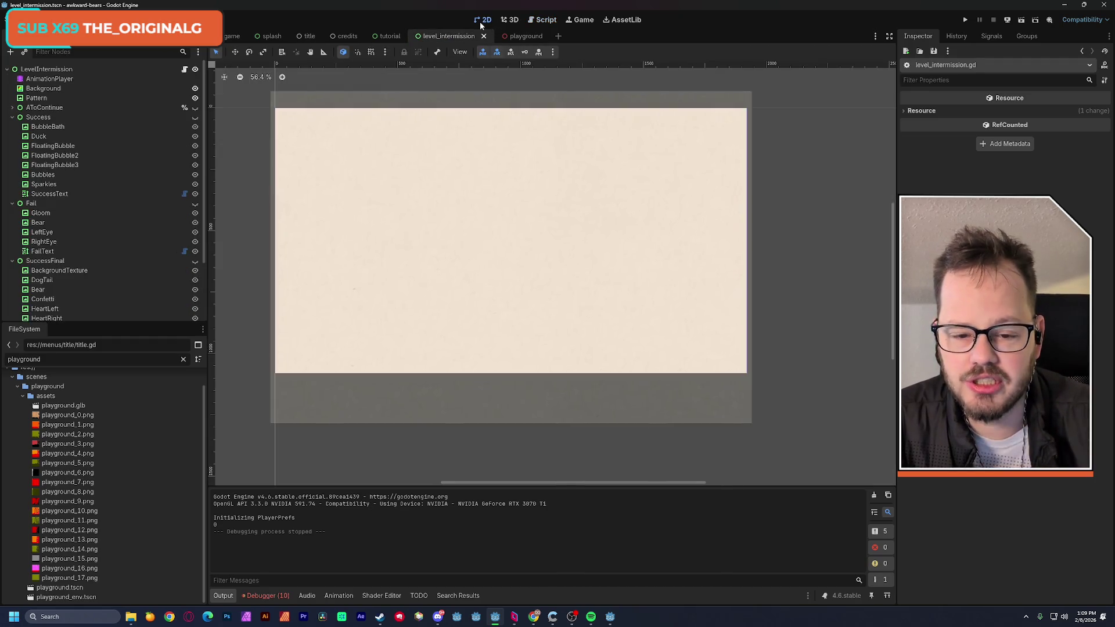
click(83, 79)
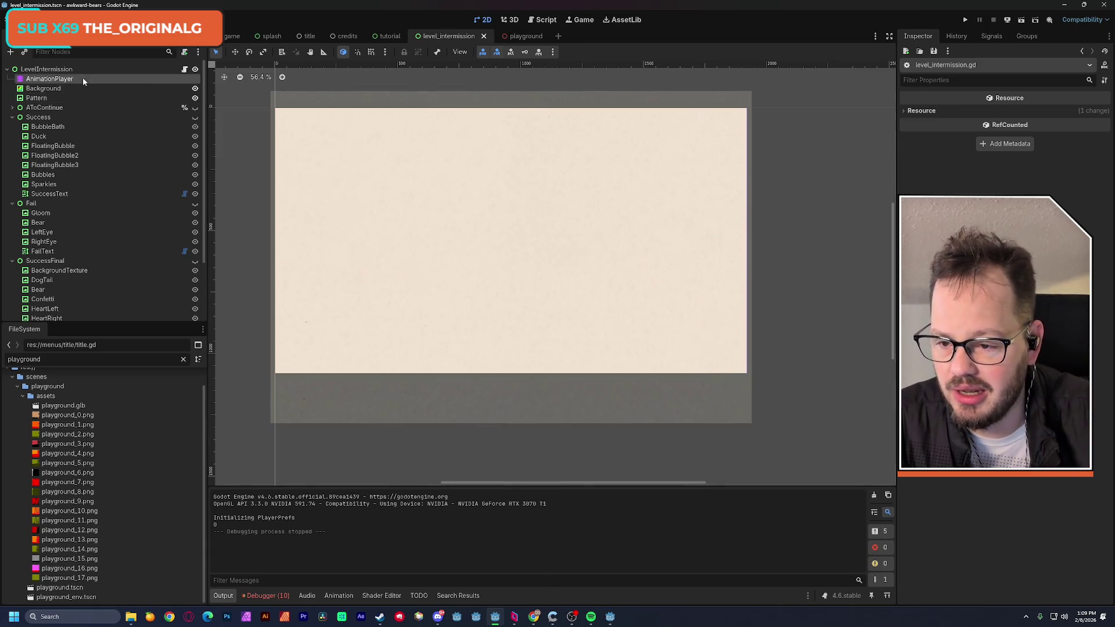
click(420, 415)
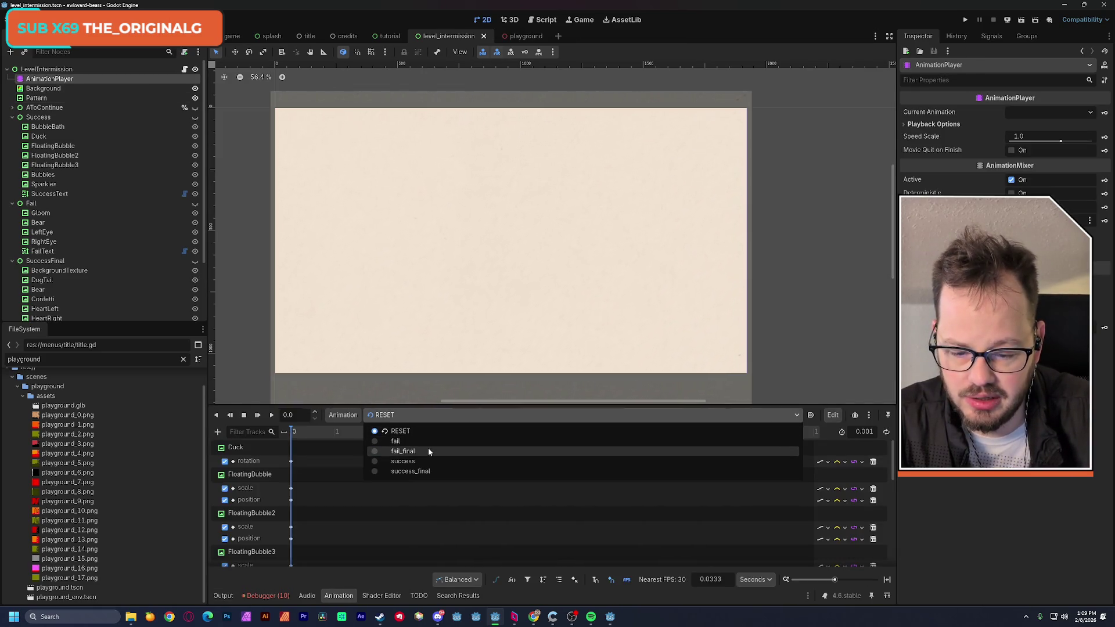
click(428, 448)
click(886, 432)
Preview the fail, success and success_final animations, return to RESET, and save the scene
click(395, 415)
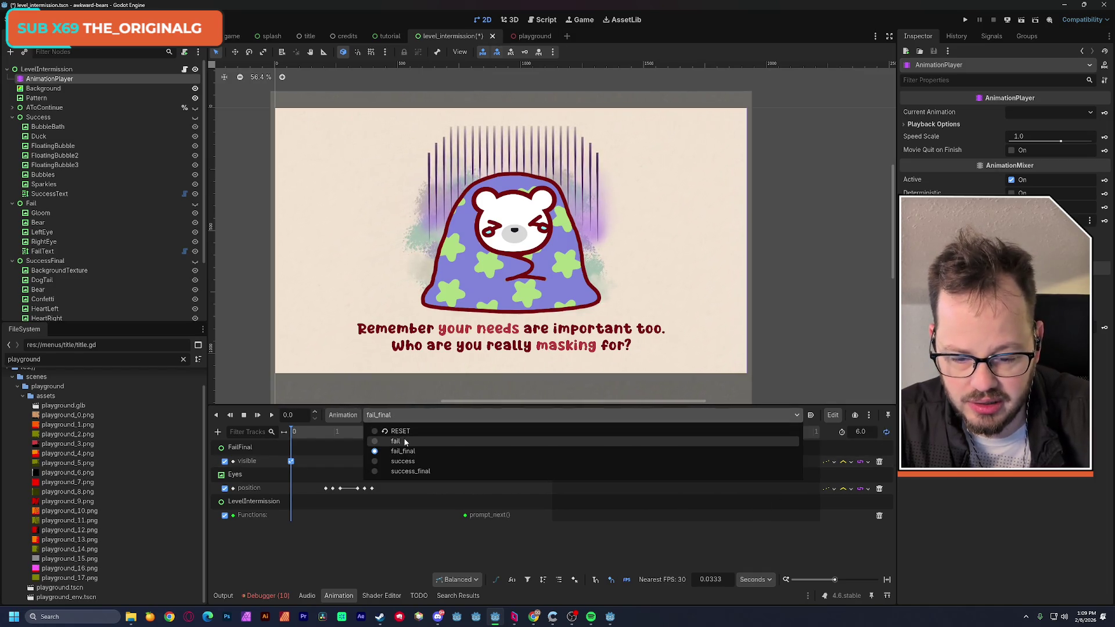
click(403, 442)
click(404, 416)
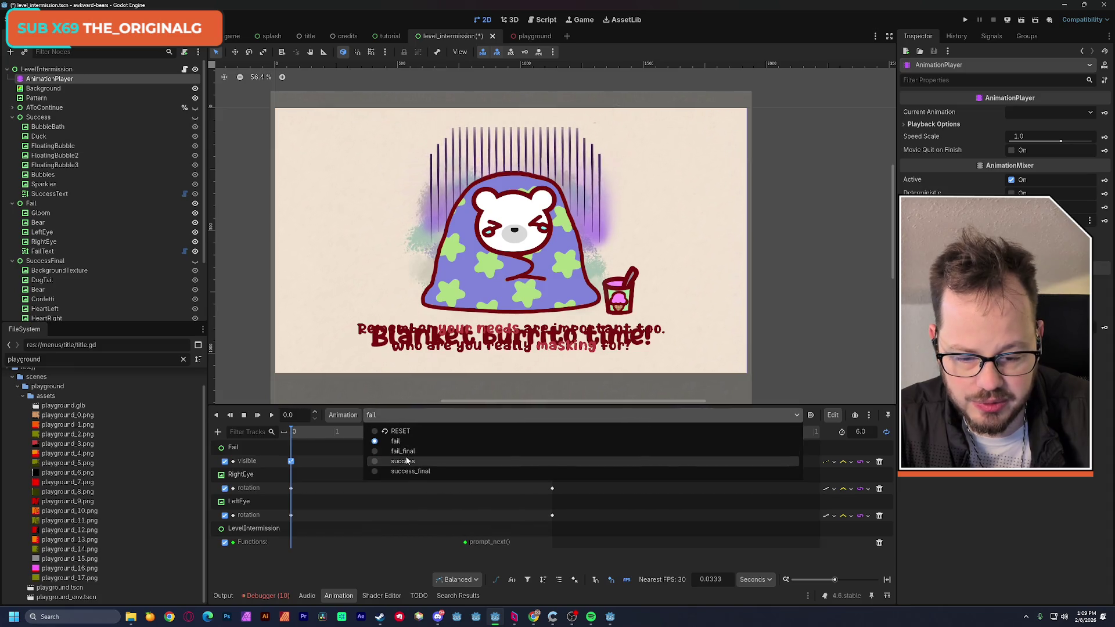
click(406, 459)
click(400, 416)
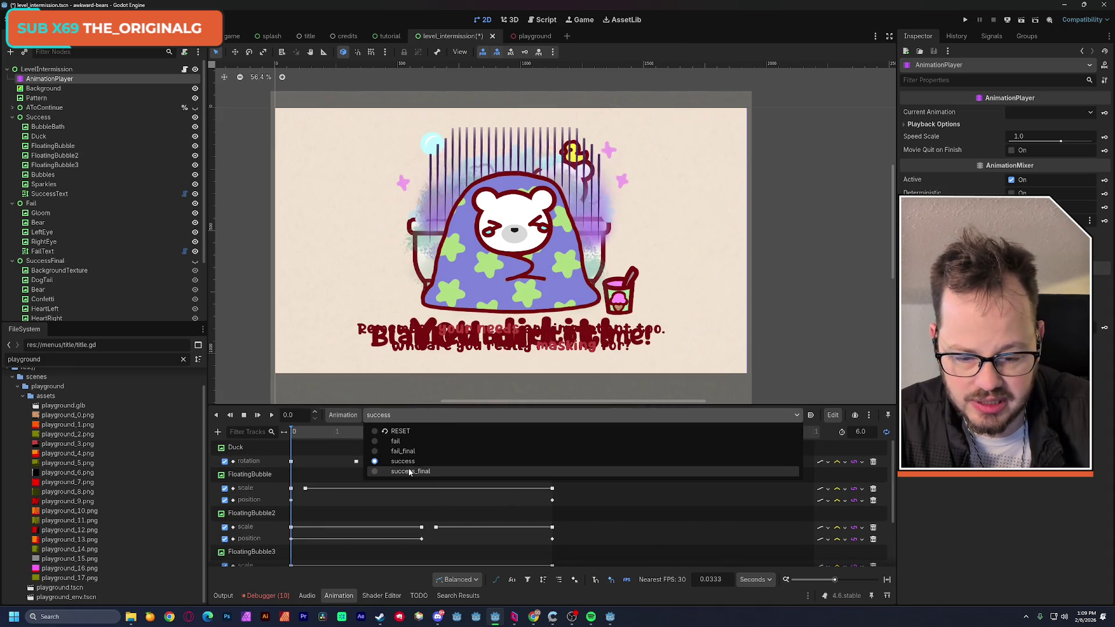
click(410, 470)
click(391, 417)
click(395, 433)
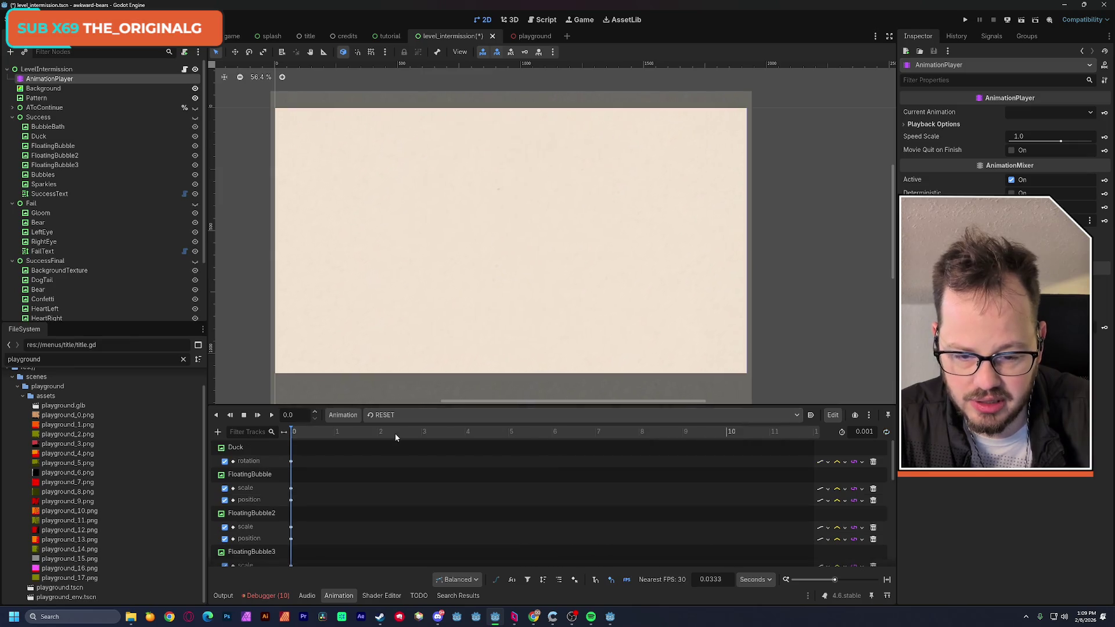
key(ctrl+s)
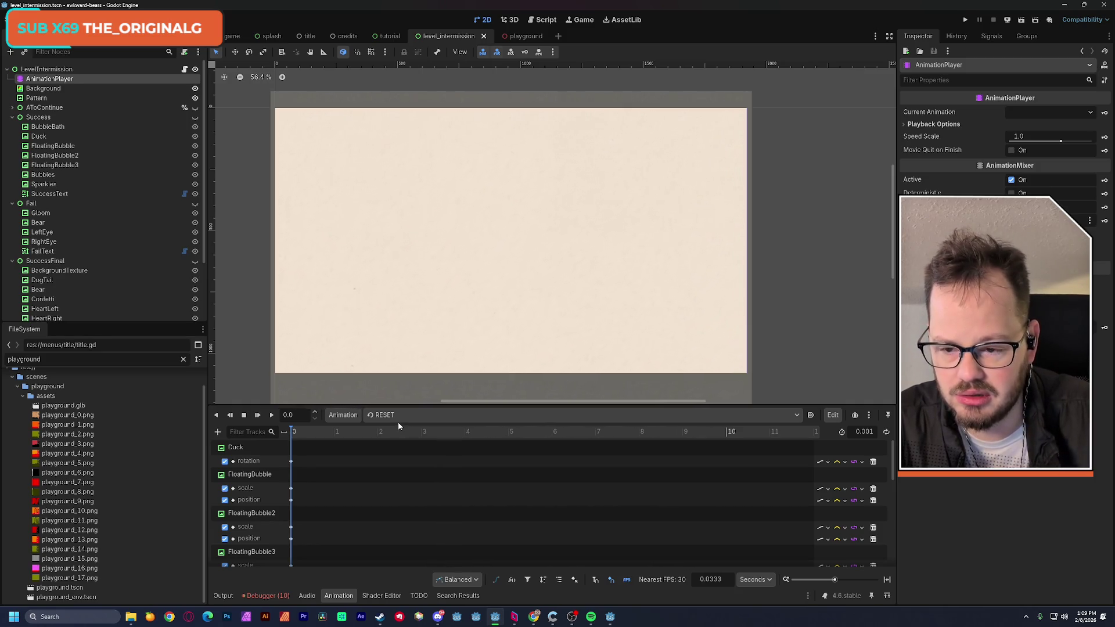
click(184, 70)
Read through level_intermission.gd's animation choice and scene-transition code
click(556, 279)
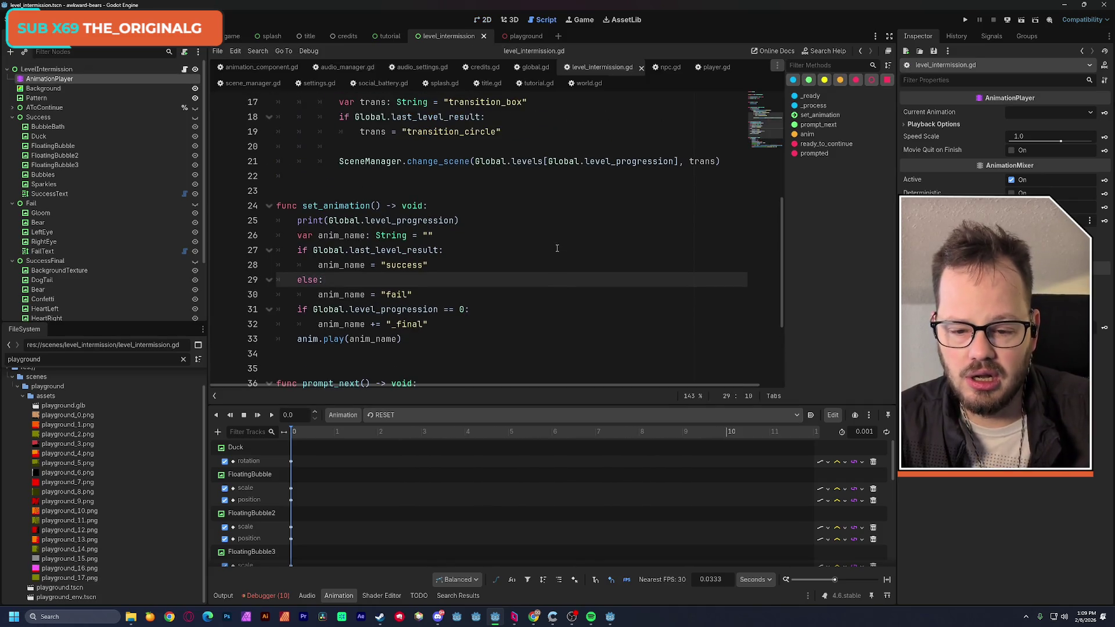
scroll(557, 249, down, 3)
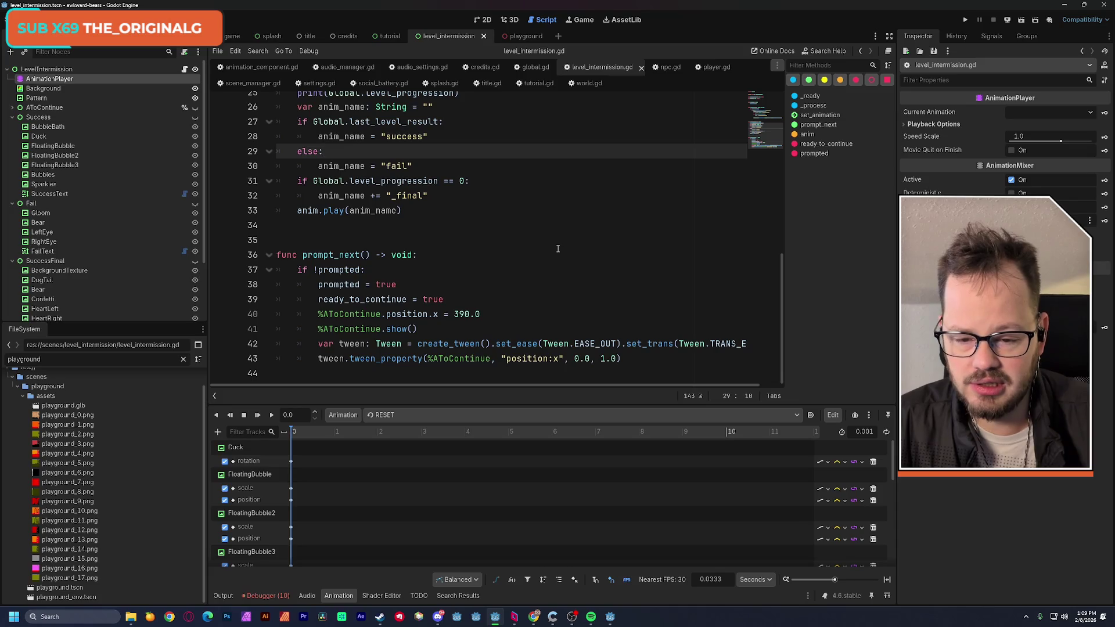
scroll(558, 248, up, 7)
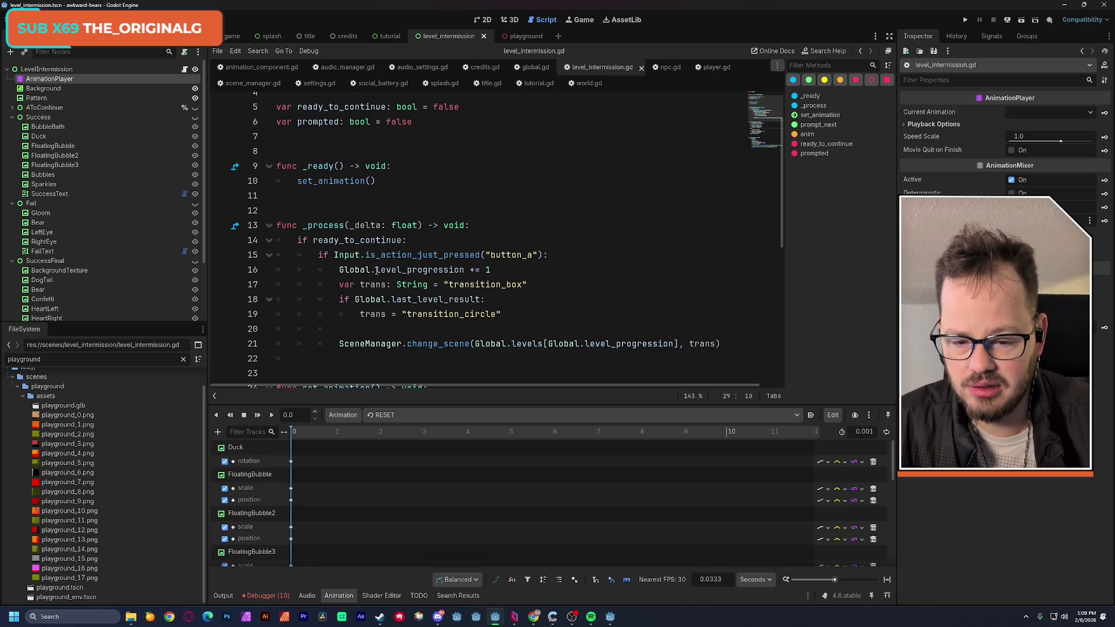
mouse_move(372, 271)
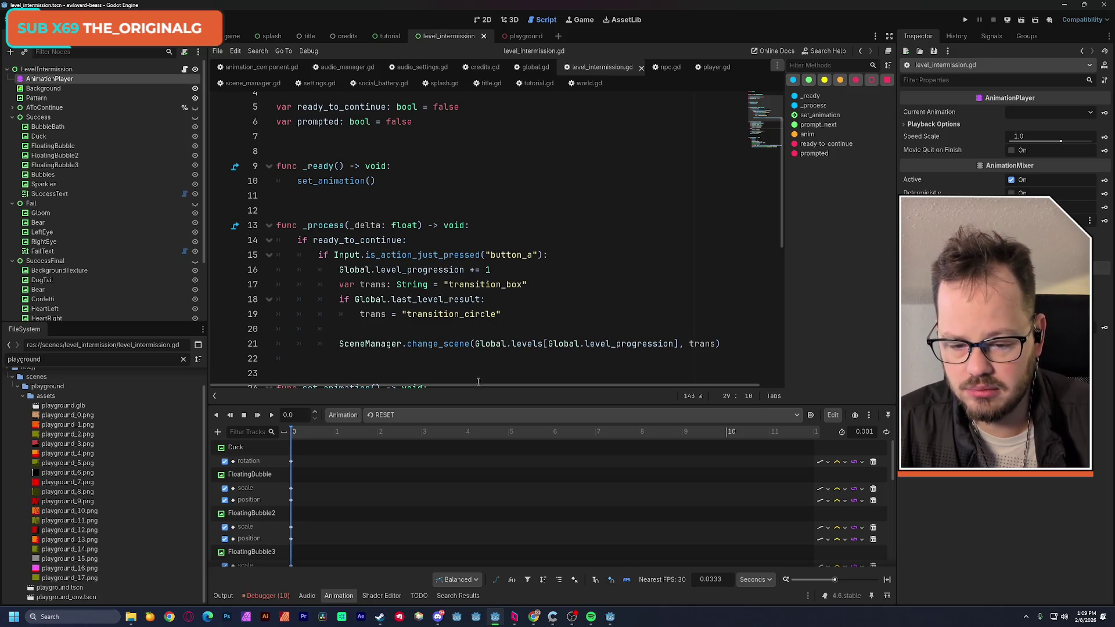
scroll(478, 384, right, 2)
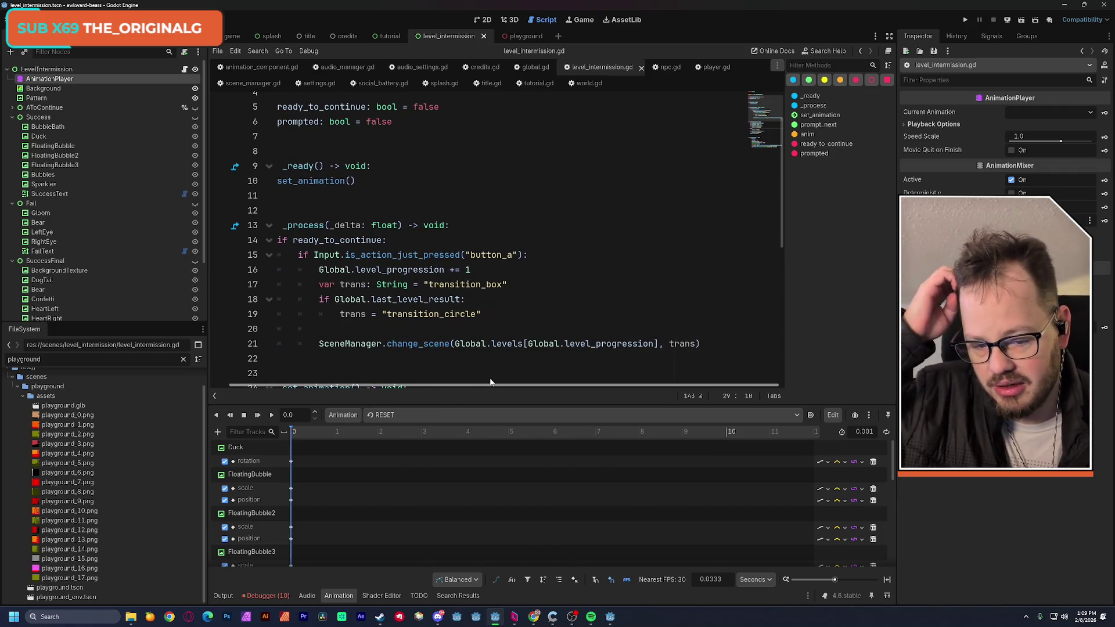
scroll(490, 381, left, 2)
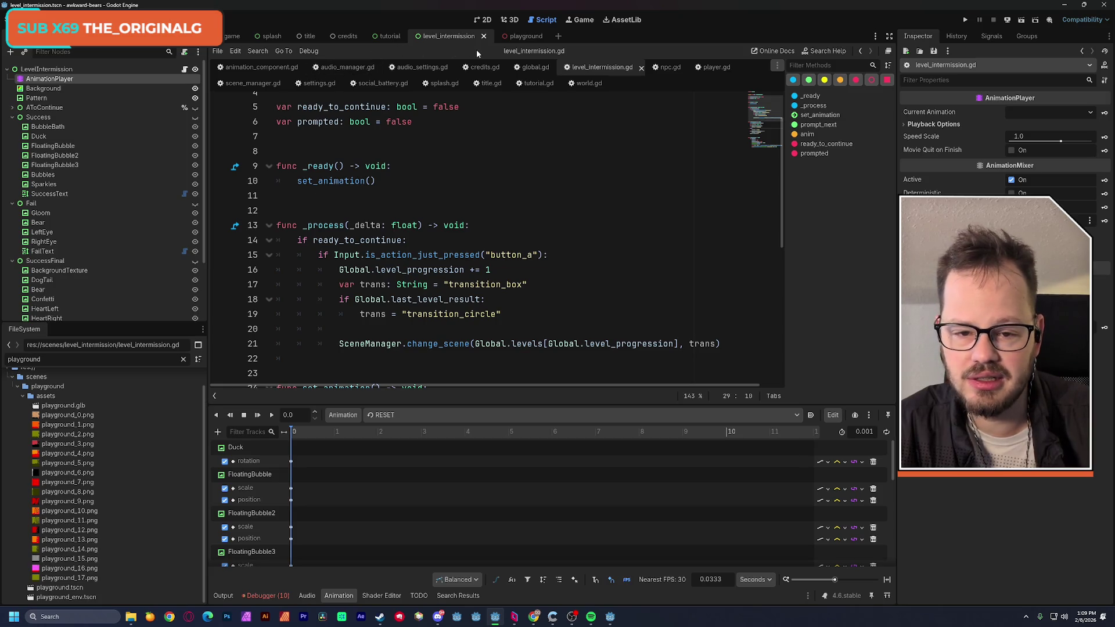
scroll(33, 400, up, 2)
click(34, 396)
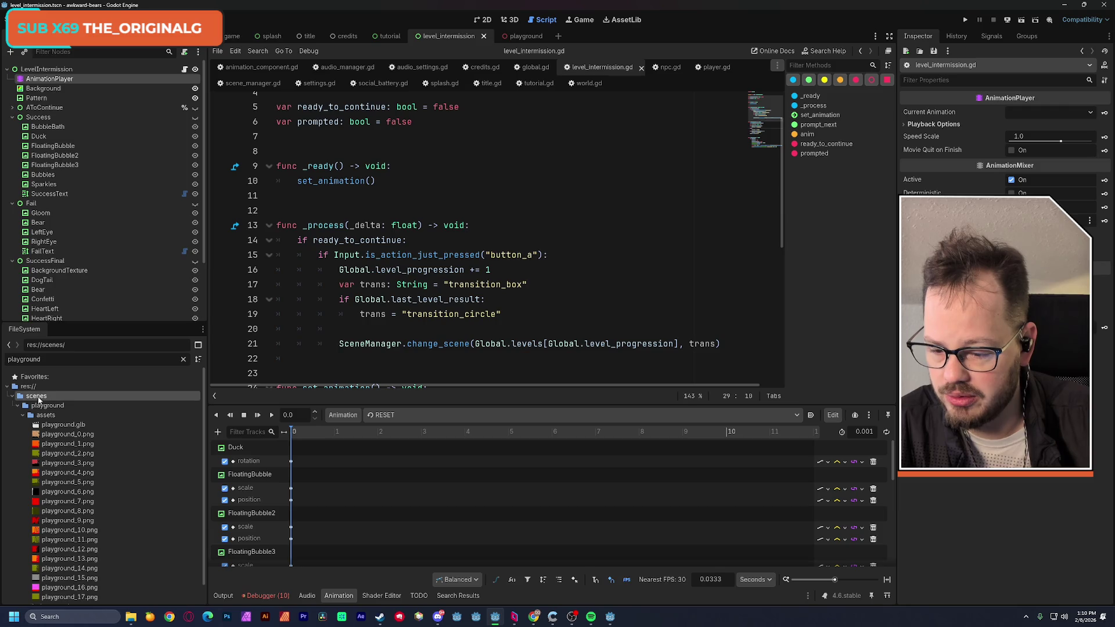
Clear the playground filter and create a thanks_for_playing folder inside scenes
click(183, 358)
scroll(23, 476, down, 5)
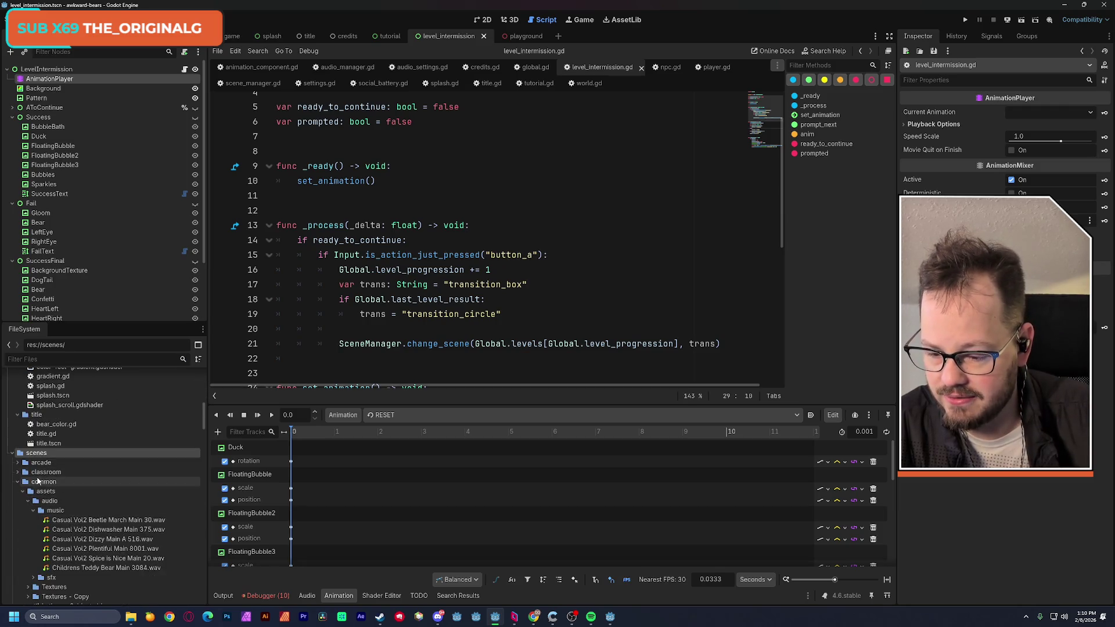
click(17, 481)
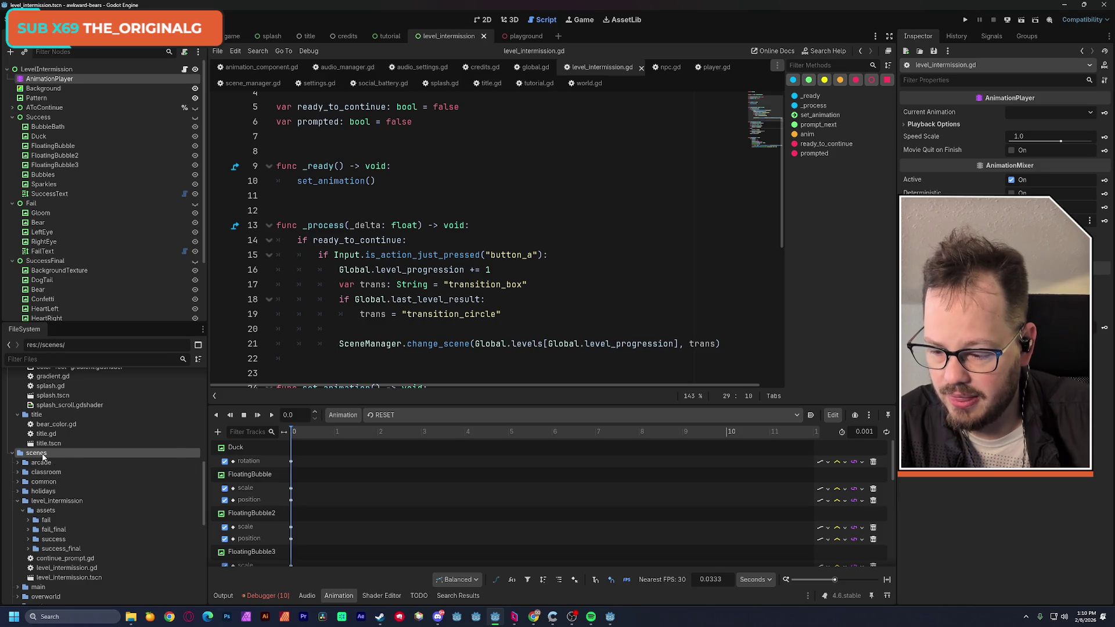
right_click(42, 458)
mouse_move(81, 452)
click(218, 450)
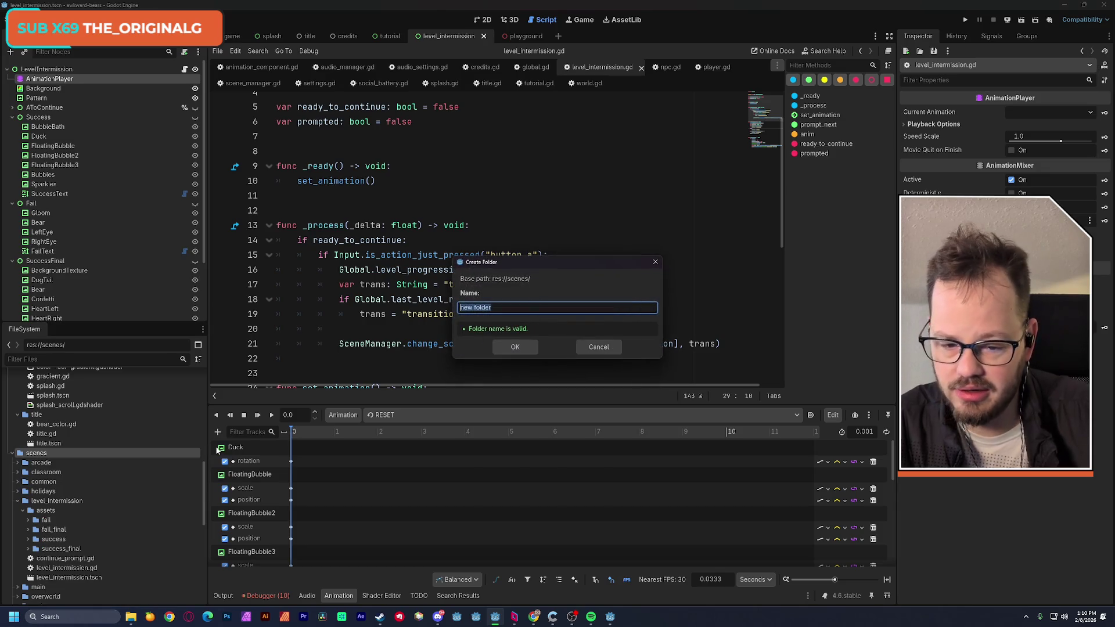
text(thanks_for_pla)
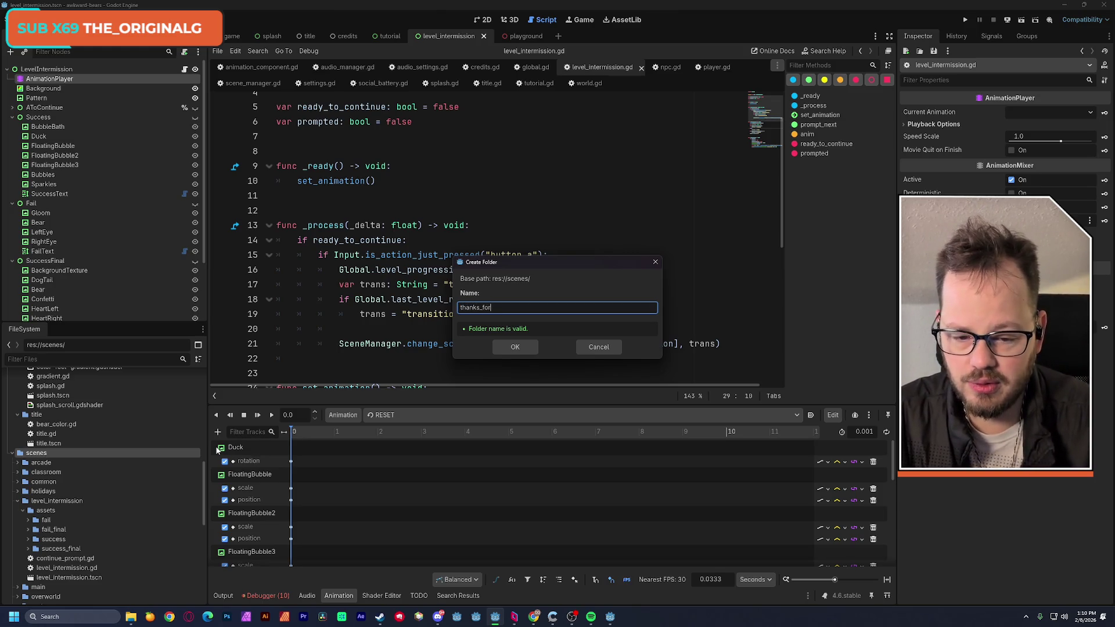
text(ying)
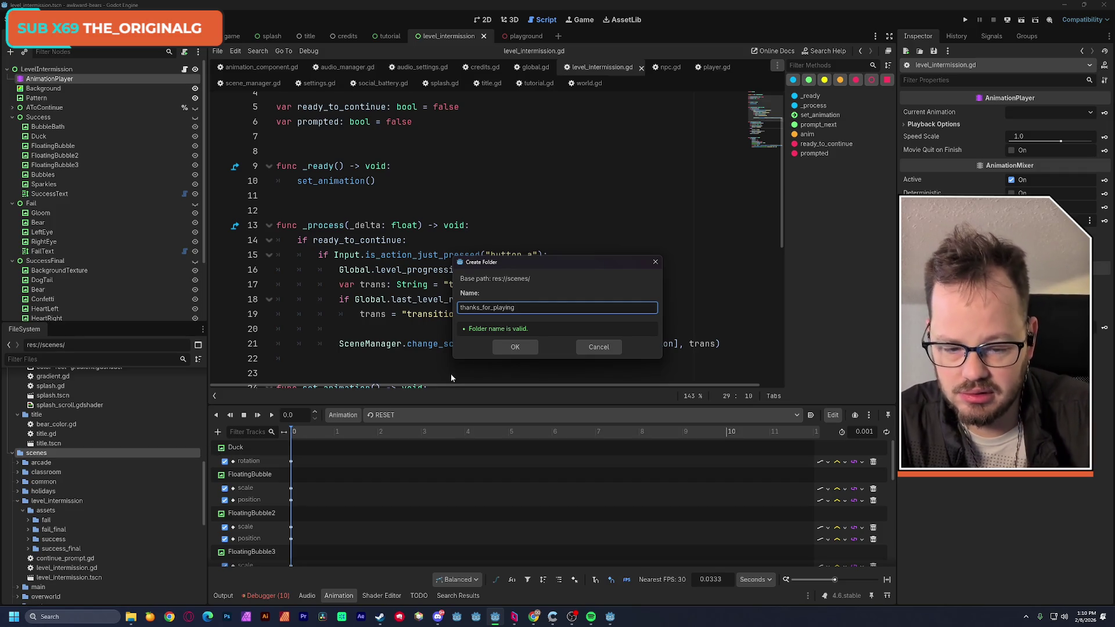
click(507, 346)
Collapse the level_intermission and tutorial folders and select the new thanks_for_playing folder
click(17, 501)
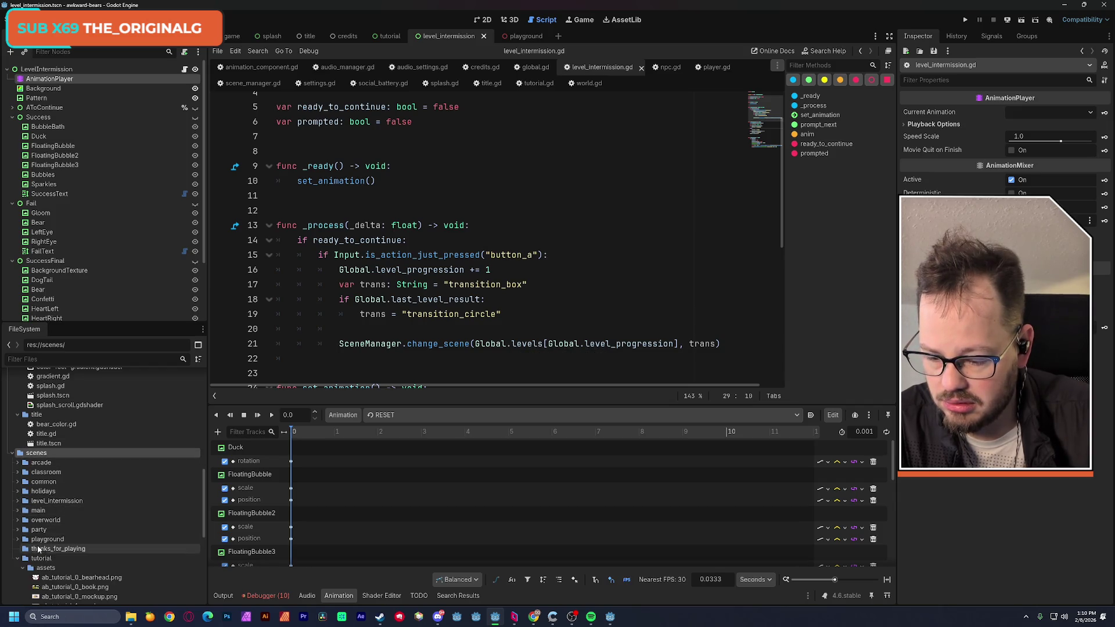
click(26, 550)
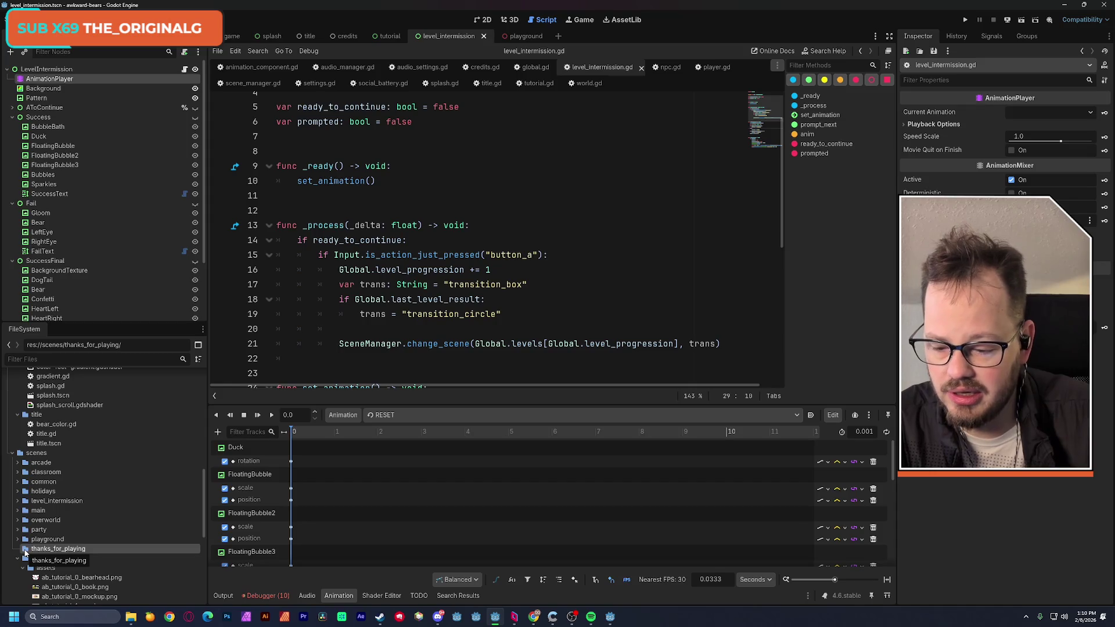
click(18, 559)
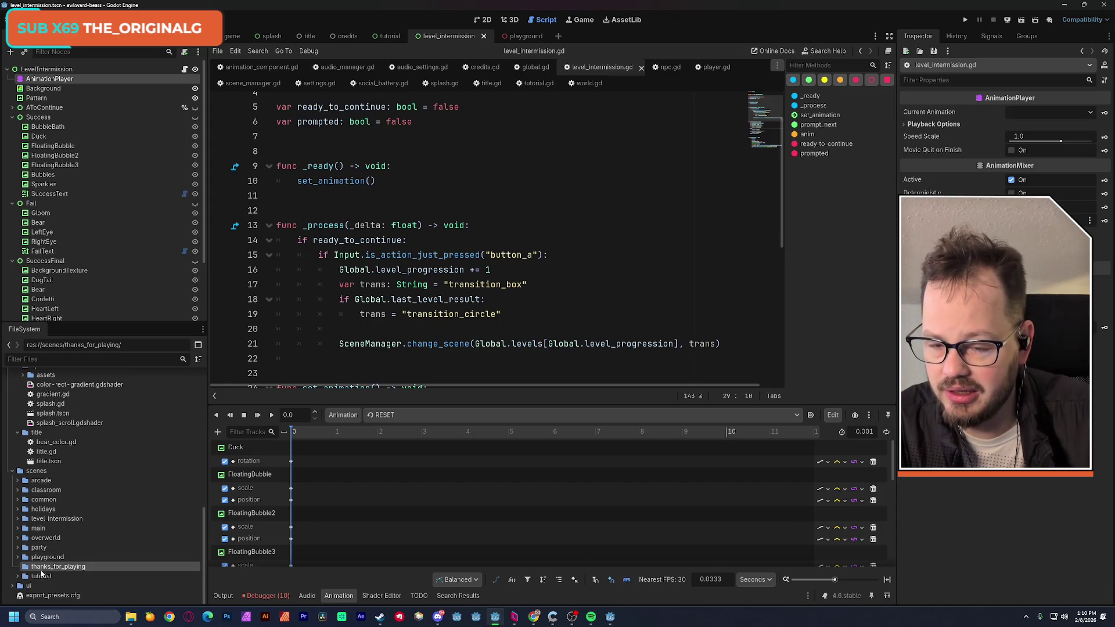
Check the debugger's error list on the 2D canvas, then start a new empty scene
click(479, 20)
drag(439, 168, 463, 169)
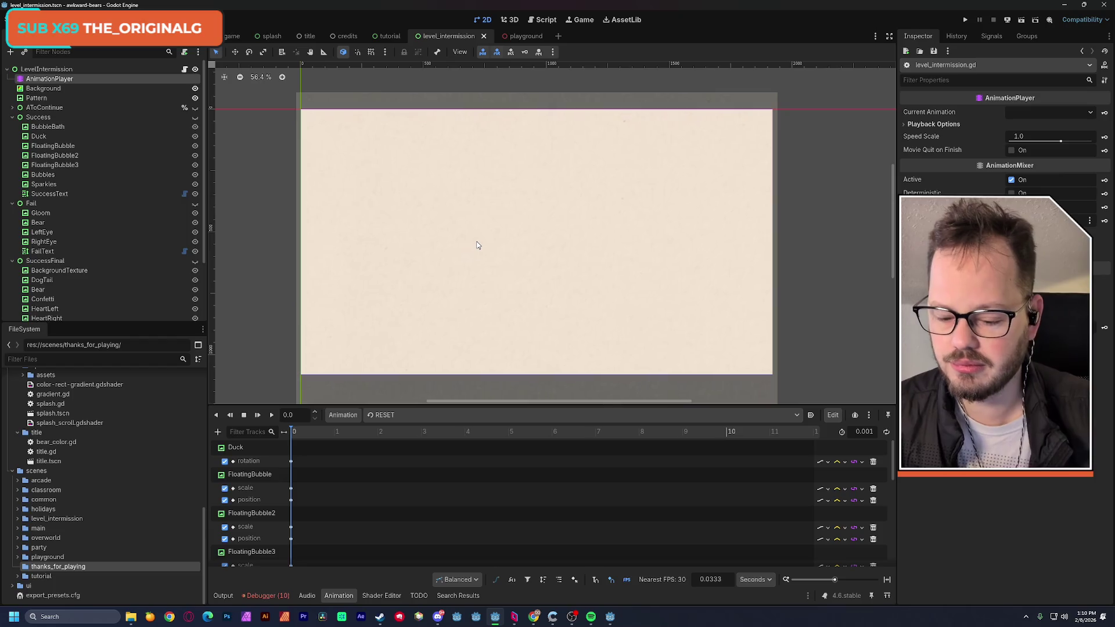
click(275, 595)
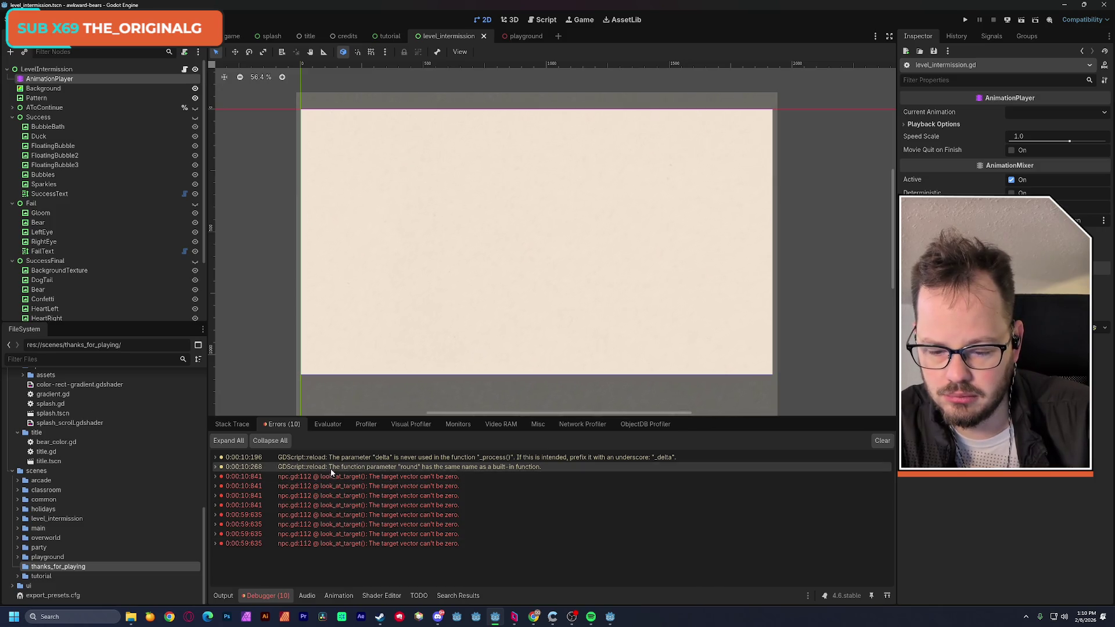
mouse_move(333, 477)
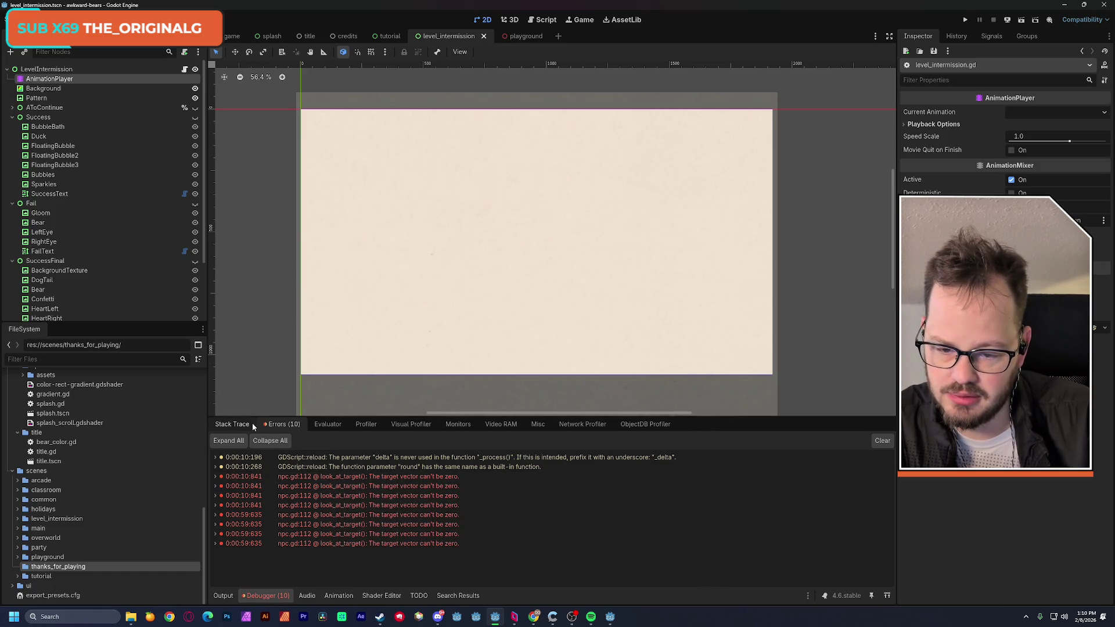
click(559, 37)
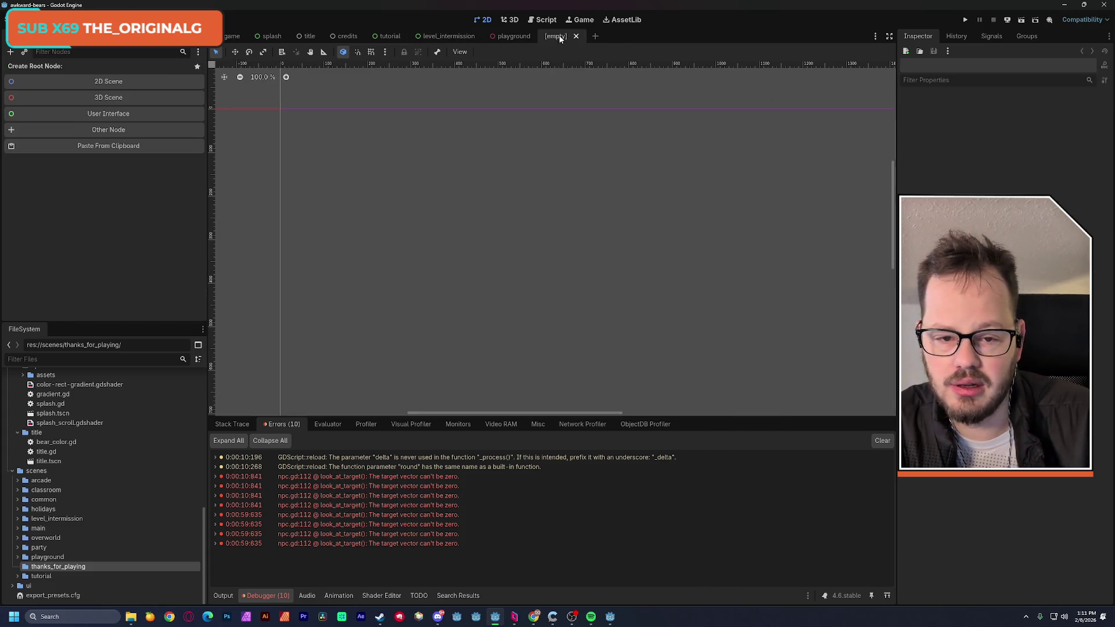
Give the new scene a User Interface root node named Thanks
click(117, 115)
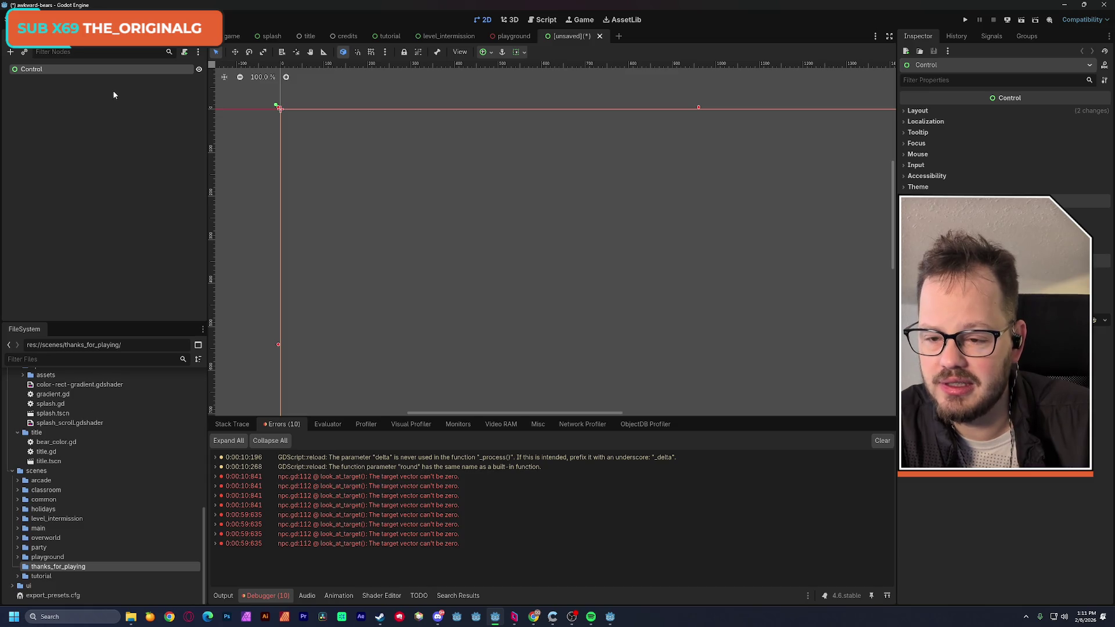
double_click(32, 69)
text(Thanks)
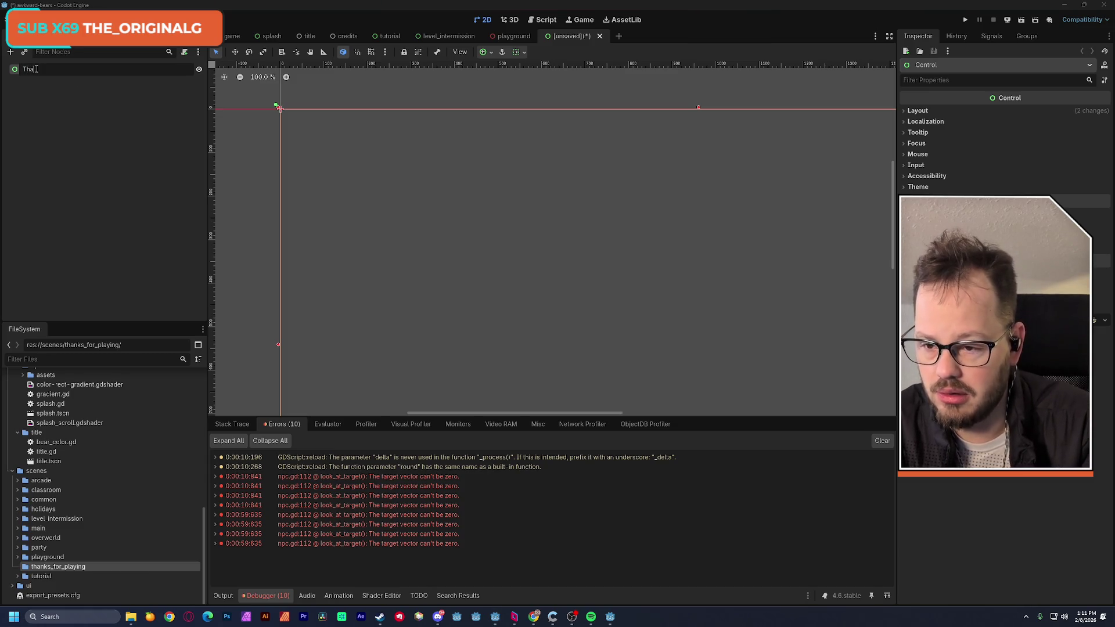
key(Return)
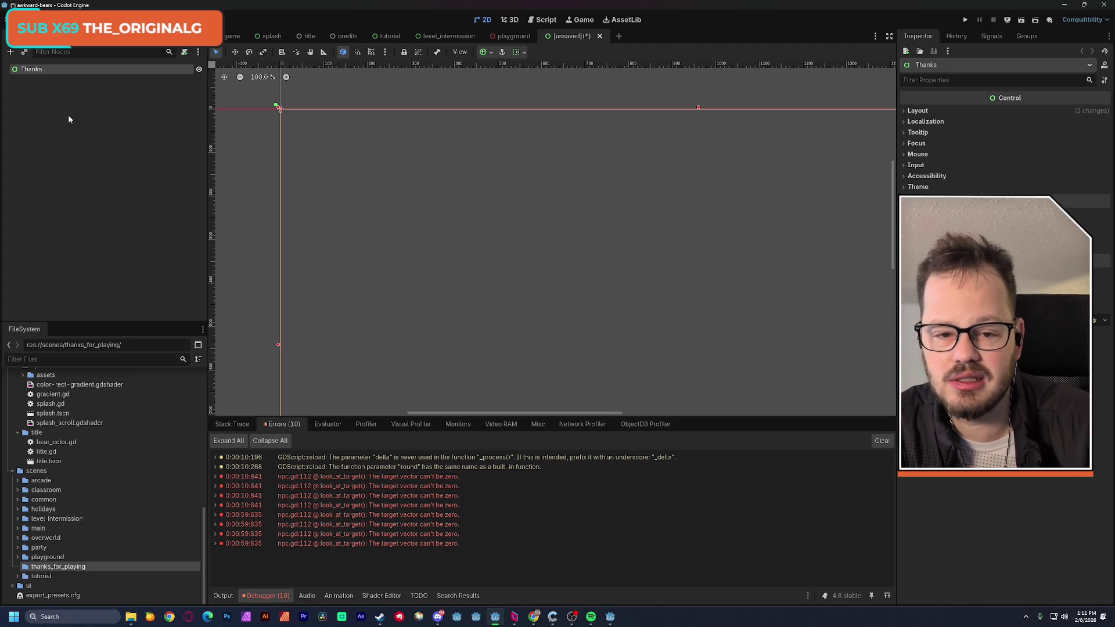
Save the scene as thanks.tscn in scenes/thanks_for_playing, then open global.gd
key(ctrl+s)
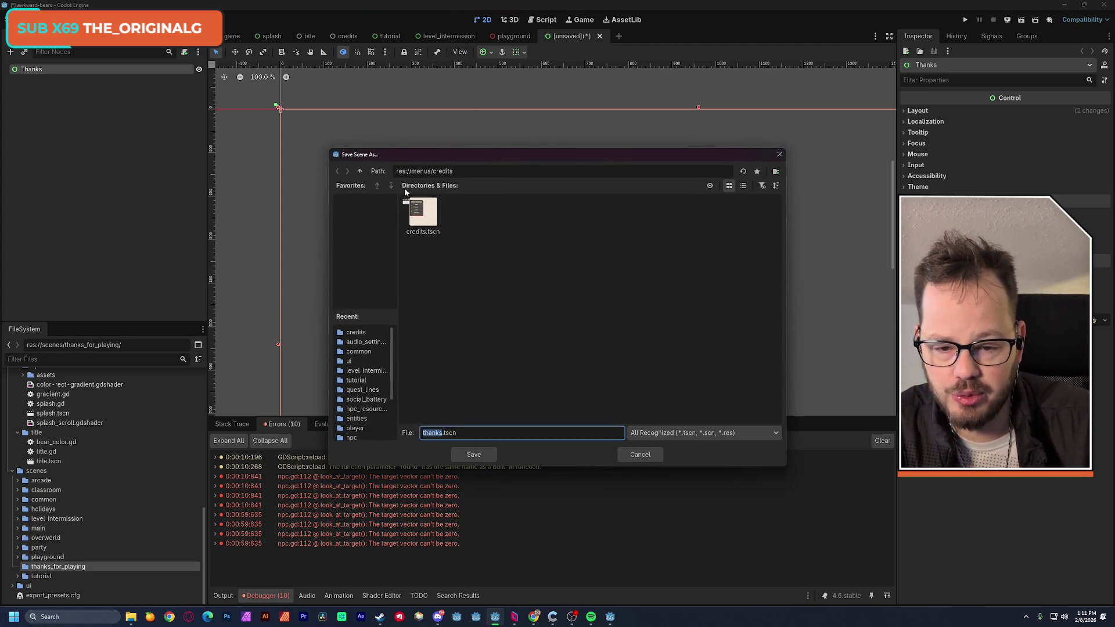
click(359, 170)
click(359, 171)
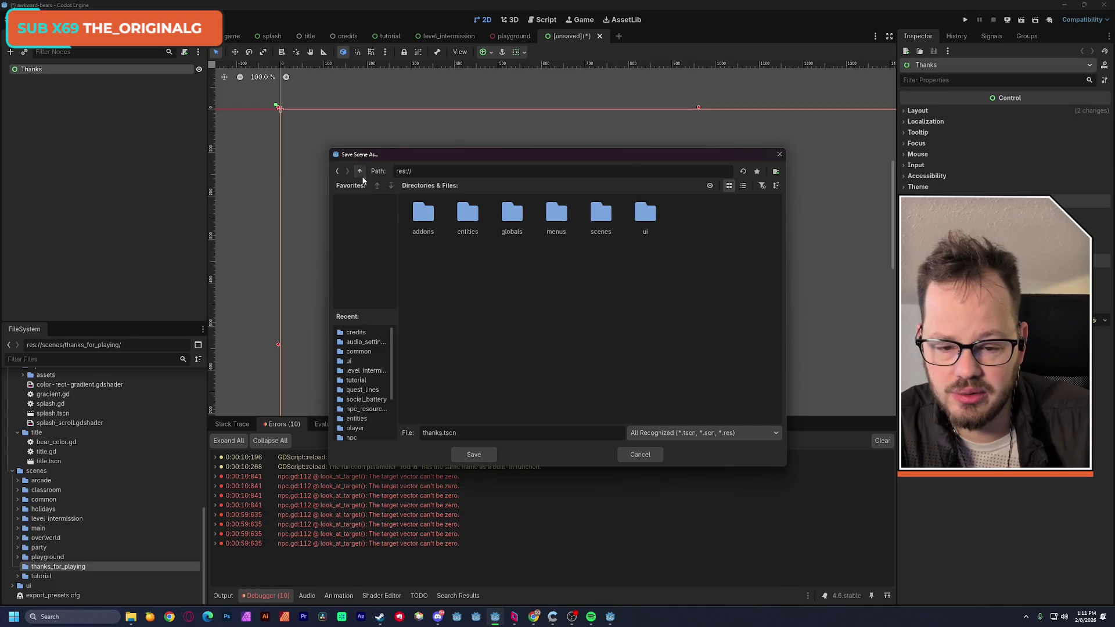
double_click(600, 216)
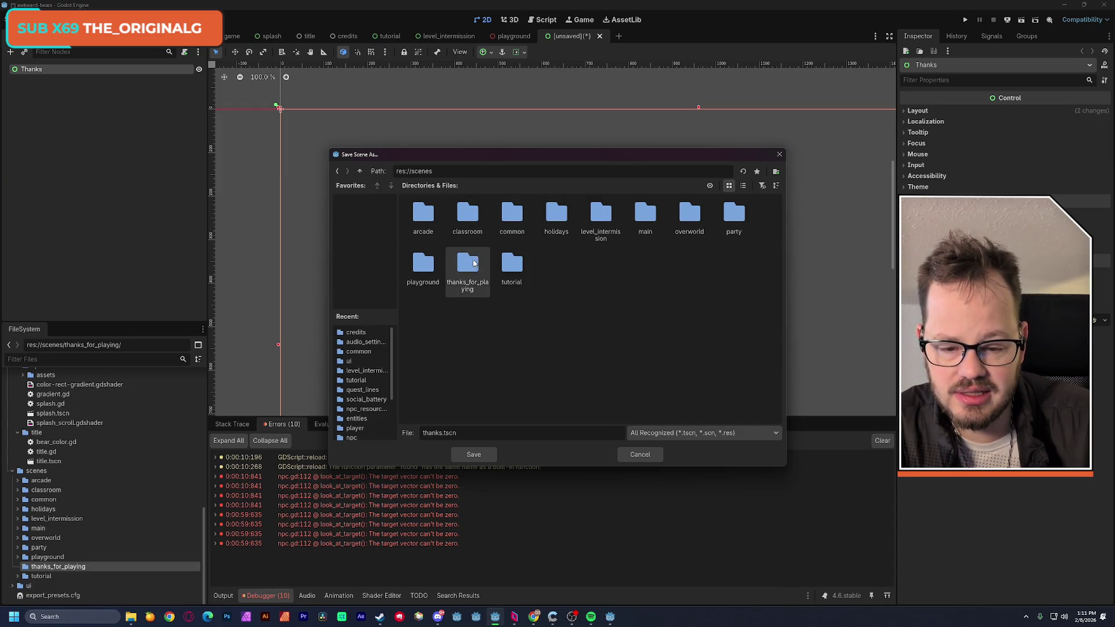
double_click(468, 261)
click(482, 456)
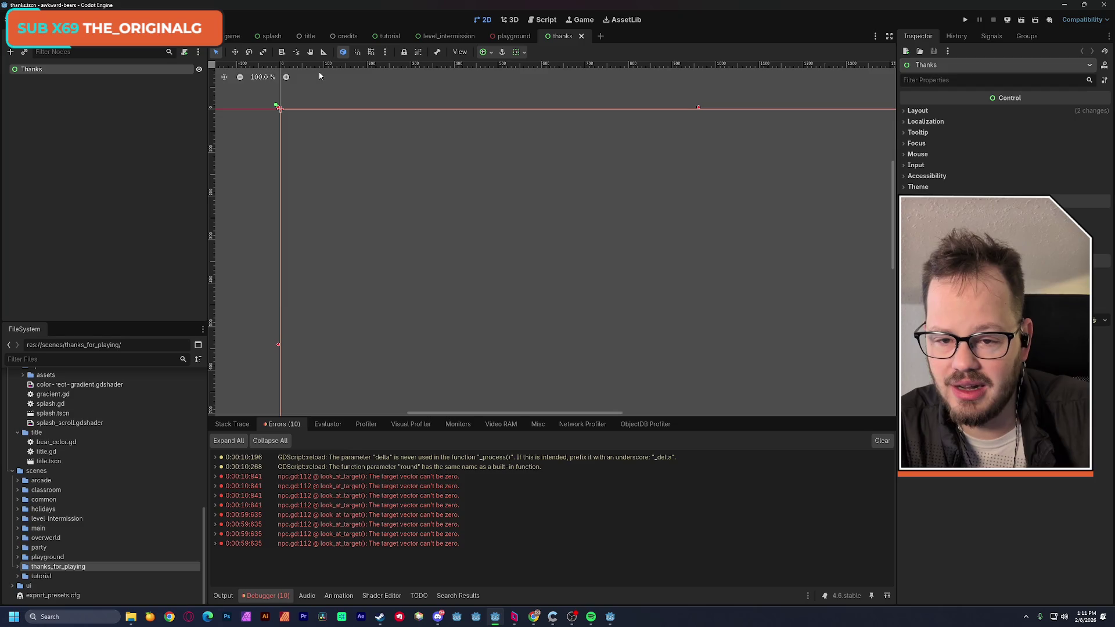
click(543, 20)
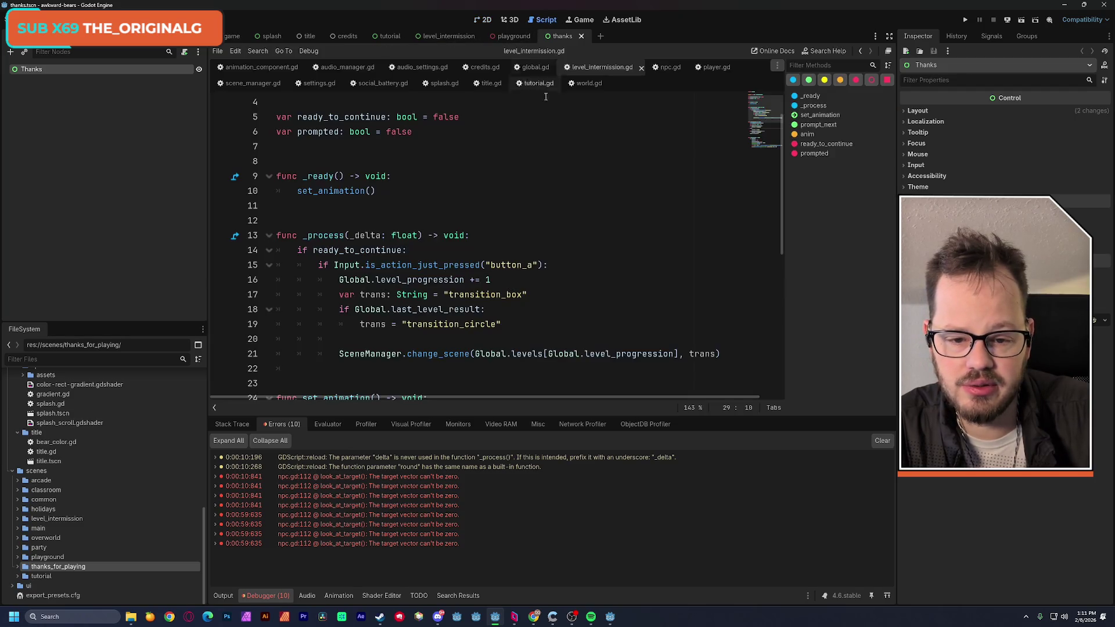
click(532, 68)
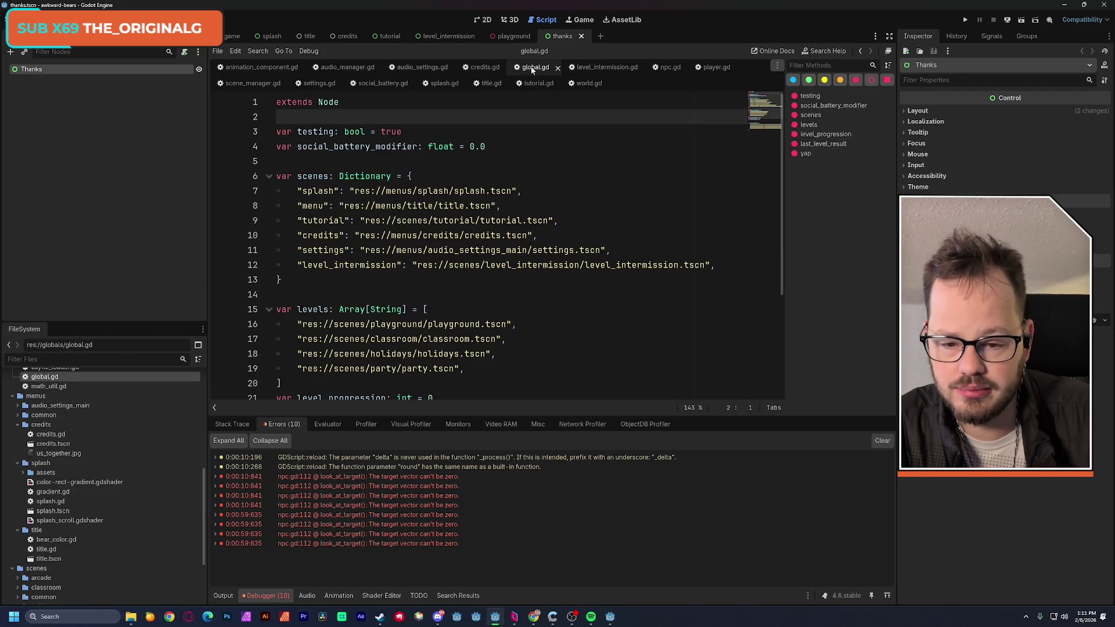
Duplicate the party.tscn entry at the end of global.gd's levels array
scroll(365, 298, down, 2)
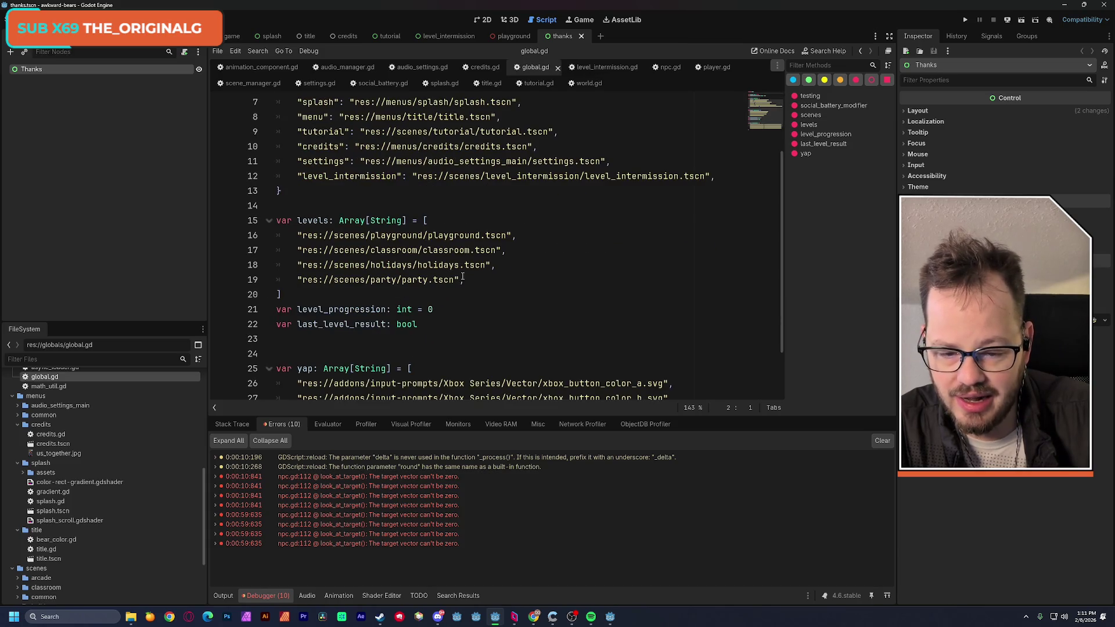
click(469, 280)
key(shift+Home)
key(ctrl+c)
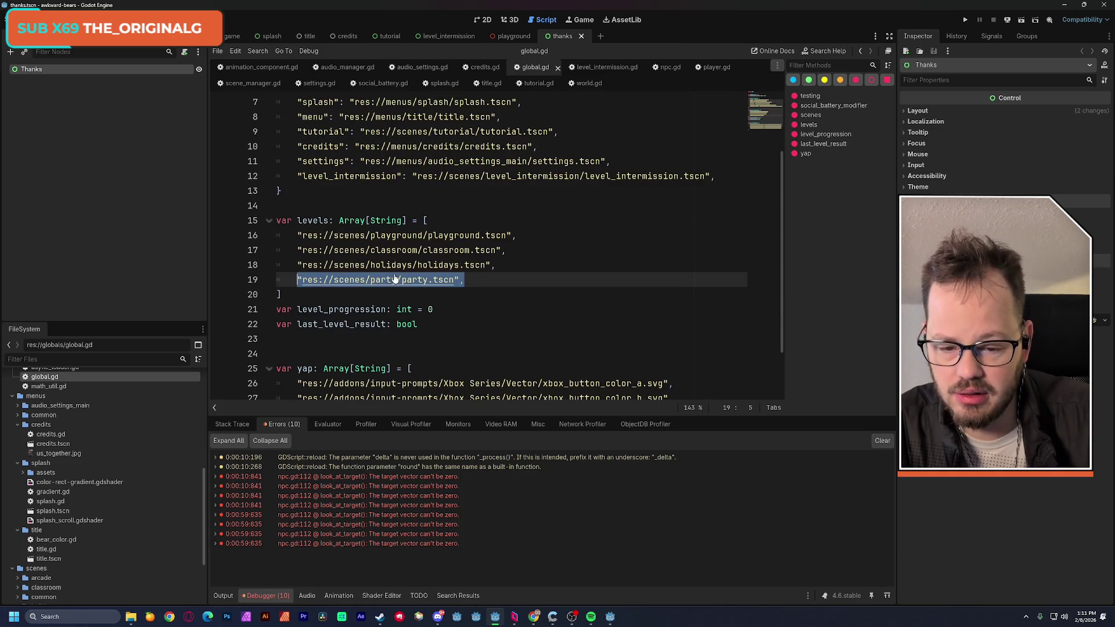
key(End)
key(Return)
key(ctrl+v)
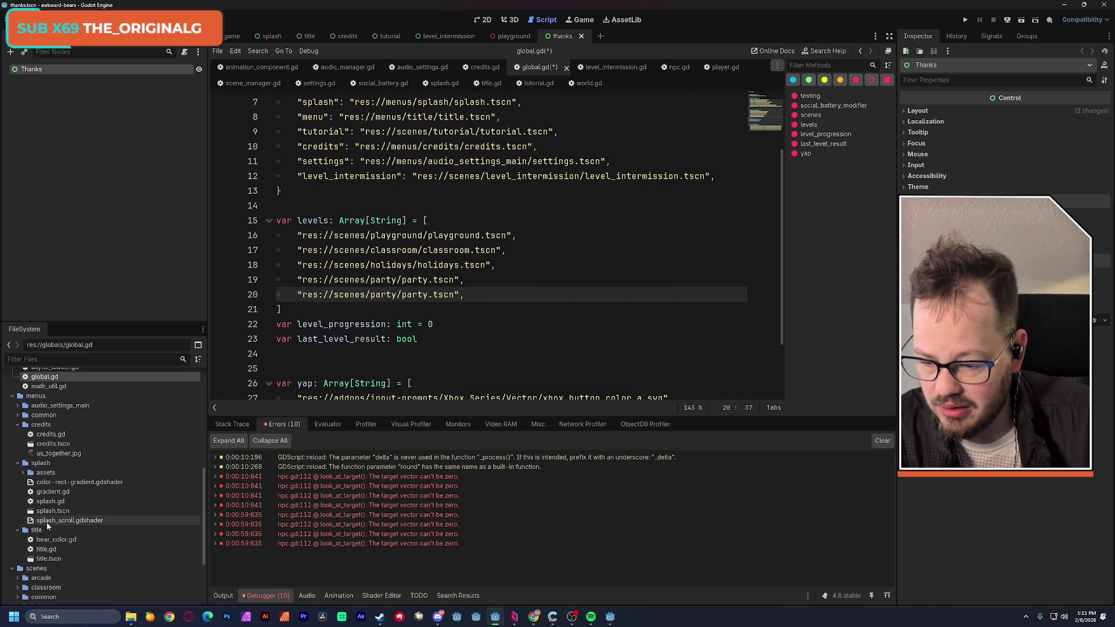
scroll(77, 528, down, 3)
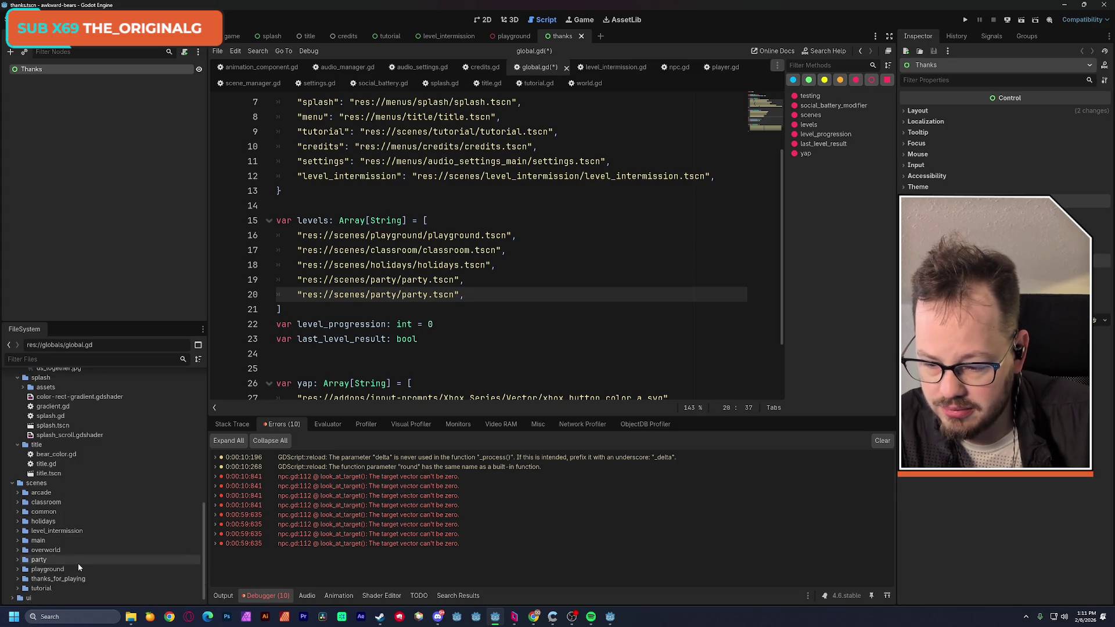
scroll(78, 563, up, 5)
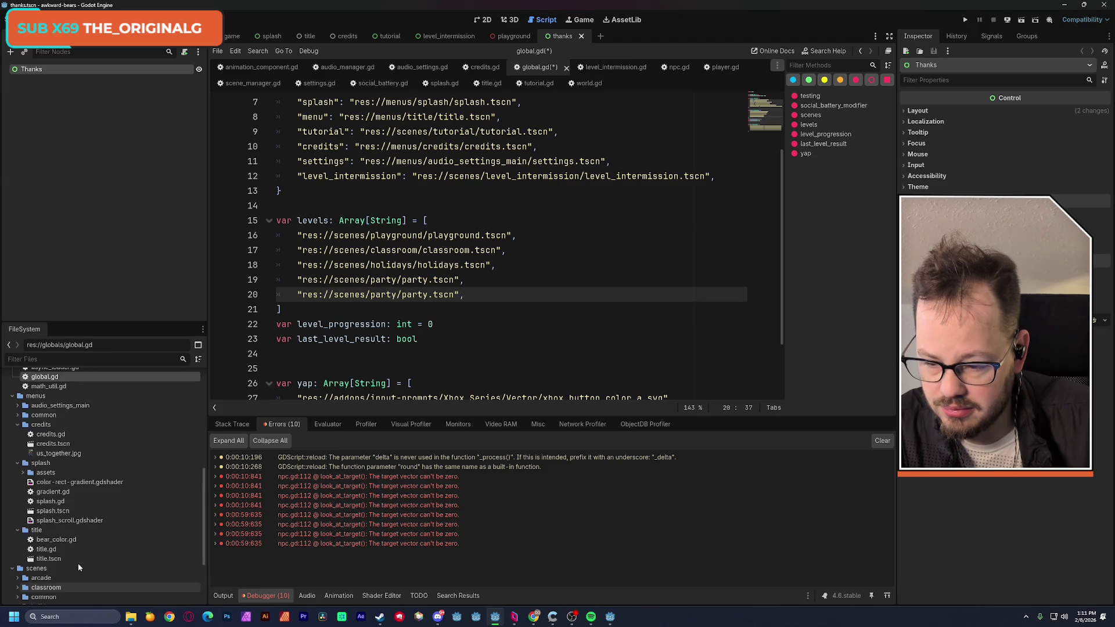
scroll(78, 562, up, 3)
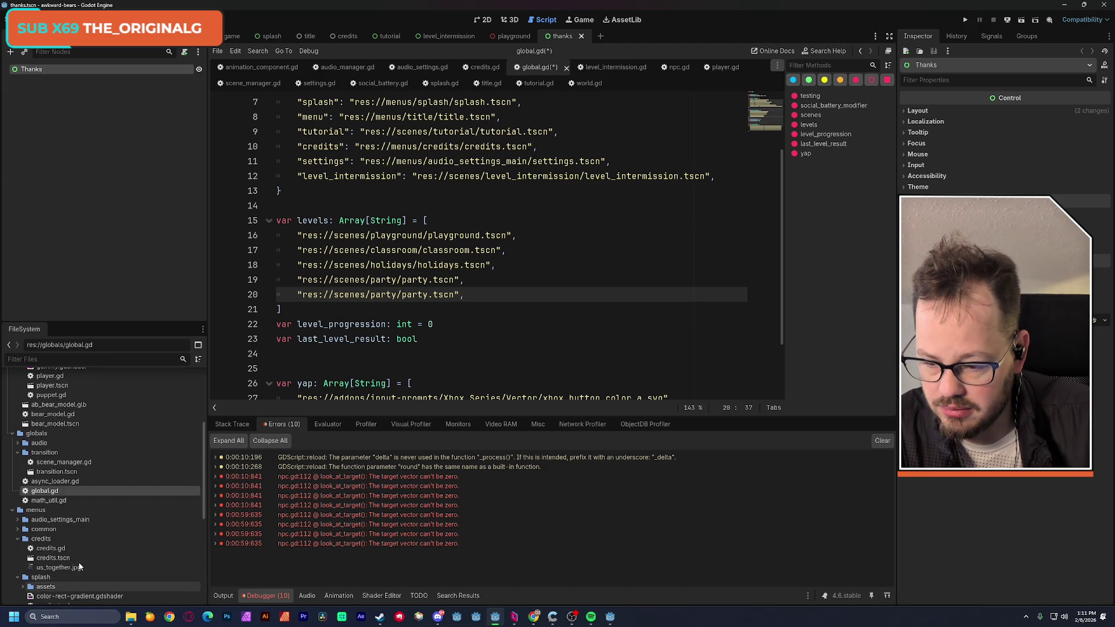
scroll(78, 562, down, 3)
scroll(79, 562, down, 3)
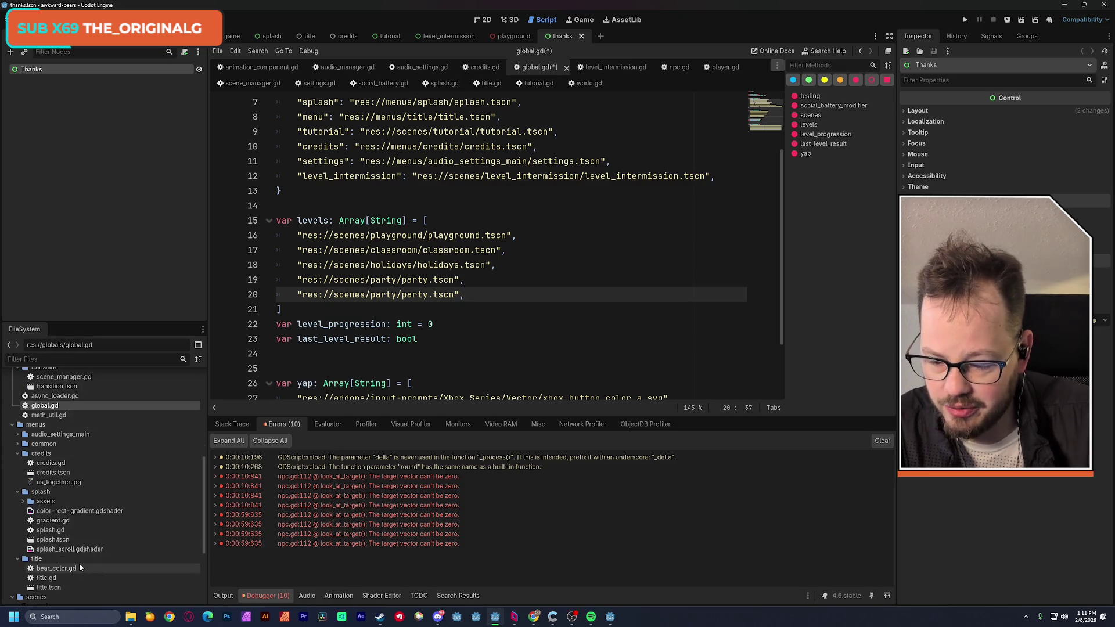
scroll(78, 562, down, 5)
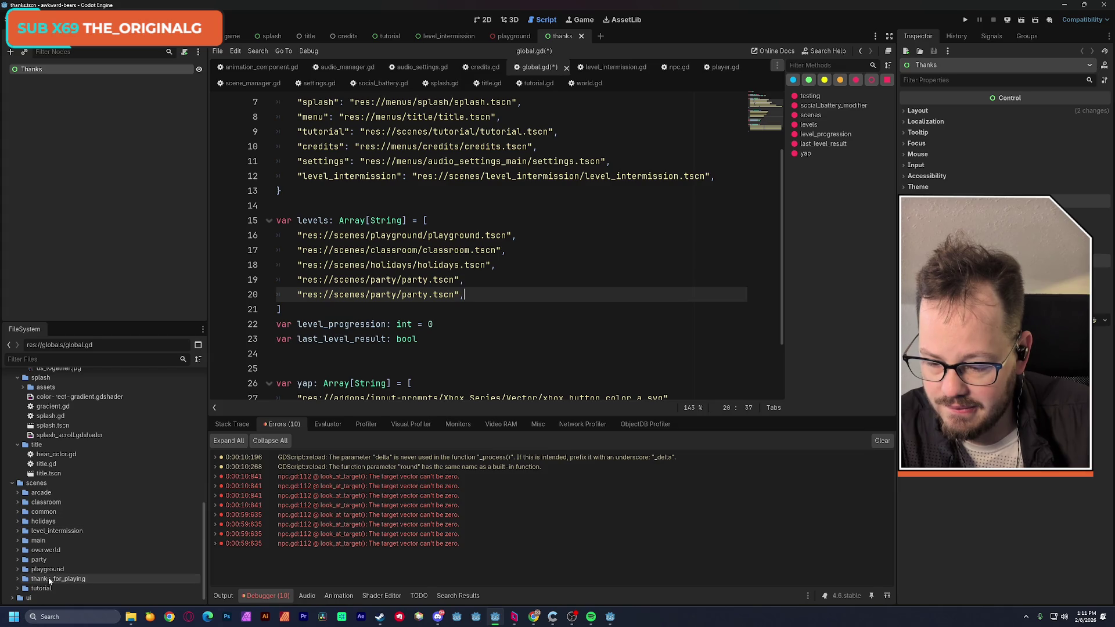
Replace the duplicate's path with res://scenes/thanks_for_playing/thanks.tscn and save global.gd
click(17, 579)
click(53, 579)
scroll(96, 557, down, 1)
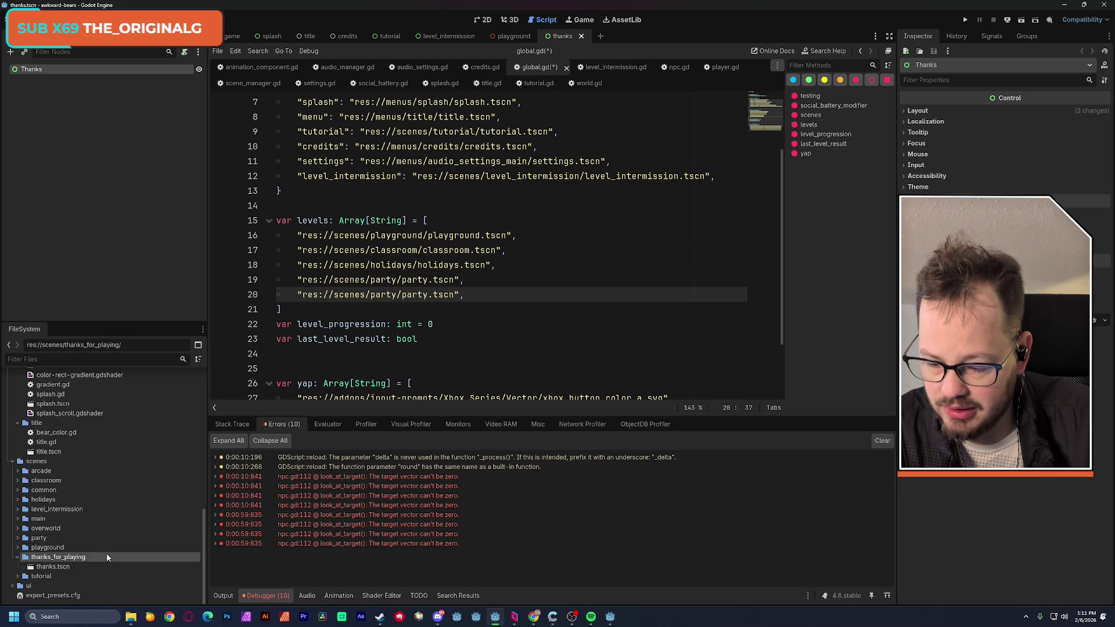
right_click(58, 567)
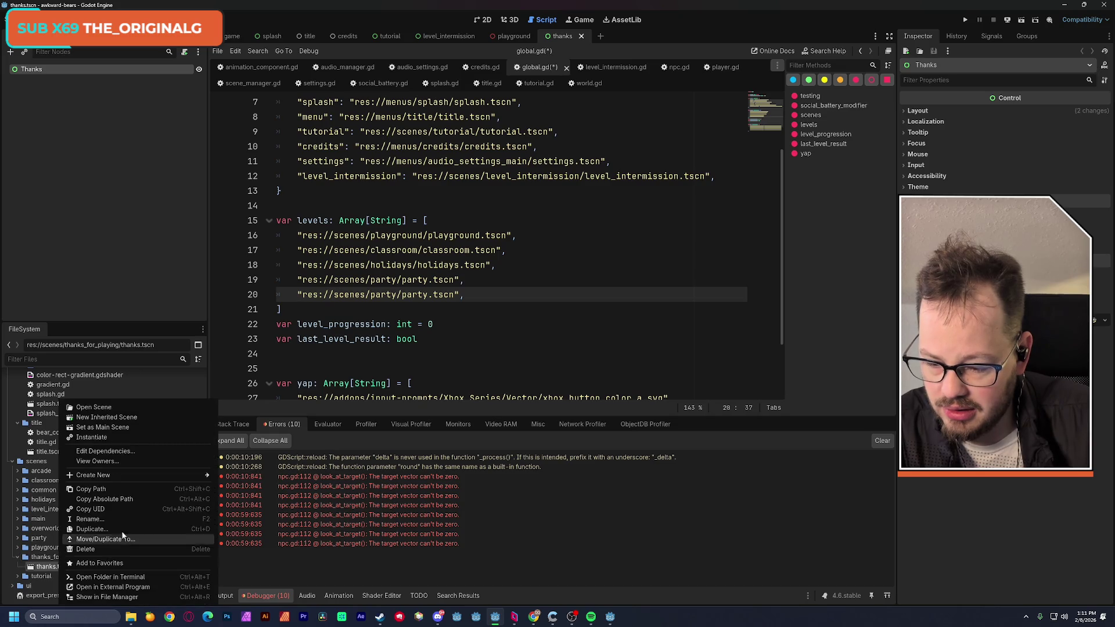
click(120, 488)
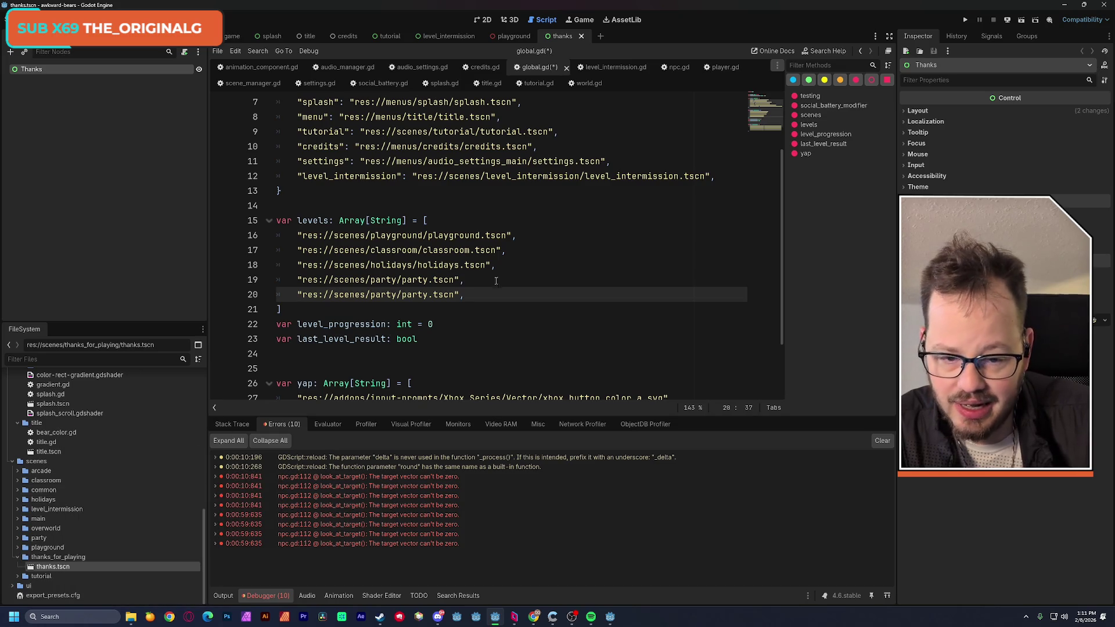
drag(455, 294, 301, 295)
key(ctrl+v)
click(550, 260)
key(ctrl+s)
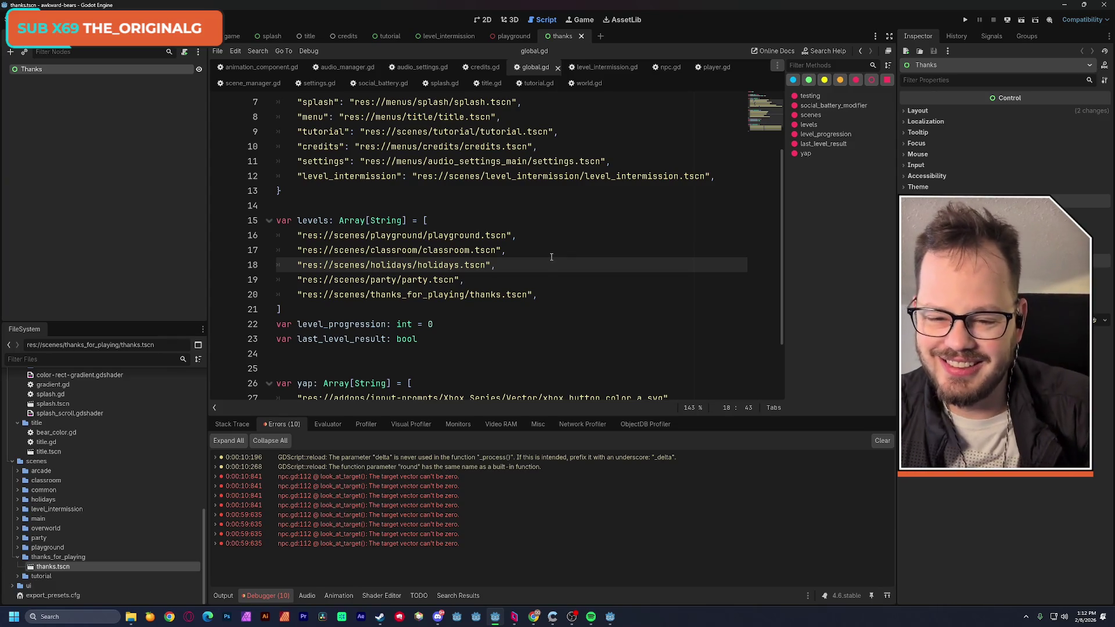
click(485, 24)
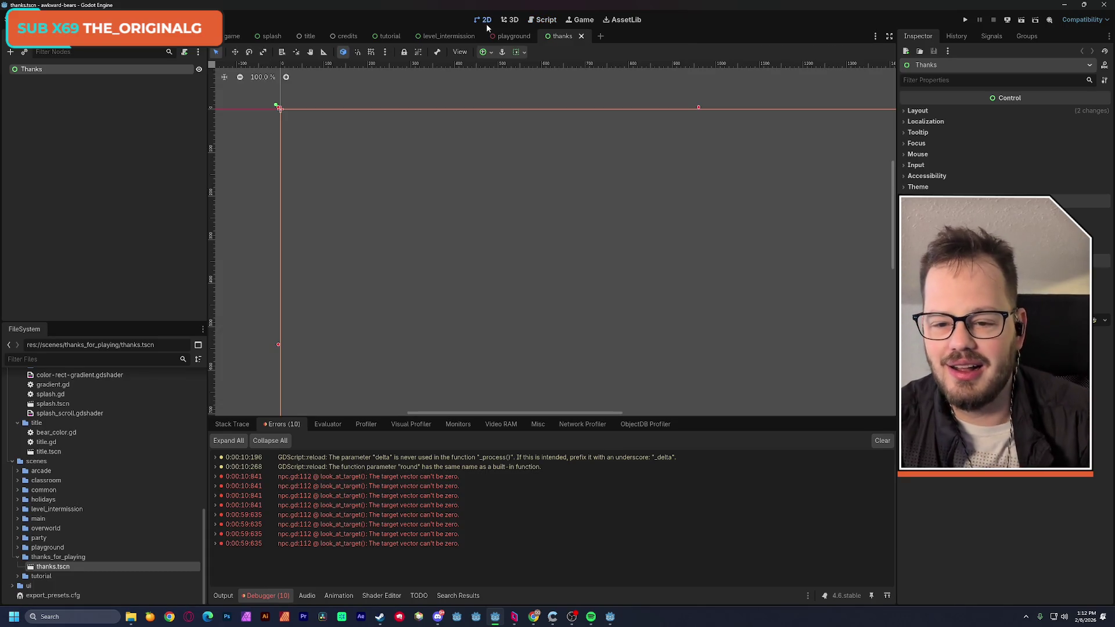
Zoom and pan to show the whole Thanks scene frame, and clear the debugger errors
scroll(569, 234, down, 5)
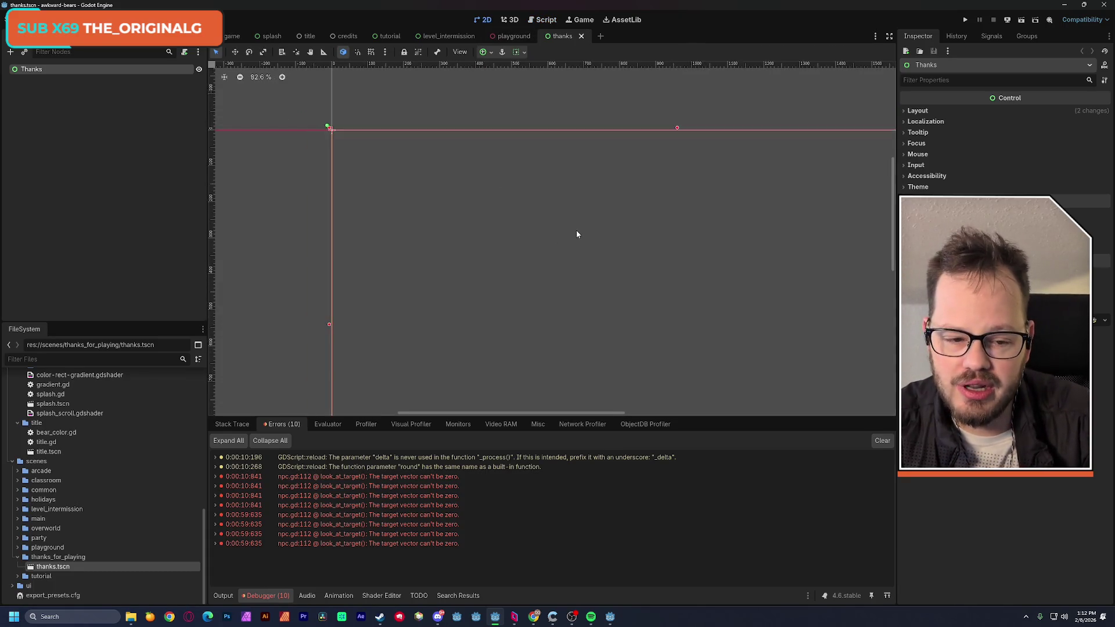
mouse_move(663, 284)
mouse_down()
mouse_move(524, 200)
mouse_move(506, 209)
mouse_up()
scroll(529, 206, down, 1)
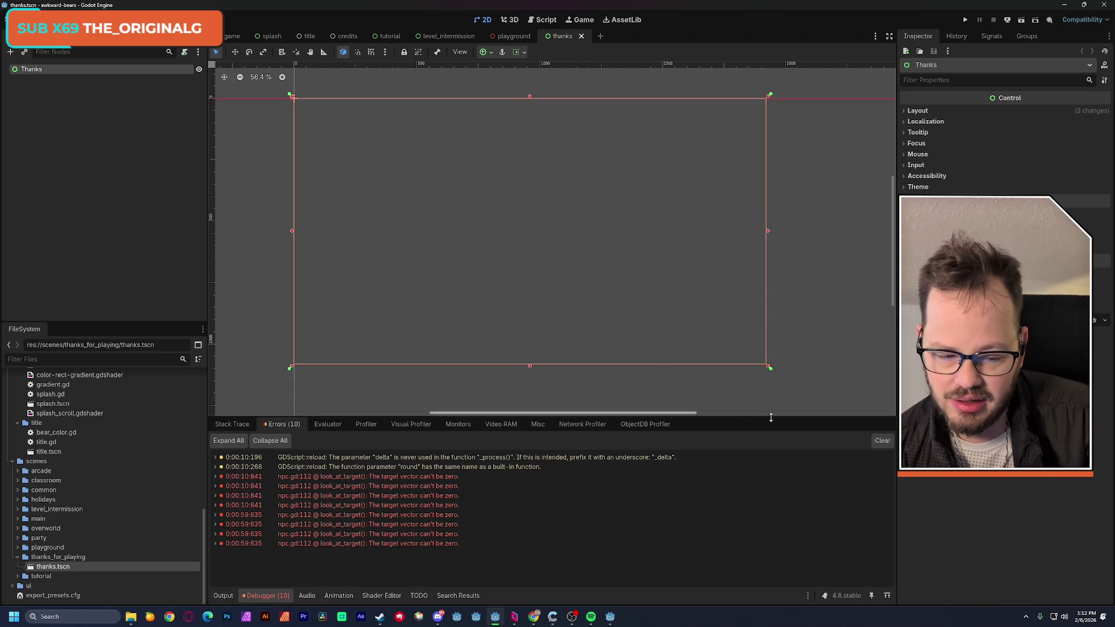
key(F6)
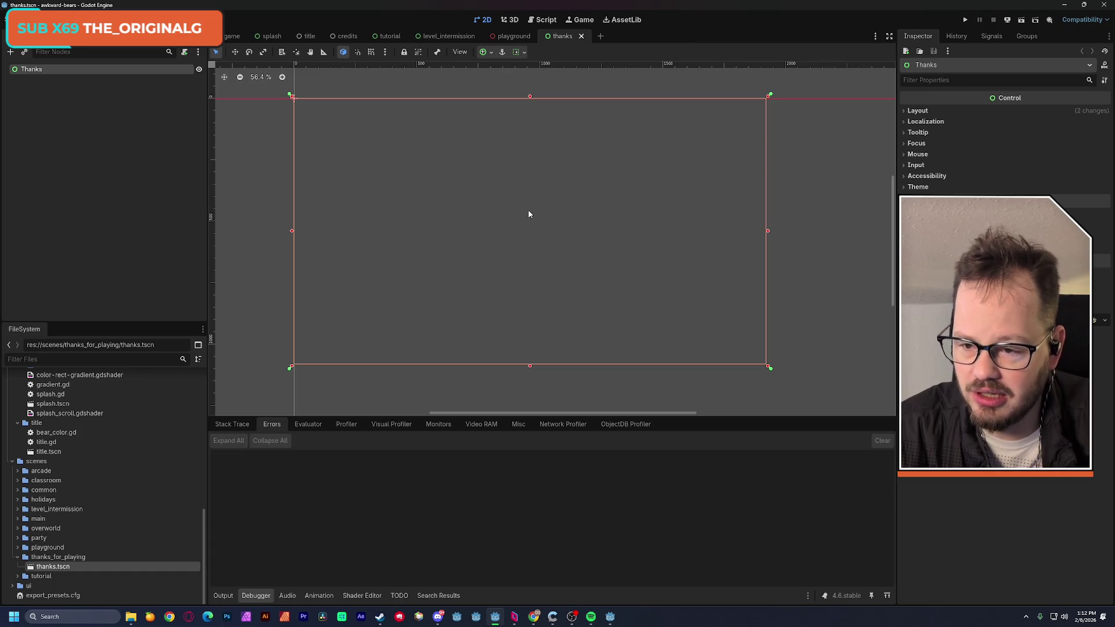
Apply the Full Rect anchor preset to the Thanks root and save the scene
click(494, 54)
click(535, 130)
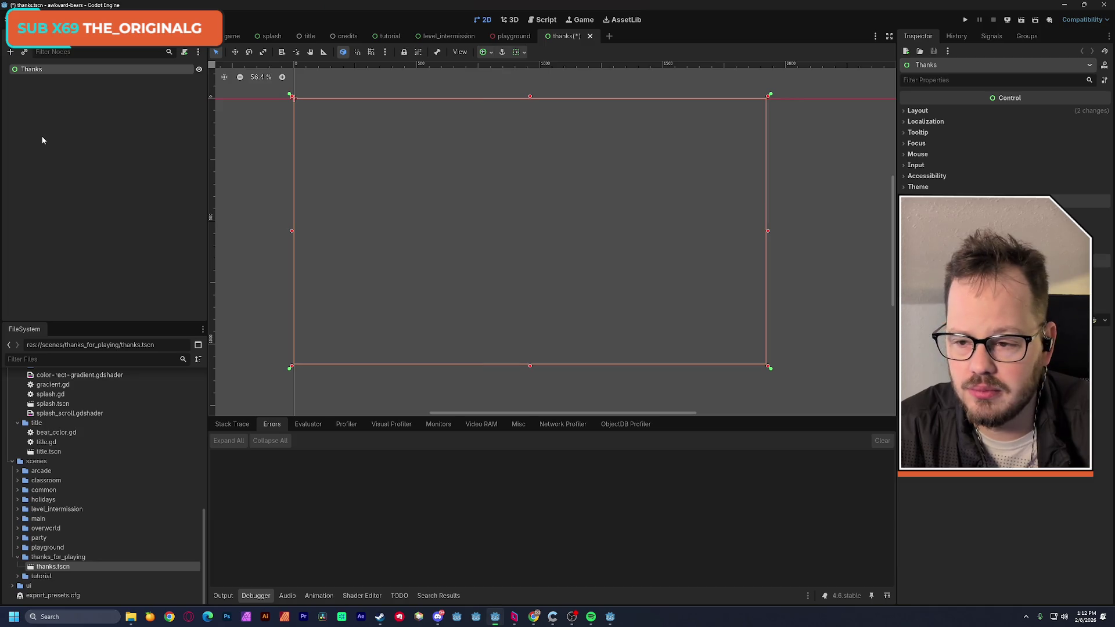
key(ctrl+s)
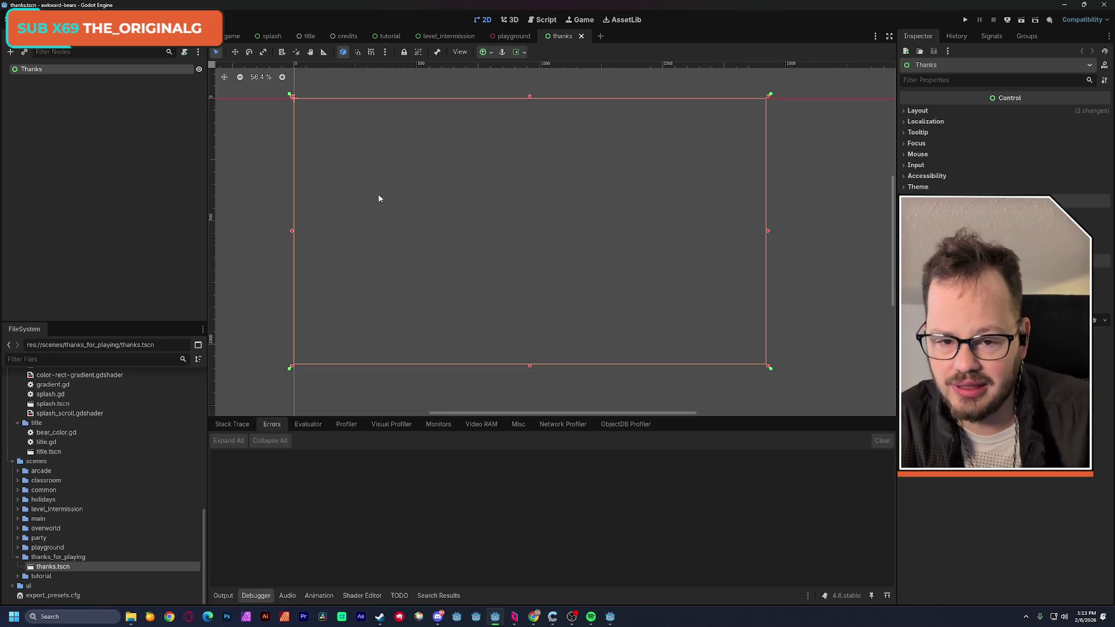
click(387, 37)
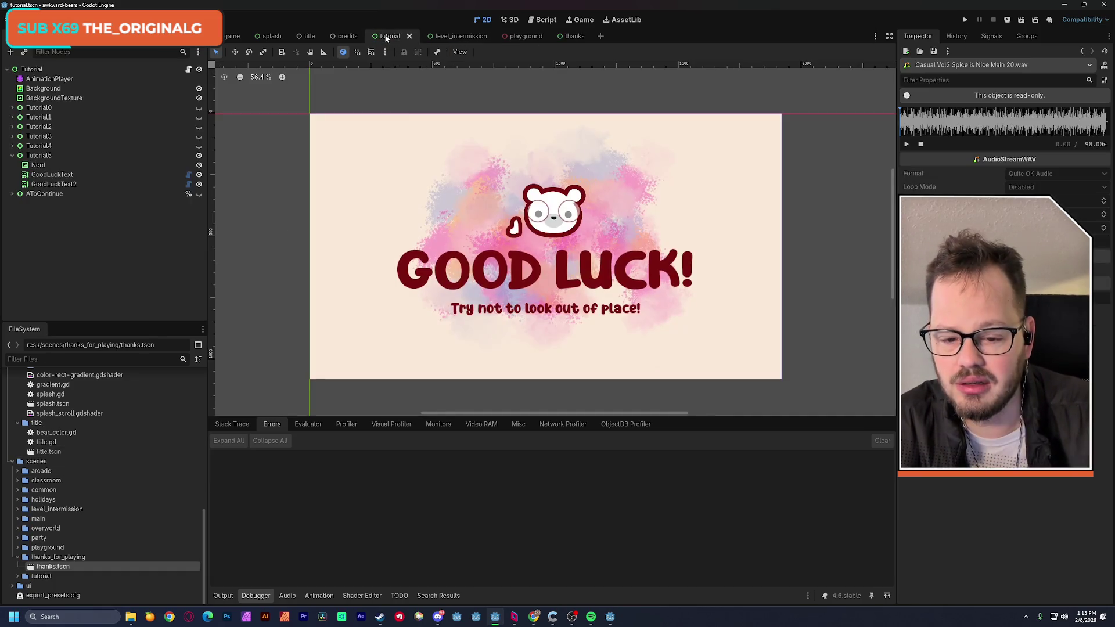
Paste the tutorial's GoodLuckText label under the Thanks root in the thanks scene
click(450, 277)
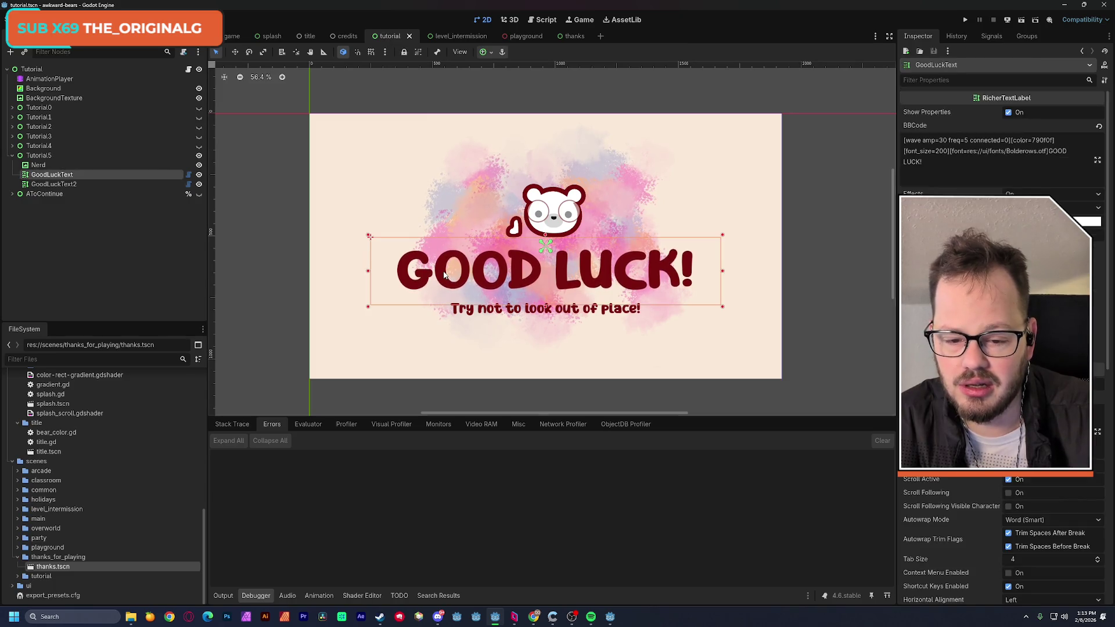
click(579, 38)
click(83, 172)
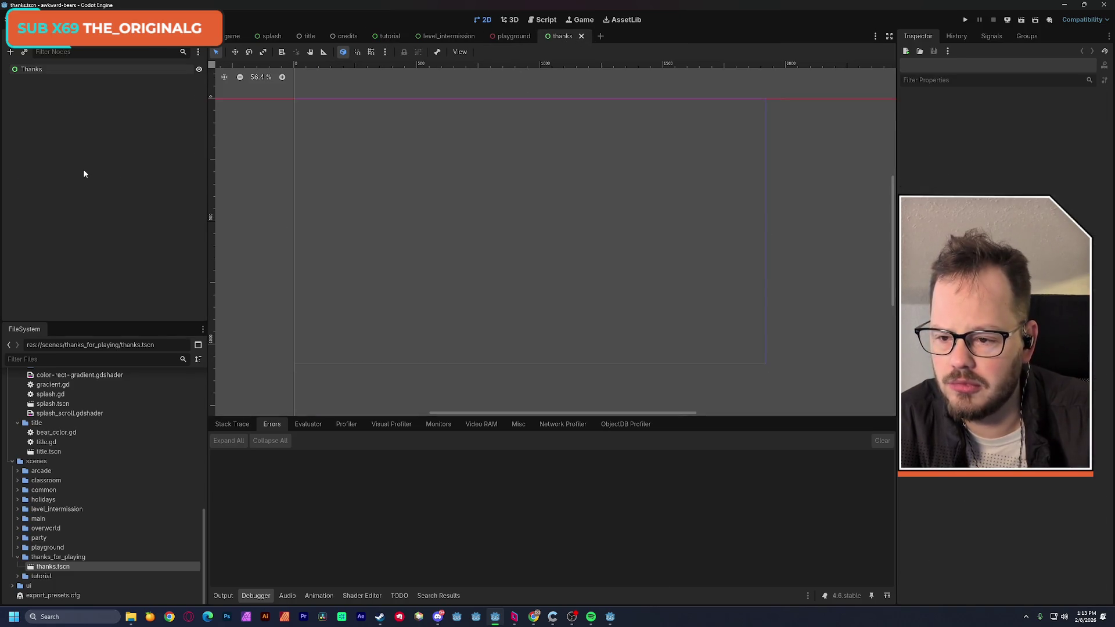
key(ctrl+v)
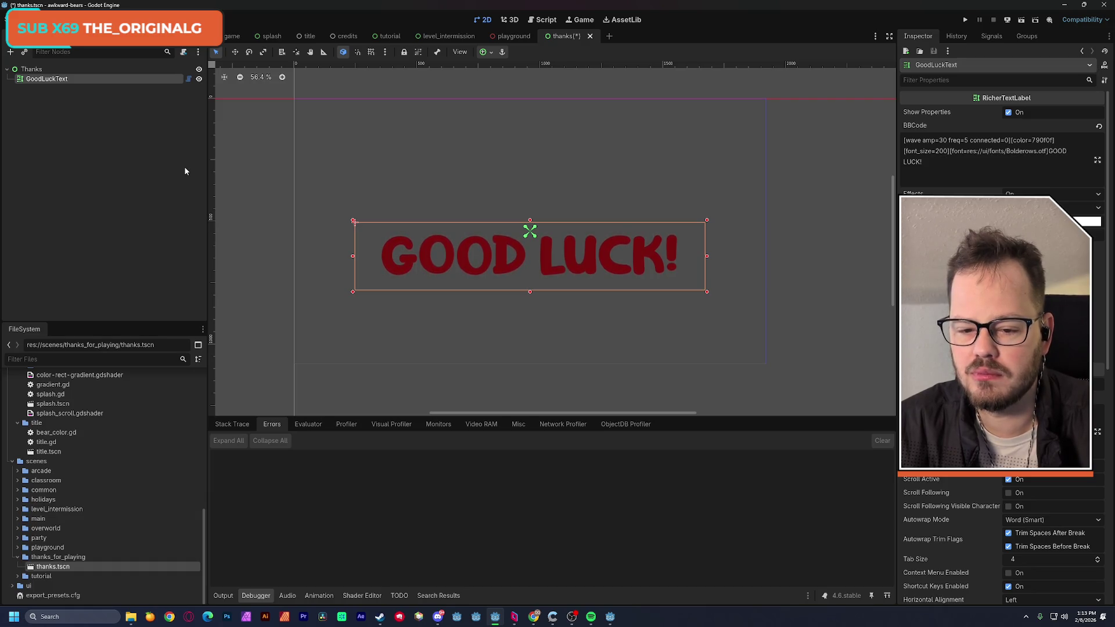
Capture a screenshot of the credits scene layout for reference
click(347, 36)
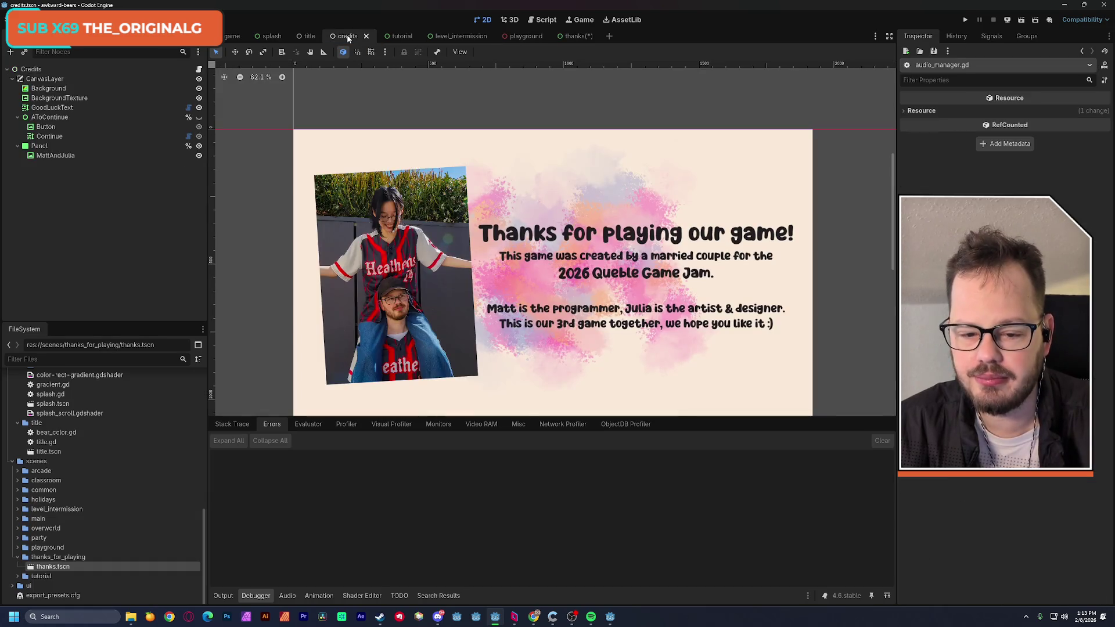
scroll(404, 177, down, 1)
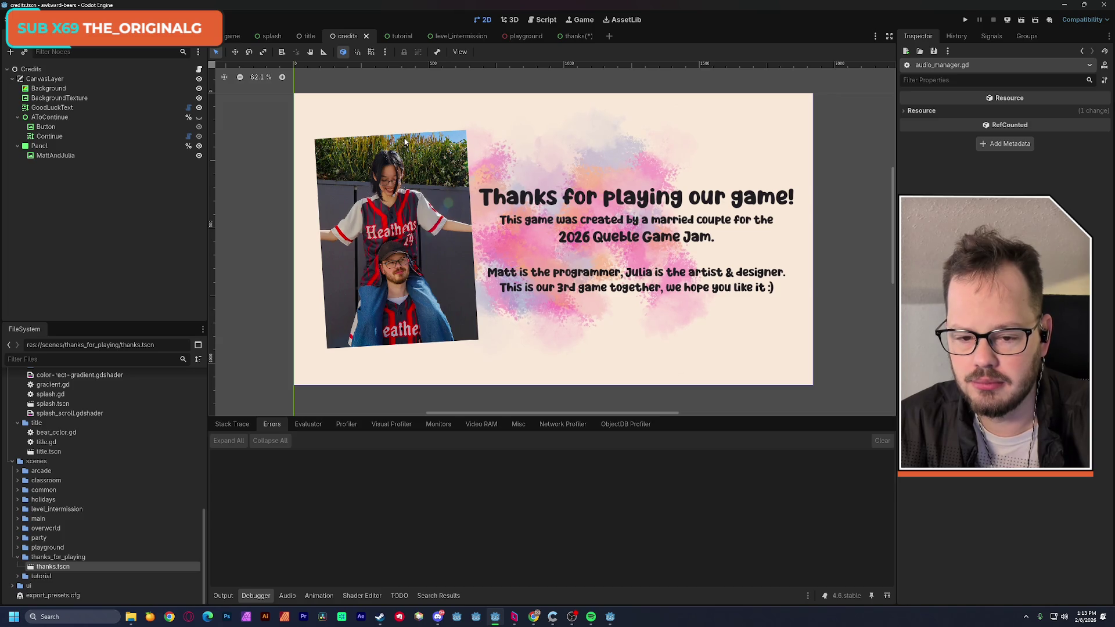
key(super+shift+s)
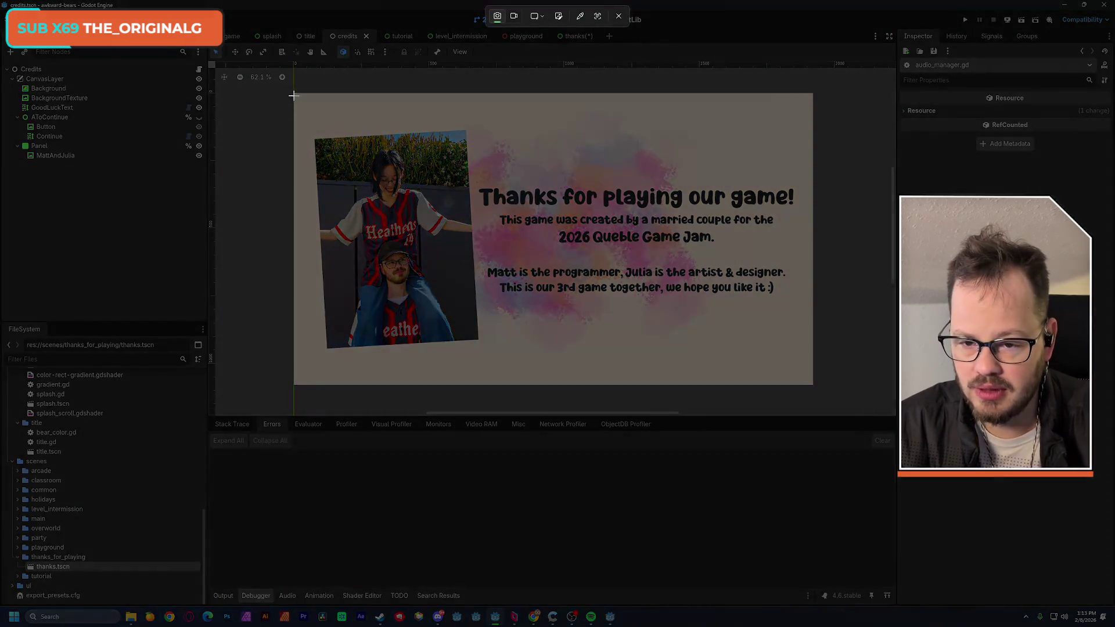
mouse_move(293, 94)
mouse_down()
mouse_move(715, 313)
mouse_move(809, 385)
mouse_up()
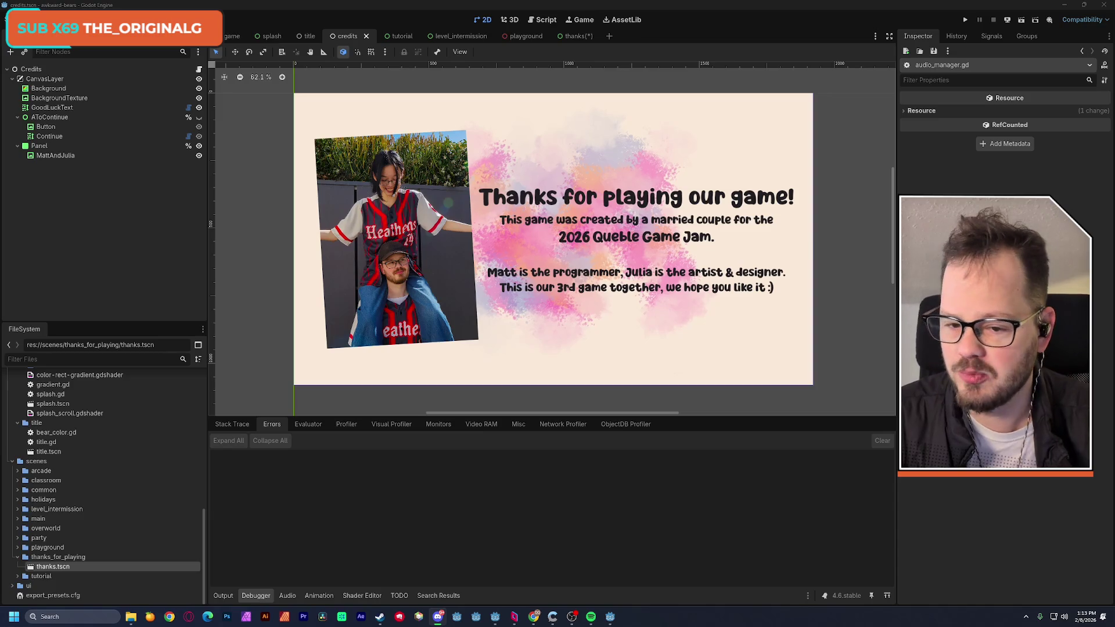
click(222, 10)
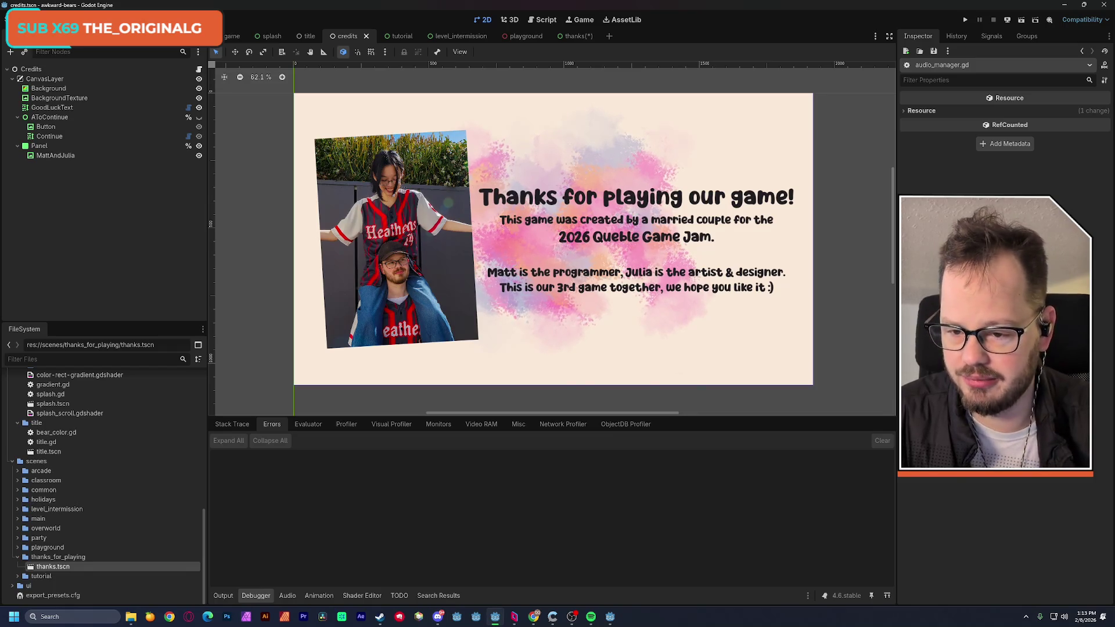
click(573, 36)
Change the label to 'Thanks for playing' at font size 150, resize it to one line, and save
key(ctrl+s)
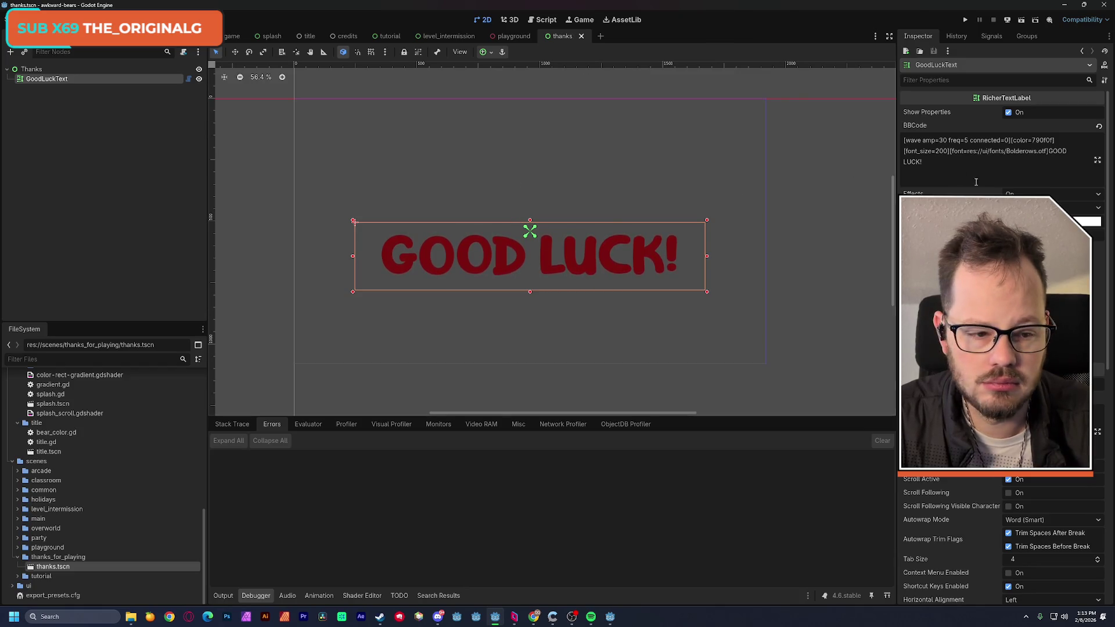
drag(1049, 151, 1041, 161)
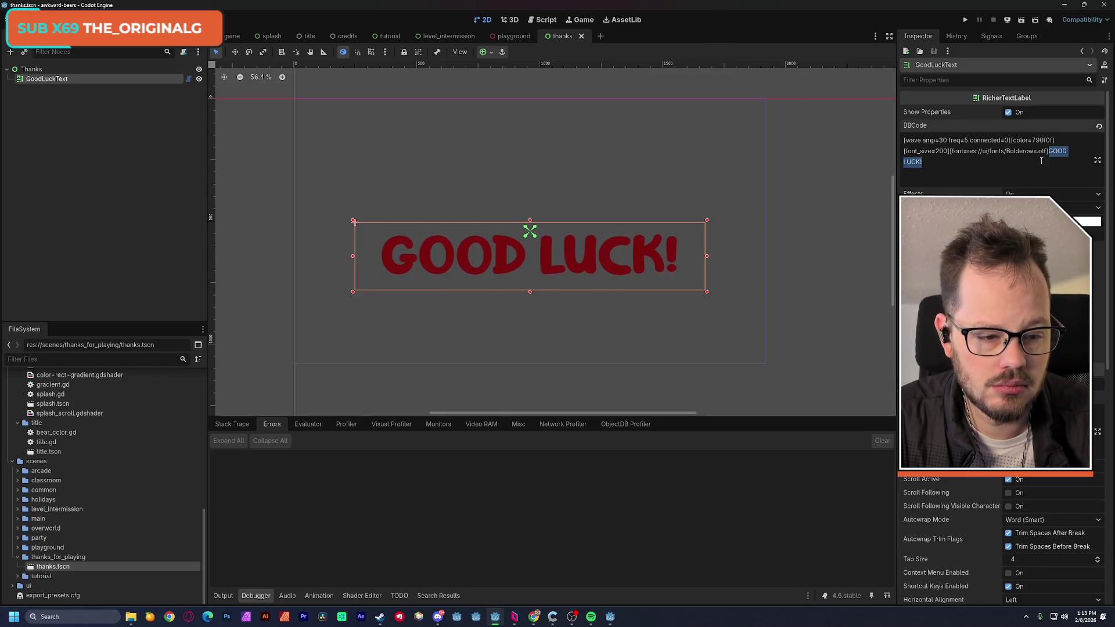
text(Thanks for playing)
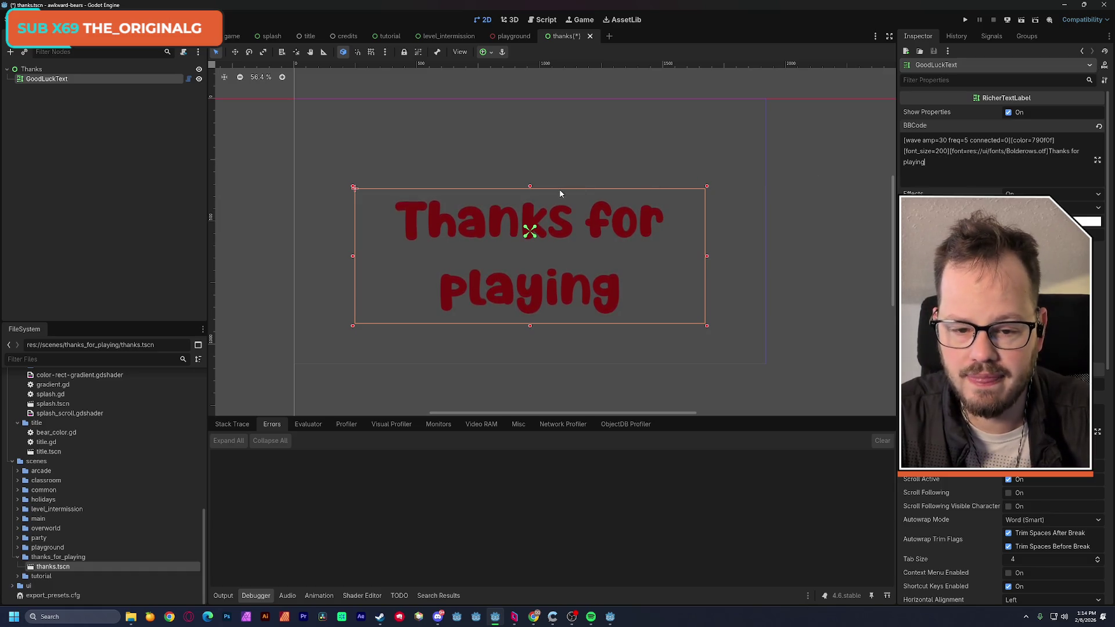
drag(354, 257, 304, 256)
drag(708, 257, 751, 256)
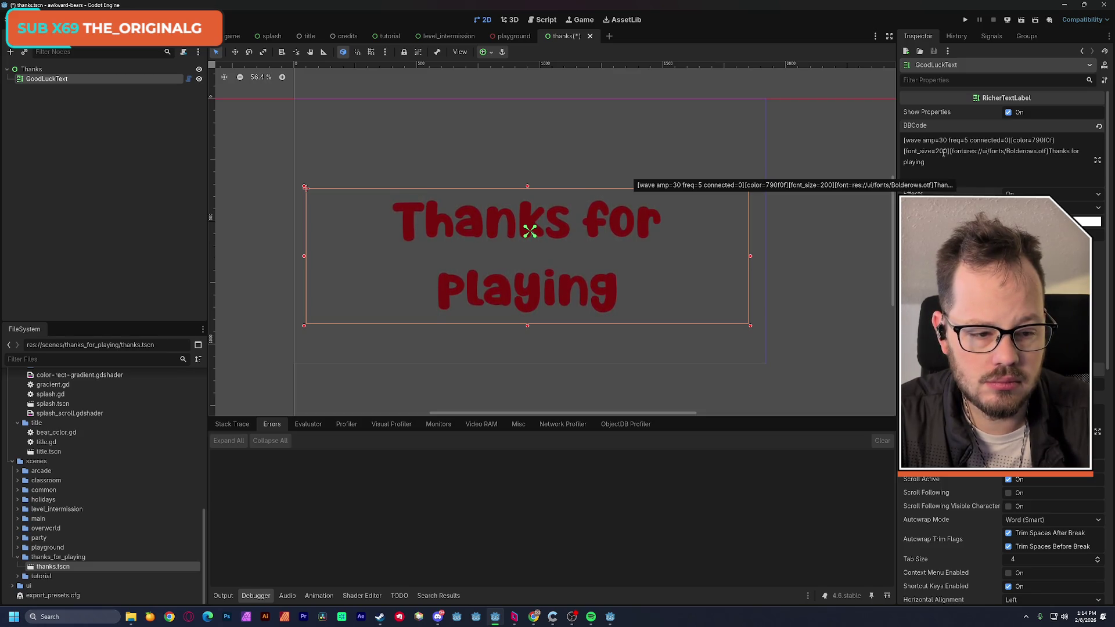
click(943, 152)
key(BackSpace)
key(BackSpace)
text(15)
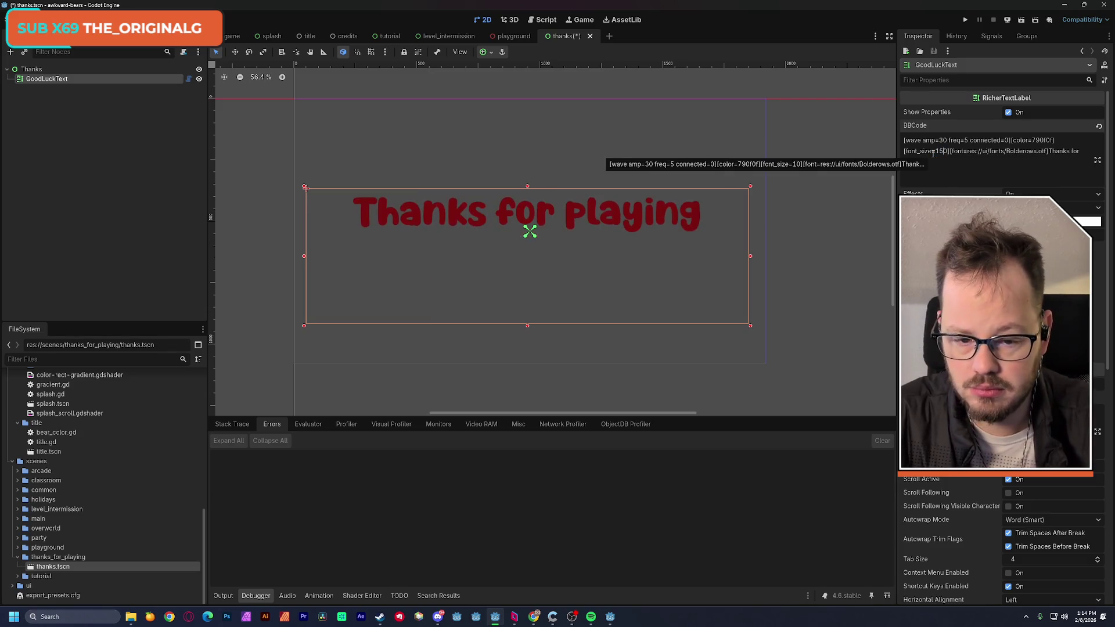
drag(528, 329, 527, 241)
key(ctrl+s)
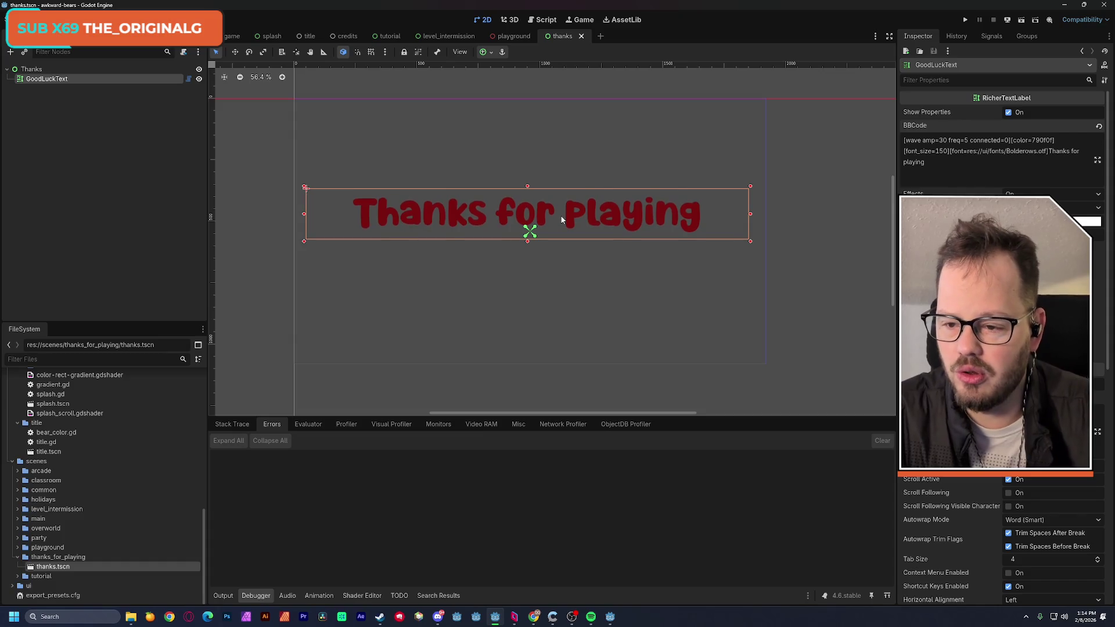
Rename the GoodLuckText node to ThanksText and save the thanks scene
double_click(60, 79)
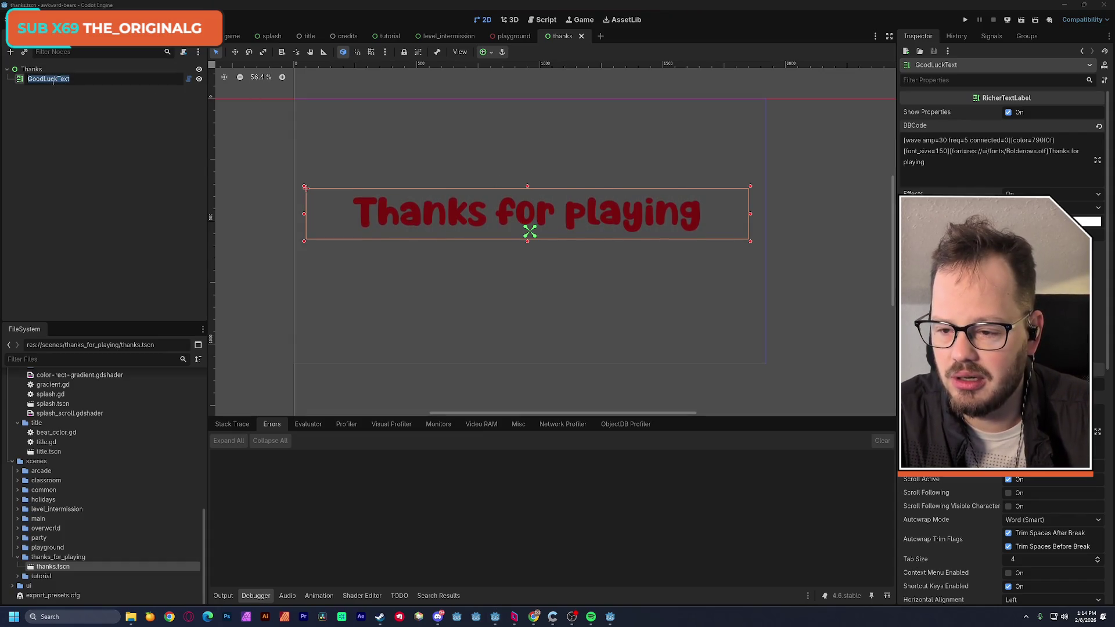
click(58, 80)
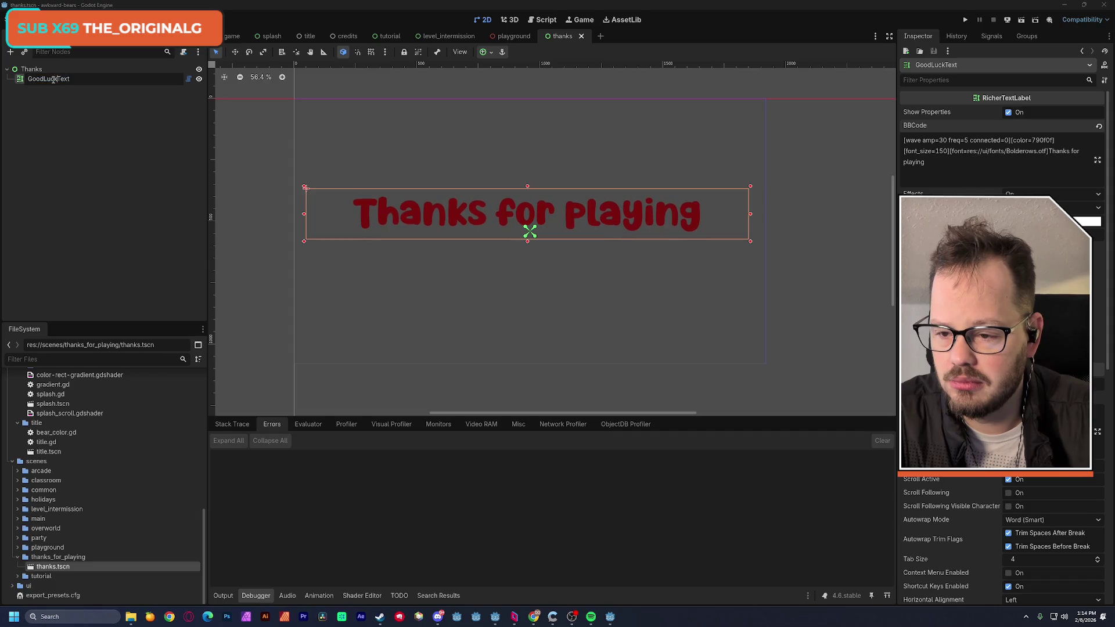
key(shift+Home)
text(Thanks)
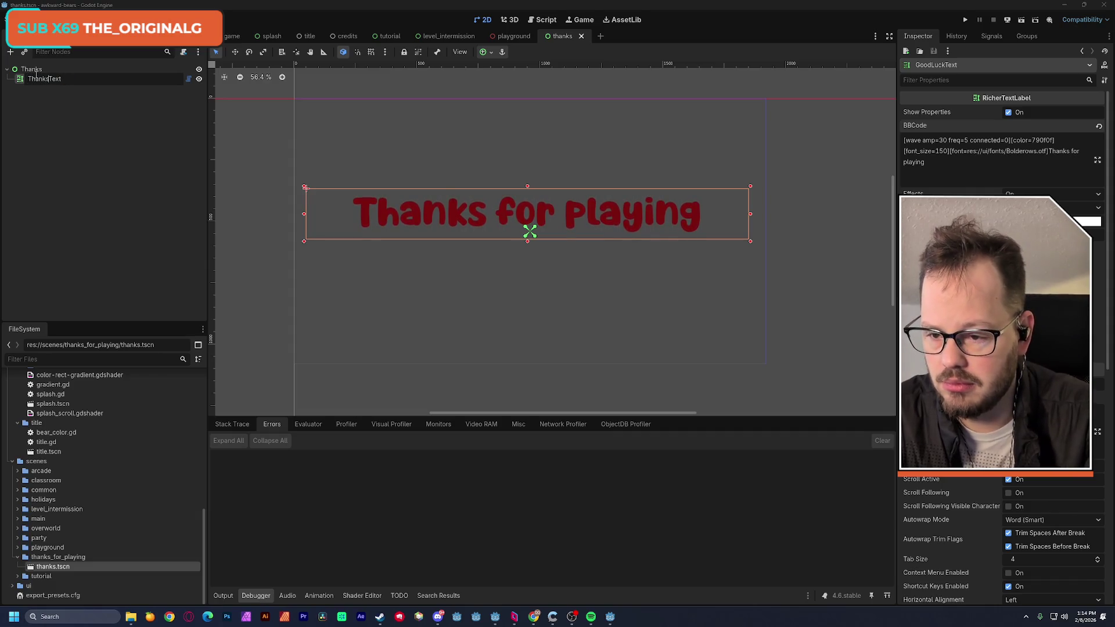
key(Return)
key(ctrl+s)
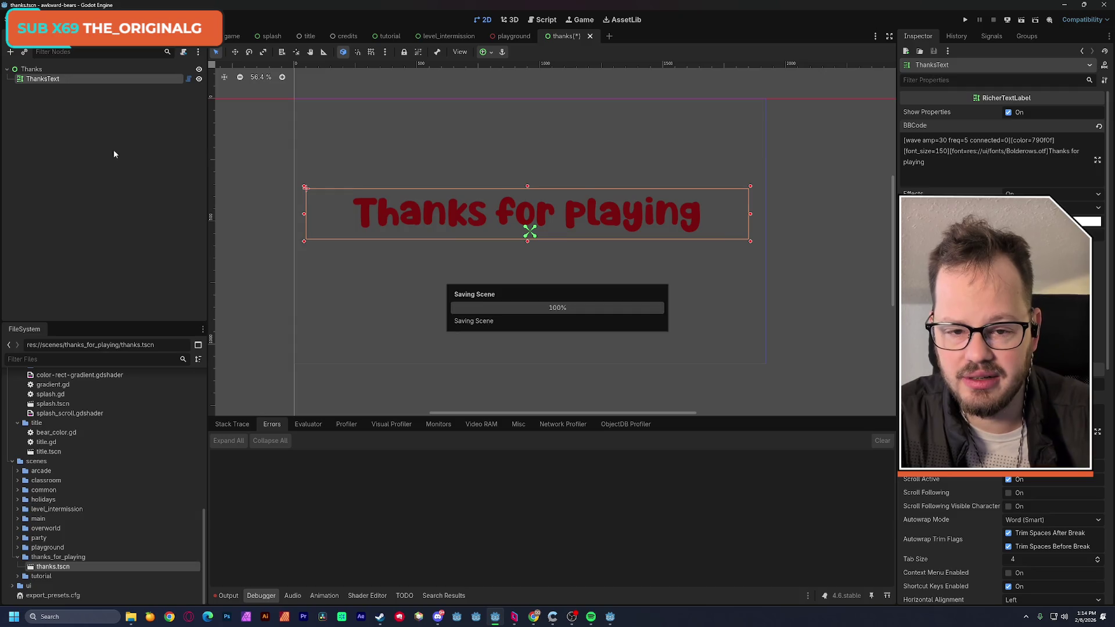
In the tutorial scene, select the Background and BackgroundTexture nodes
click(439, 36)
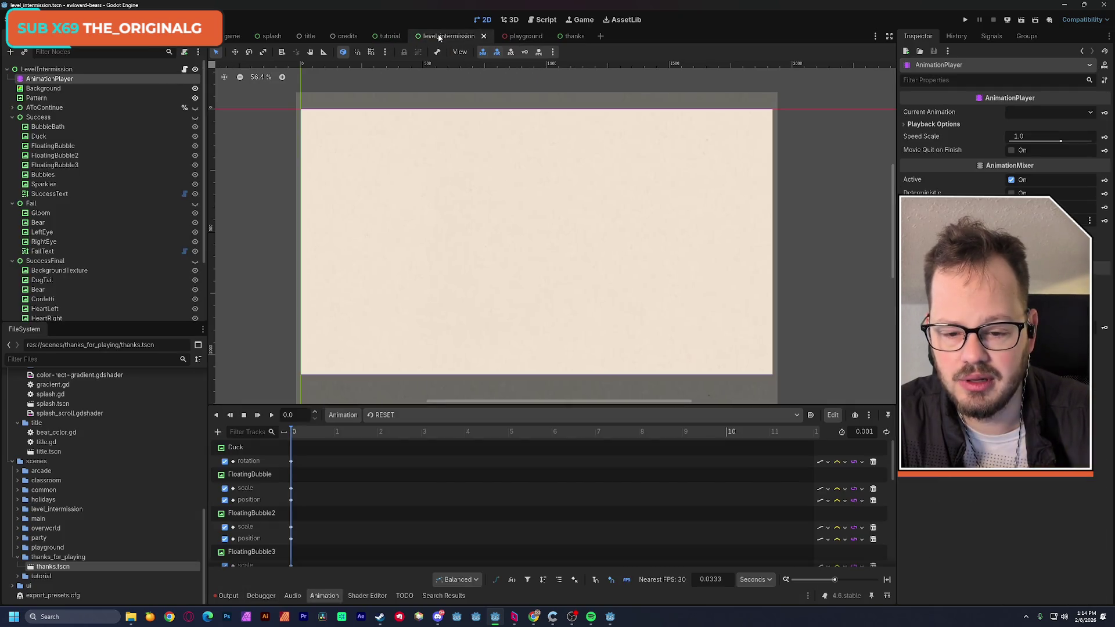
click(387, 36)
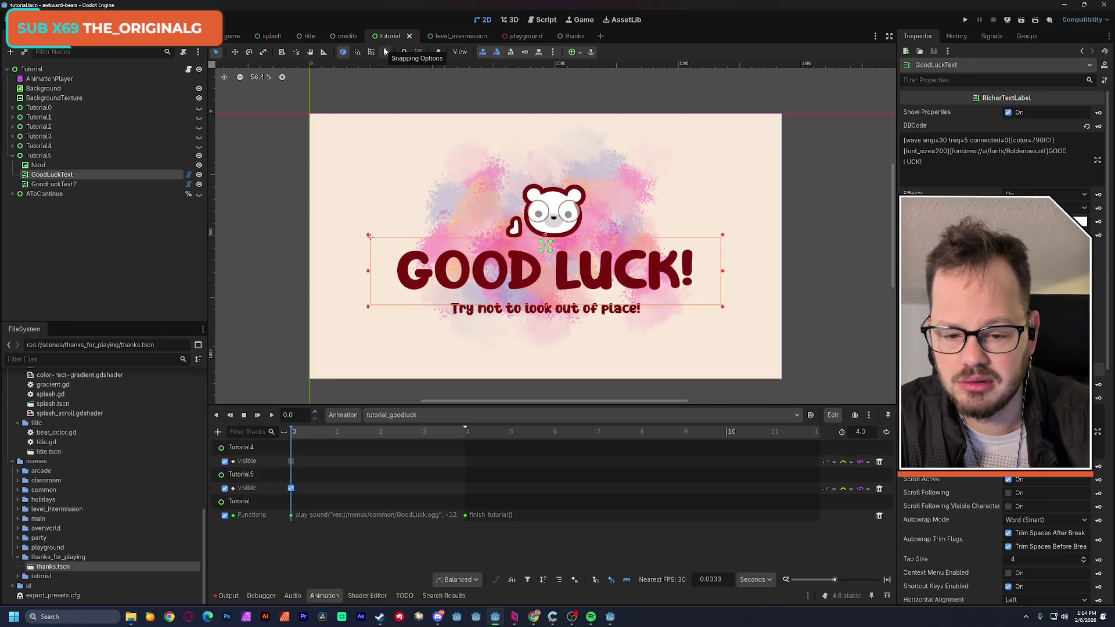
click(53, 88)
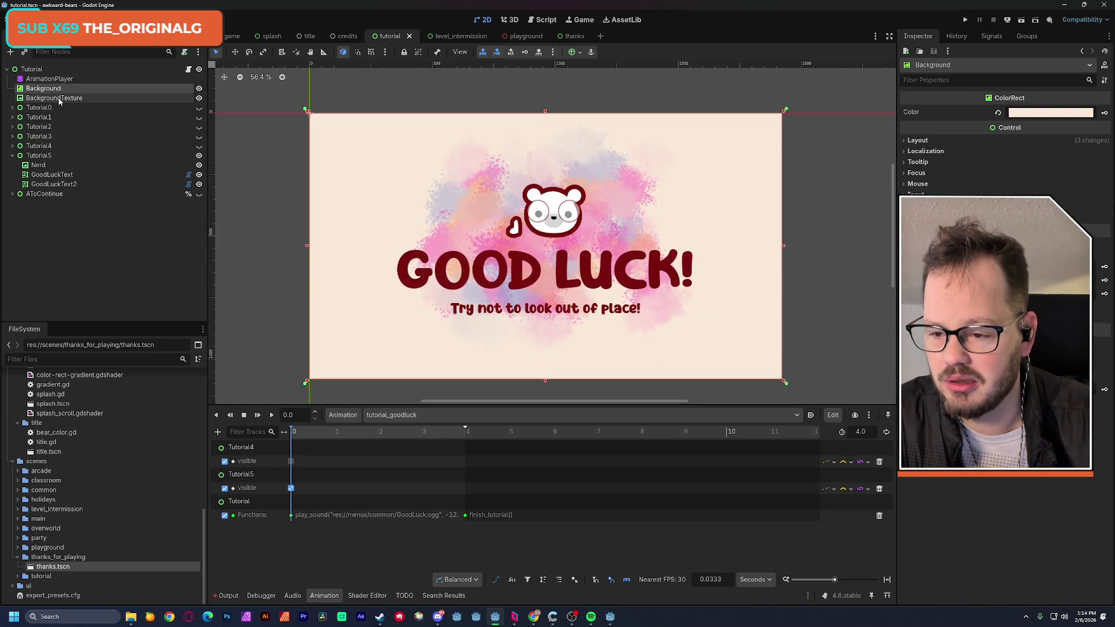
shift+click(82, 99)
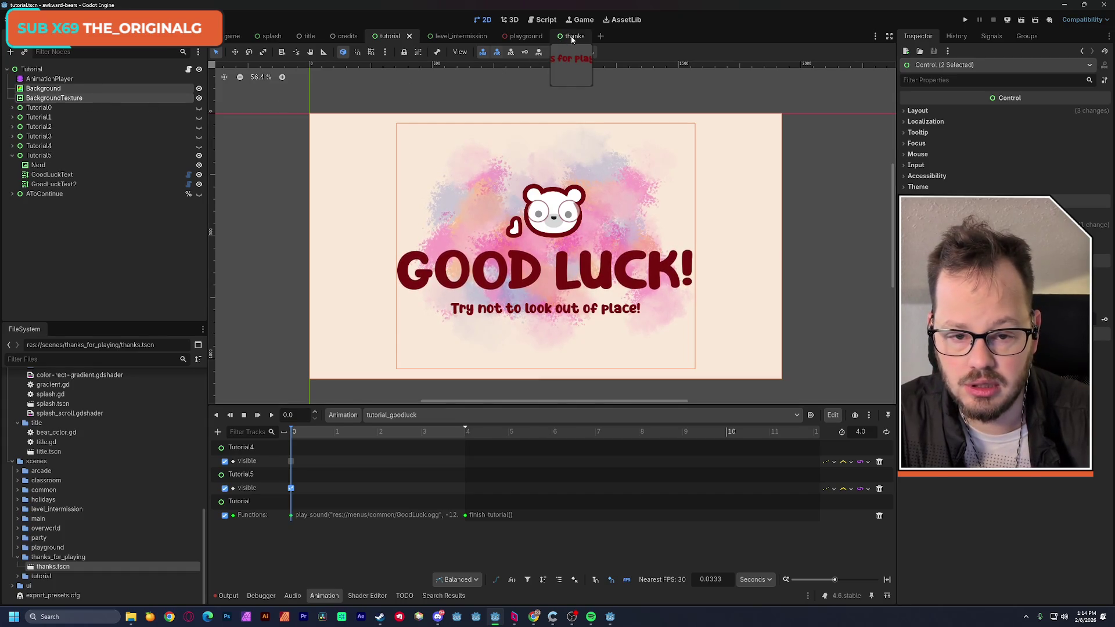
Paste Background and BackgroundTexture into the Thanks scene above ThanksText, and attach a script to Thanks
click(573, 36)
key(ctrl+v)
drag(39, 93, 50, 78)
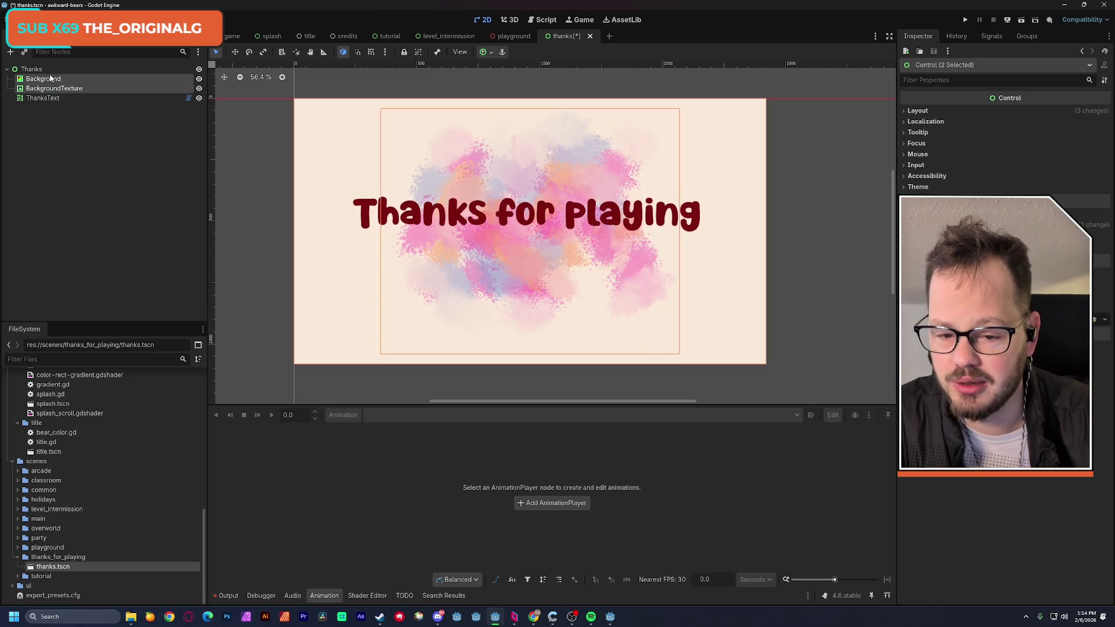
click(58, 125)
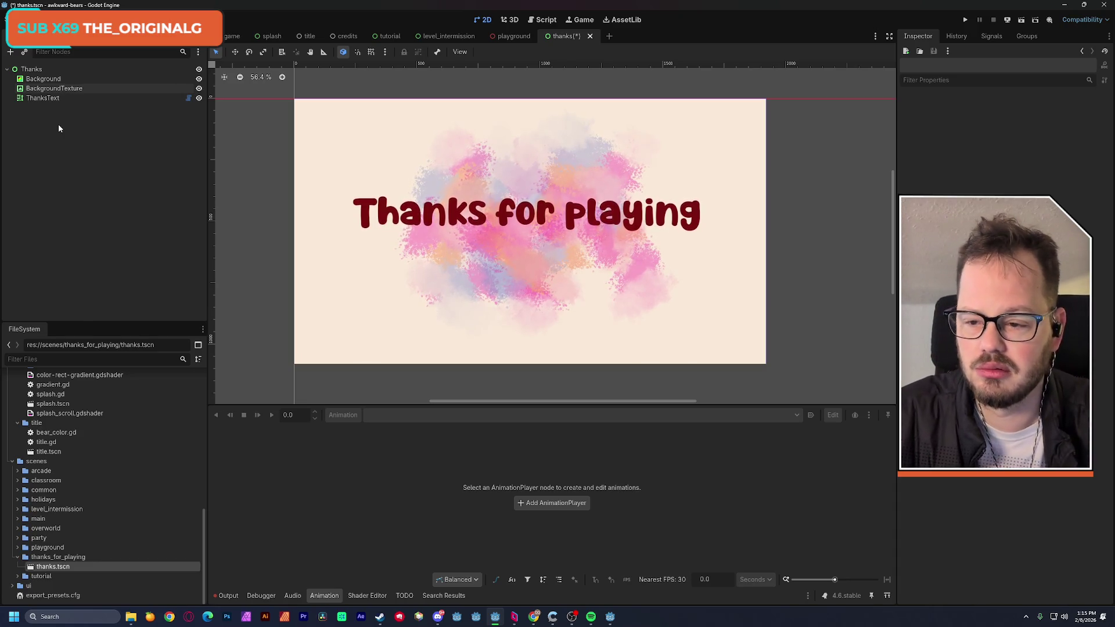
click(172, 69)
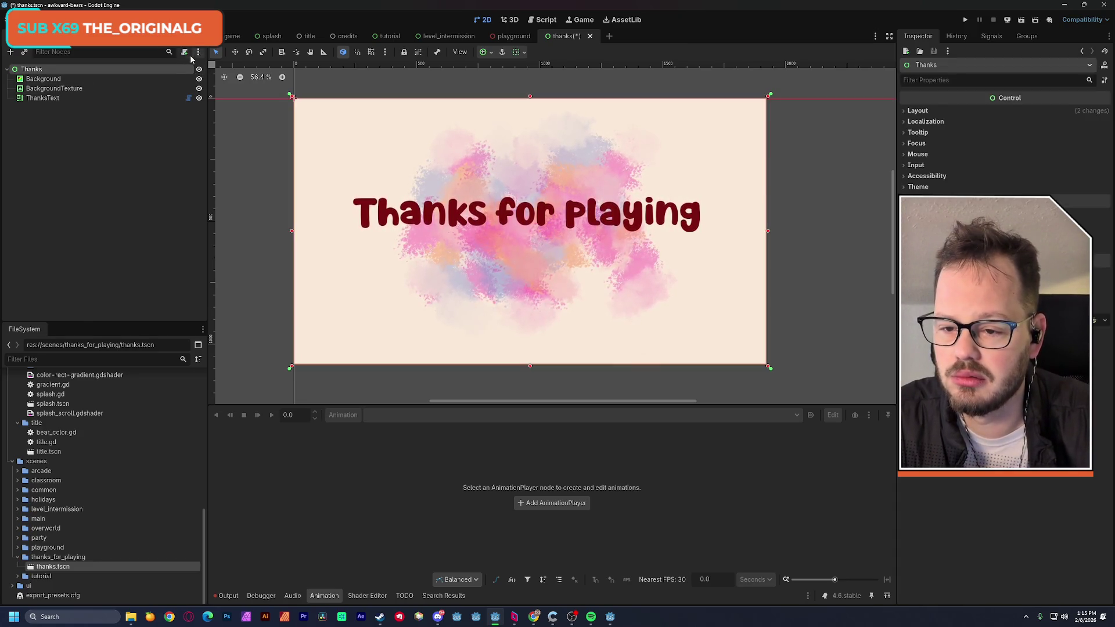
click(184, 53)
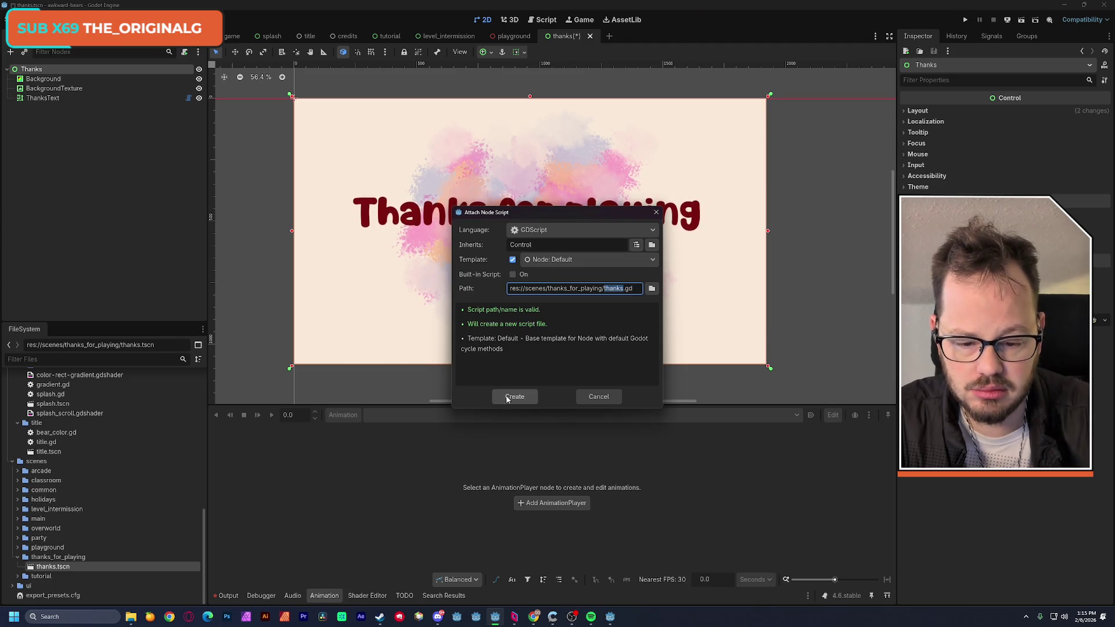
Create thanks.gd, save the thanks scene, and close the animation_component, audio_manager and audio_settings script tabs
click(506, 397)
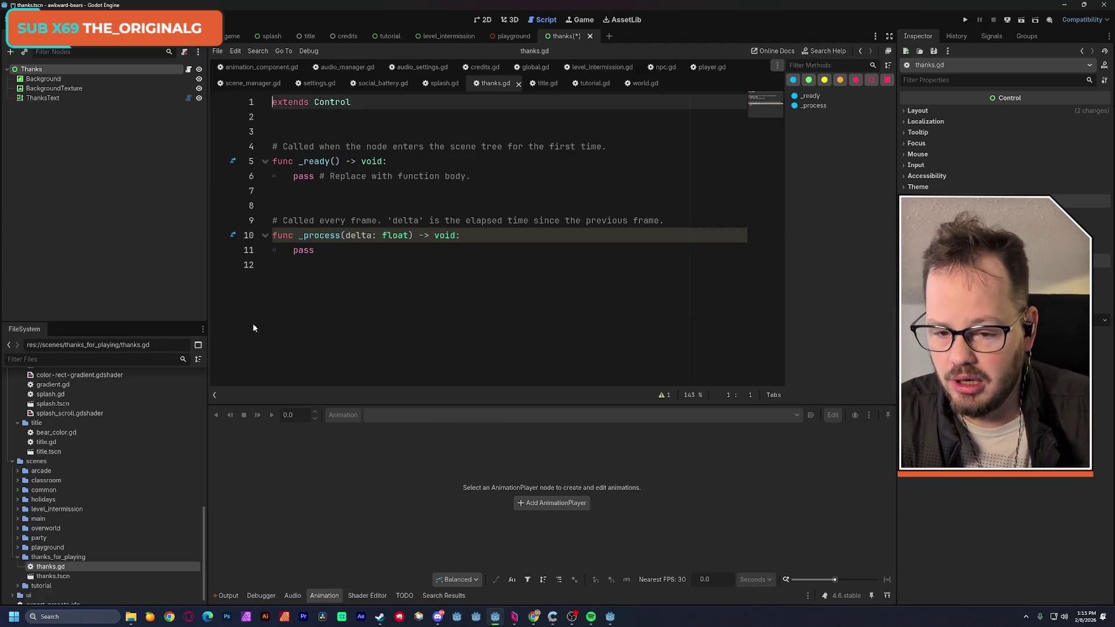
key(ctrl+s)
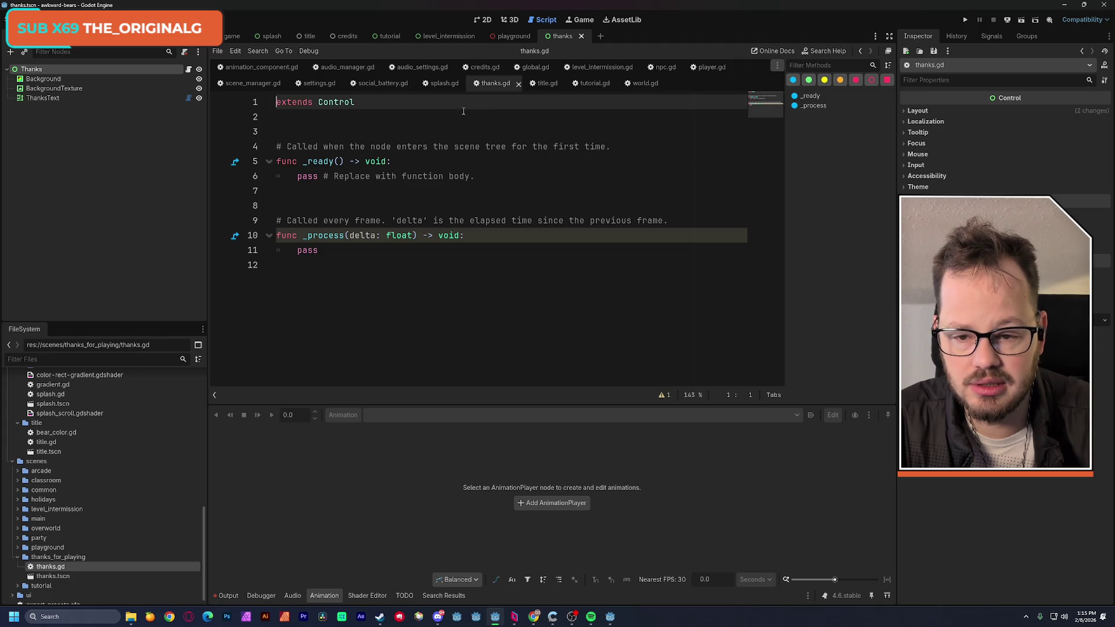
click(280, 68)
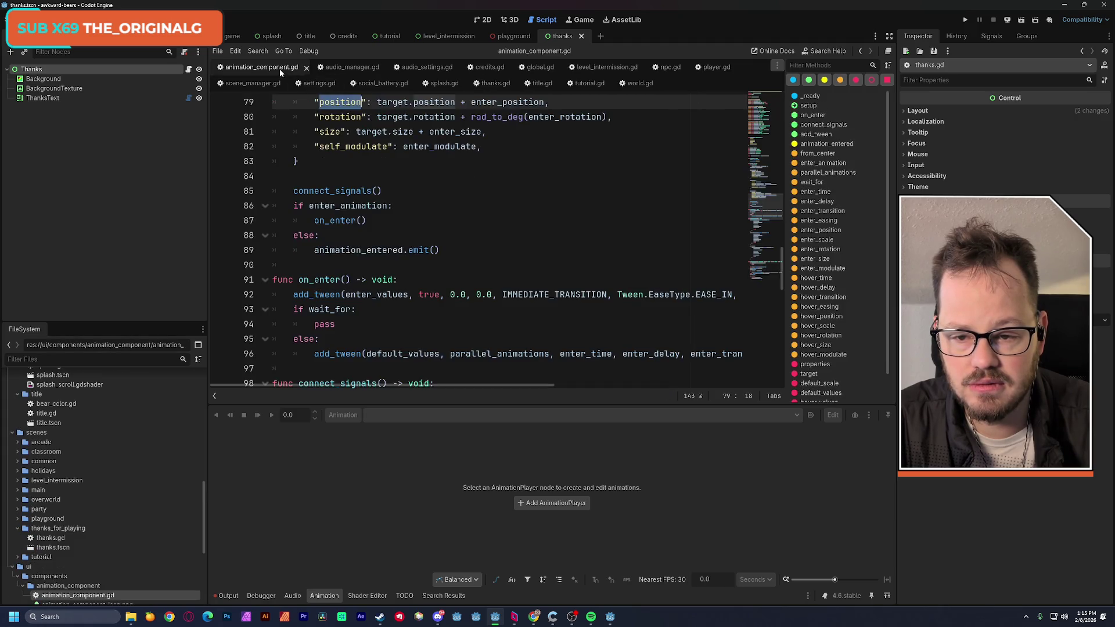
middle_click(280, 69)
click(280, 67)
click(280, 68)
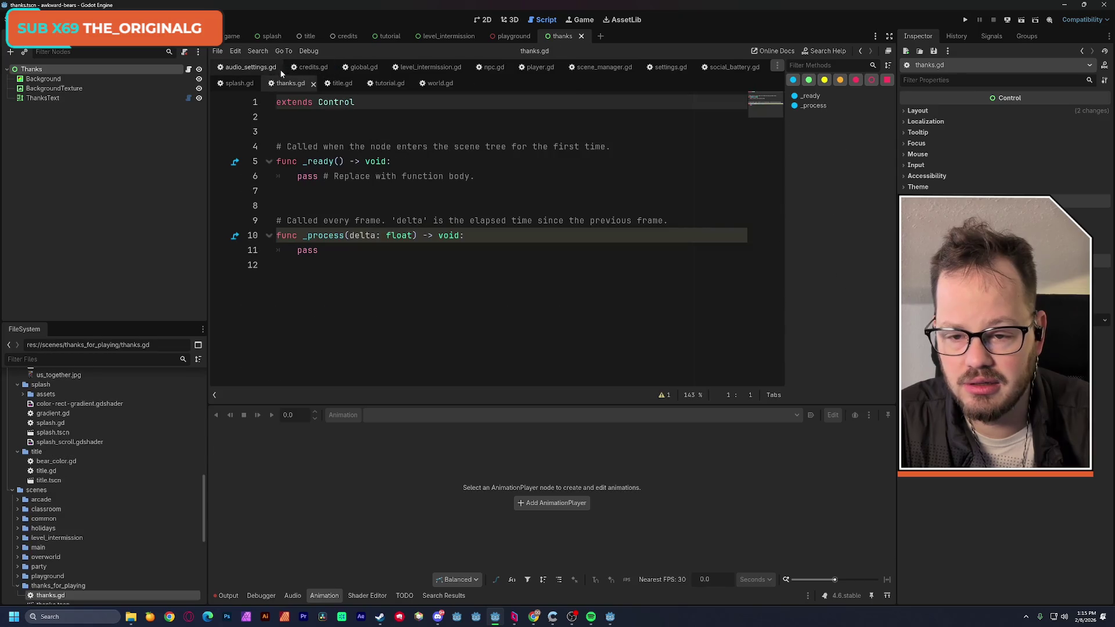
click(281, 68)
click(284, 69)
Compare credits.gd's input-handling code with thanks.gd and select the placeholder pass line in _ready
click(240, 67)
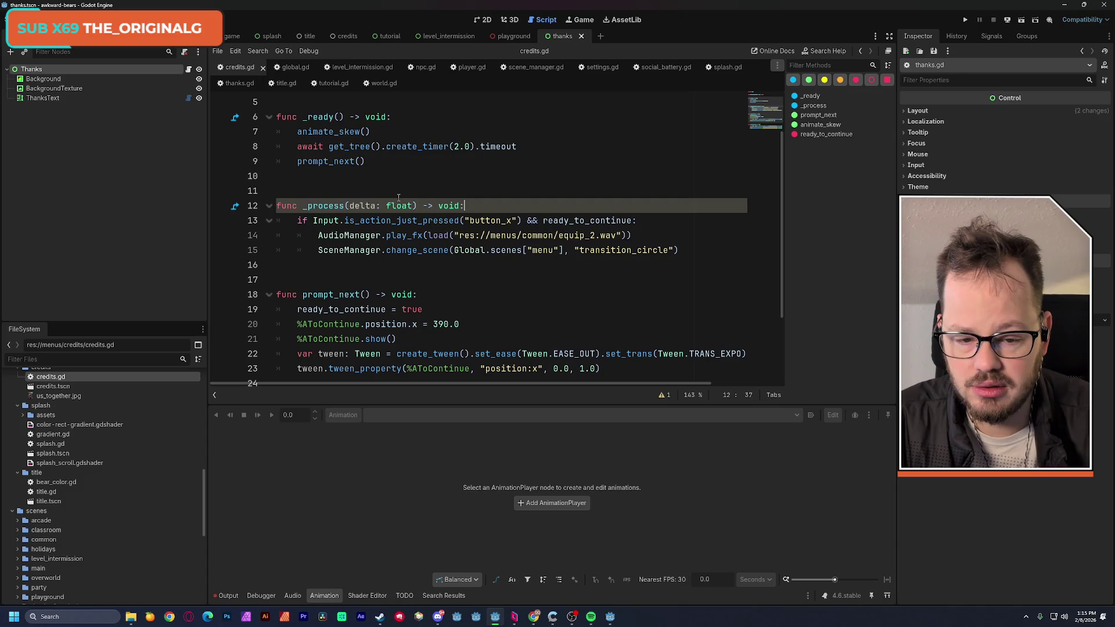
mouse_move(298, 220)
mouse_down()
mouse_move(630, 235)
mouse_move(680, 249)
mouse_up()
key(ctrl+c)
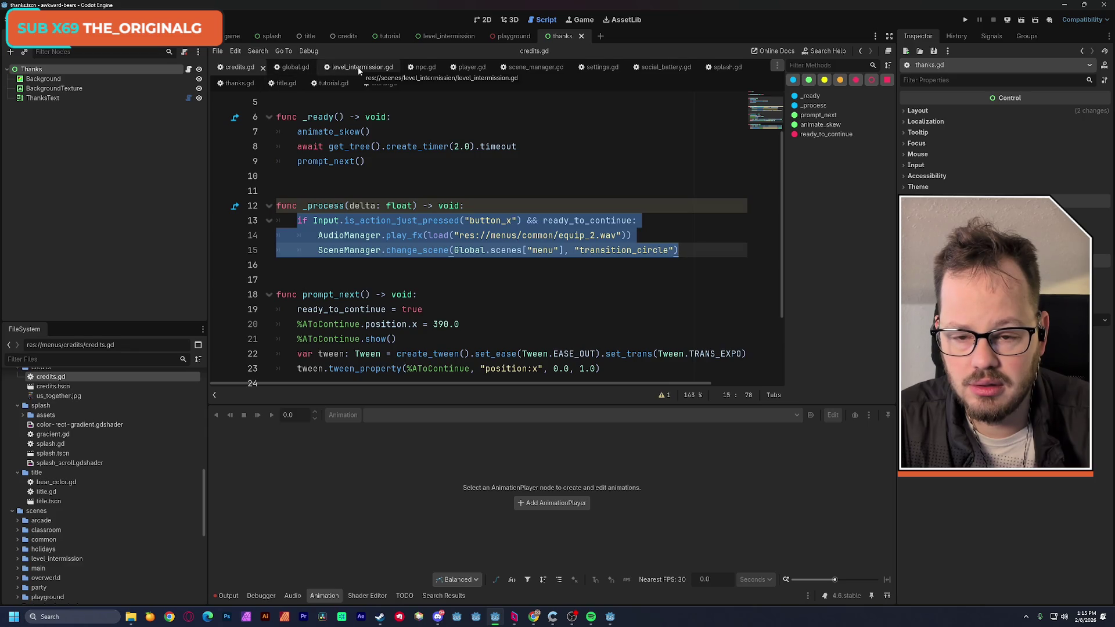
click(238, 83)
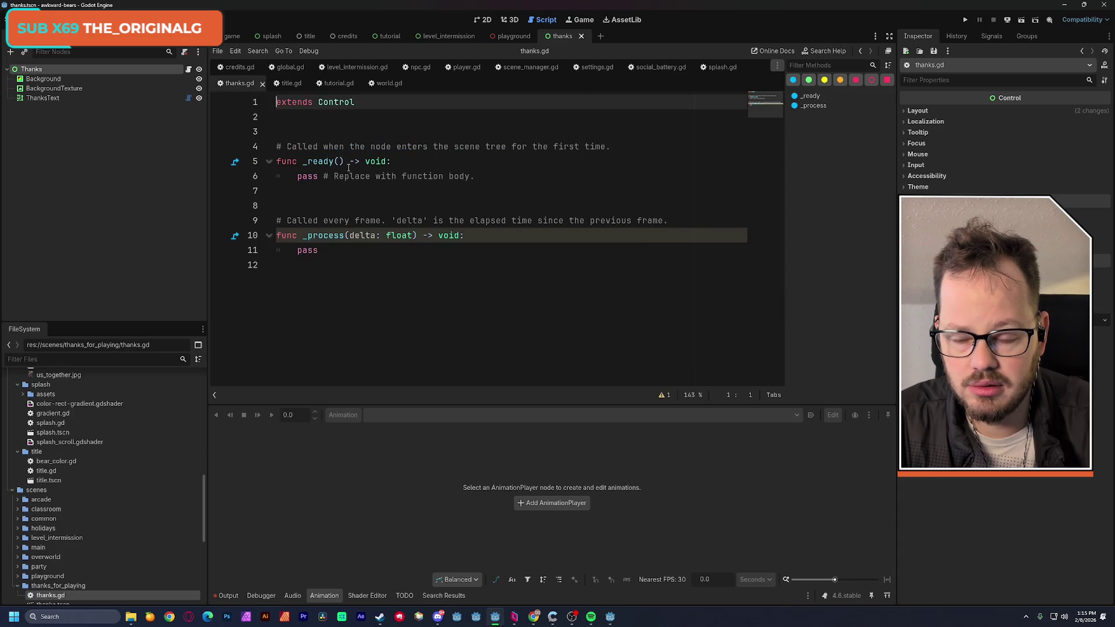
click(235, 67)
click(238, 83)
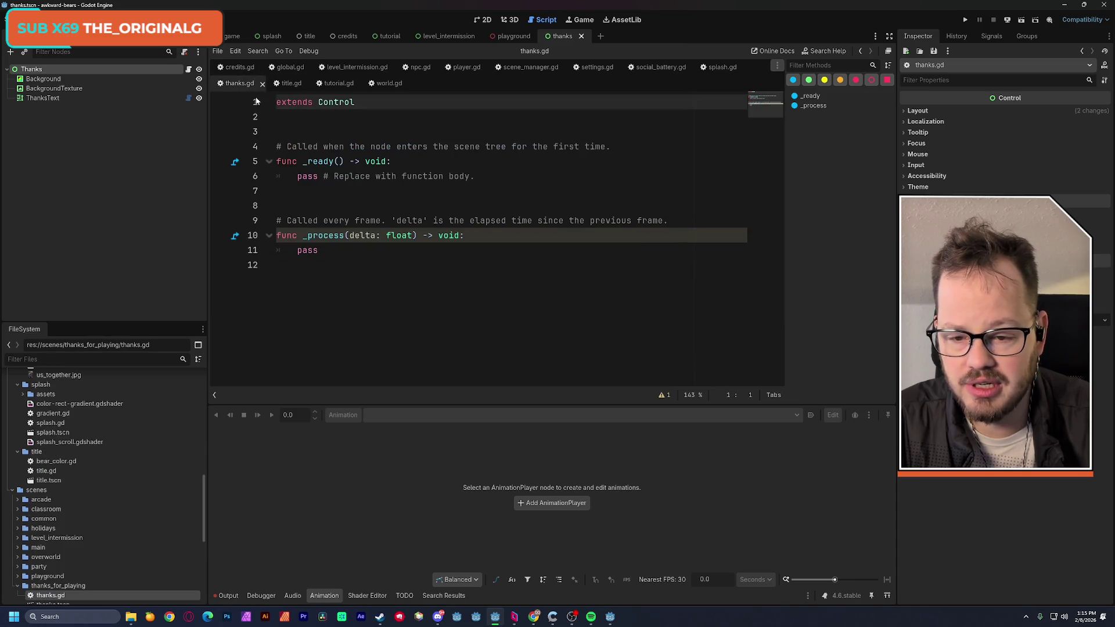
drag(298, 176, 490, 176)
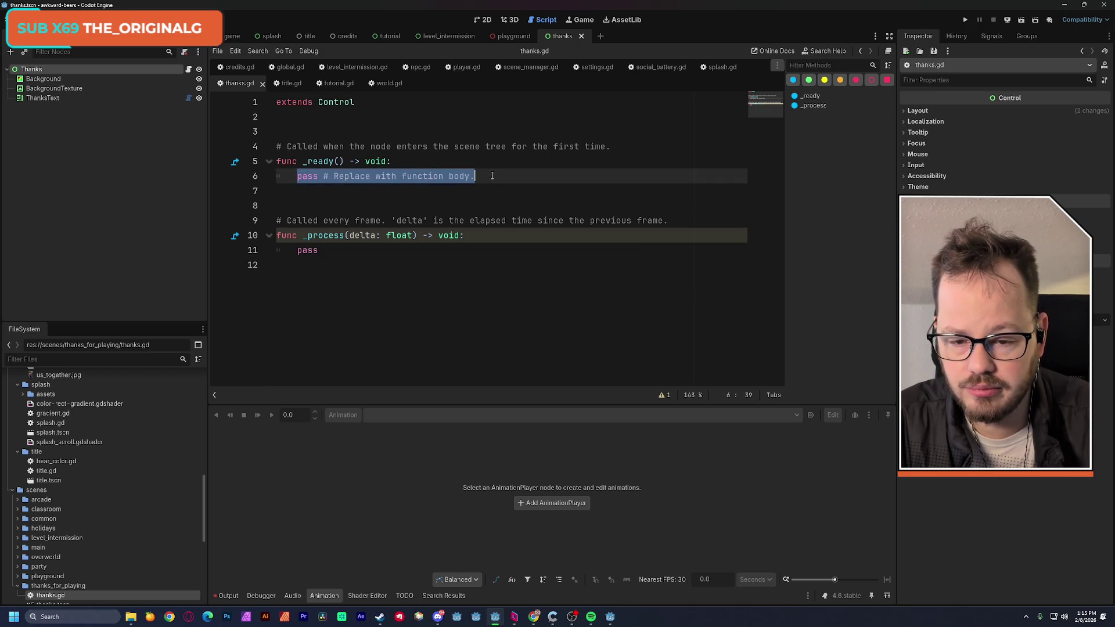
Replace pass with the pasted continue-input code and delete the comment above _ready
key(ctrl+v)
drag(609, 147, 277, 147)
key(BackSpace)
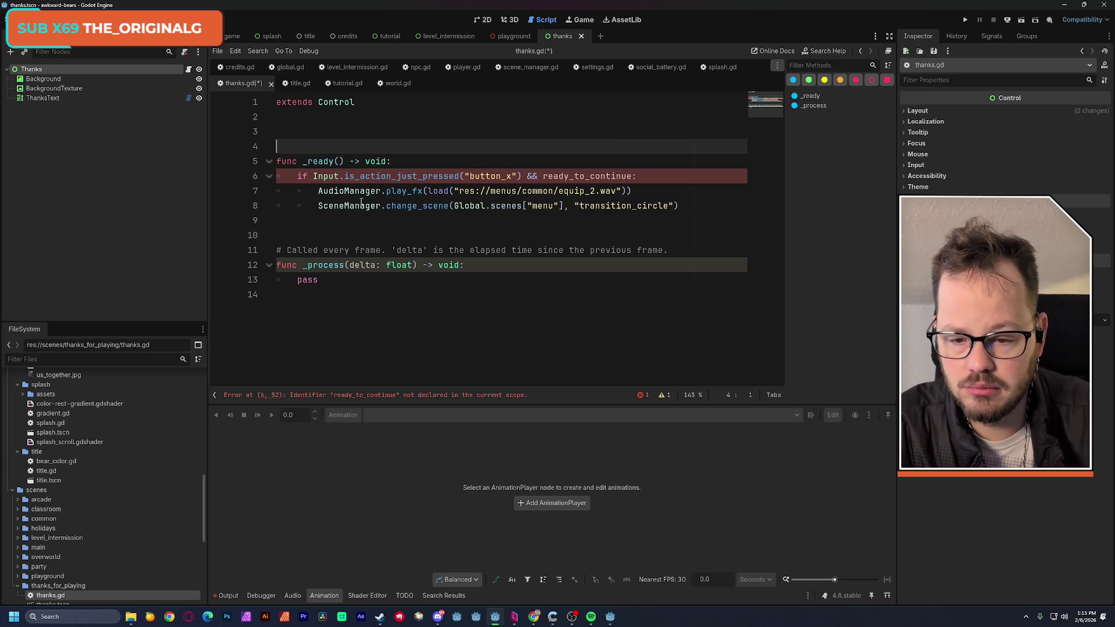
Copy the ready_to_continue variable declaration from credits.gd onto line 3 of thanks.gd
click(240, 68)
drag(276, 131, 460, 132)
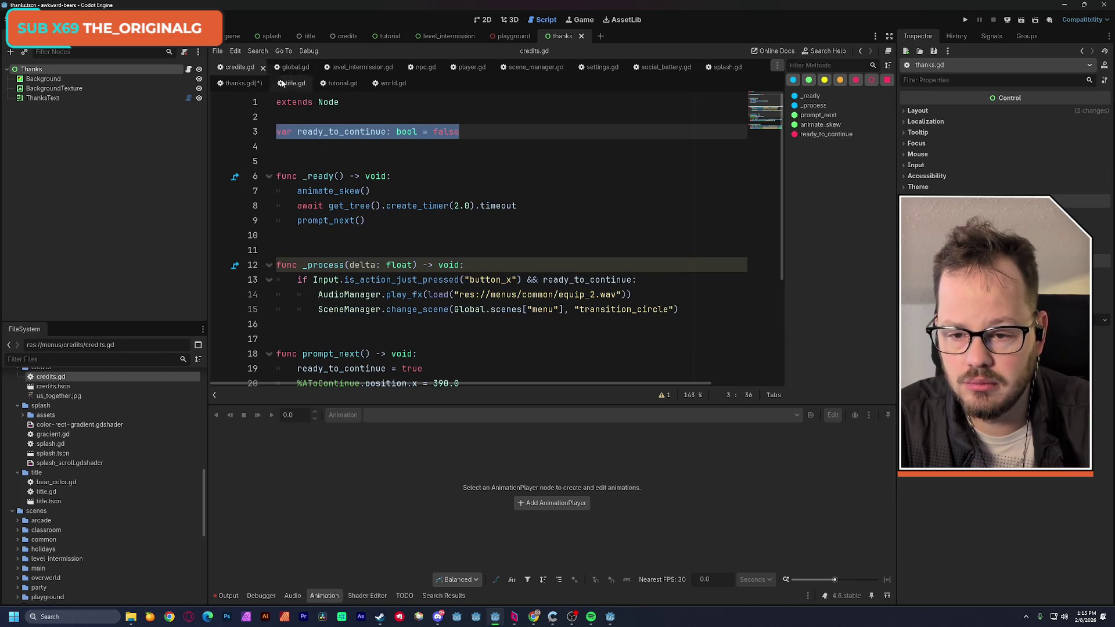
click(241, 83)
click(279, 132)
text(var ready_to_continue: bool = false)
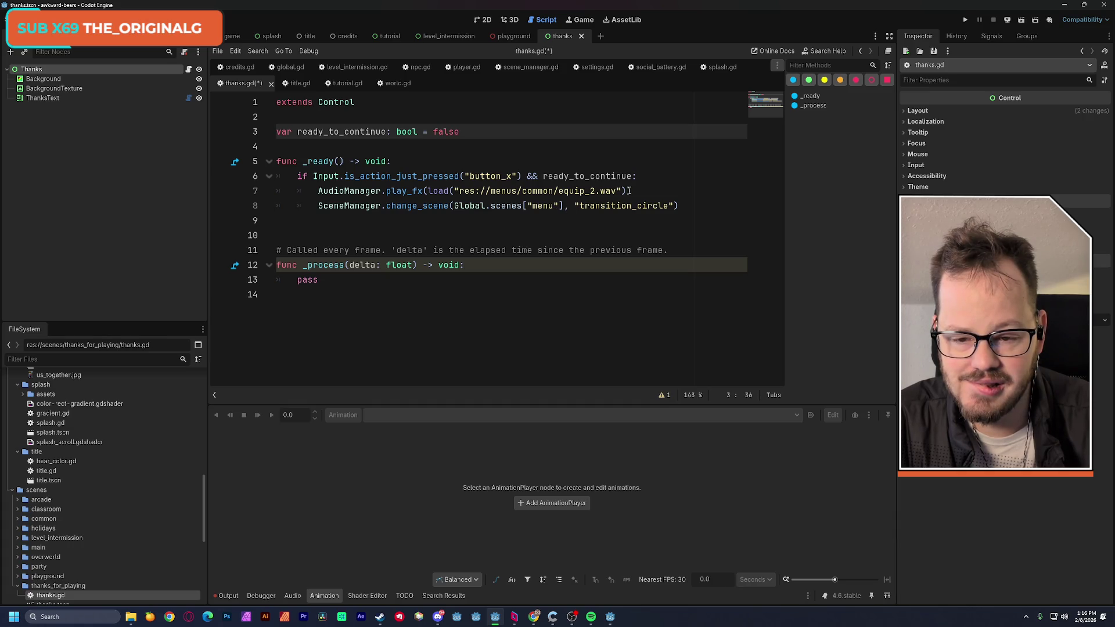
Search all project files for the equip_2.wav sound path
drag(459, 191, 620, 191)
key(ctrl+shift+f)
key(Return)
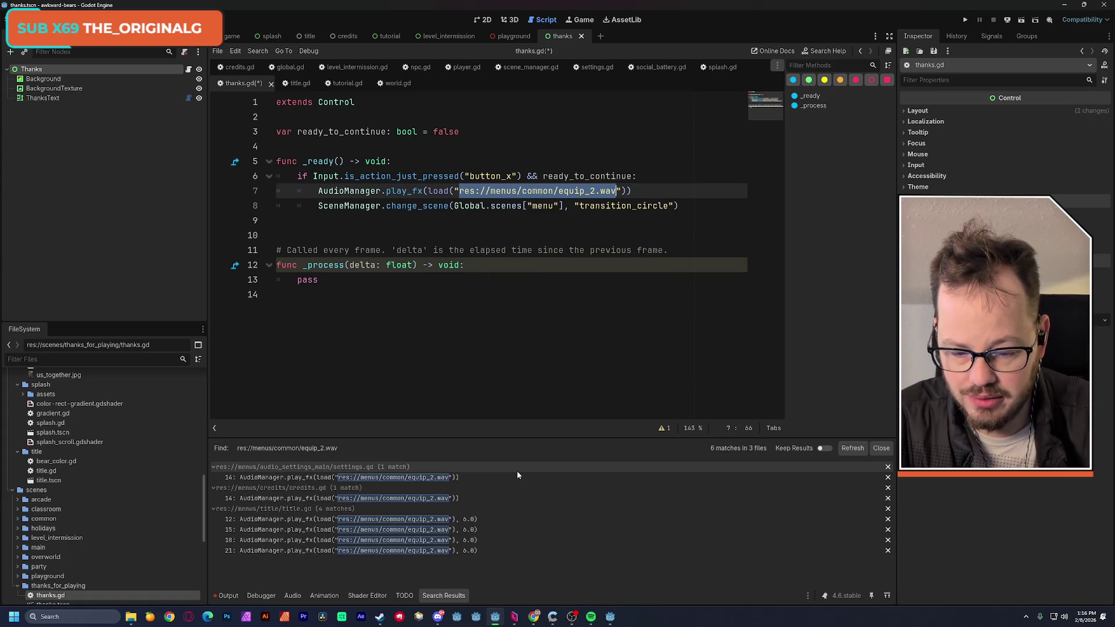
Copy title.gd's play_fx call with 6.0 over the equip_2.wav calls in credits.gd and settings.gd
click(408, 524)
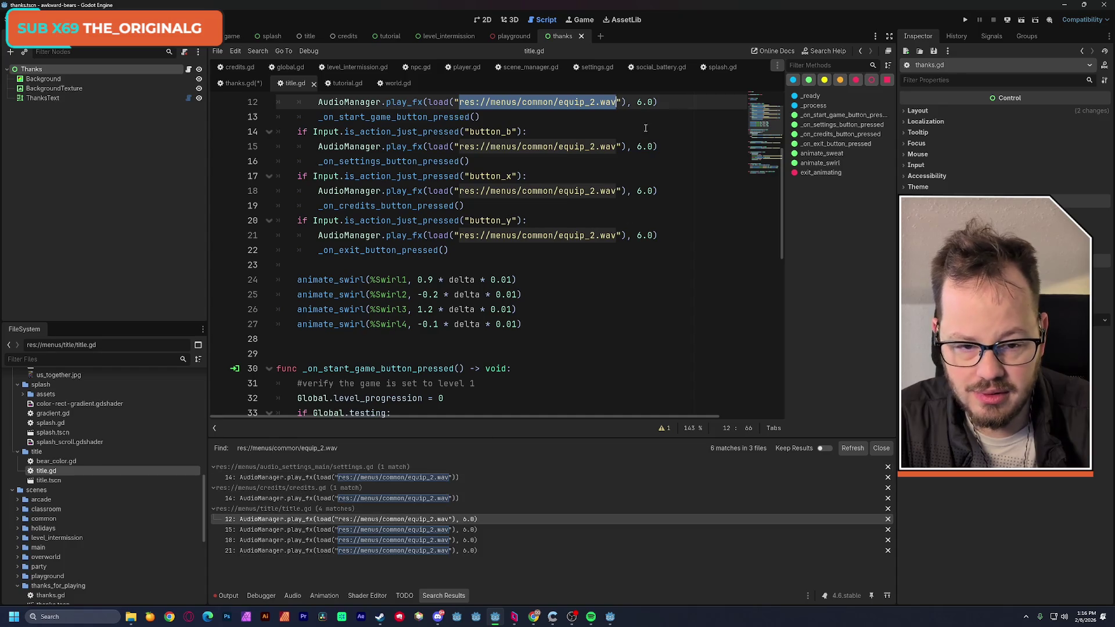
drag(657, 101, 319, 102)
key(ctrl+c)
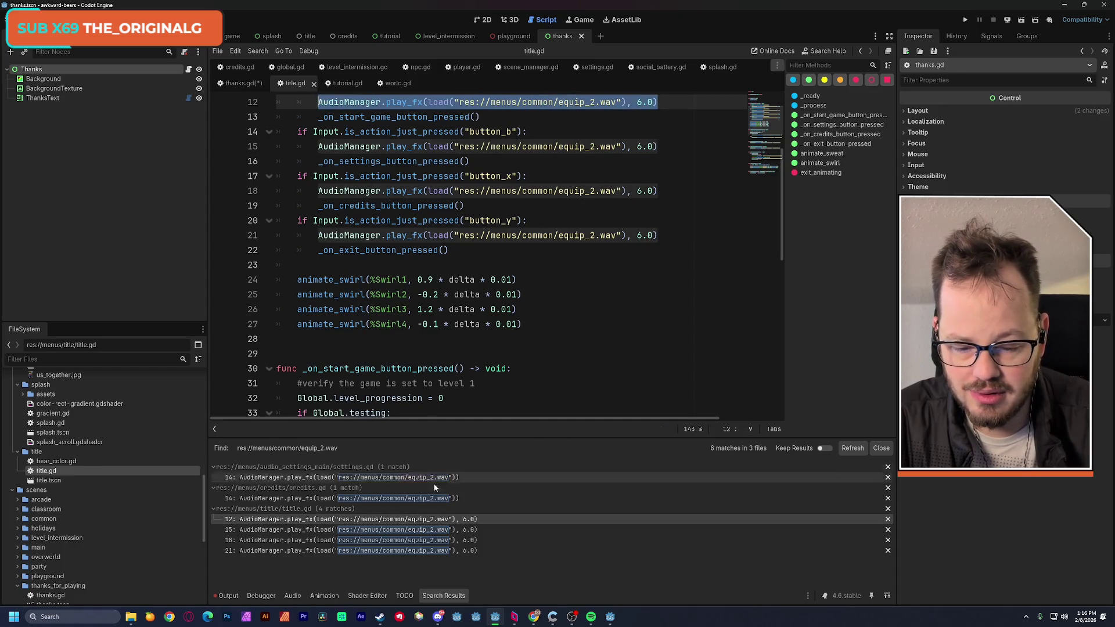
click(434, 498)
drag(631, 294, 318, 294)
key(ctrl+v)
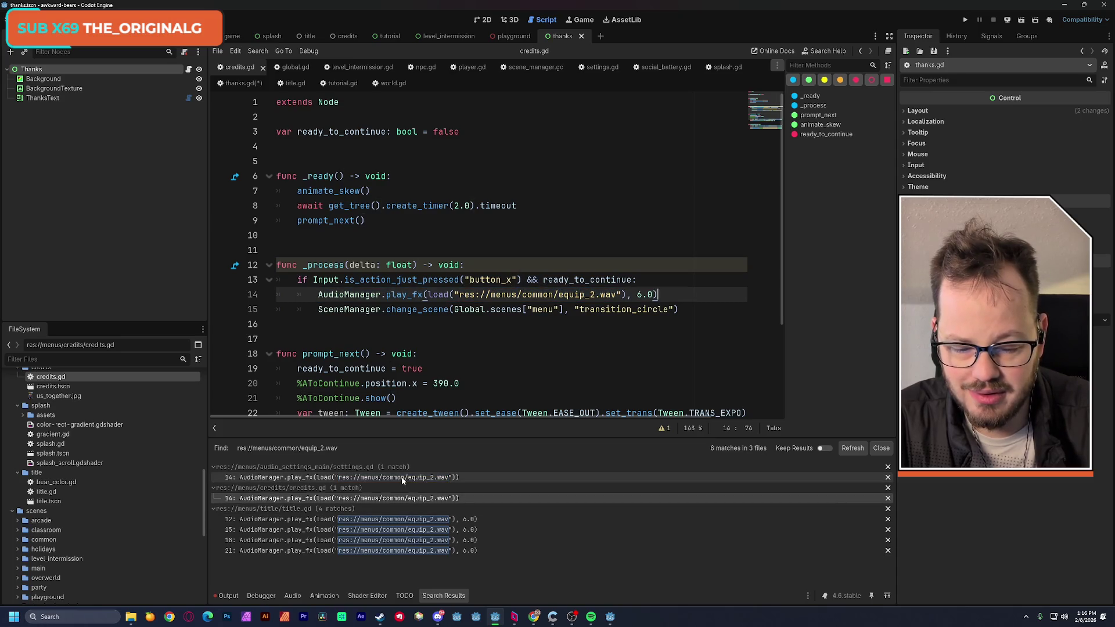
click(430, 477)
drag(631, 295, 320, 299)
key(ctrl+v)
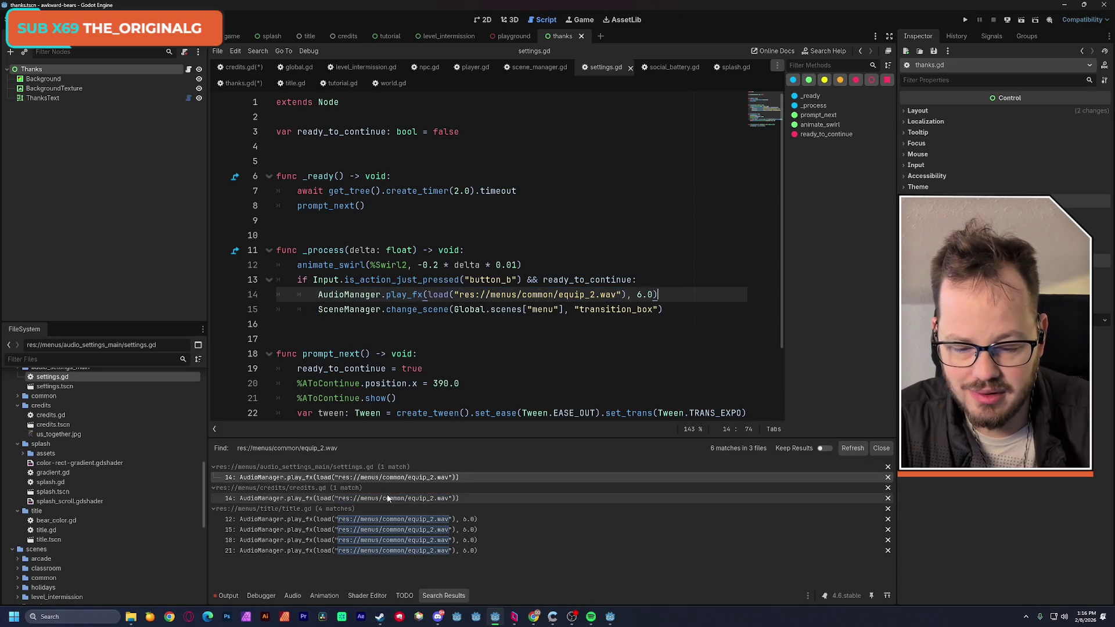
Put the same 6.0 play_fx call on thanks.gd line 7 and save all scripts
click(386, 497)
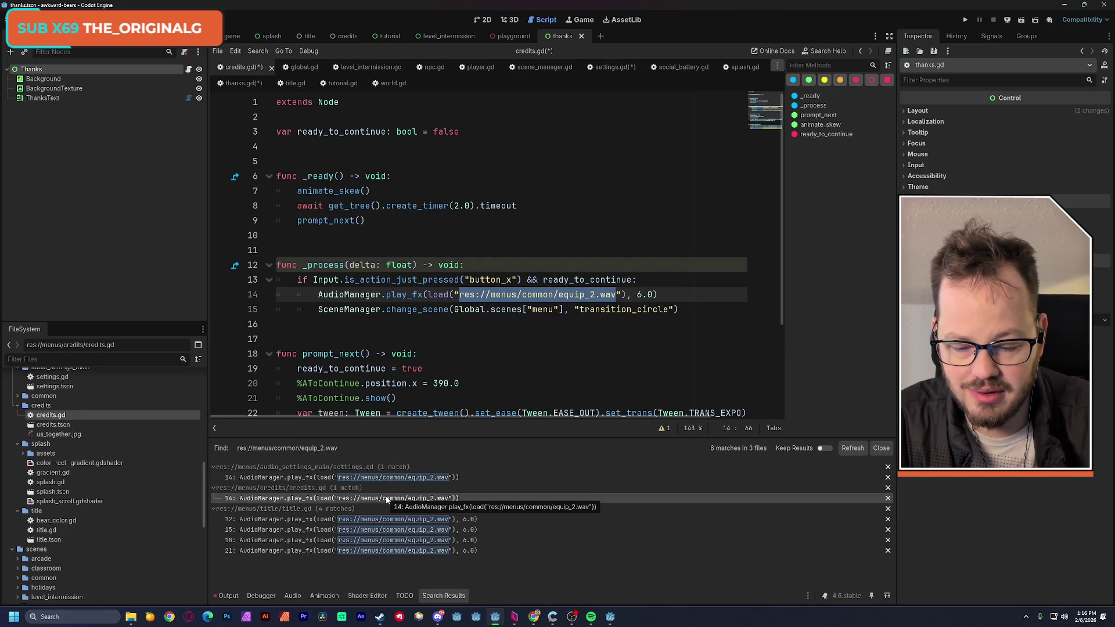
click(386, 520)
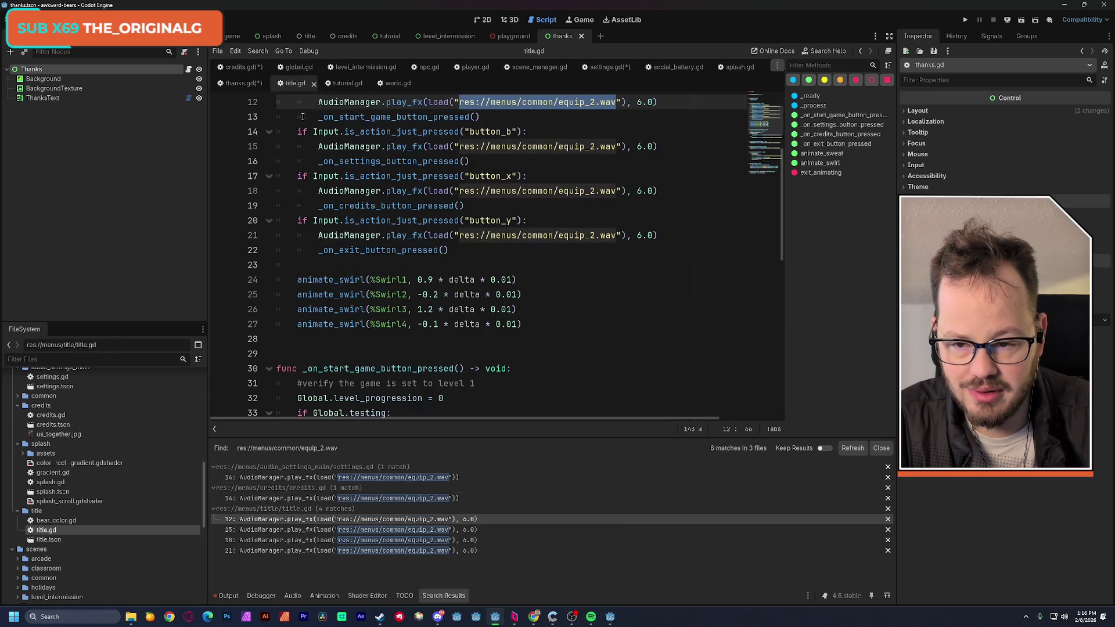
click(231, 85)
drag(632, 190, 318, 191)
key(ctrl+v)
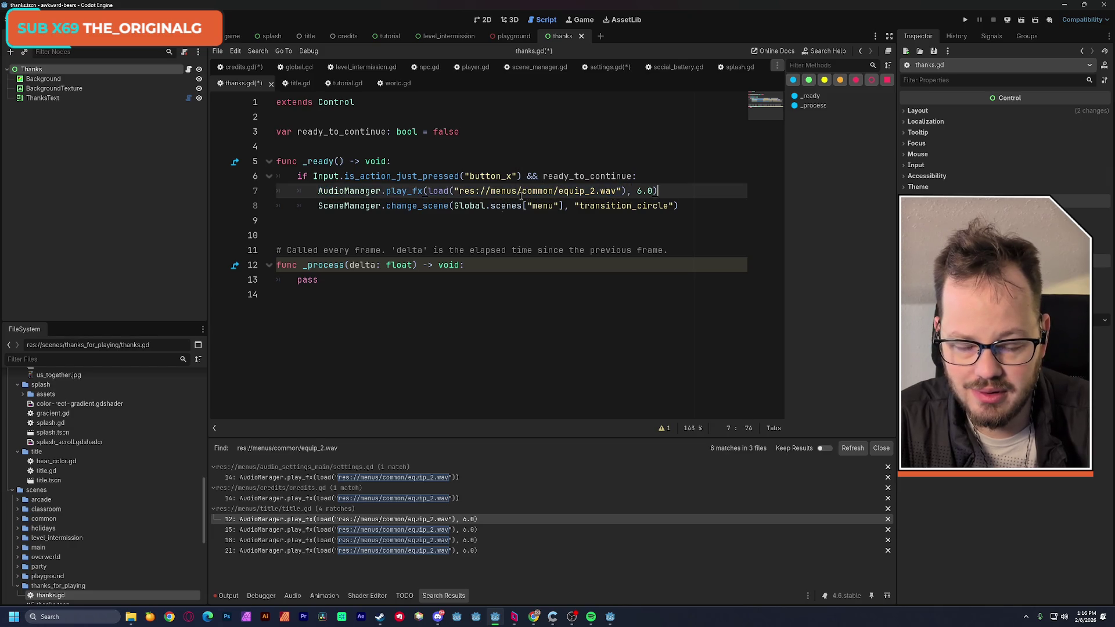
key(Up)
key(Up)
key(ctrl+s)
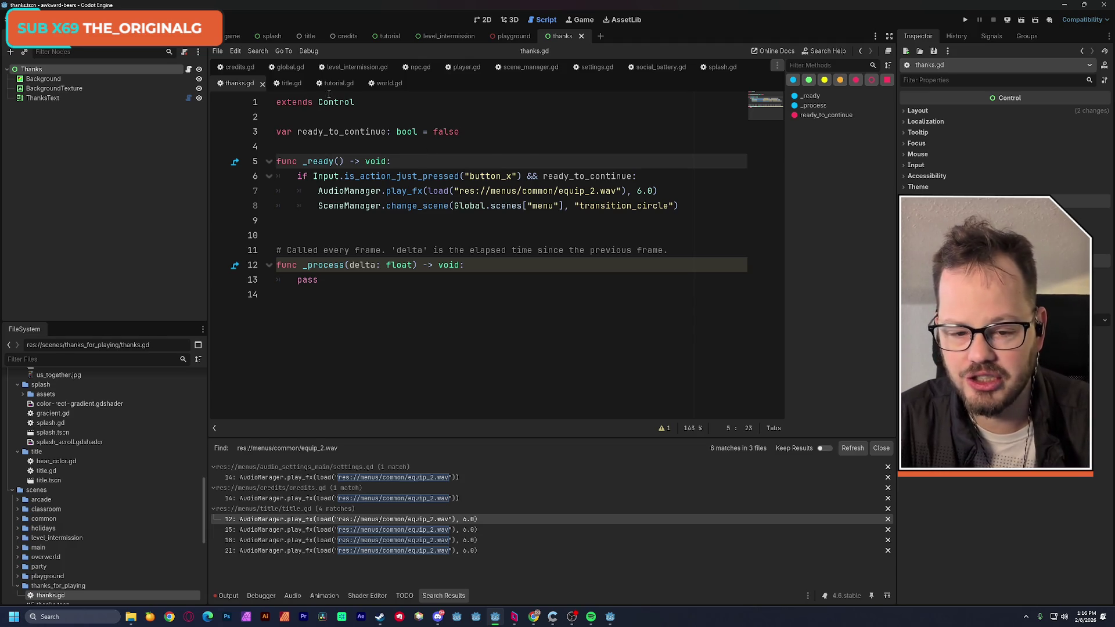
mouse_move(329, 94)
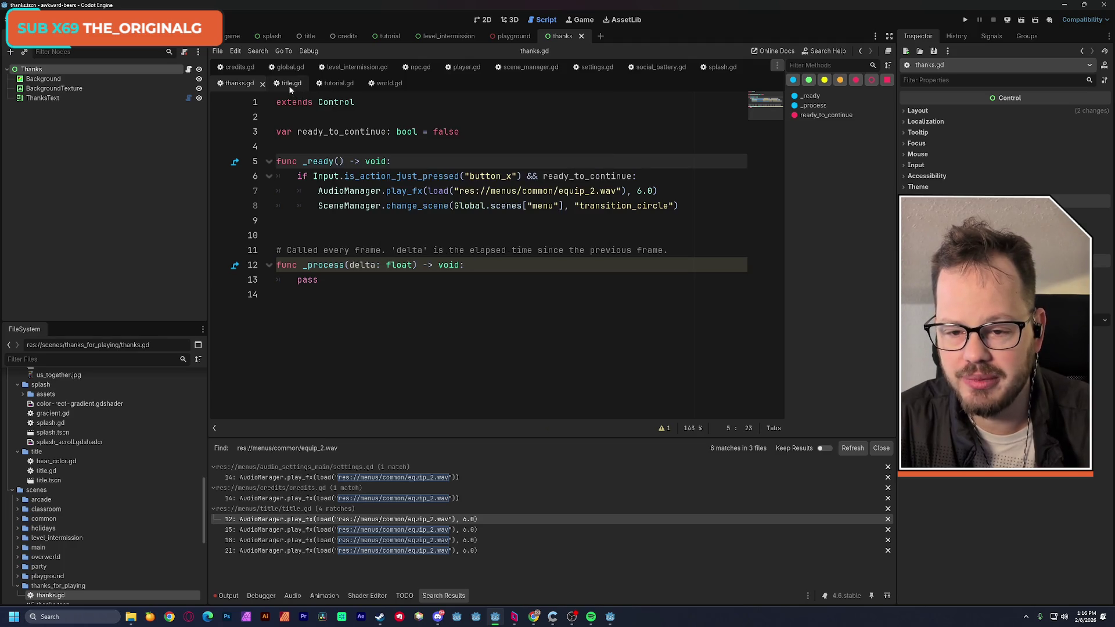
click(340, 86)
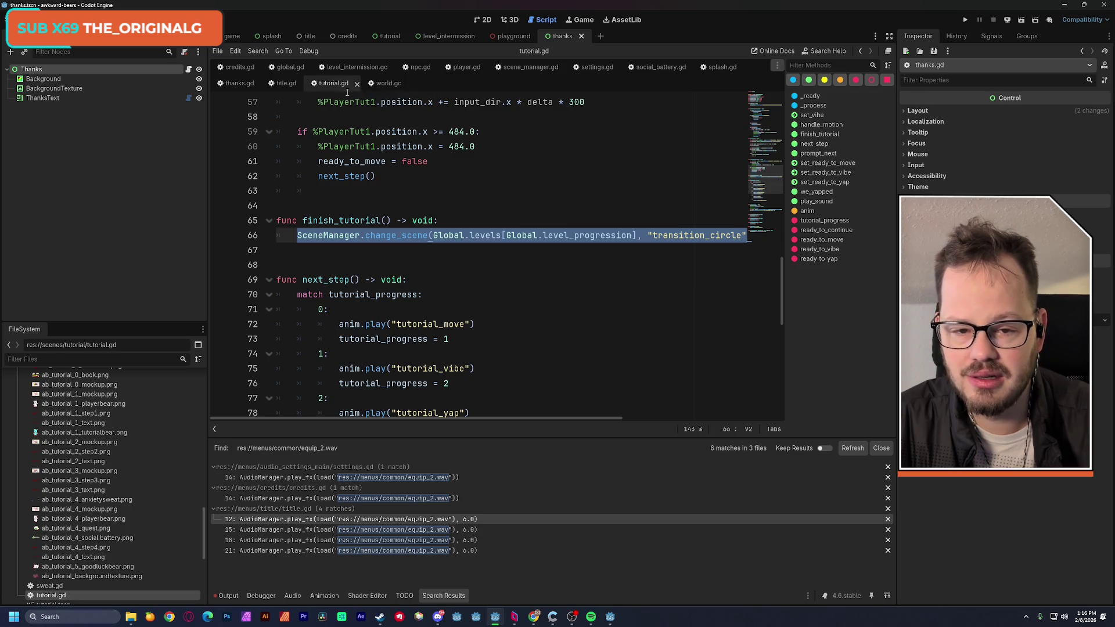
Copy the tutorial scene's ATo Continue node and paste it under the Thanks root
click(487, 20)
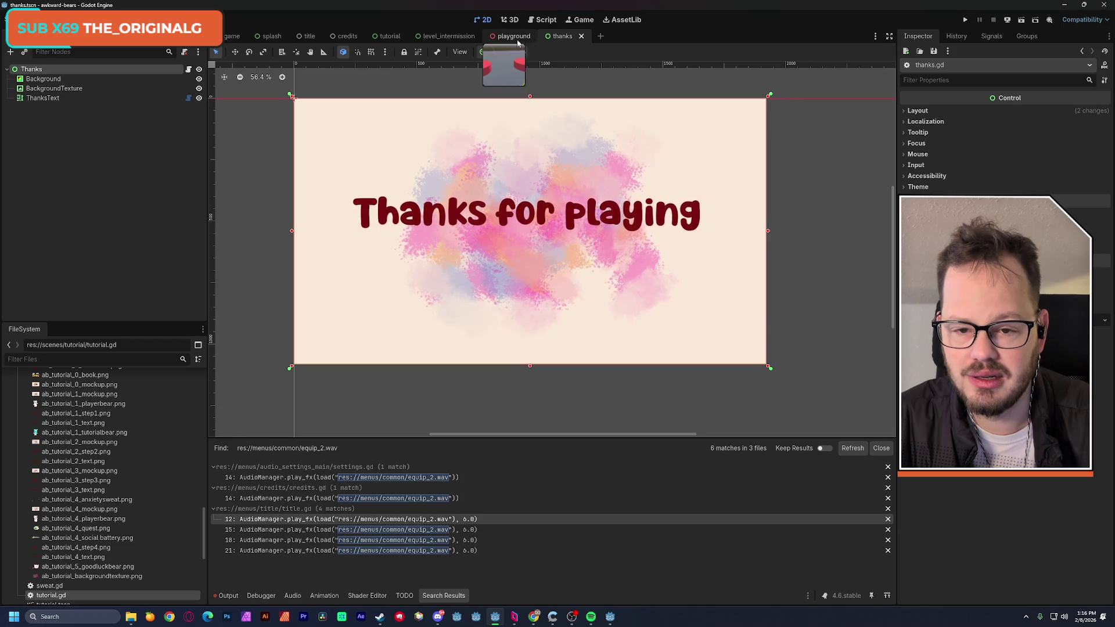
click(386, 37)
click(57, 222)
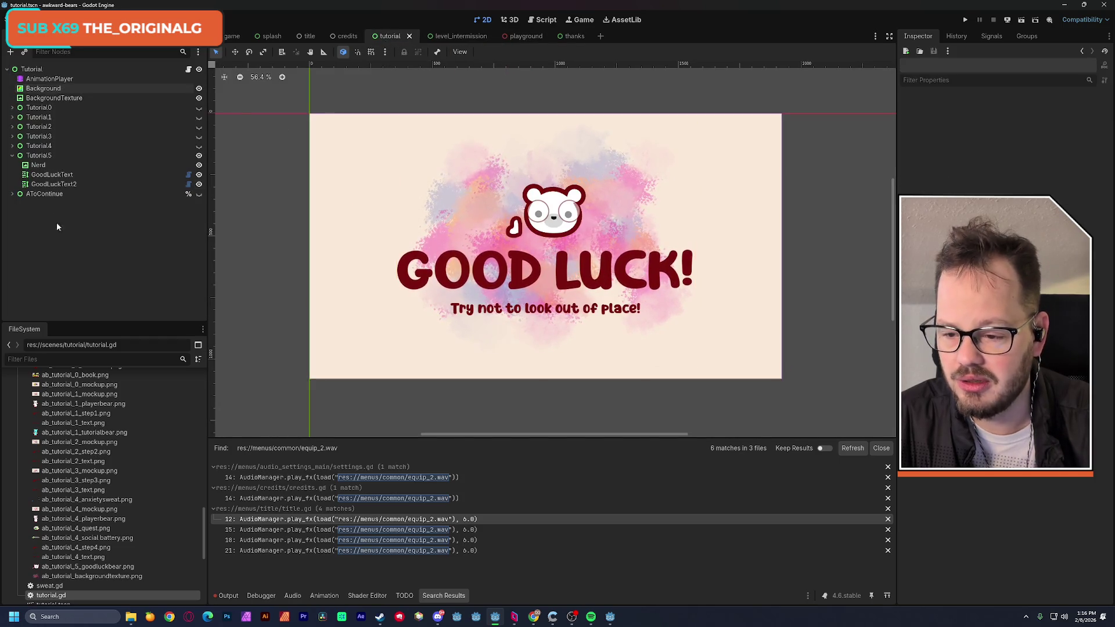
click(75, 194)
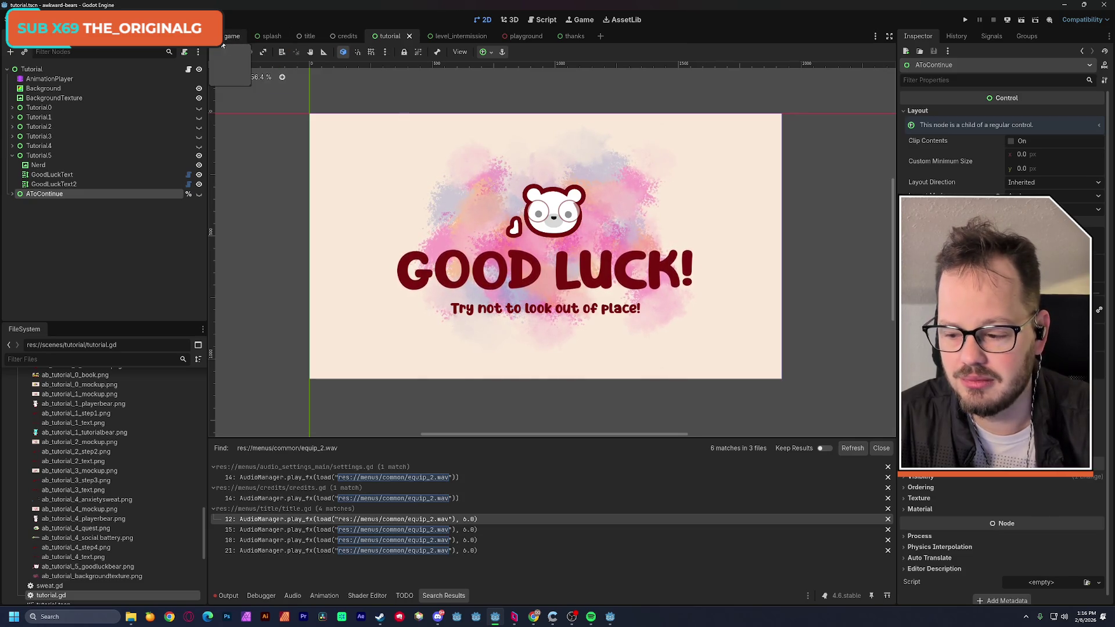
click(309, 36)
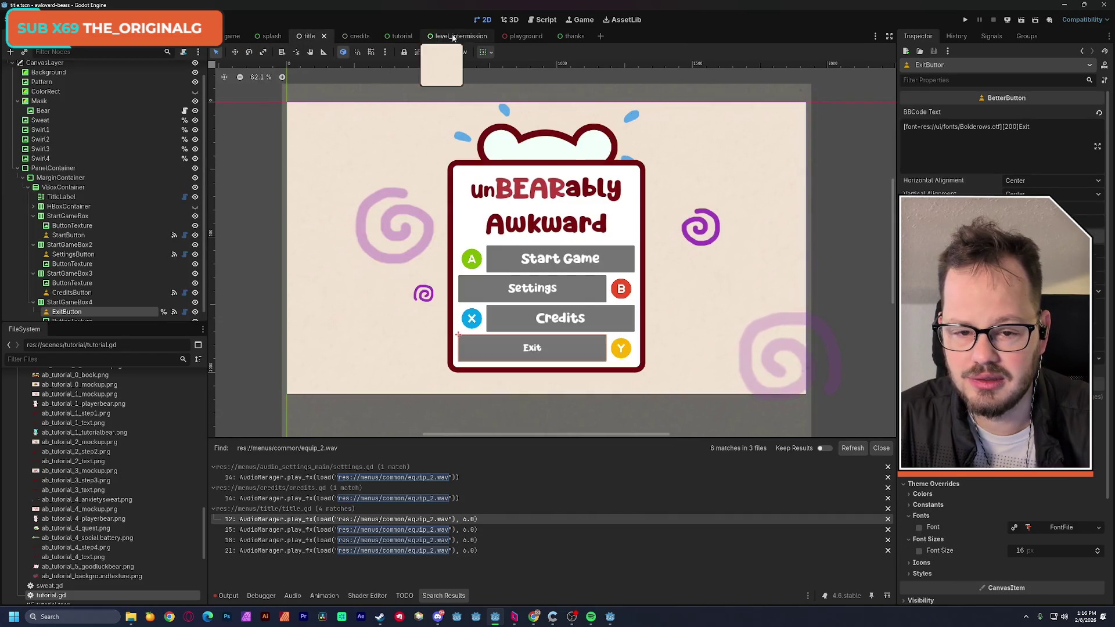
click(562, 36)
click(75, 124)
key(ctrl+v)
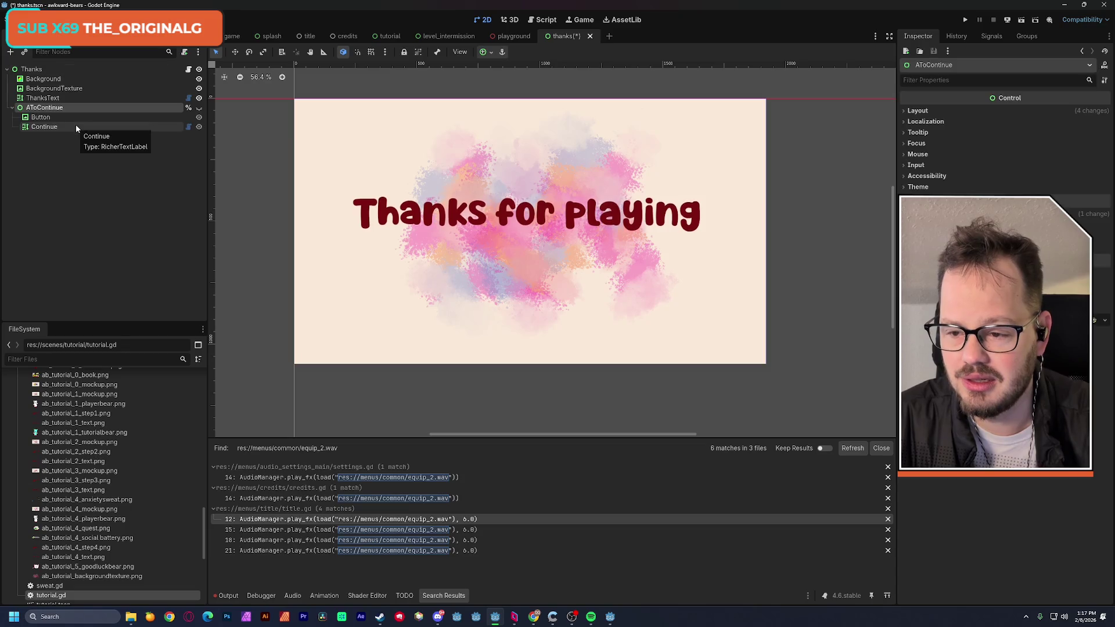
Move the pasted AToContinue prompt left so it sits inside the screen's top right
click(199, 108)
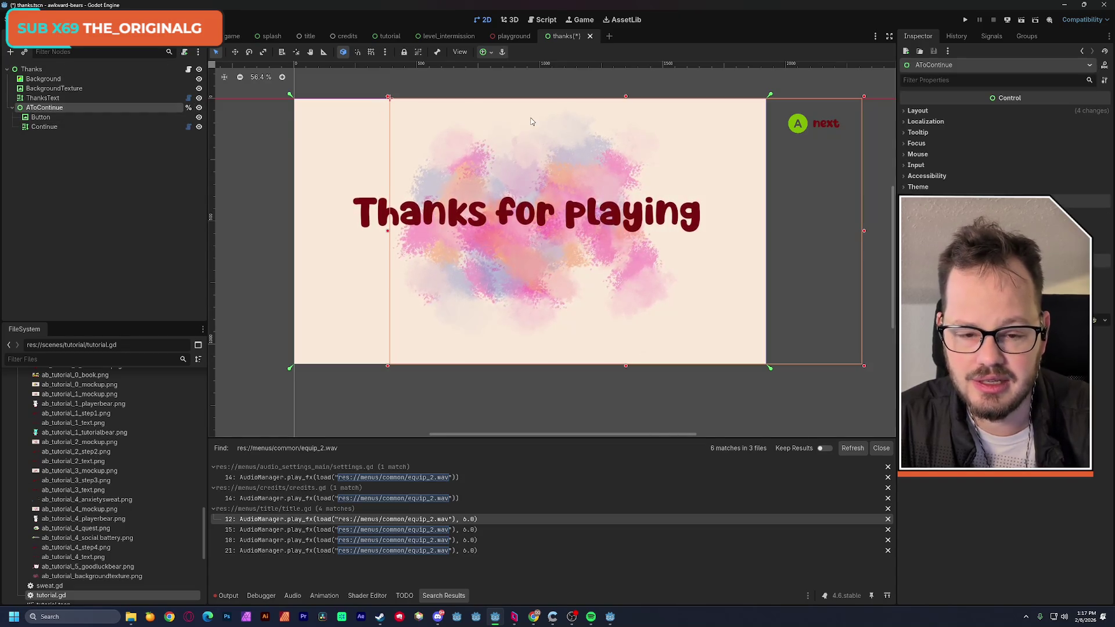
click(917, 111)
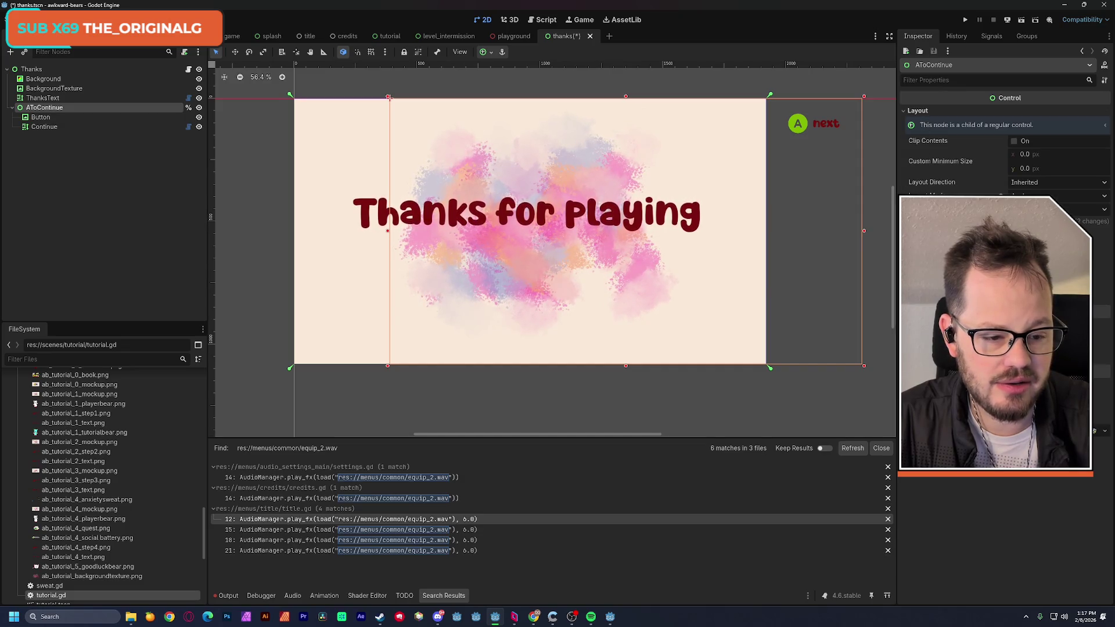
drag(804, 169, 708, 169)
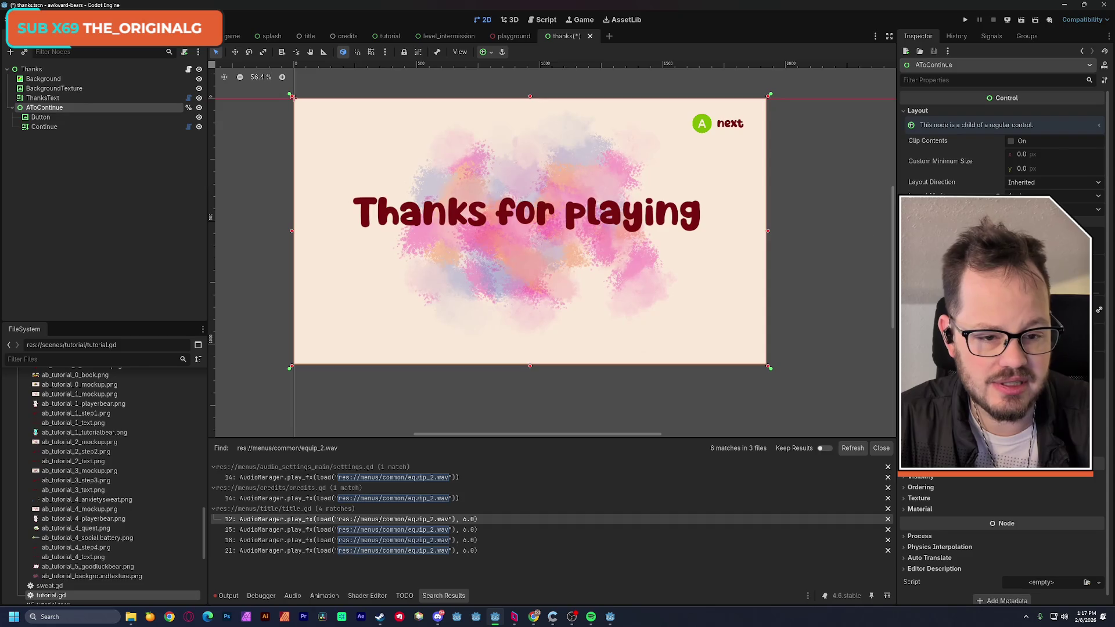
Change the Continue label text from 'next' to 'done' and save the thanks scene
click(729, 127)
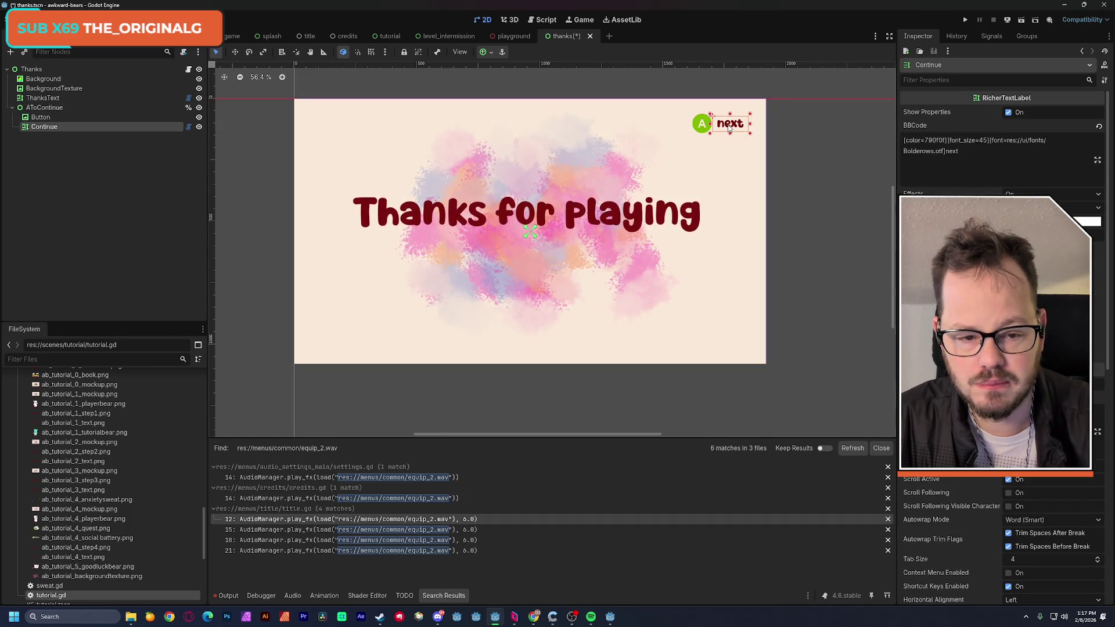
double_click(952, 151)
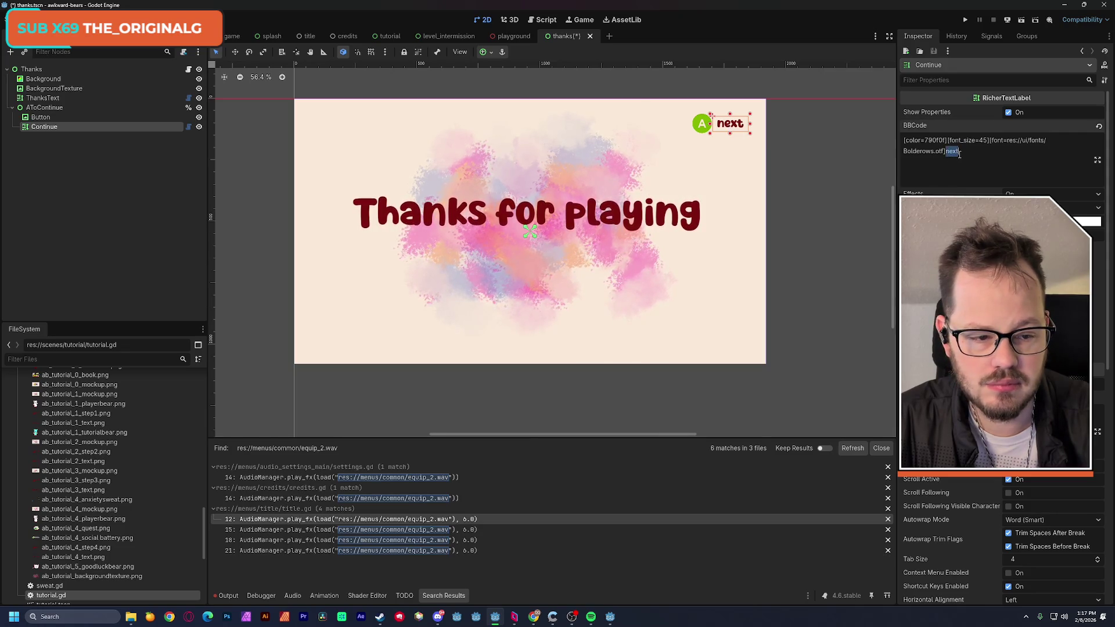
text(ddo)
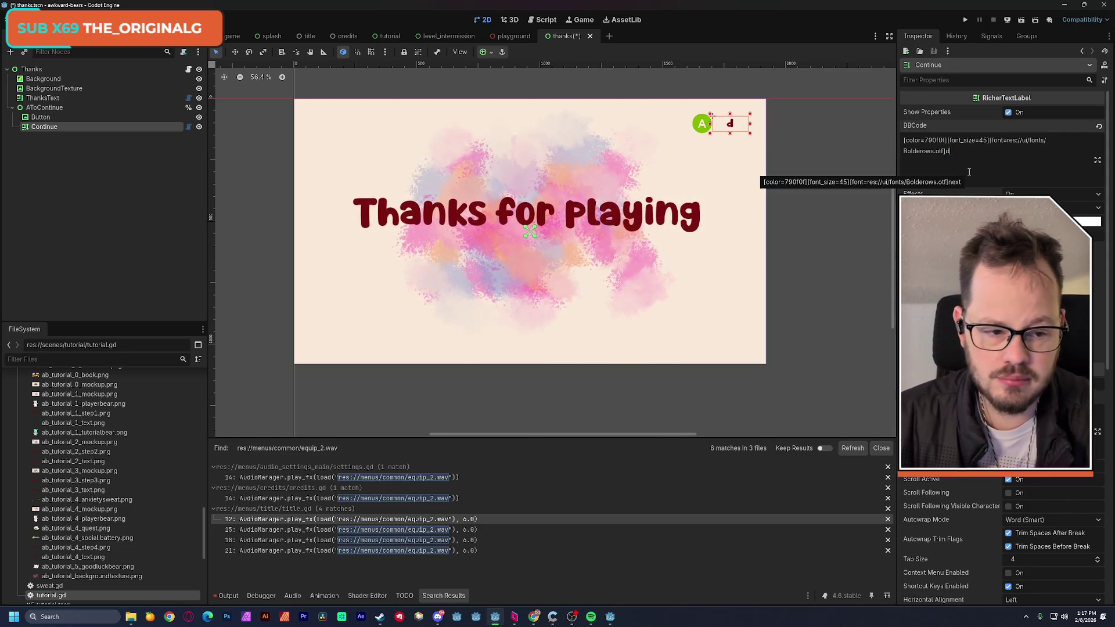
key(BackSpace)
key(BackSpace)
text(one)
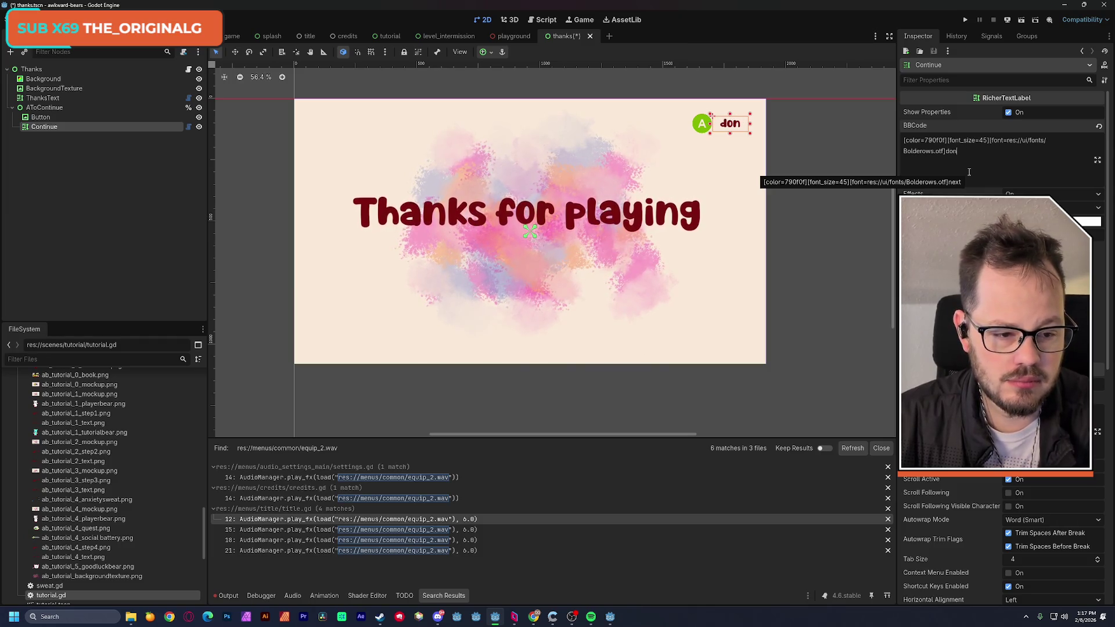
click(510, 85)
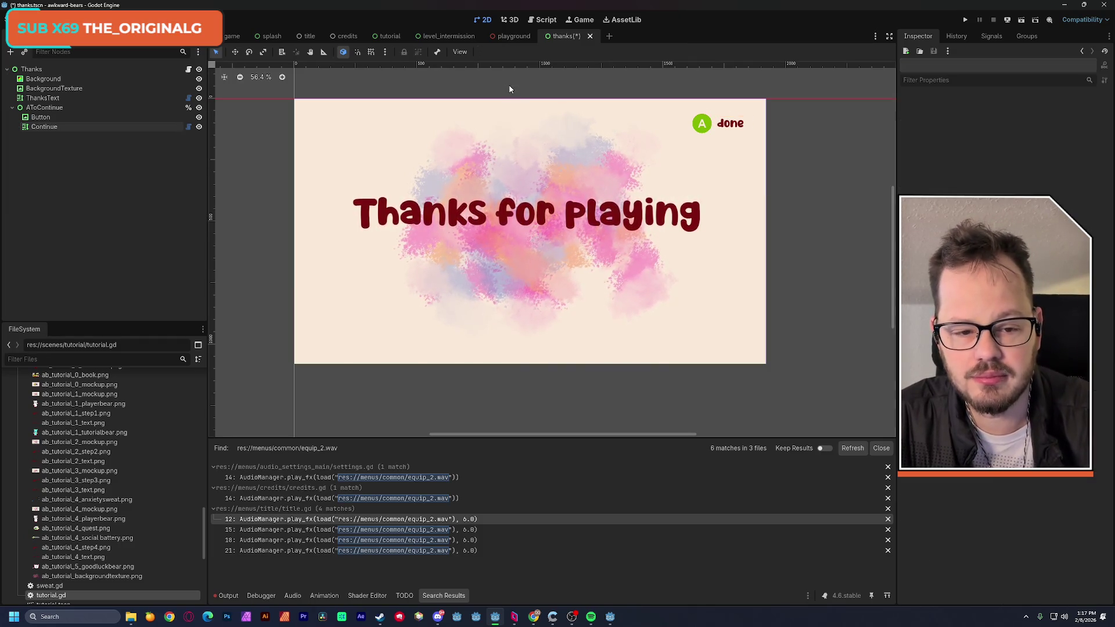
key(ctrl+s)
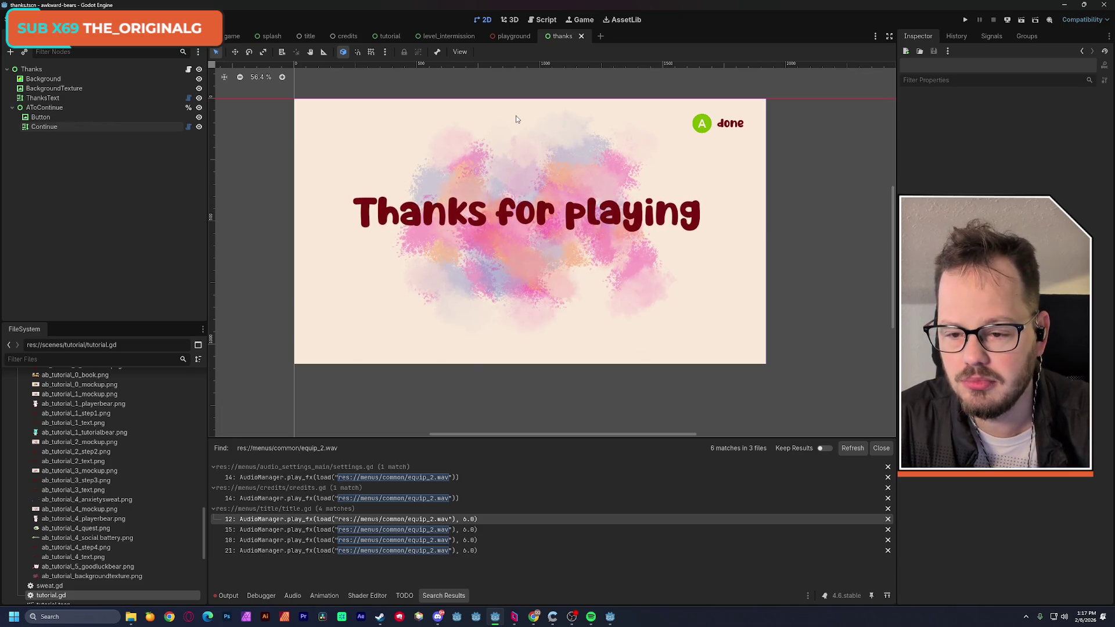
Return to the script editor, leaving the tutorial script, and bring up thanks.gd
click(554, 25)
click(445, 220)
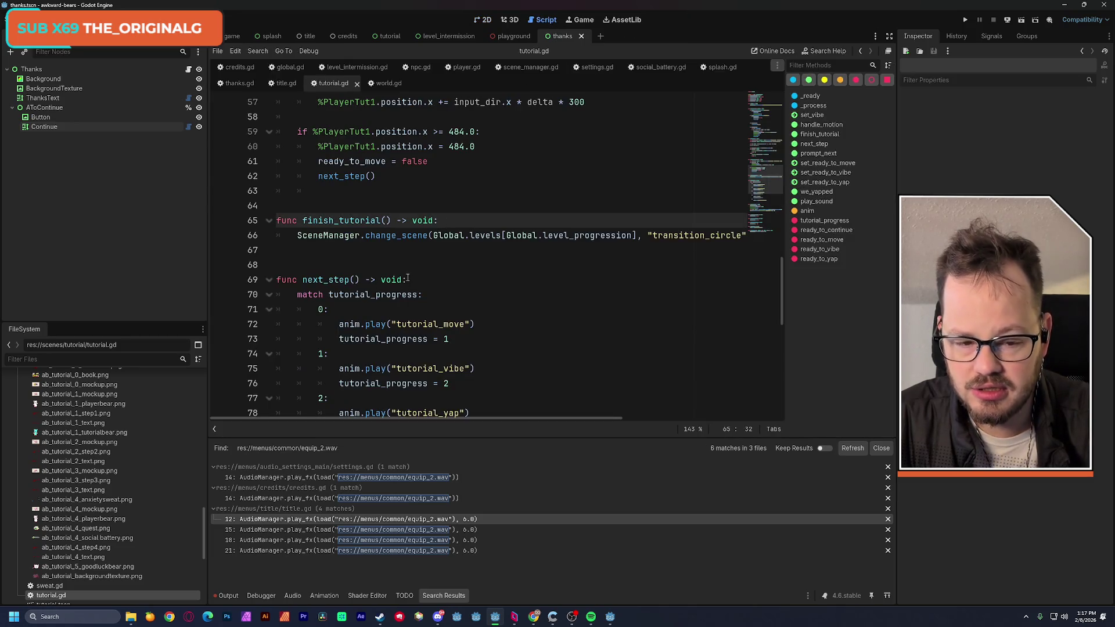
mouse_move(532, 418)
mouse_down()
mouse_move(558, 418)
mouse_move(461, 418)
mouse_up()
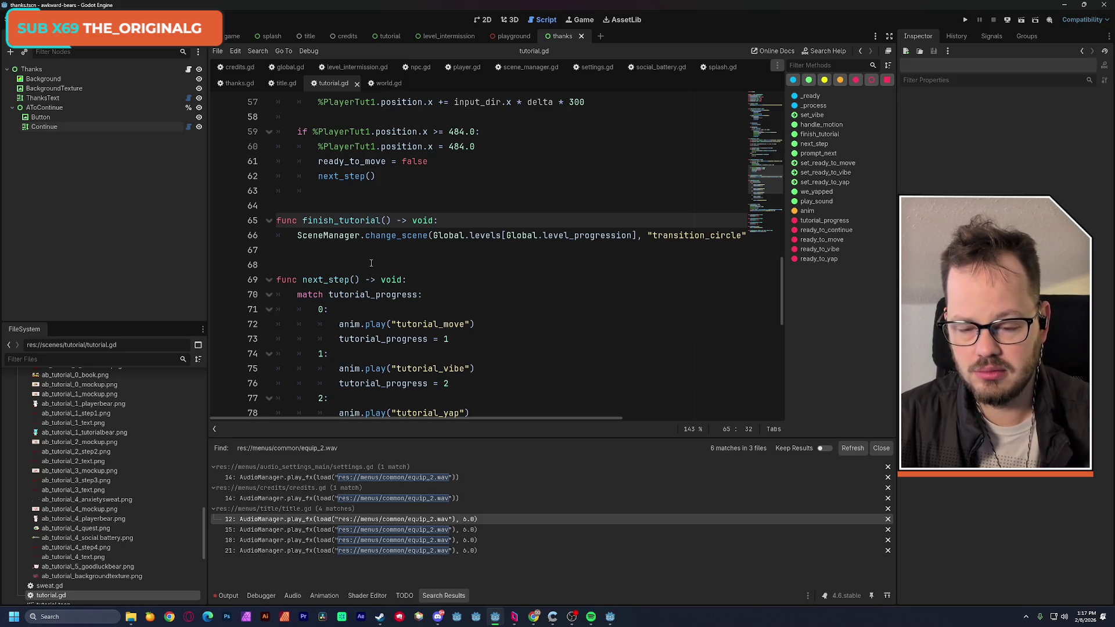
click(238, 83)
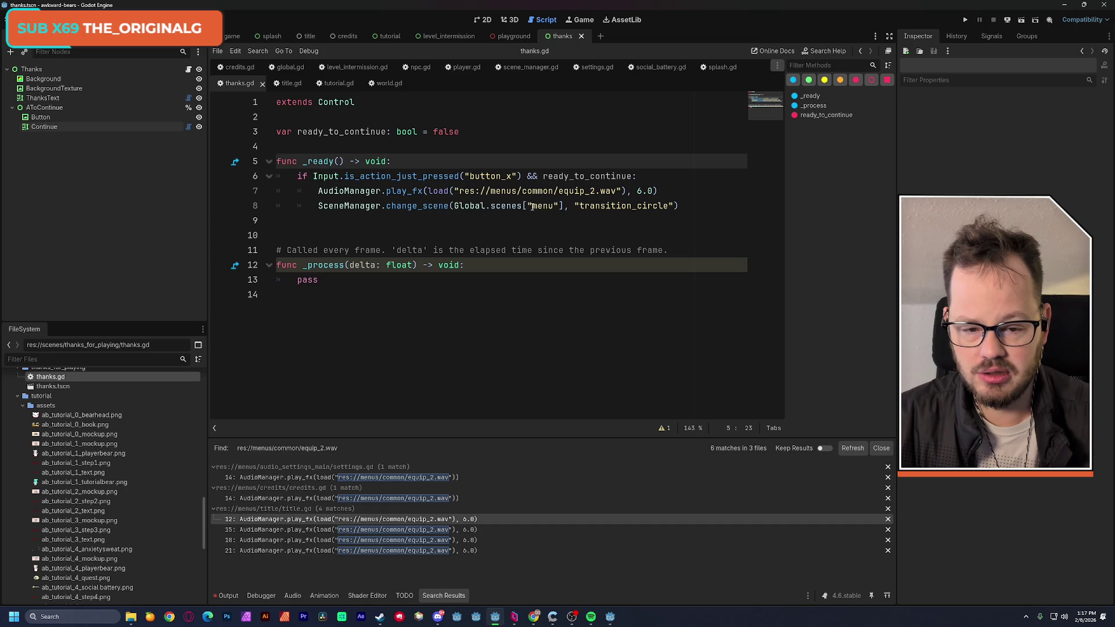
Change button_x to button_a on line 6 and delete the comment on line 11
double_click(542, 206)
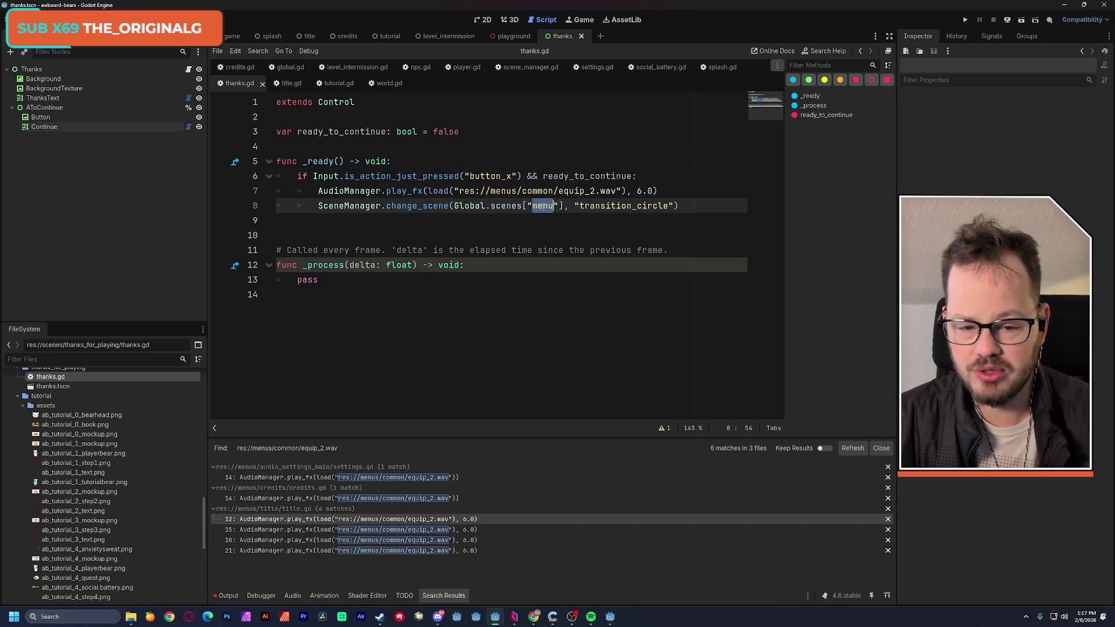
click(512, 176)
key(BackSpace)
text(a)
key(Up)
key(Up)
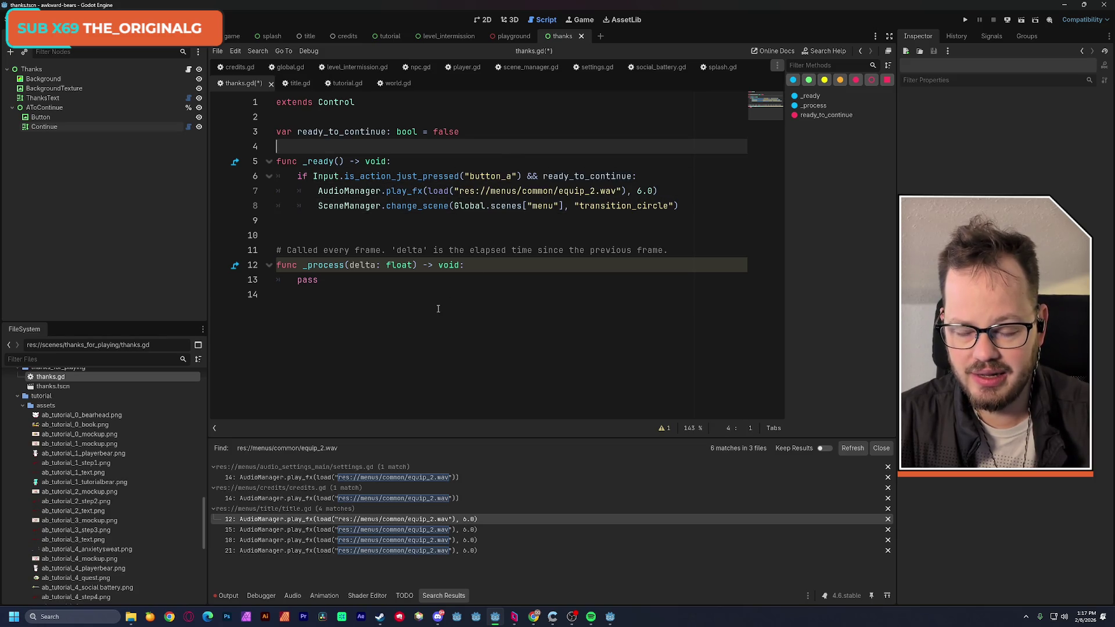
click(278, 250)
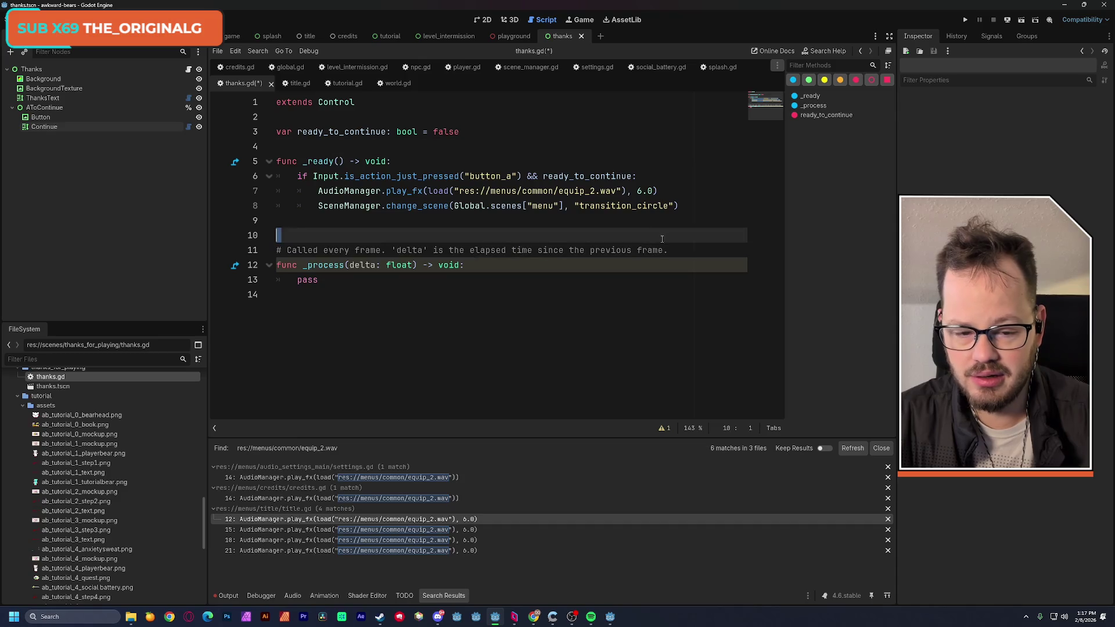
key(shift+End)
key(BackSpace)
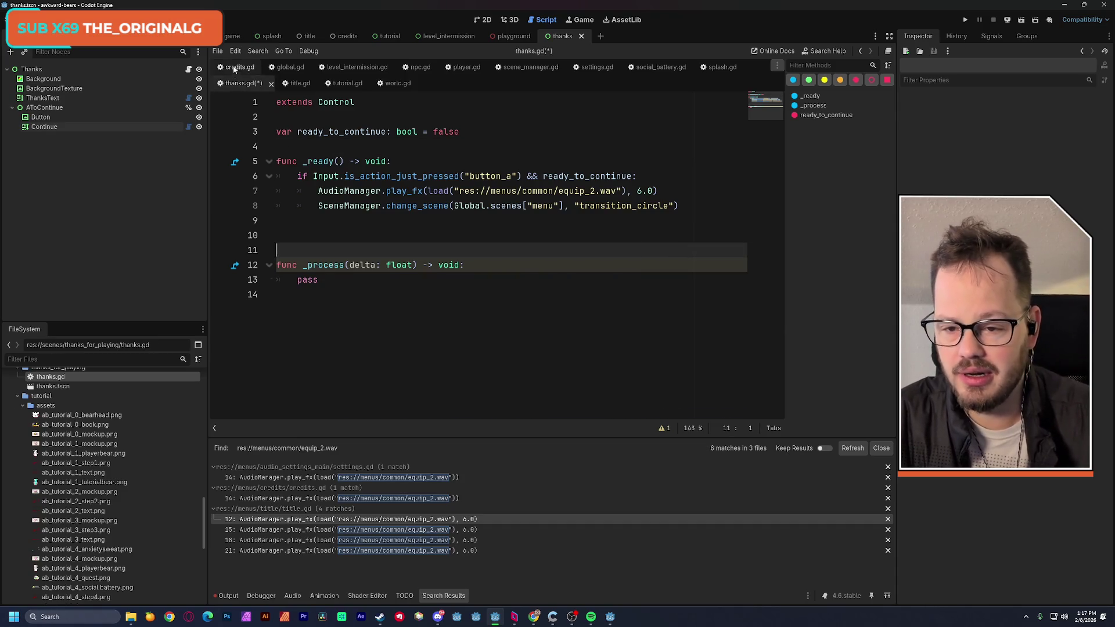
Copy the prompt_next function from credits.gd and return to the end of thanks.gd
click(236, 67)
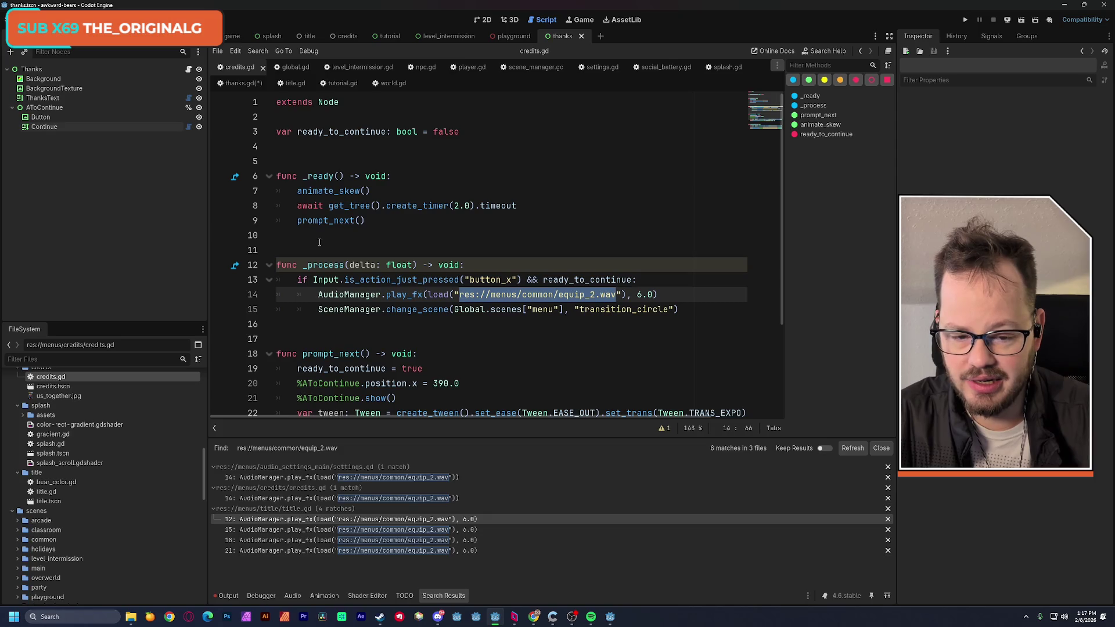
scroll(319, 241, down, 2)
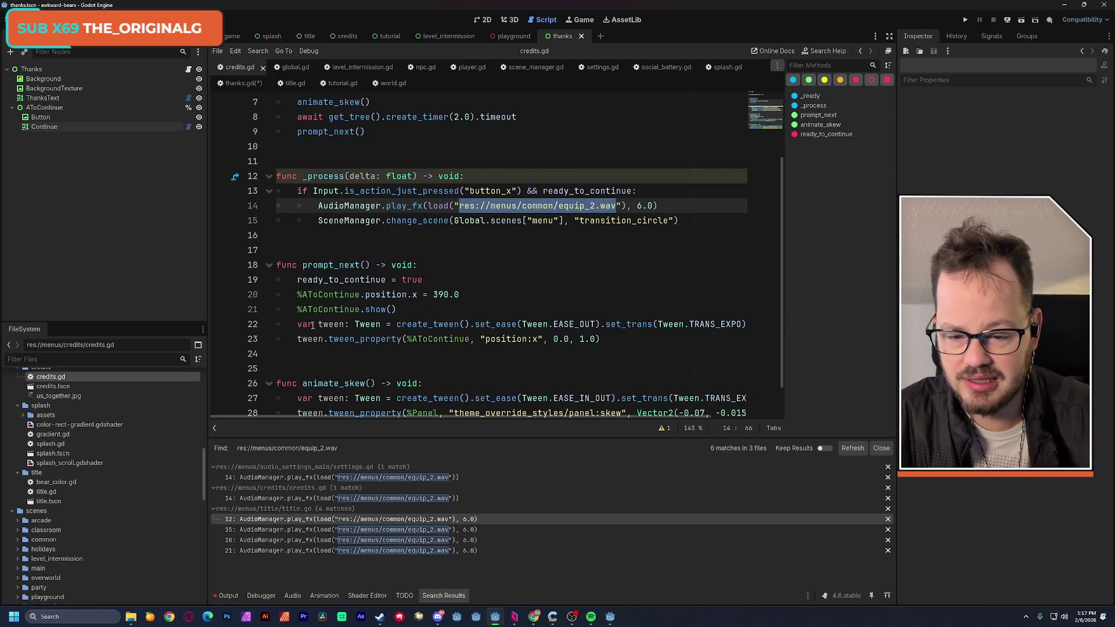
mouse_move(282, 266)
mouse_down()
mouse_move(424, 281)
mouse_move(612, 332)
mouse_up()
key(ctrl+c)
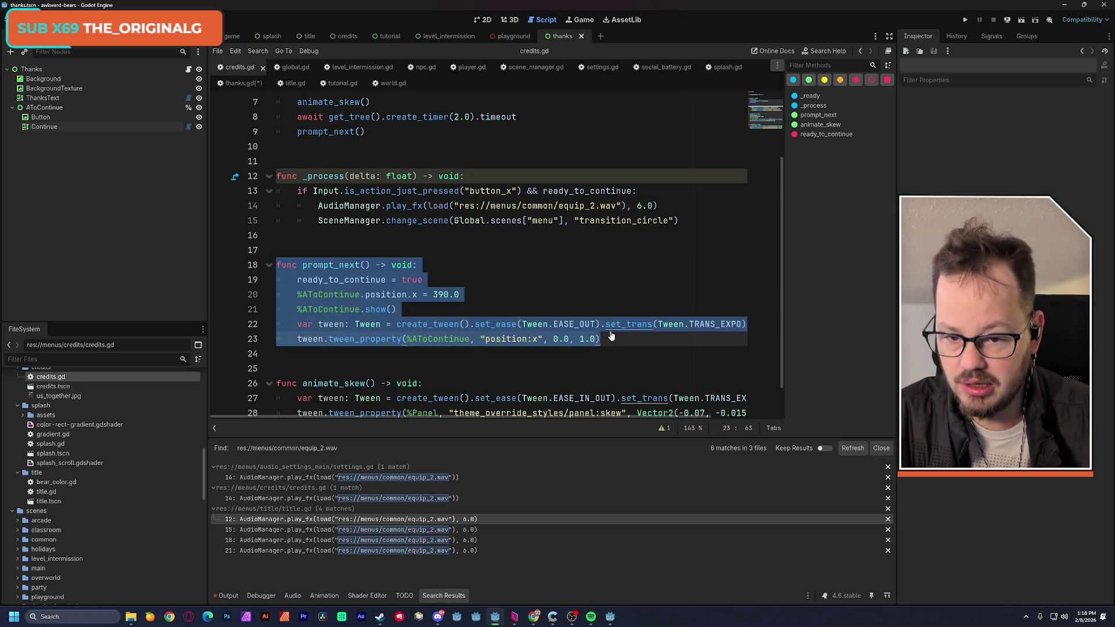
click(240, 83)
click(339, 348)
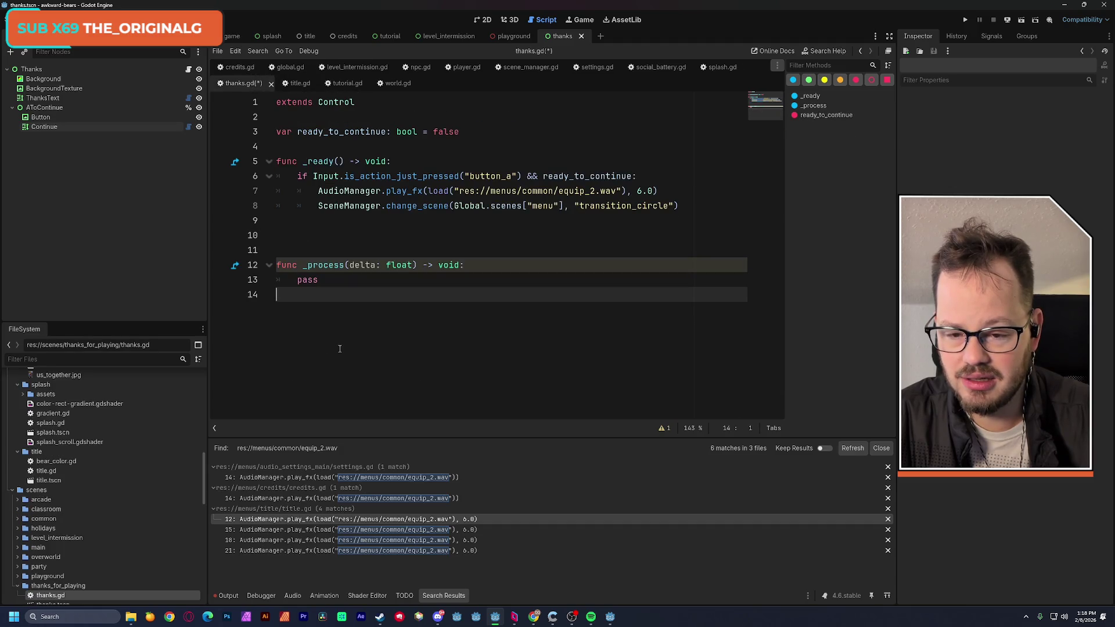
Paste prompt_next at the end and move the input check from _ready into _process, replacing pass
key(Return)
key(Return)
key(ctrl+v)
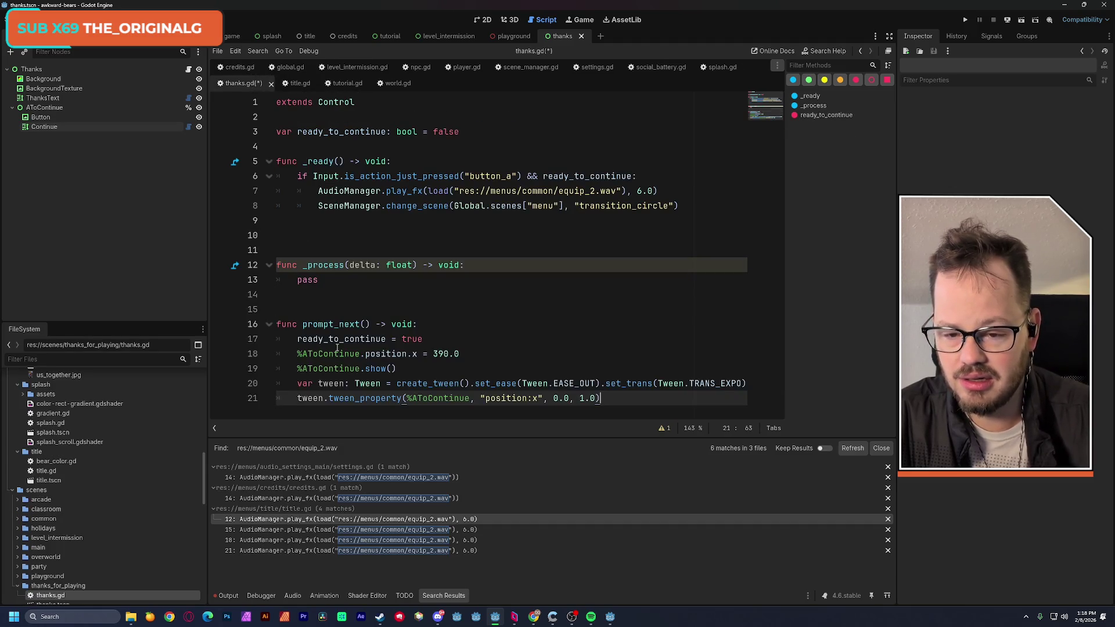
drag(299, 176, 679, 200)
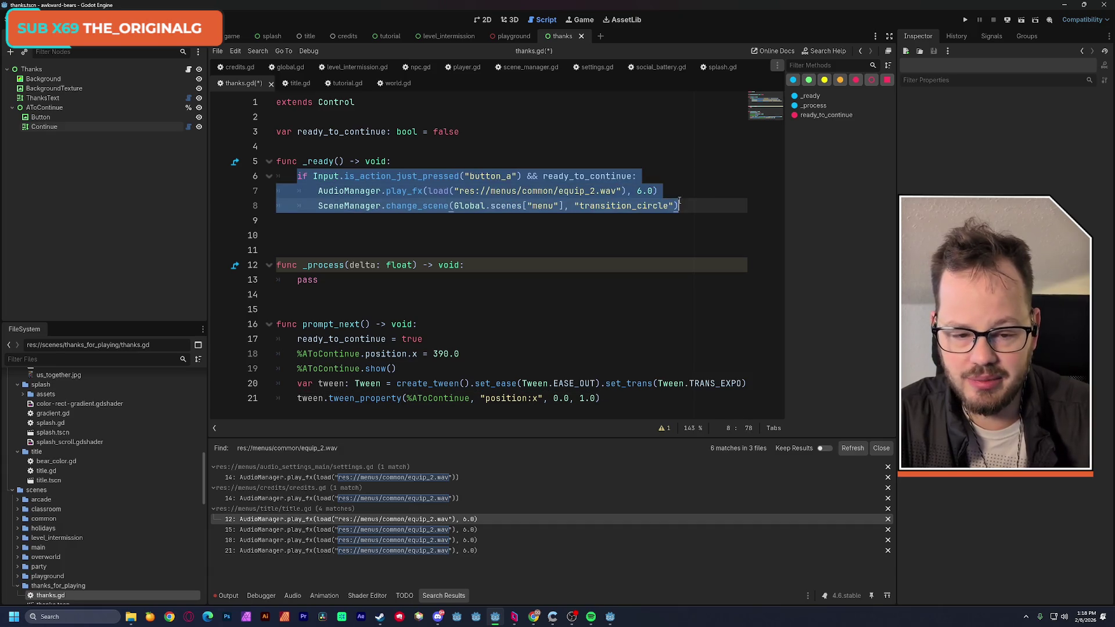
key(ctrl+x)
click(313, 249)
key(ctrl+v)
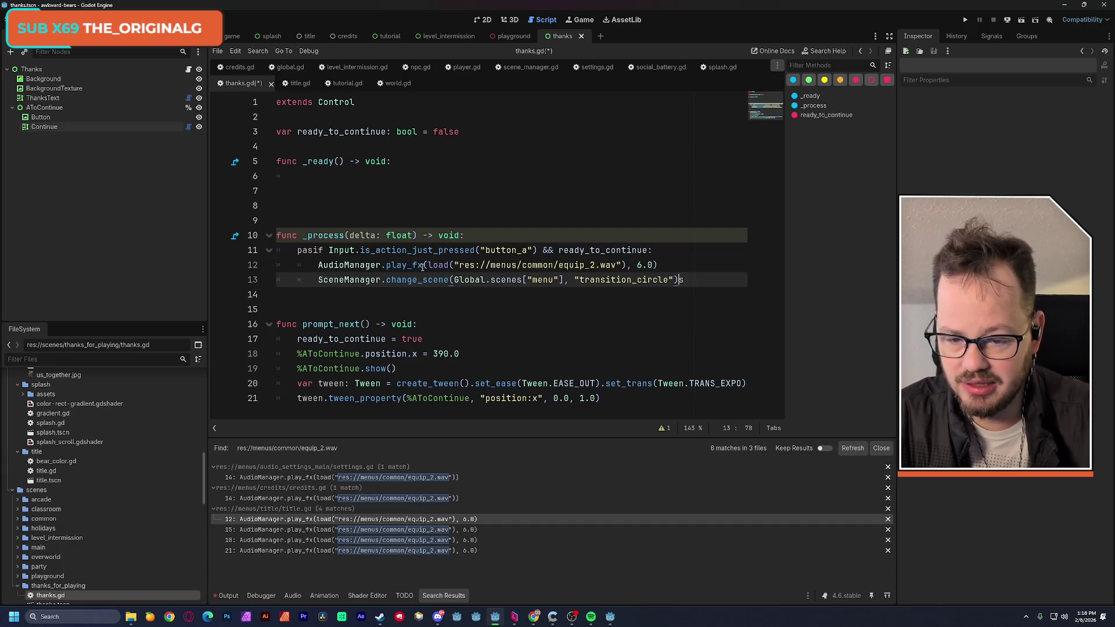
key(ctrl+s)
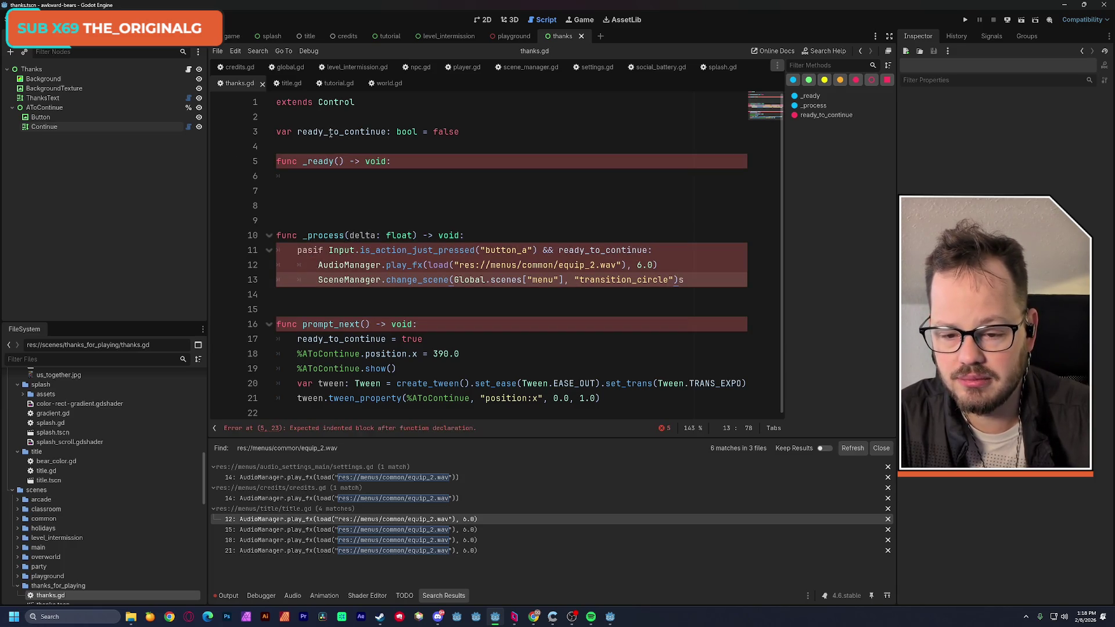
key(ctrl+z)
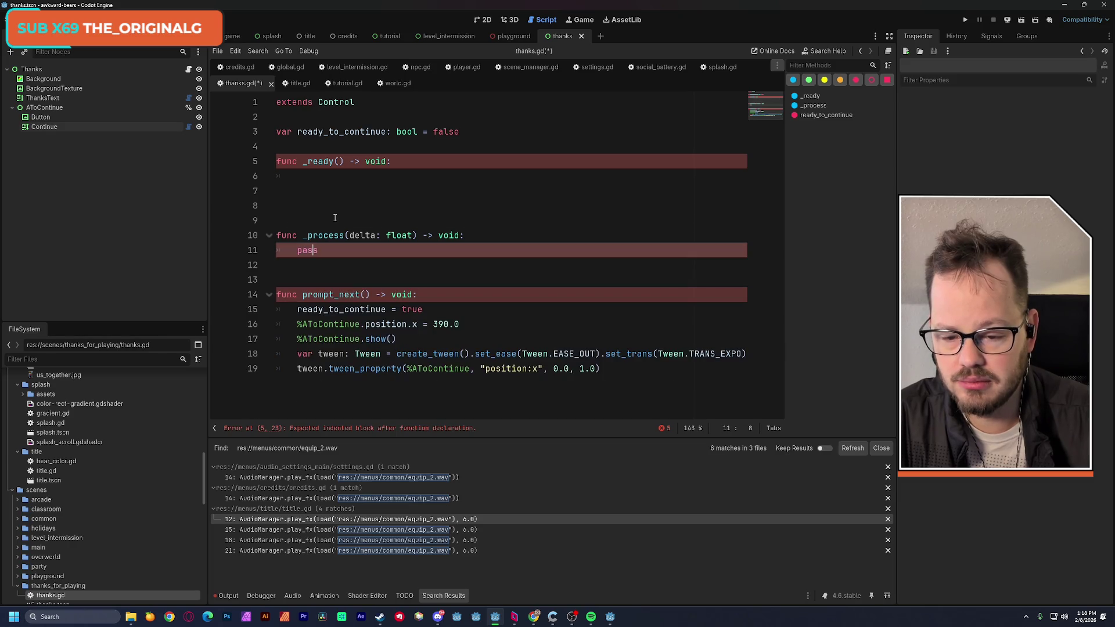
key(shift+Home)
key(ctrl+v)
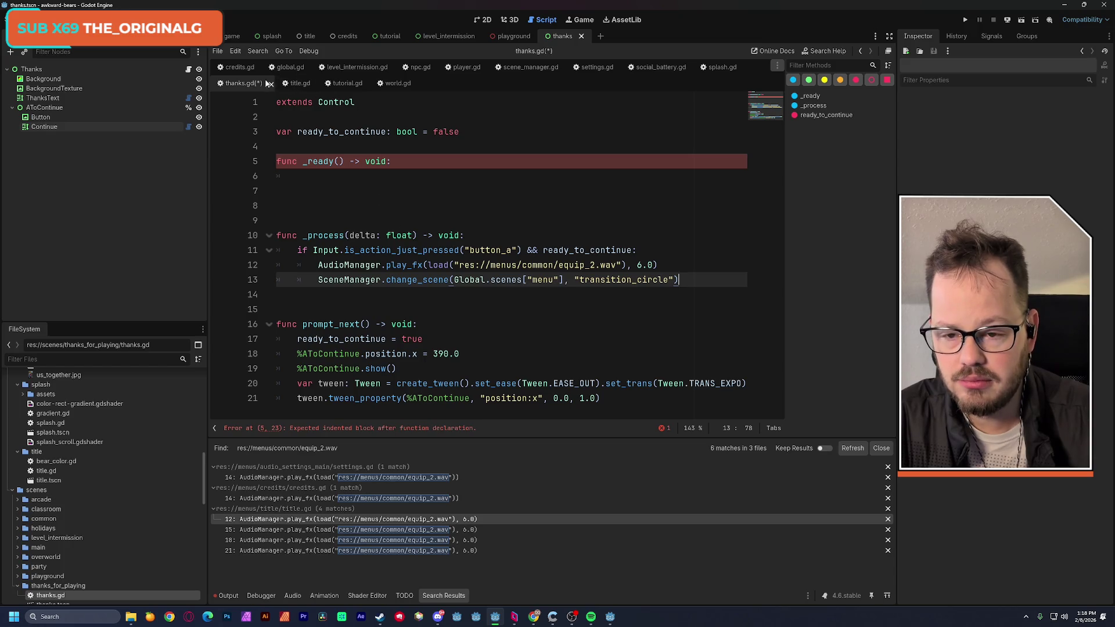
Copy credits.gd's await timer and prompt_next lines into _ready, changing the wait to 3.0 seconds
click(235, 67)
scroll(323, 186, up, 1)
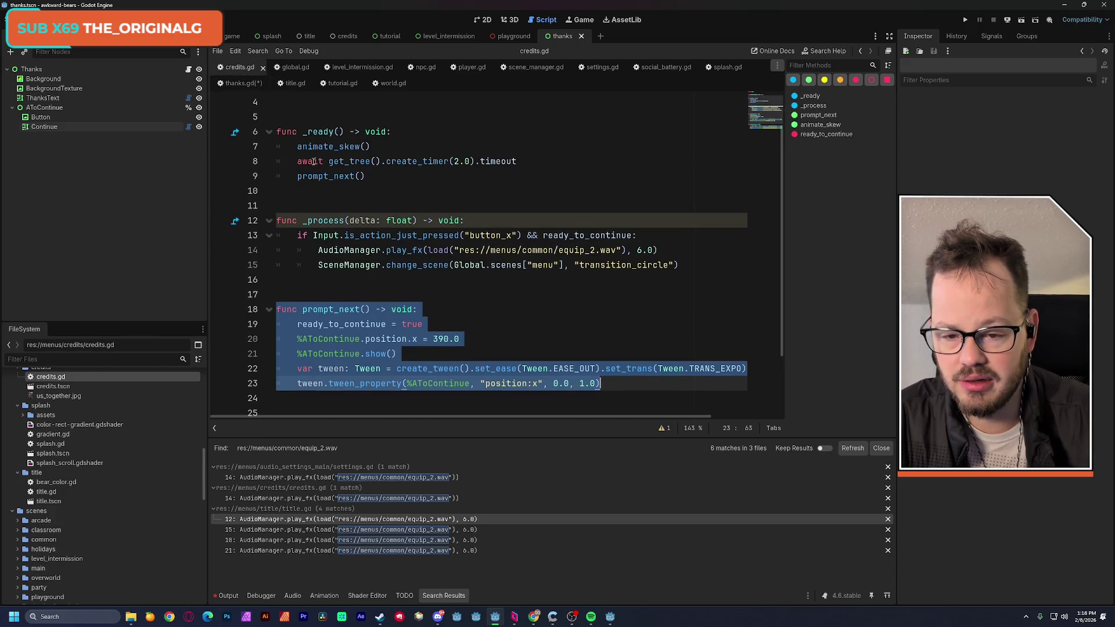
double_click(310, 161)
drag(310, 162, 366, 172)
key(ctrl+c)
click(243, 83)
key(ctrl+v)
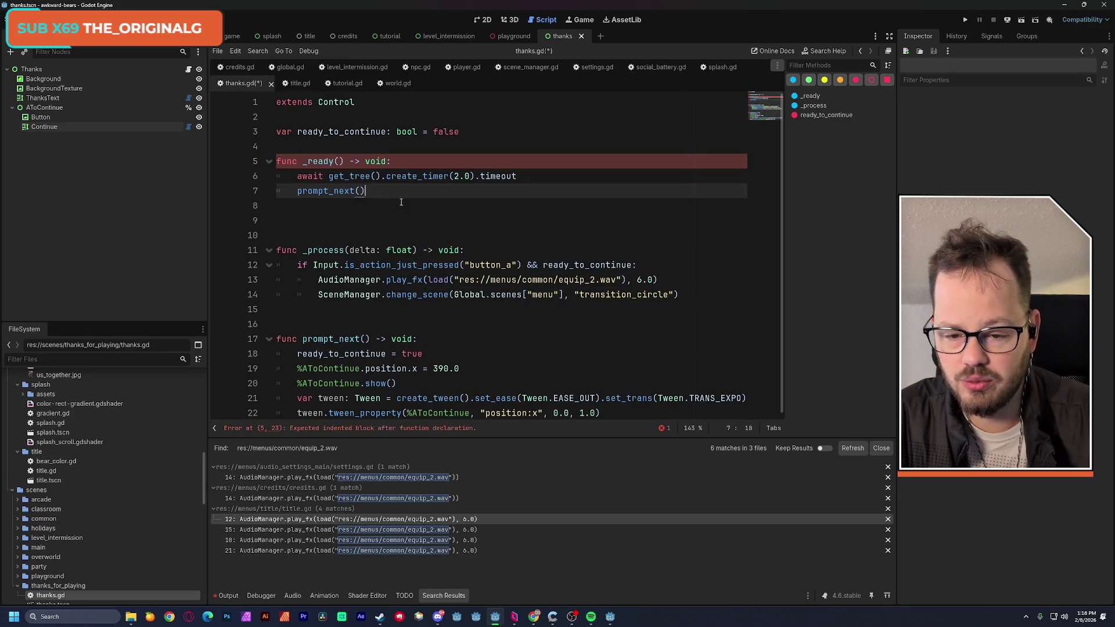
click(460, 178)
key(shift+Left)
text(3)
Save thanks.gd and tidy the blank lines around _ready
key(Up)
key(Up)
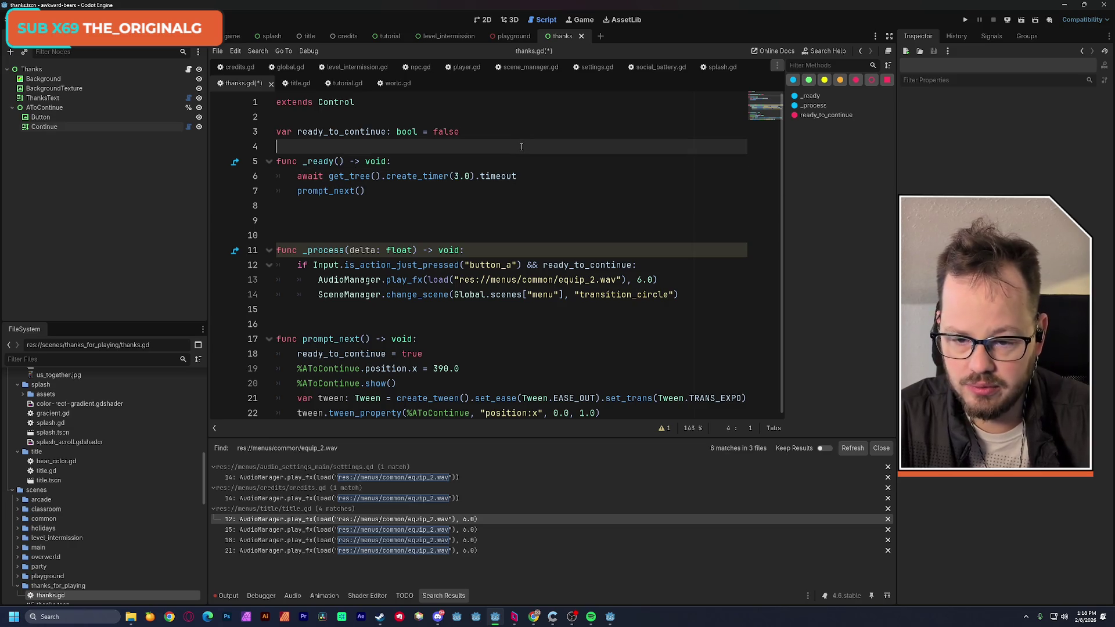
key(ctrl+s)
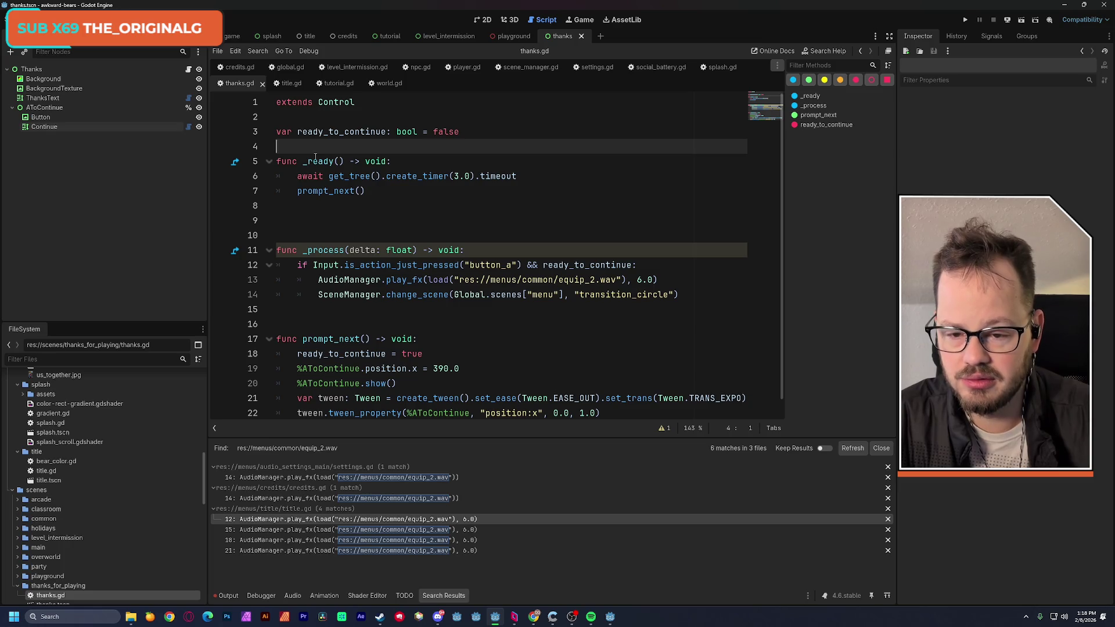
click(343, 207)
key(BackSpace)
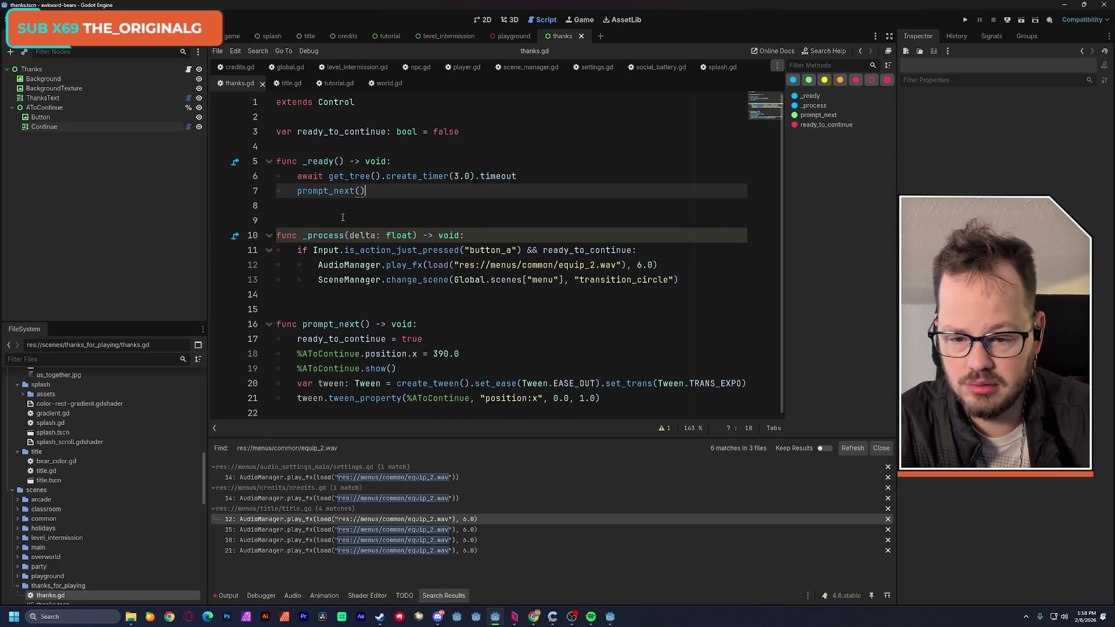
key(Up)
key(Up)
key(Up)
key(Return)
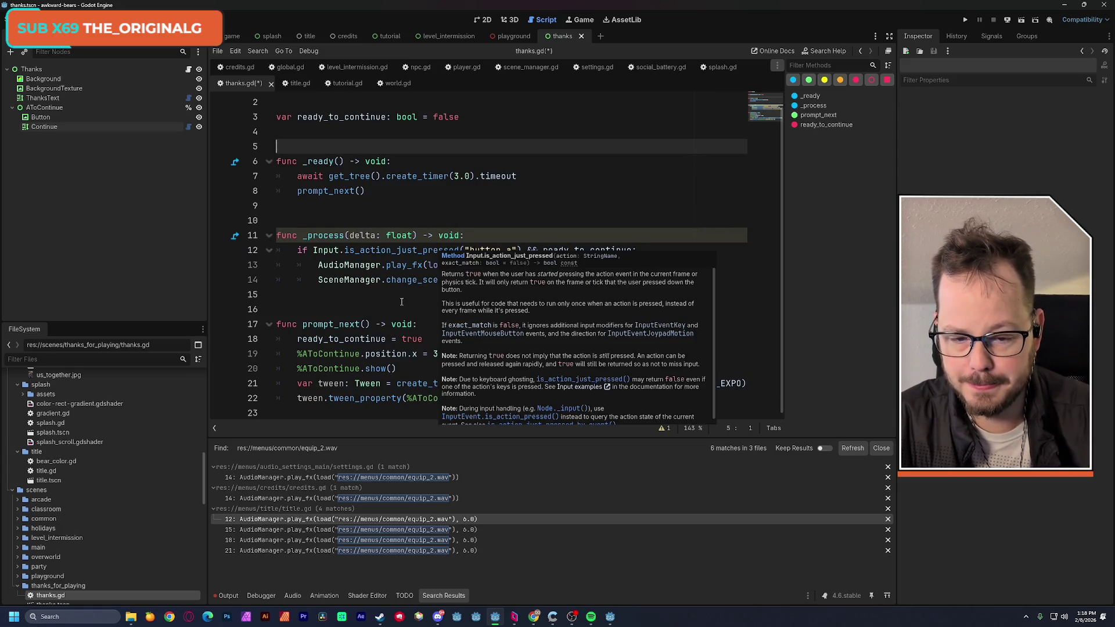
Dismiss the documentation popup, save thanks.gd, and switch back to the 2D scene view
click(368, 315)
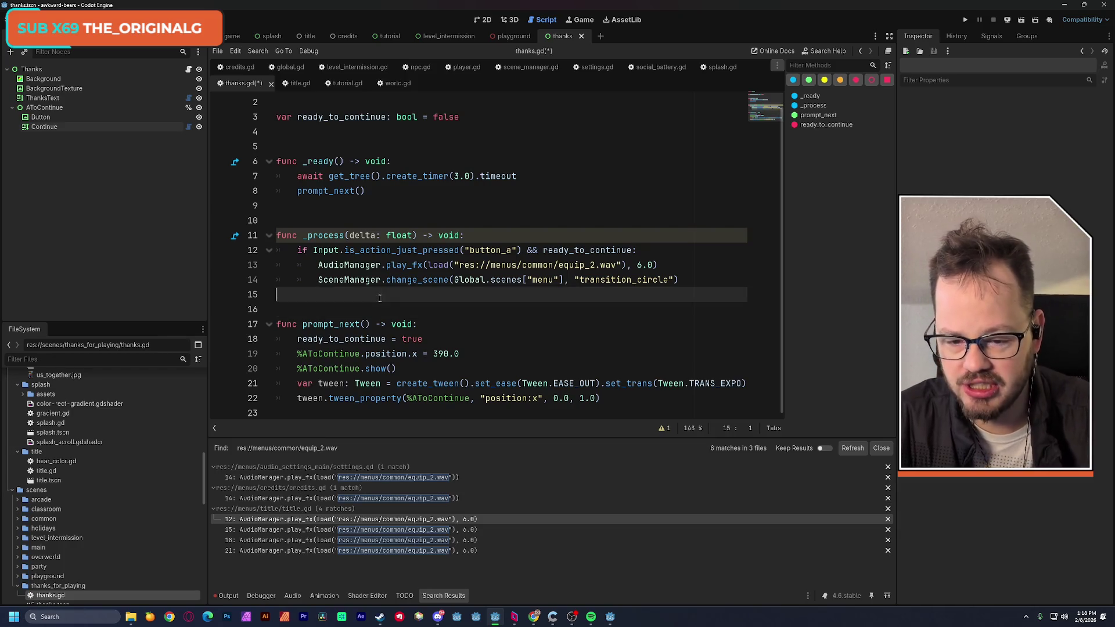
click(342, 221)
click(343, 207)
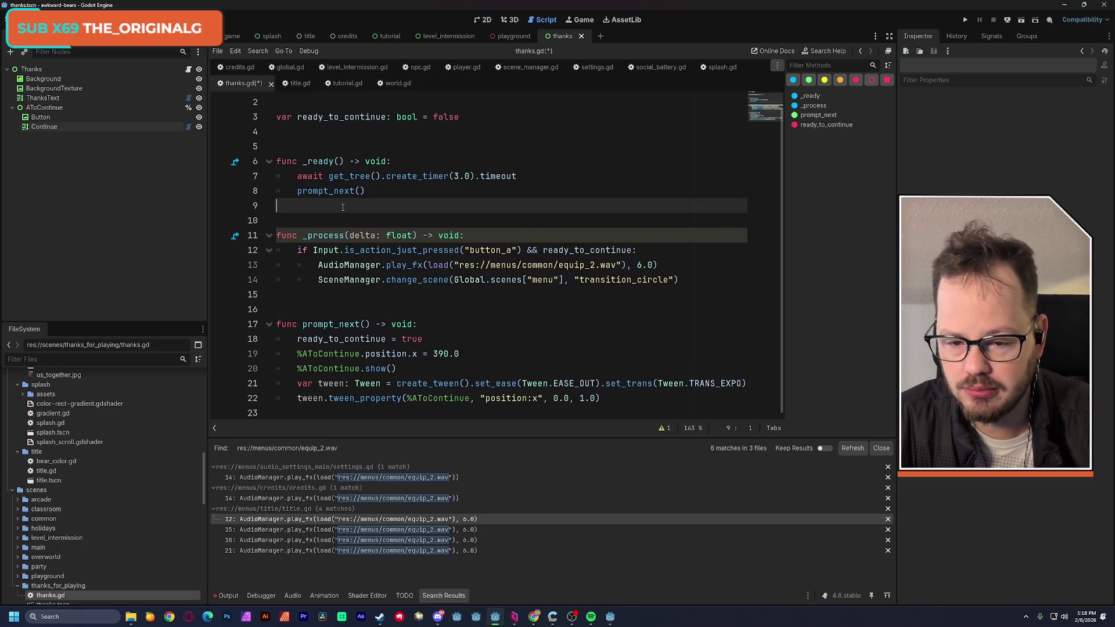
click(338, 146)
click(336, 131)
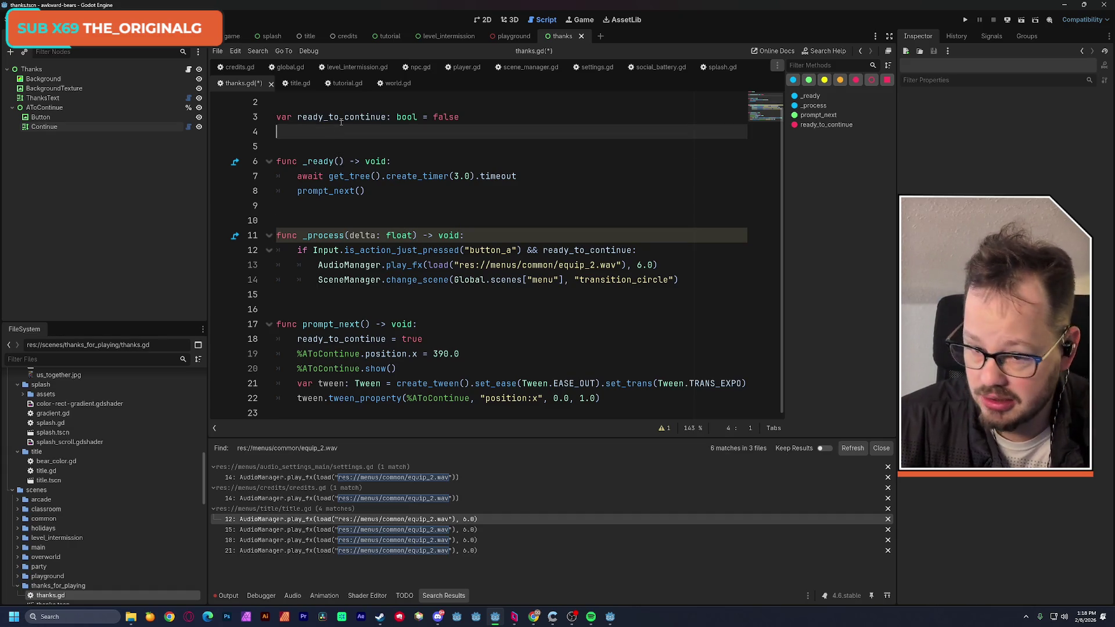
mouse_move(365, 176)
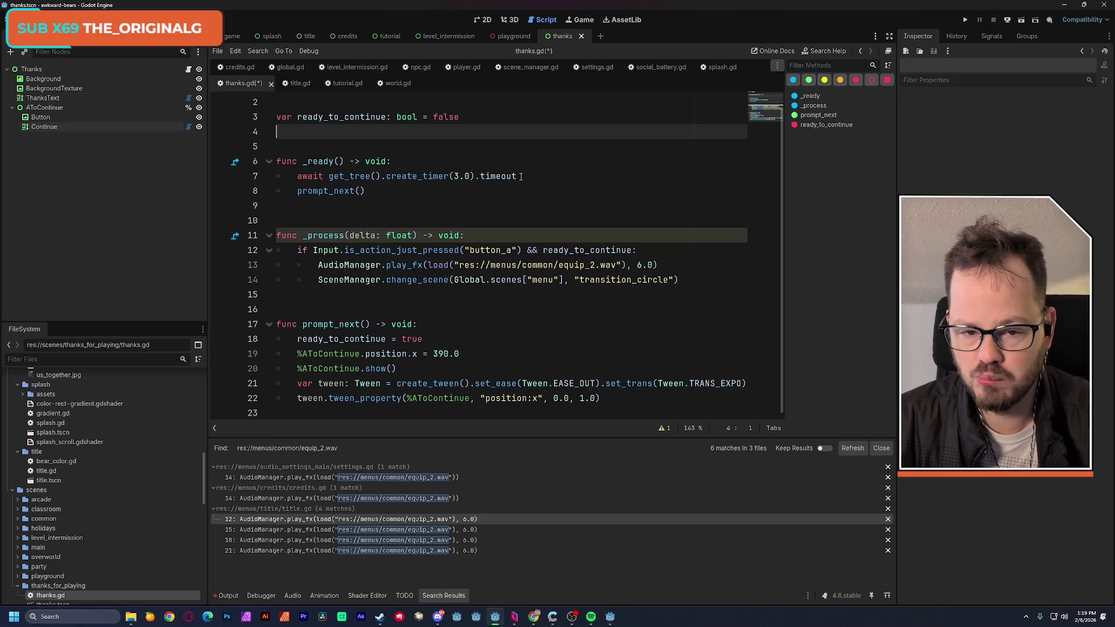
key(ctrl+s)
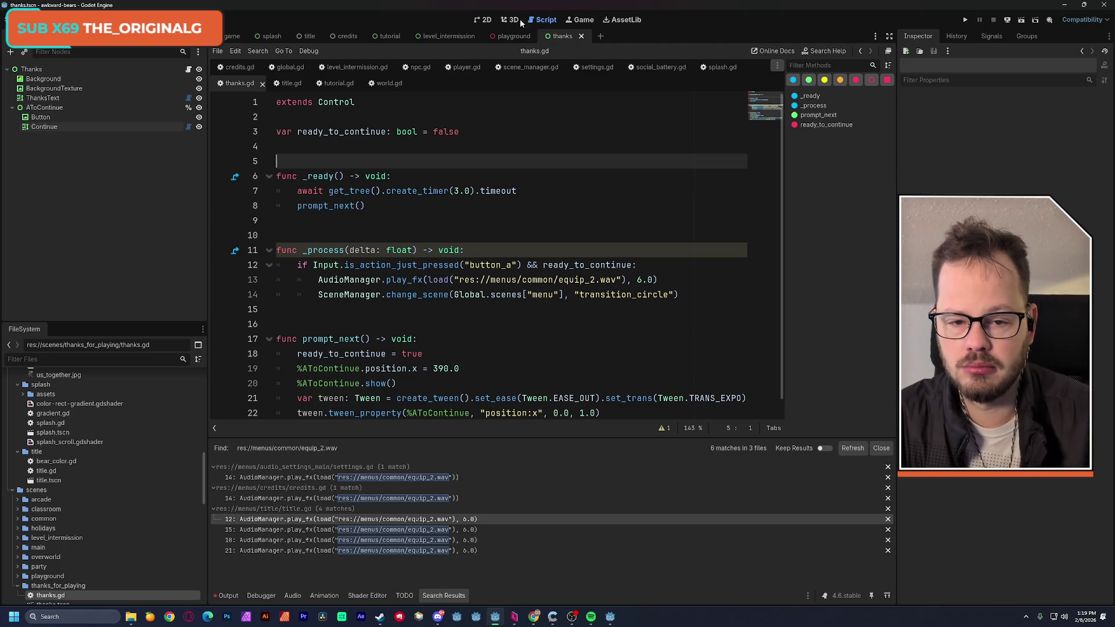
click(483, 19)
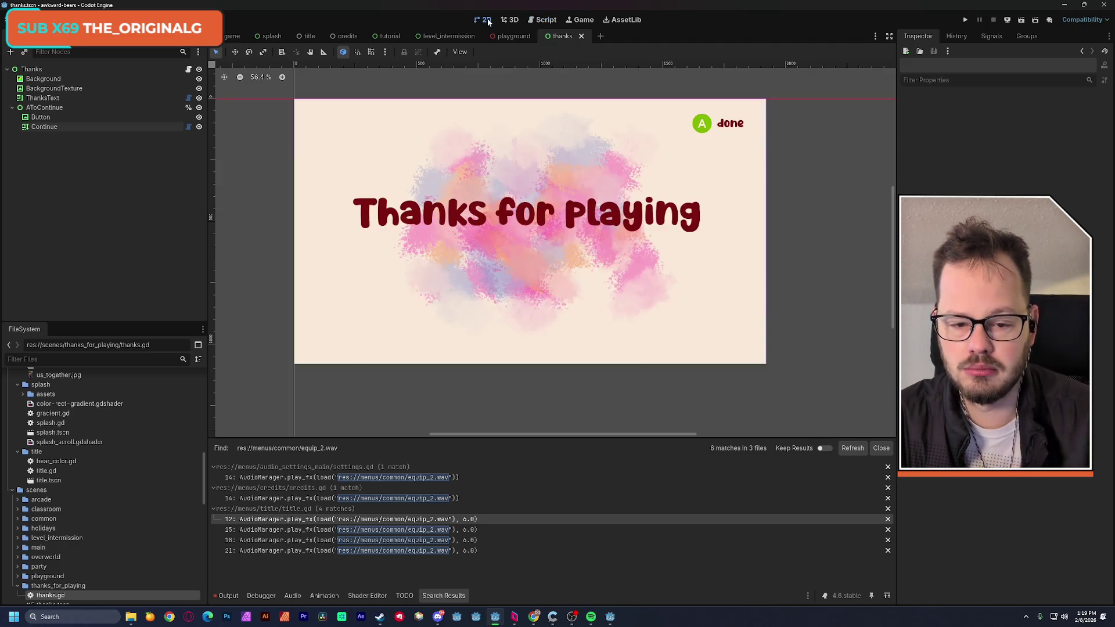
Hide the Button node, then run the Thanks scene and continue past the Thanks for playing screen
click(198, 117)
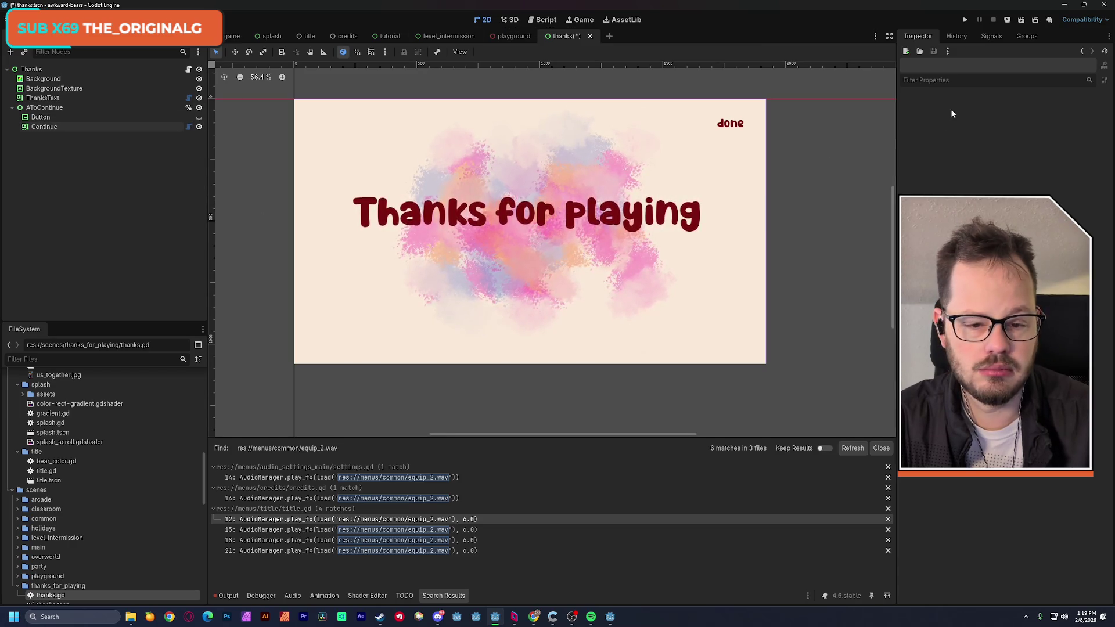
click(44, 107)
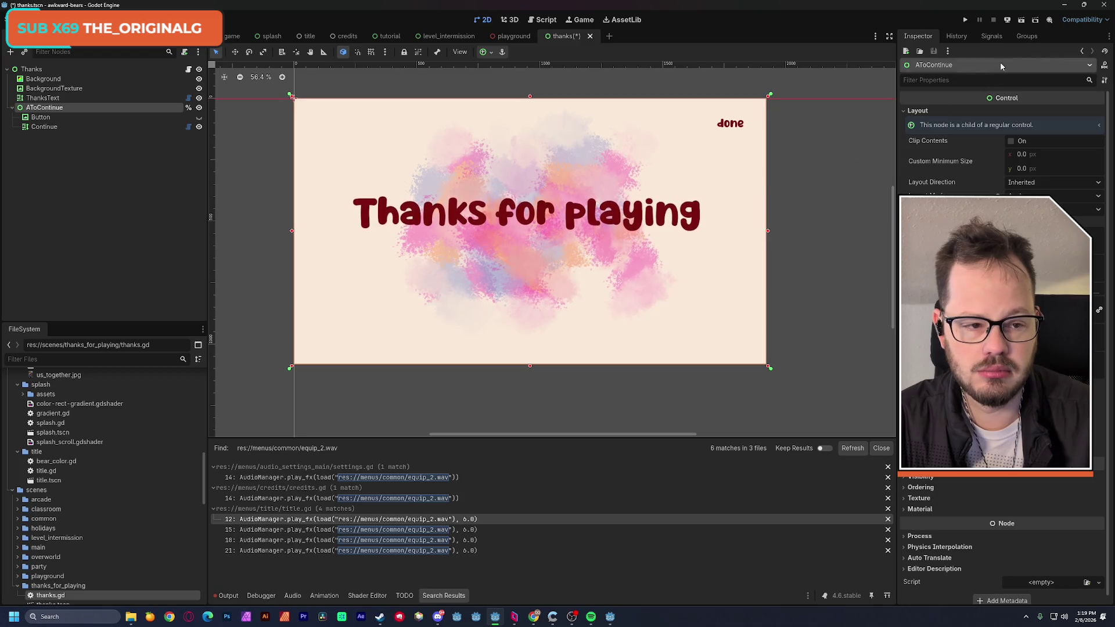
click(1021, 19)
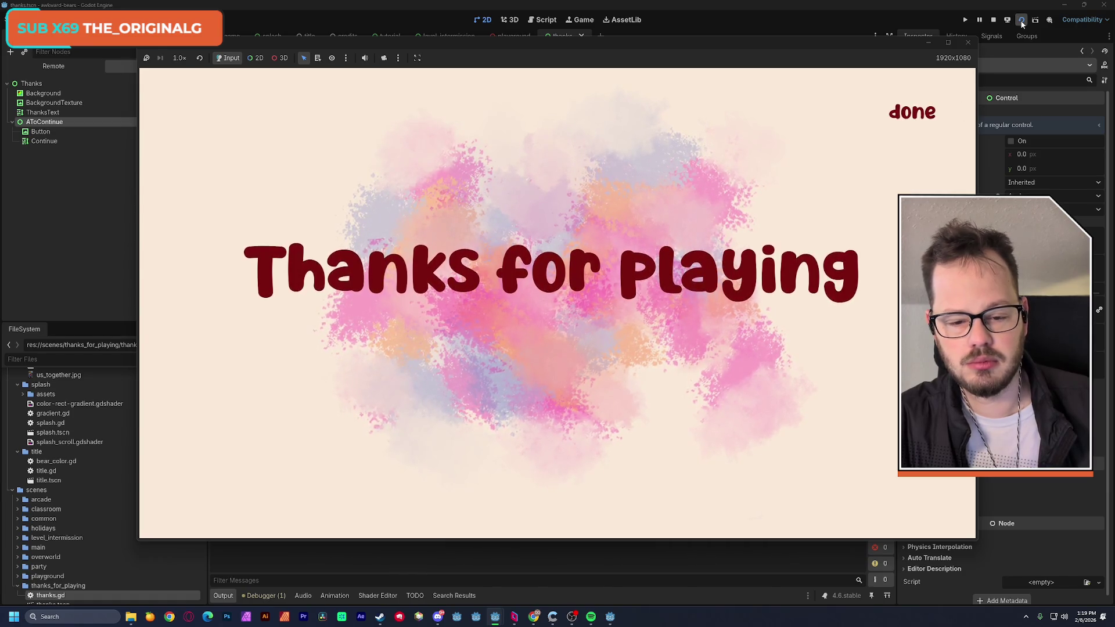
key(a)
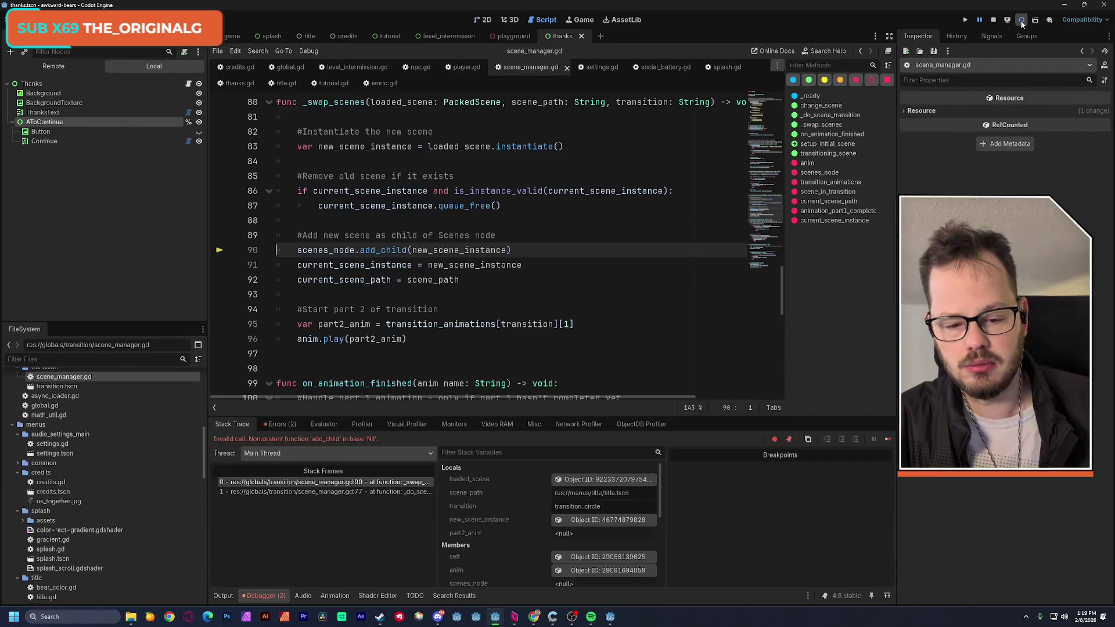
Stop the crashed run and hide the AToContinue node in the thanks scene's 2D view
click(1022, 21)
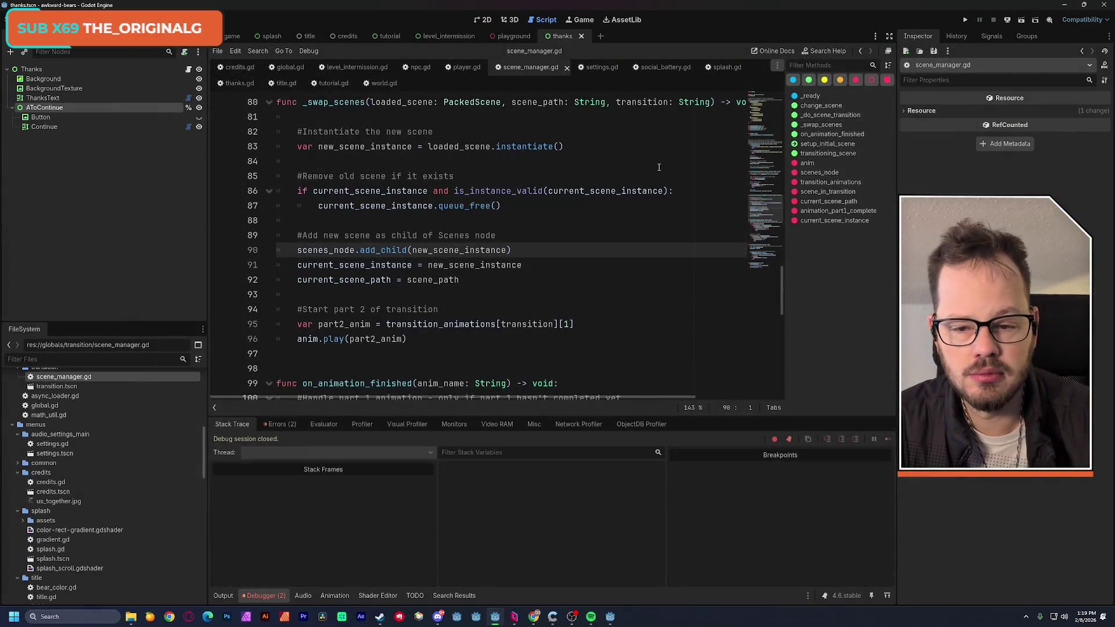
click(238, 84)
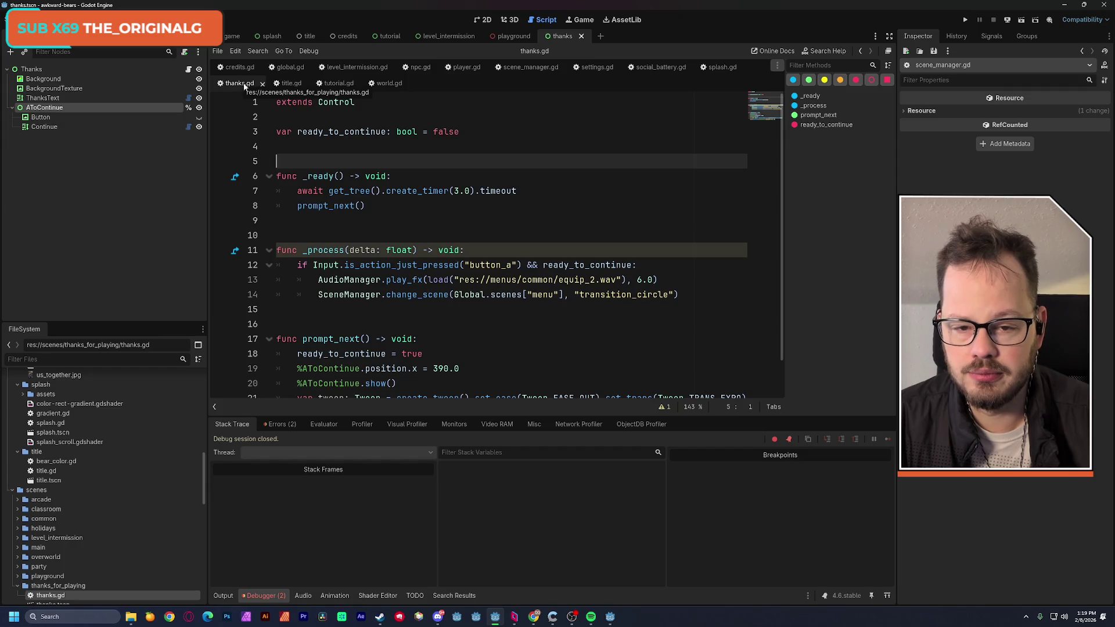
click(481, 19)
click(198, 117)
click(198, 107)
Save the thanks scene twice and close the Godot editor
key(ctrl+s)
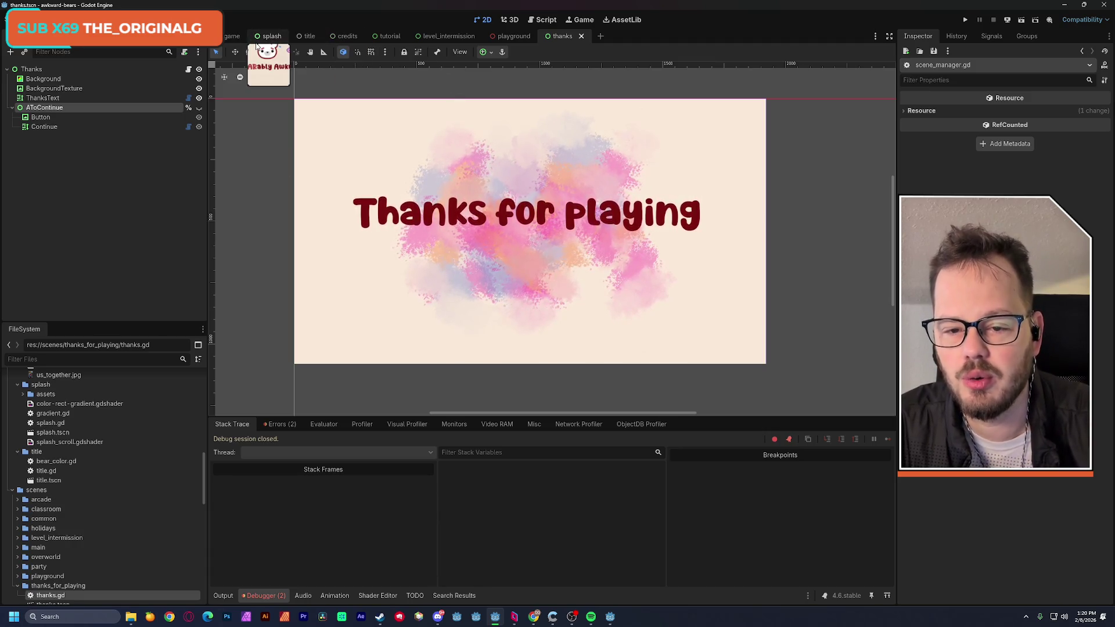
key(ctrl+s)
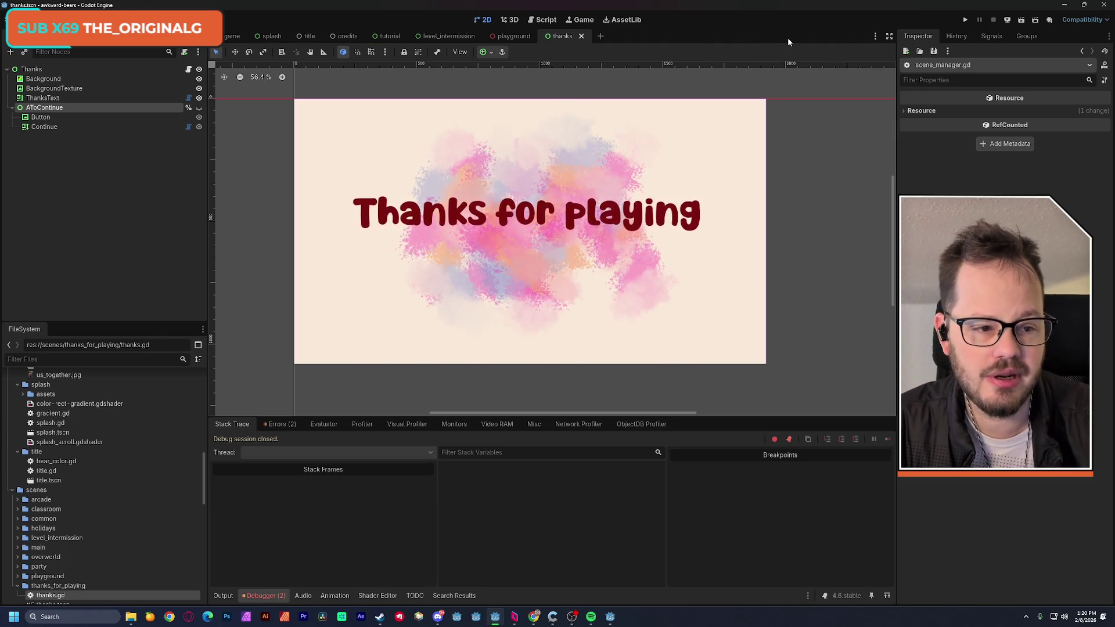
click(1103, 7)
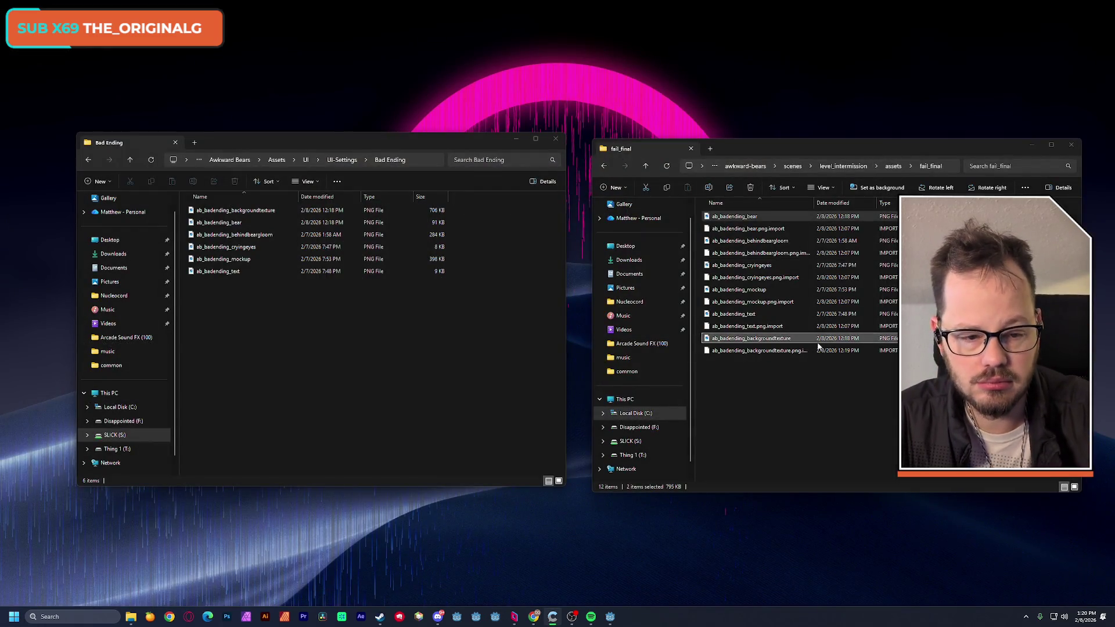
Navigate both Explorer windows to their awkward-bears folders and open scenes in the project copy
click(795, 149)
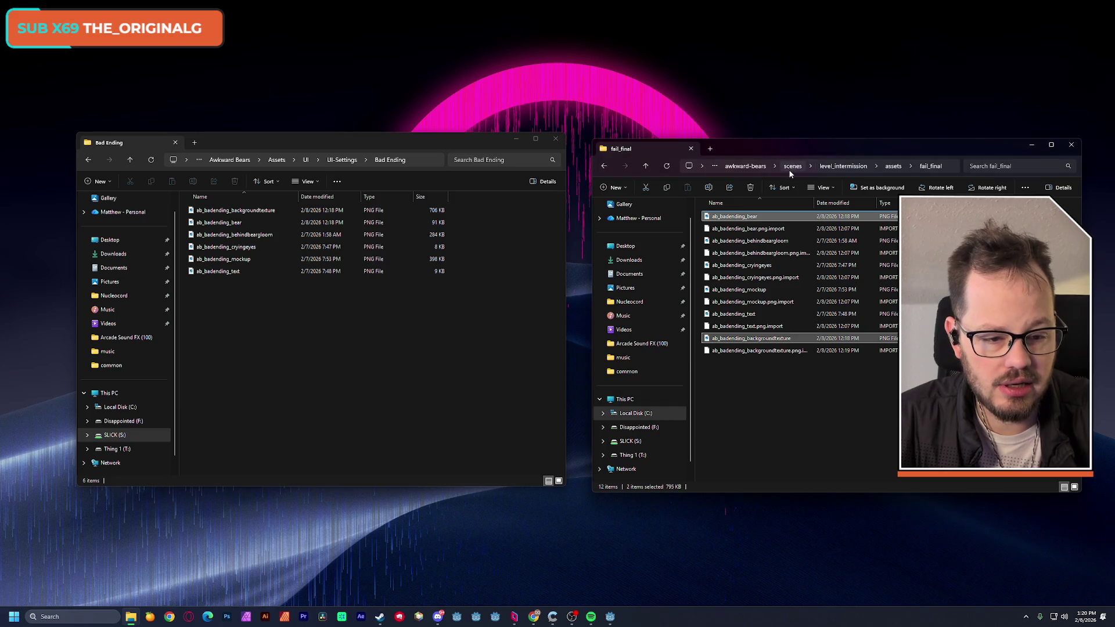
click(746, 166)
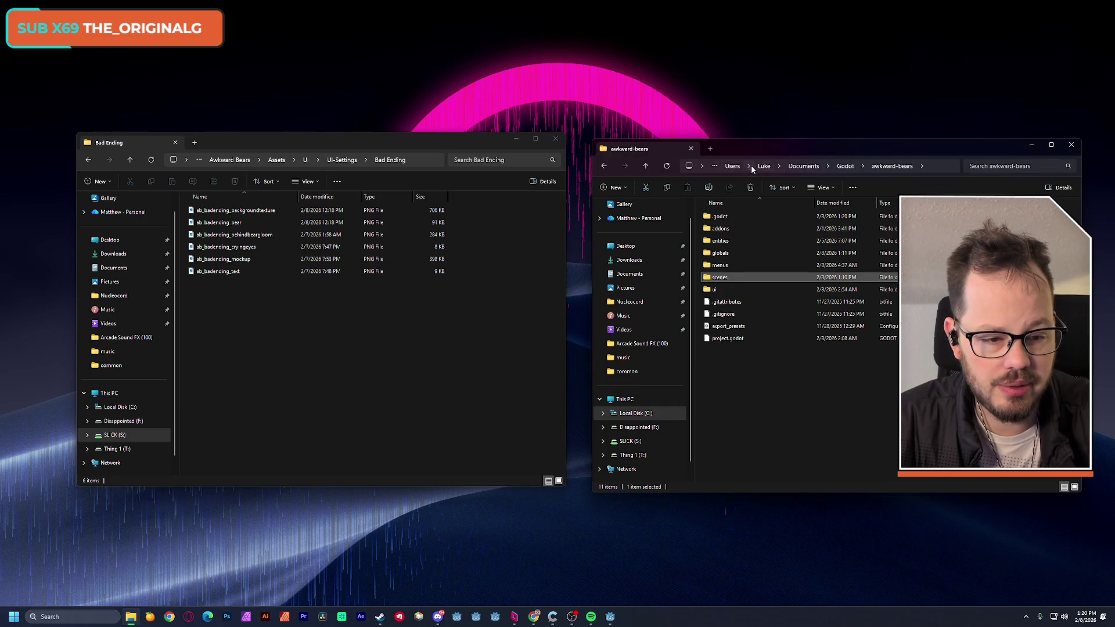
click(327, 326)
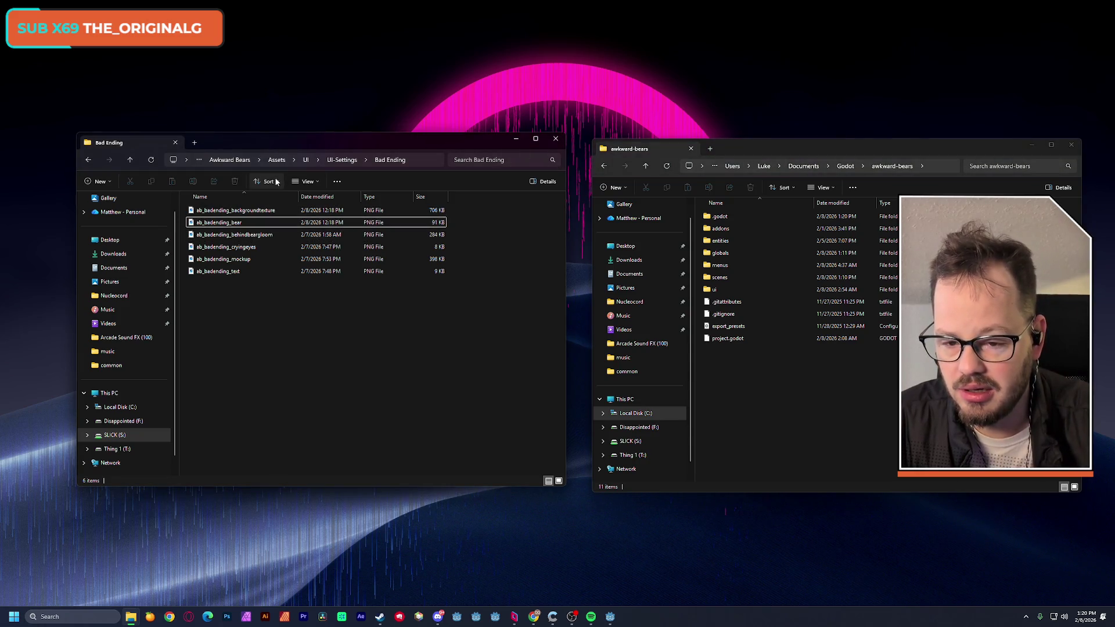
click(230, 160)
double_click(233, 222)
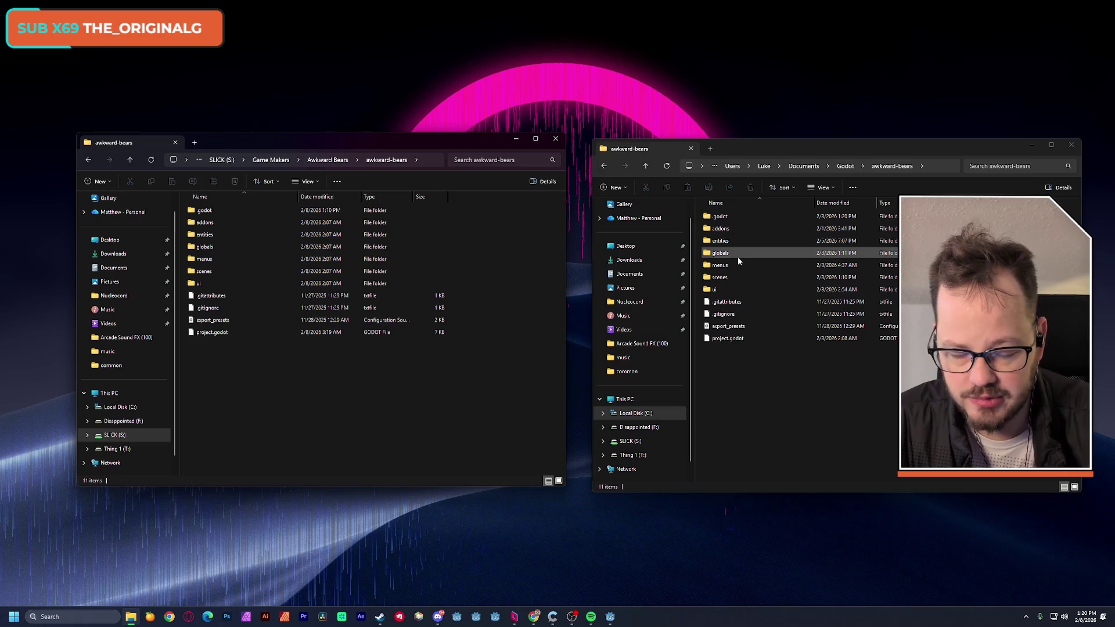
double_click(722, 276)
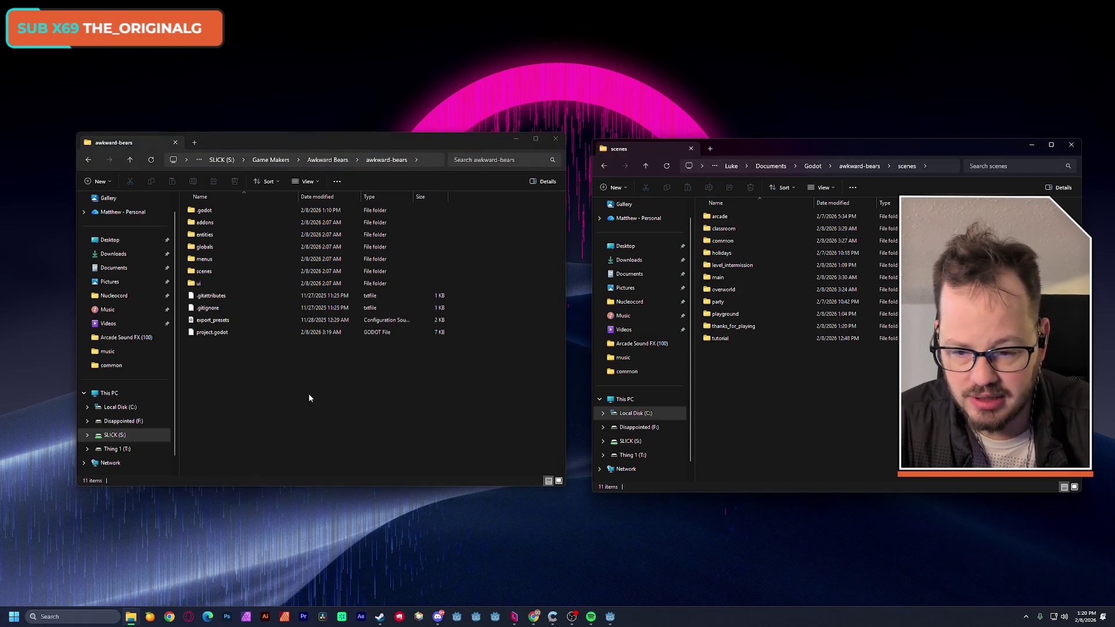
Open scenes in the drive copy, place its window beside the project copy, and open holidays
click(279, 360)
double_click(204, 271)
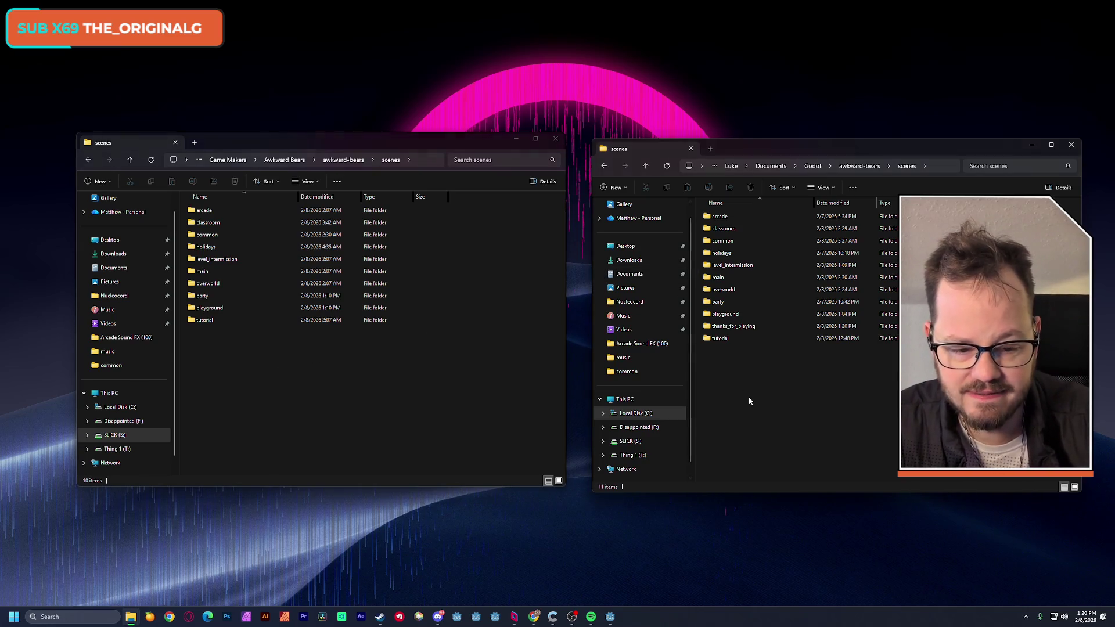
drag(446, 147, 467, 146)
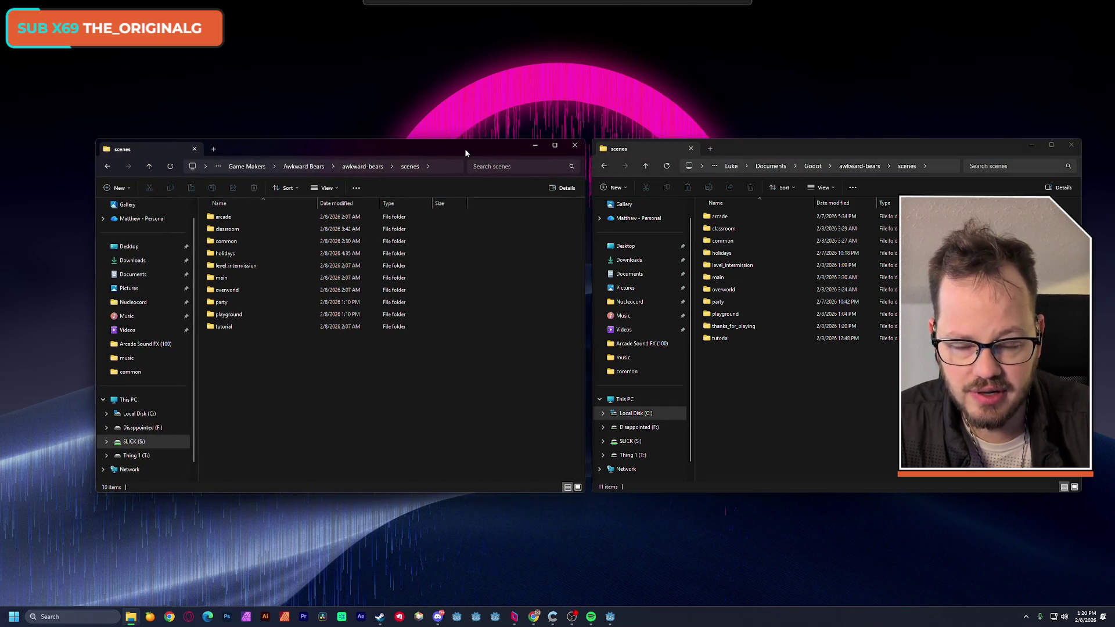
click(760, 377)
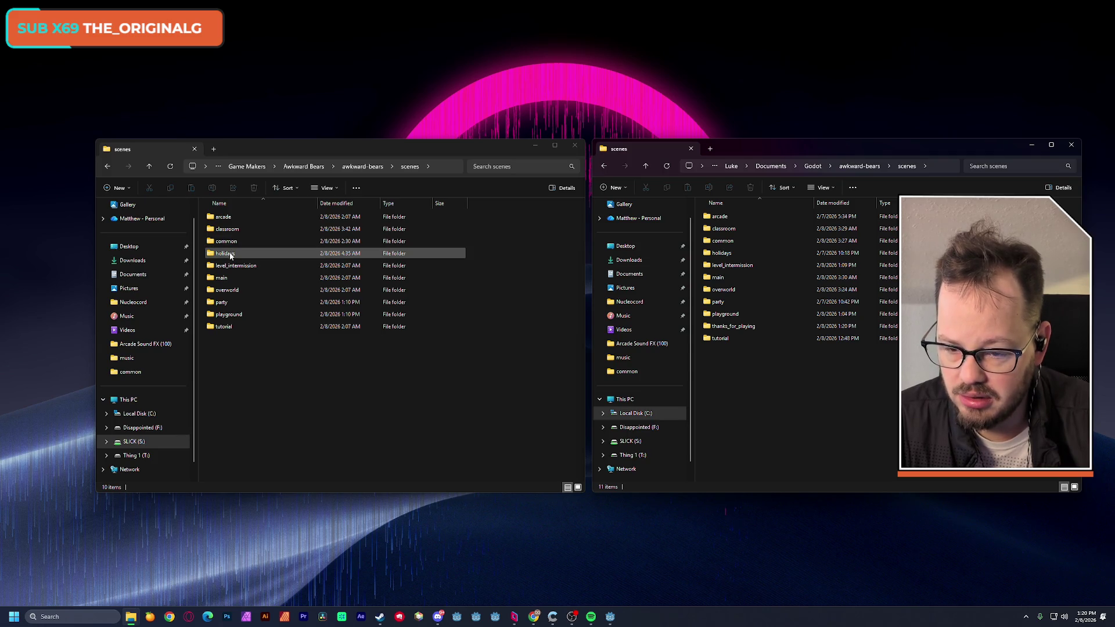
double_click(231, 255)
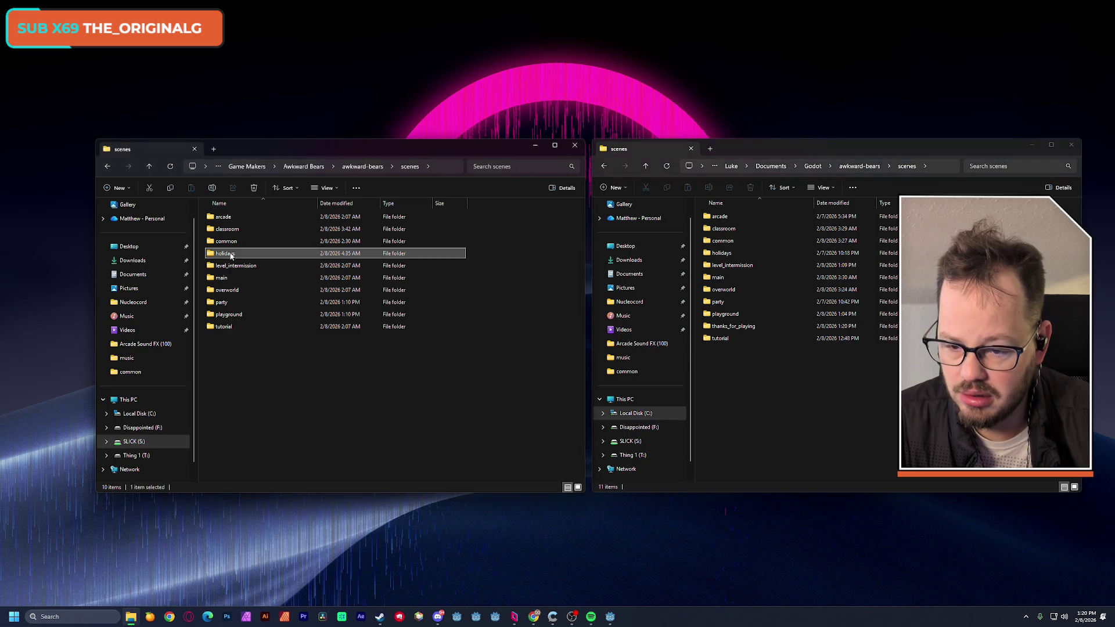
Copy the drive's holidays scene into the project's holidays folder, replacing holidays.tscn
double_click(722, 253)
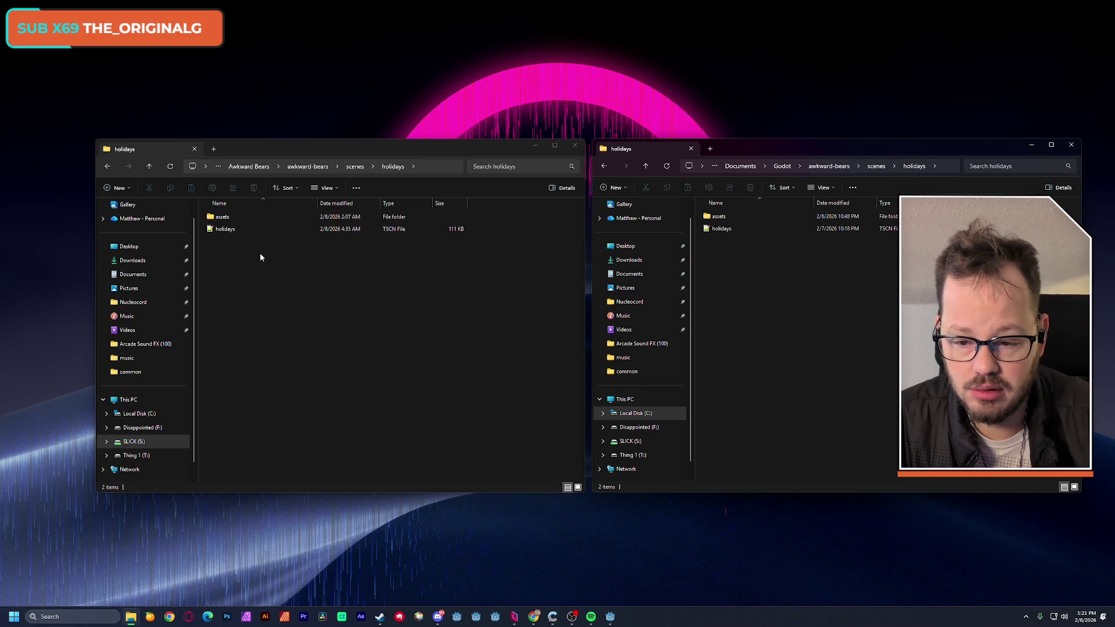
click(225, 229)
click(768, 296)
key(ctrl+v)
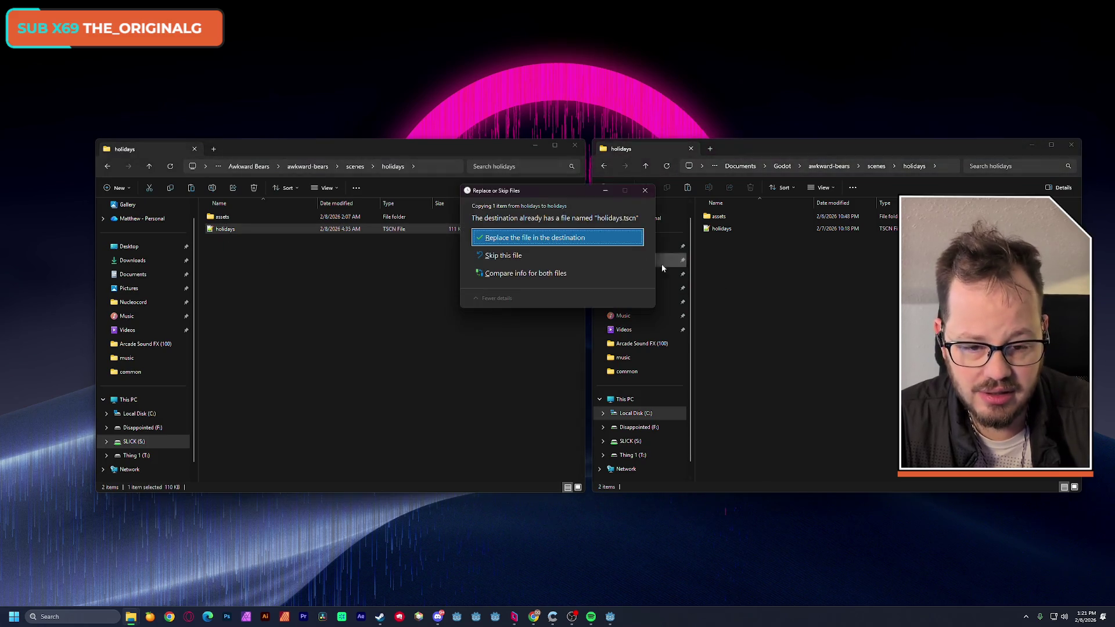
click(550, 243)
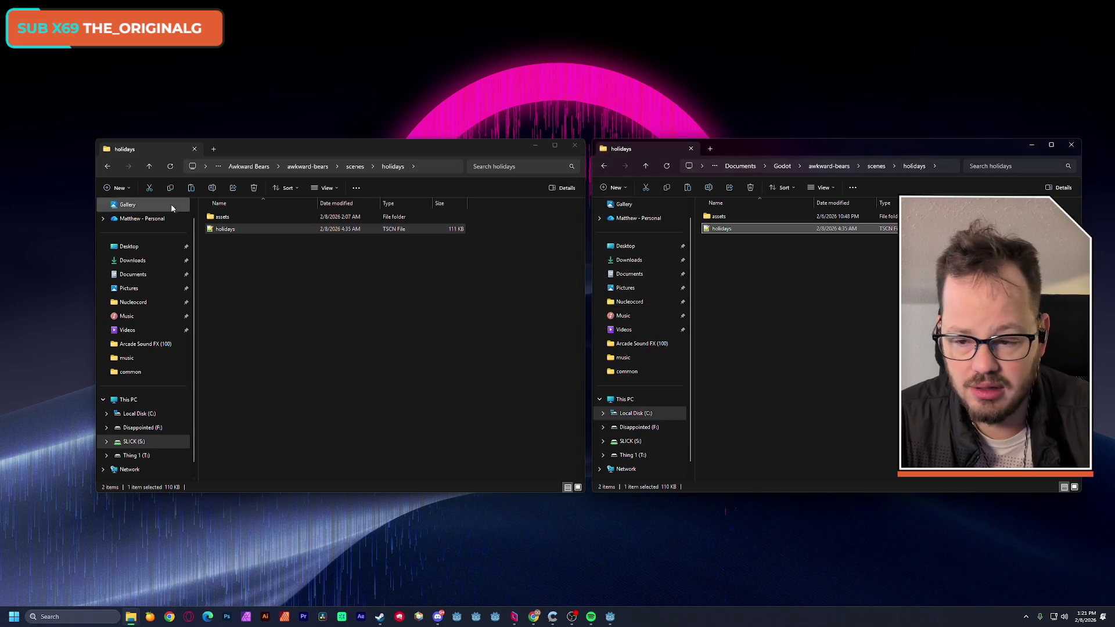
Copy the drive's party scene into the project's party folder, replacing the existing file
click(149, 166)
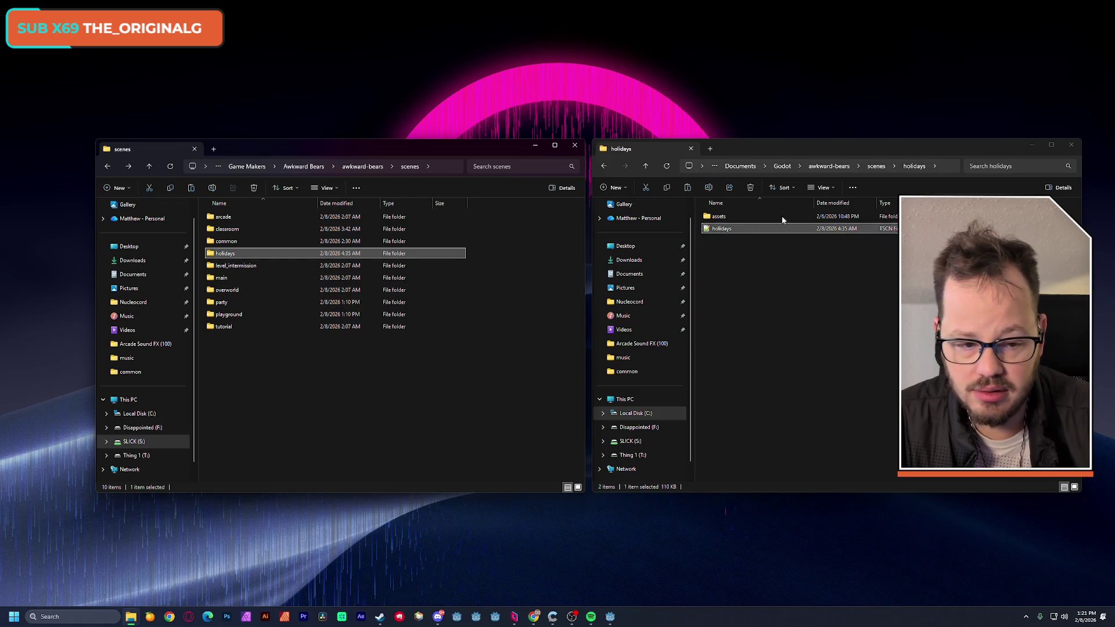
click(886, 168)
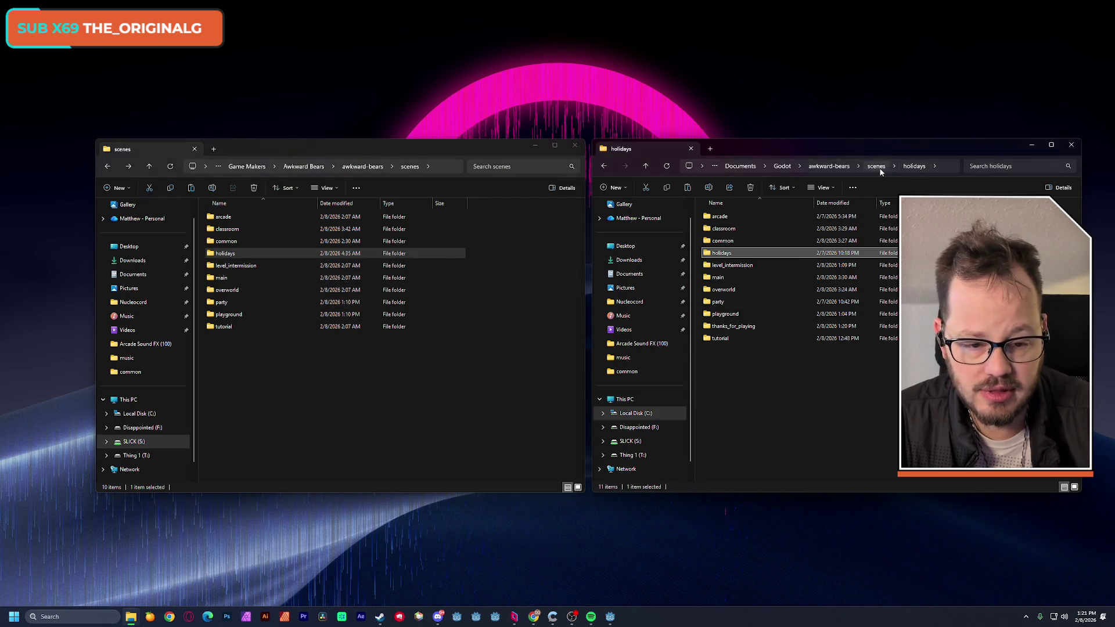
double_click(734, 300)
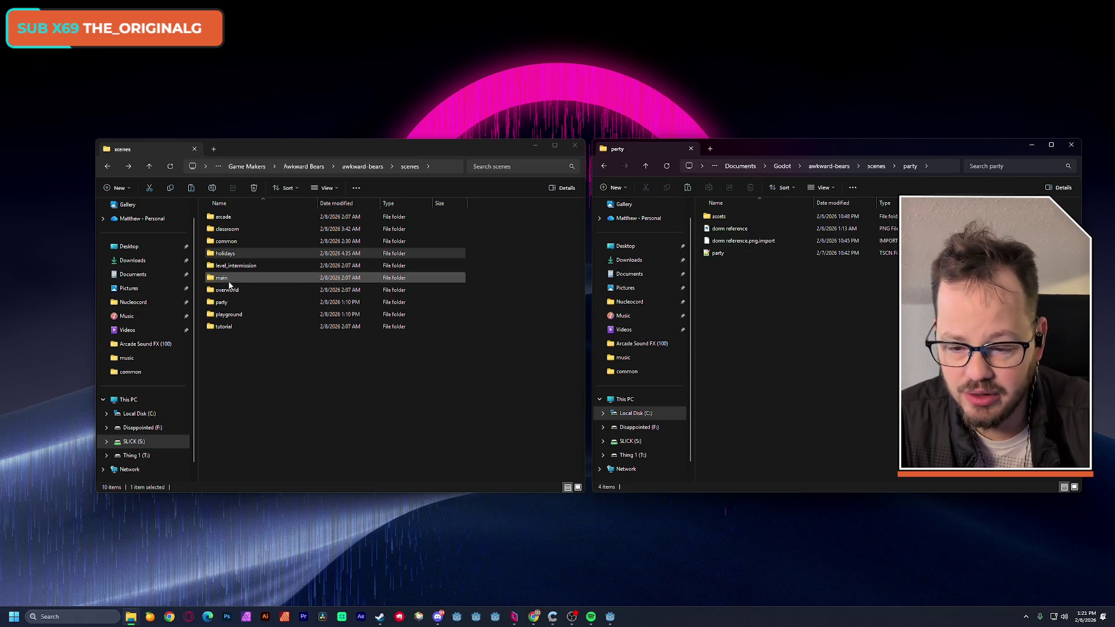
double_click(230, 302)
mouse_move(215, 264)
mouse_down()
mouse_move(218, 255)
mouse_move(784, 318)
mouse_up()
click(588, 241)
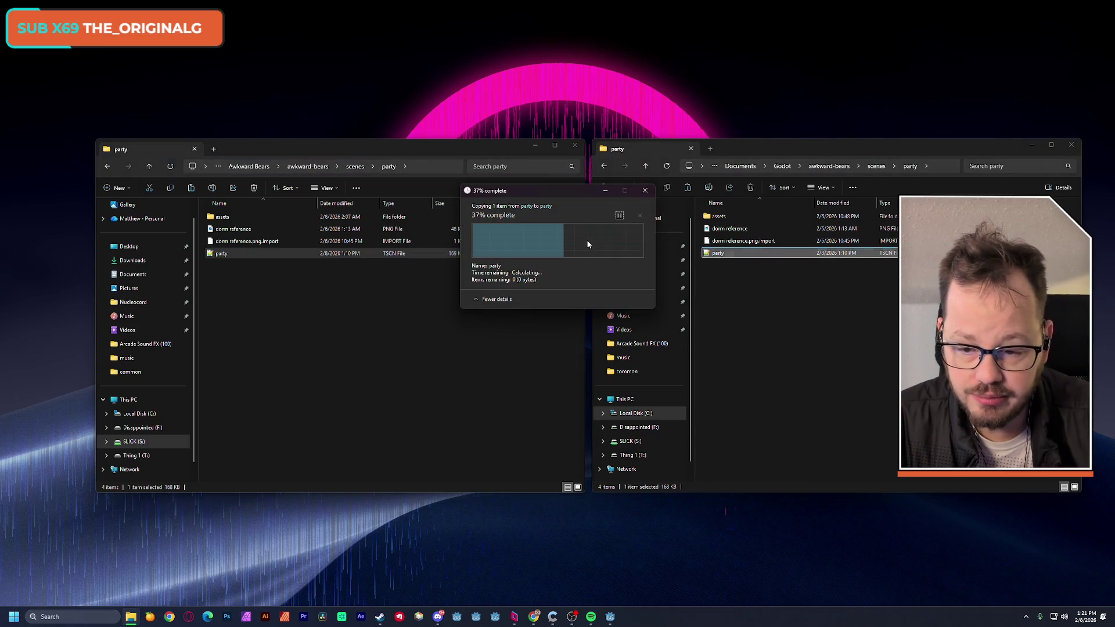
Copy the drive's playground scene into the project's playground folder, replacing the existing file
click(107, 167)
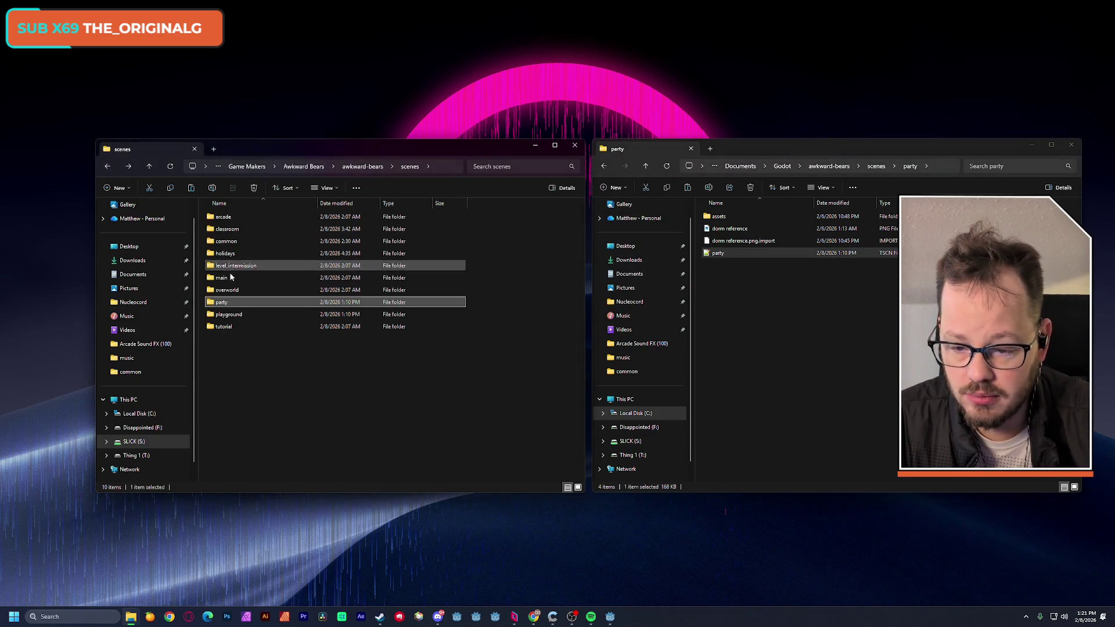
double_click(226, 318)
click(604, 169)
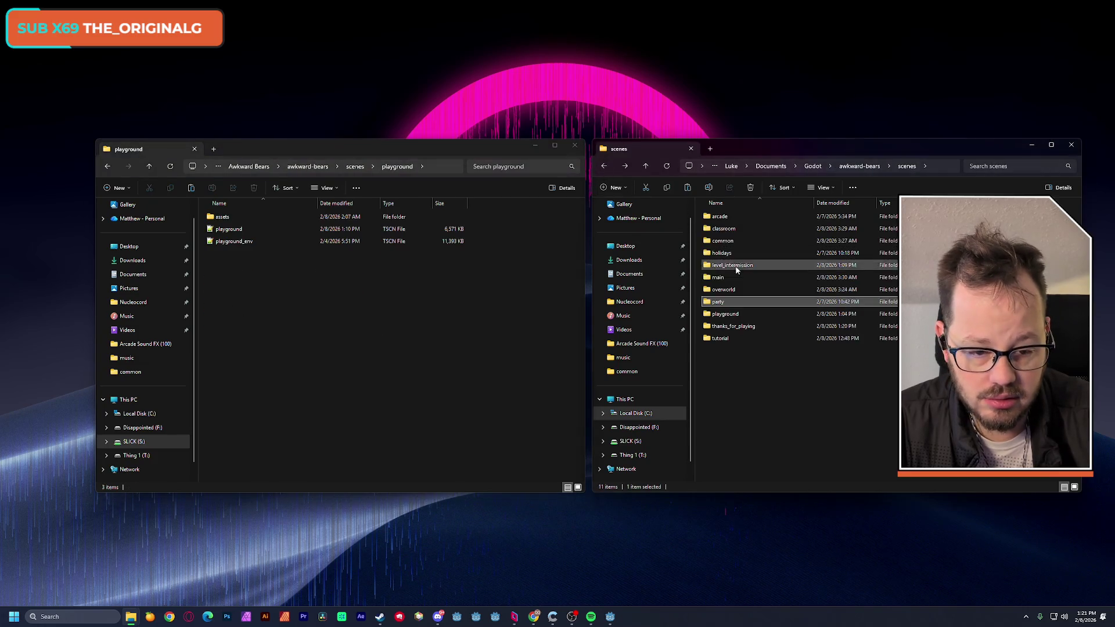
double_click(725, 314)
drag(229, 229, 746, 328)
click(580, 246)
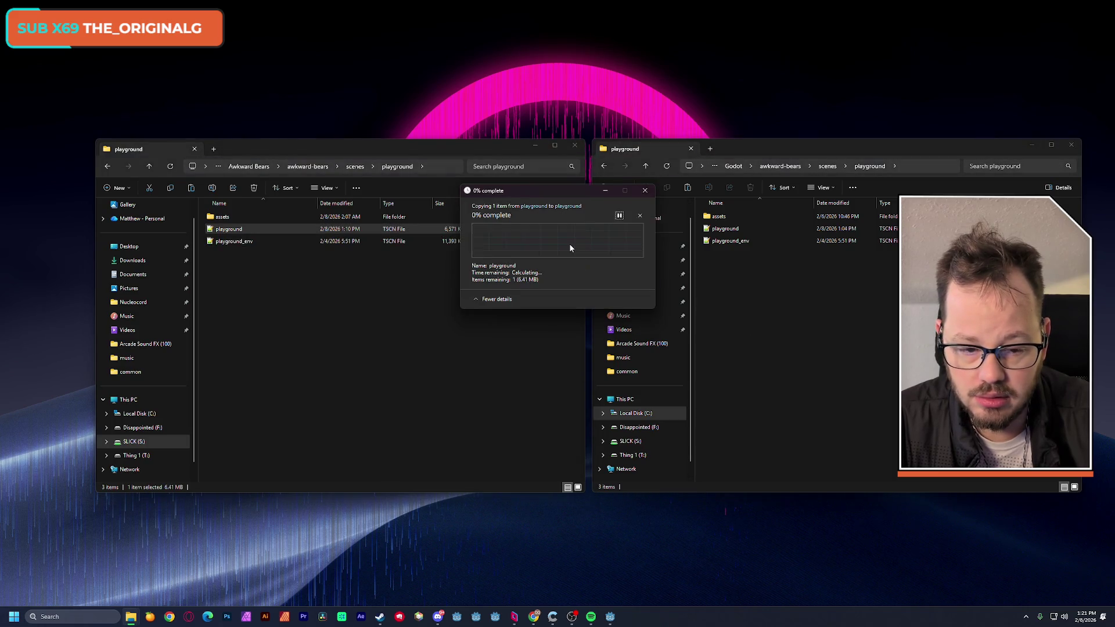
Copy the drive's classroom scene into the project's classroom folder, replacing the existing file
click(107, 169)
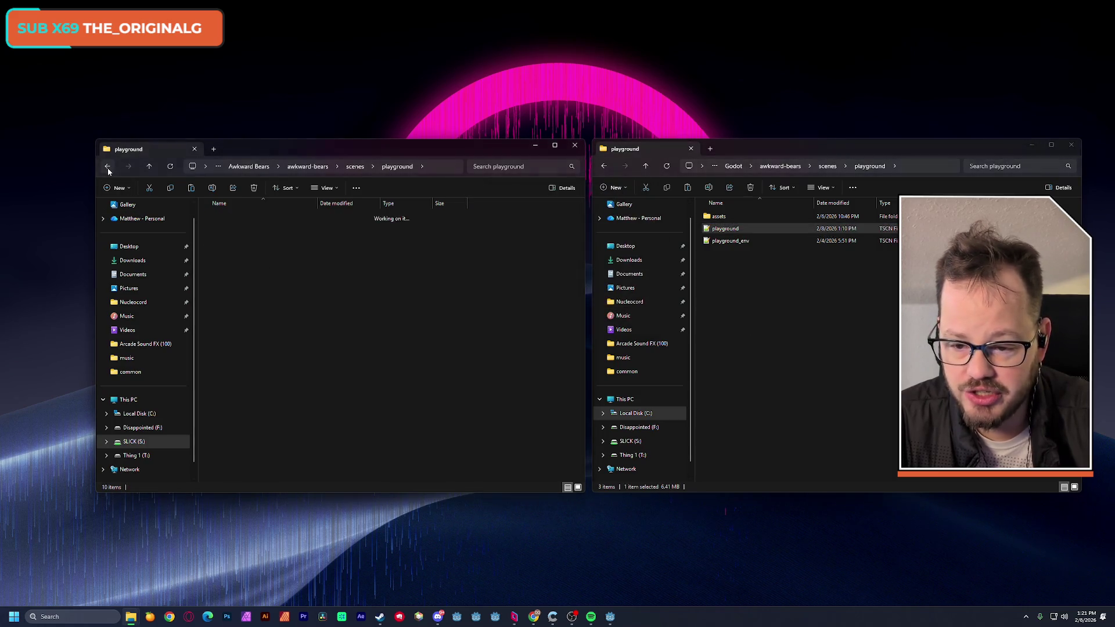
click(828, 167)
double_click(241, 230)
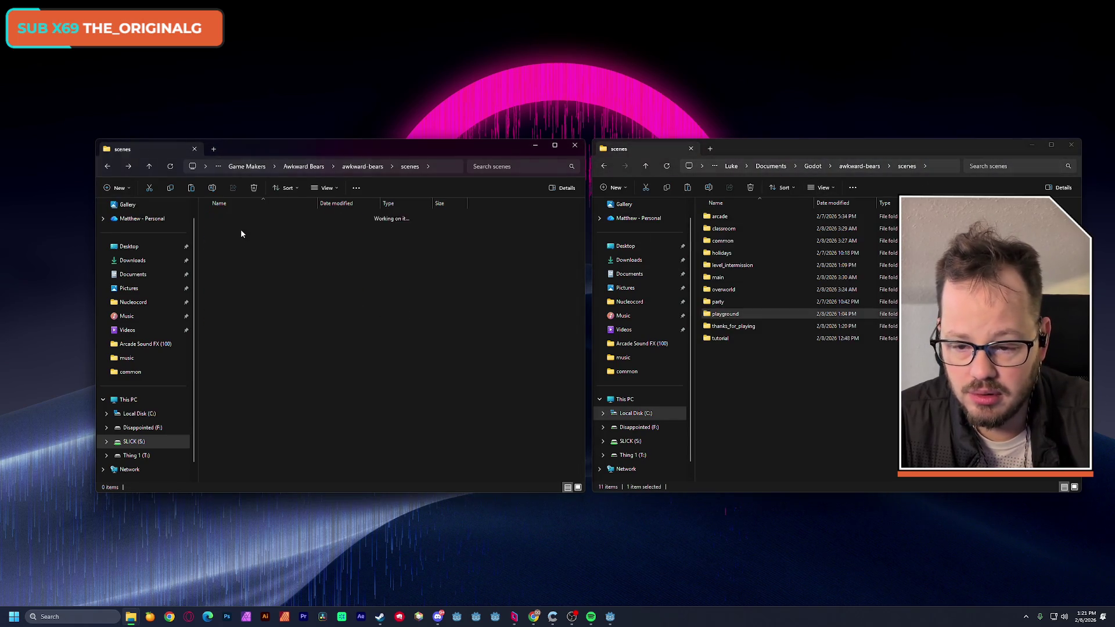
click(232, 229)
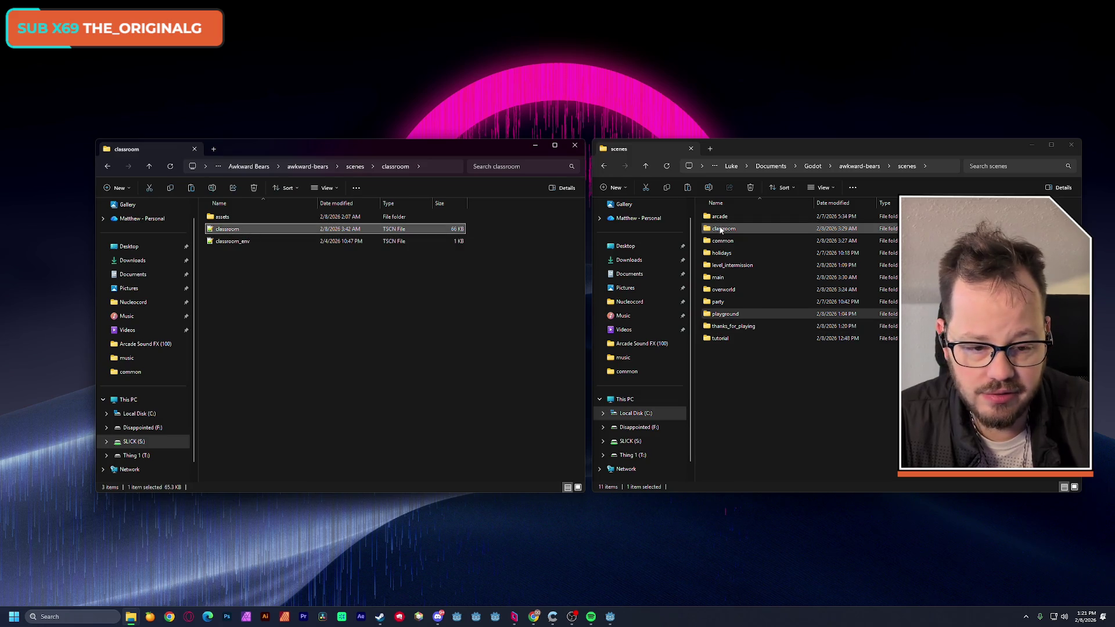
double_click(720, 228)
key(ctrl+v)
click(563, 251)
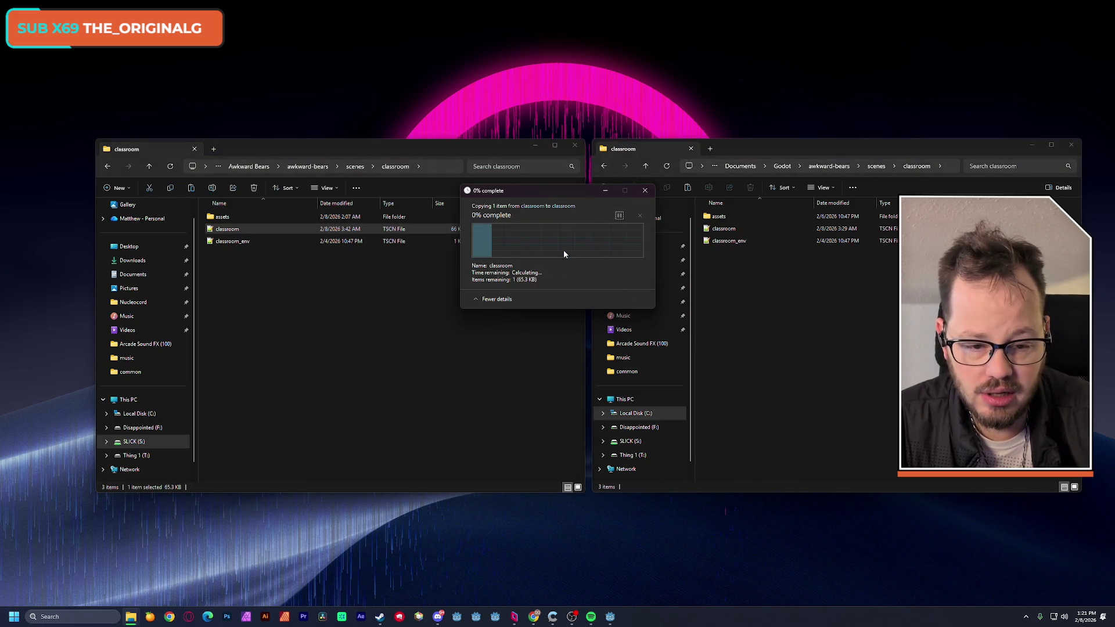
Return the drive copy window to scenes and launch Godot from the taskbar
click(391, 309)
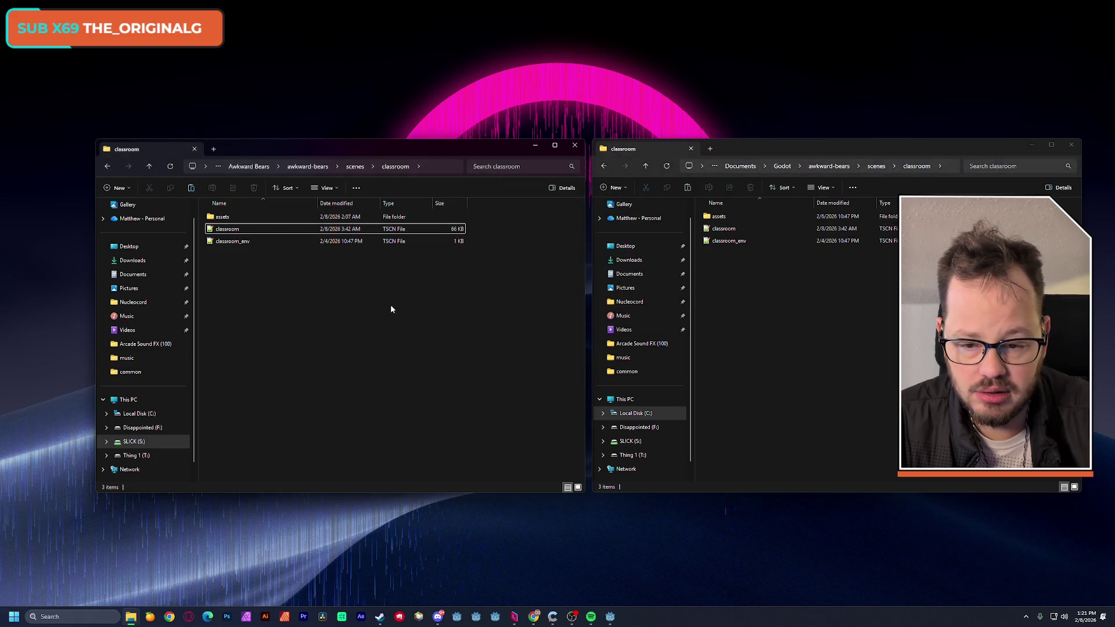
click(355, 167)
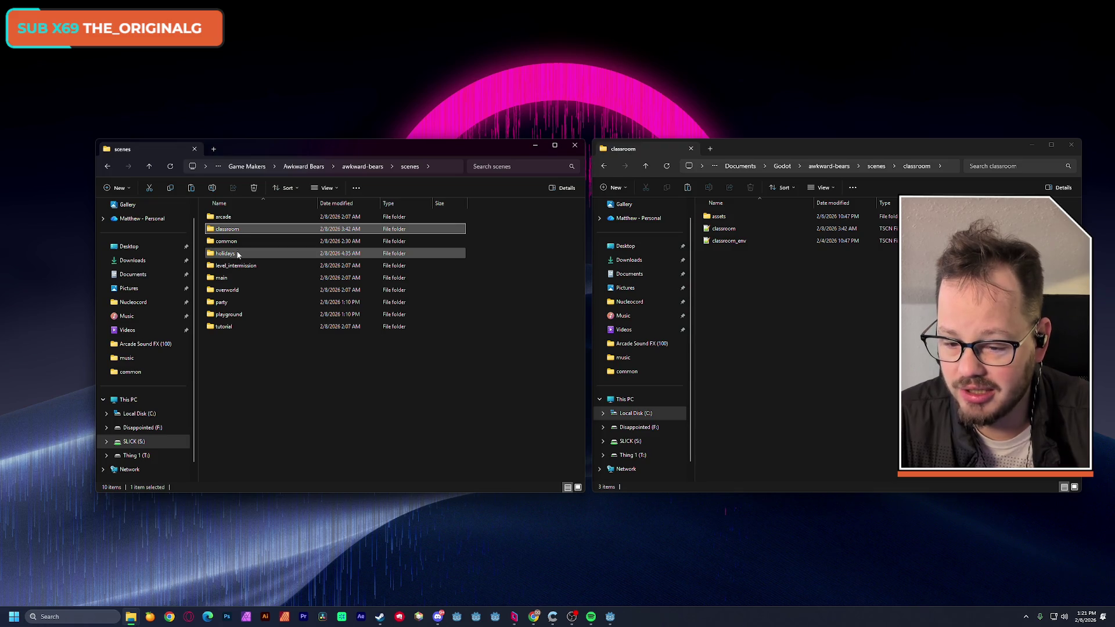
click(233, 357)
click(785, 339)
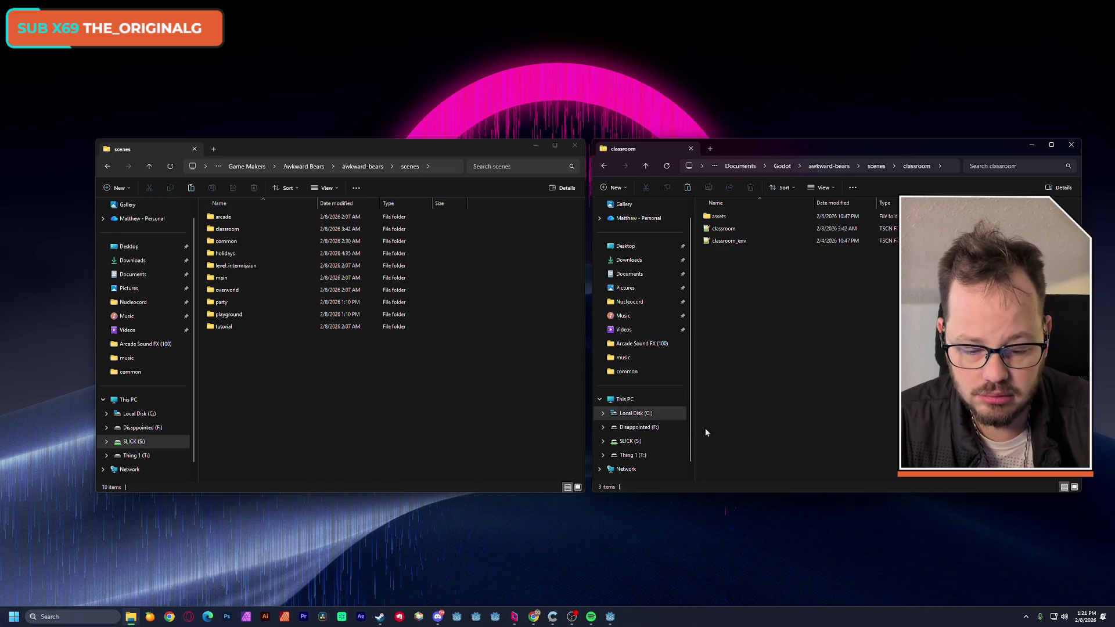
click(495, 617)
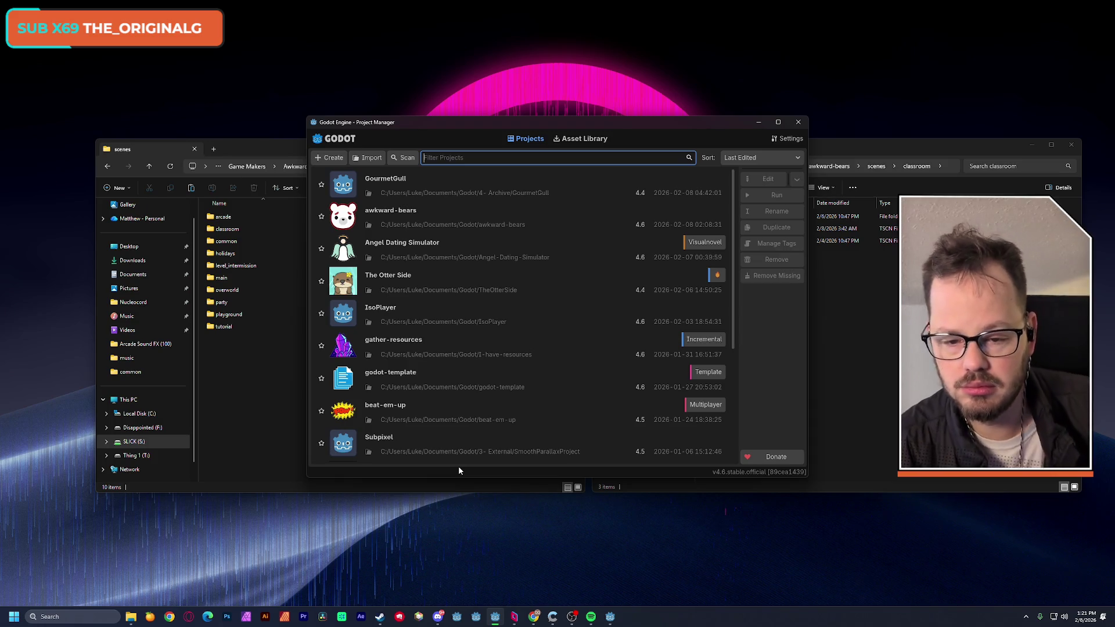
Open the awkward-bears project from the Godot Project Manager list
double_click(422, 218)
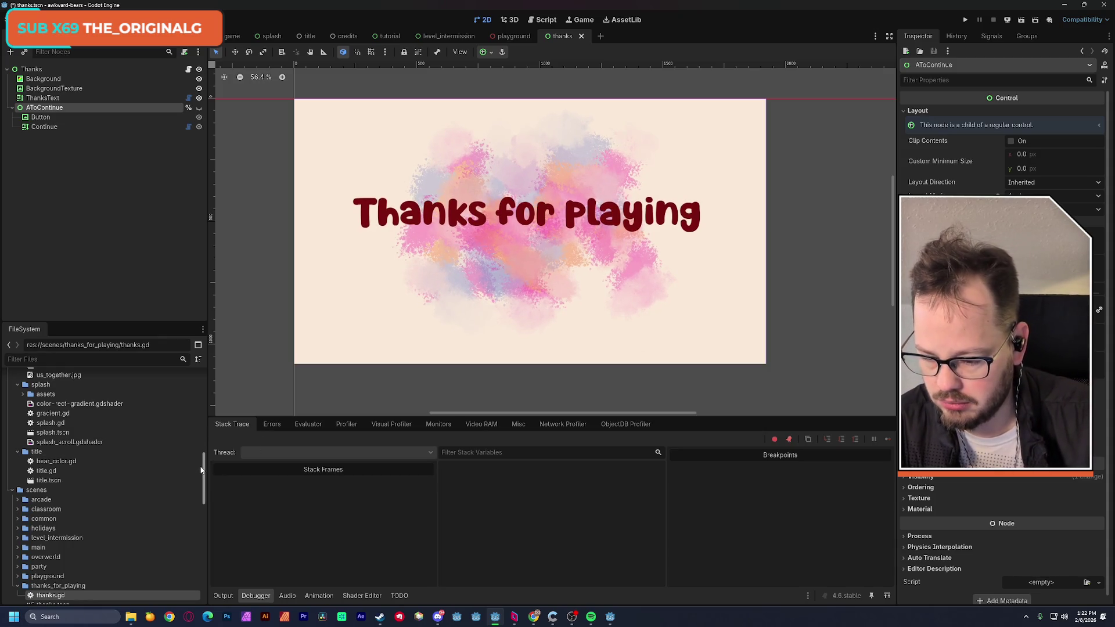
Collapse the thanks_for_playing and tutorial folders and save the thanks scene
scroll(201, 469, down, 2)
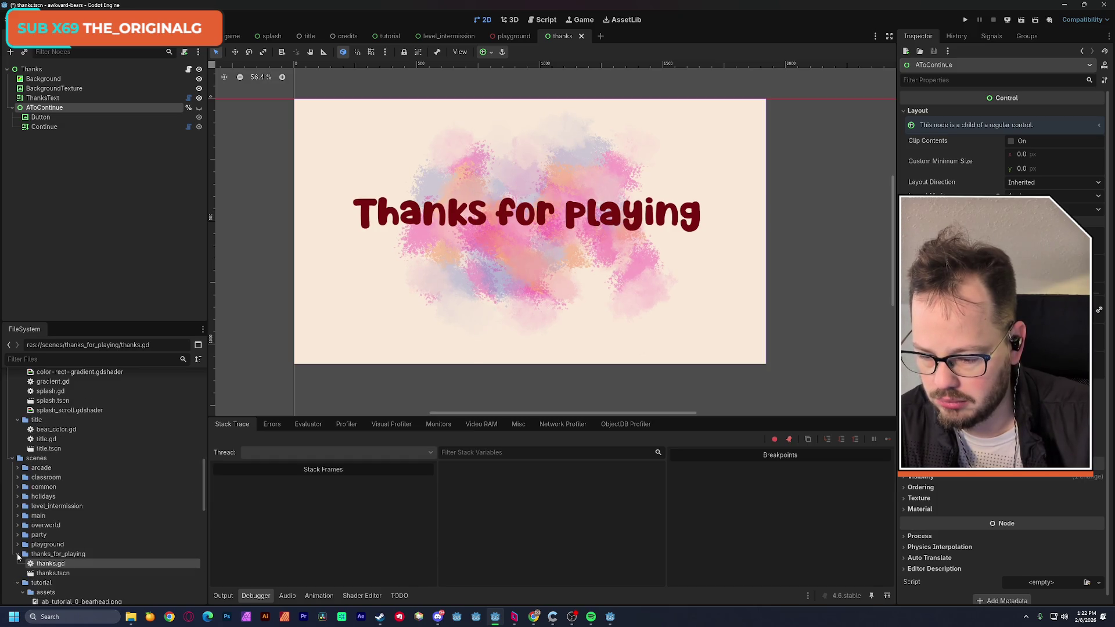
click(18, 553)
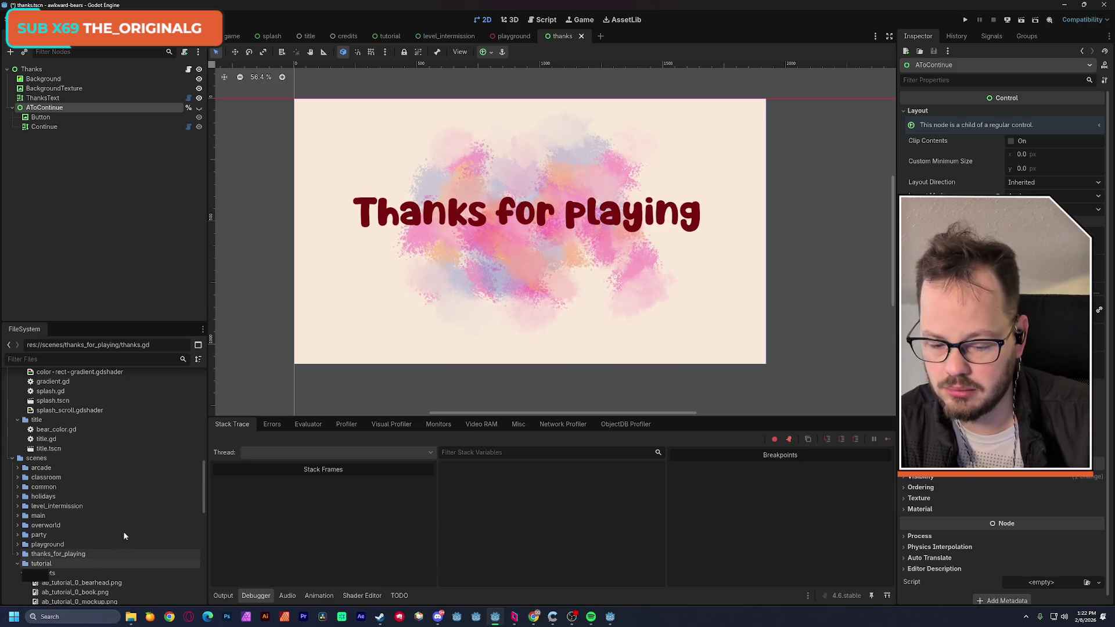
click(17, 564)
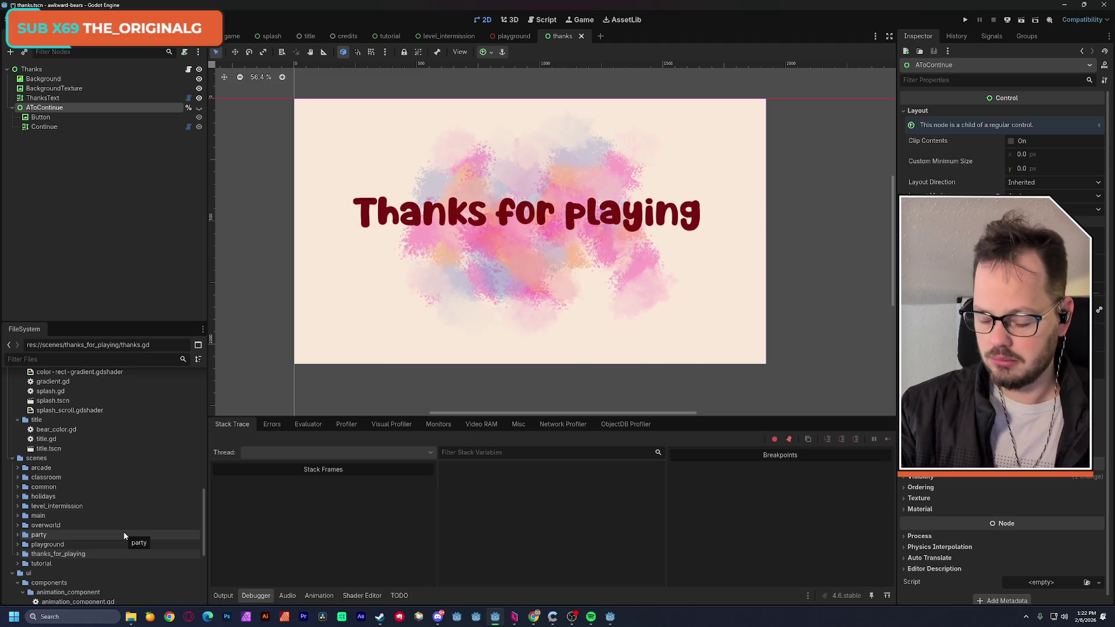
key(ctrl+s)
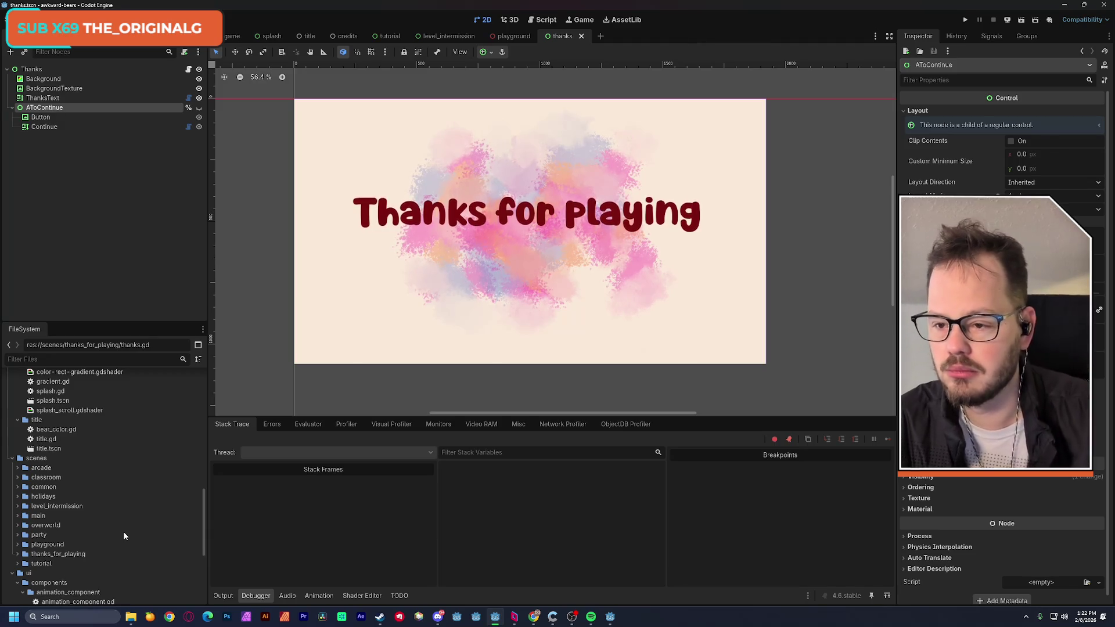
Collapse the npc, player and globals folders in the FileSystem dock
scroll(196, 435, up, 10)
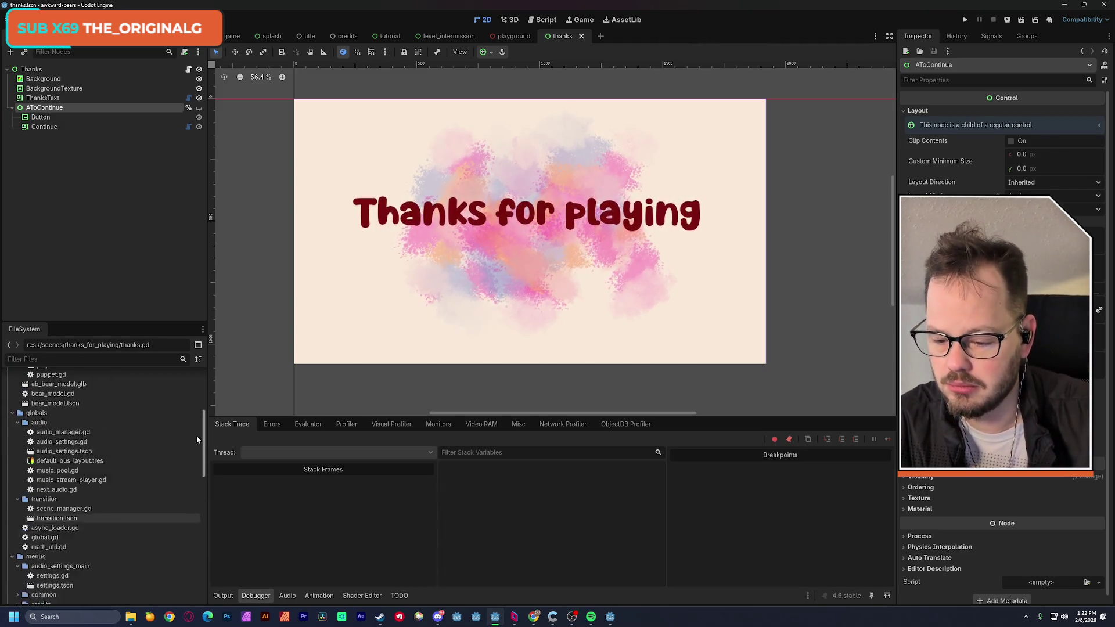
scroll(196, 418, up, 4)
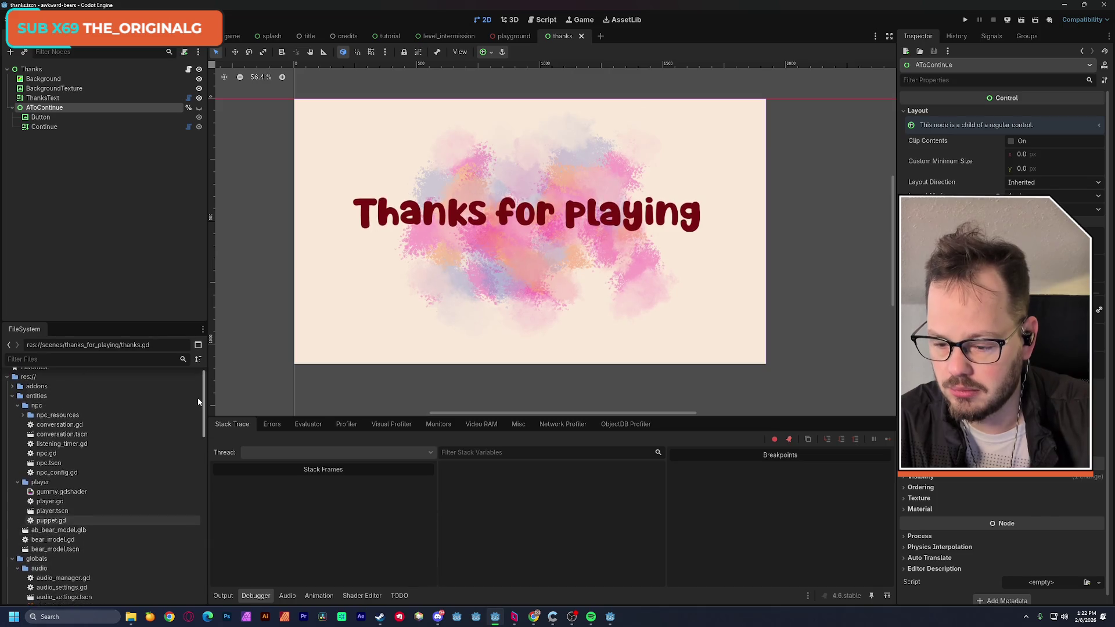
click(18, 415)
click(17, 425)
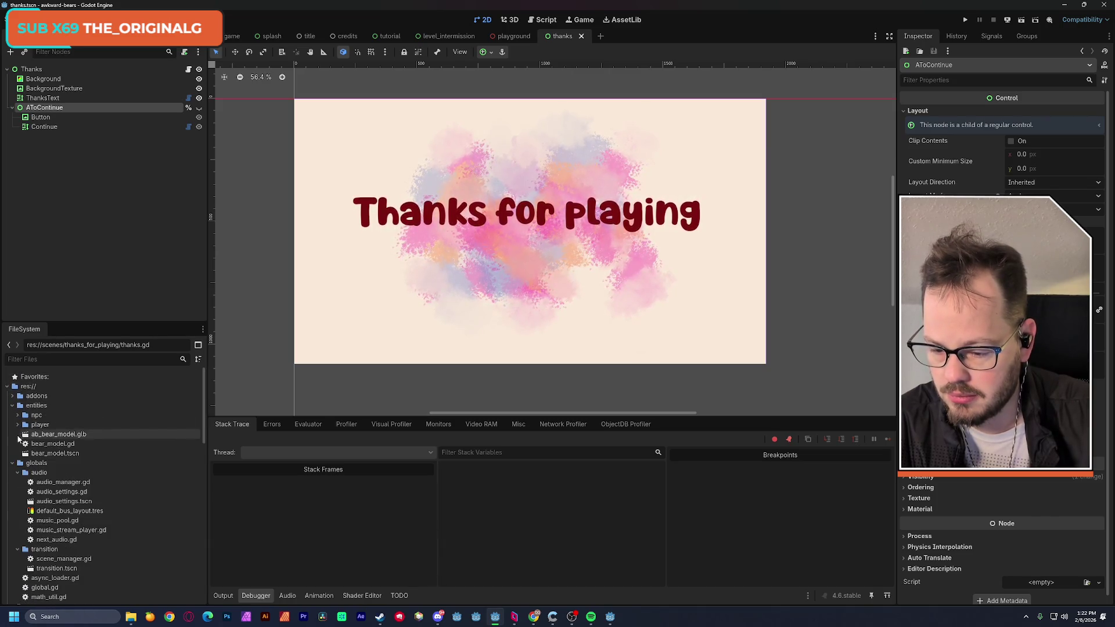
click(12, 463)
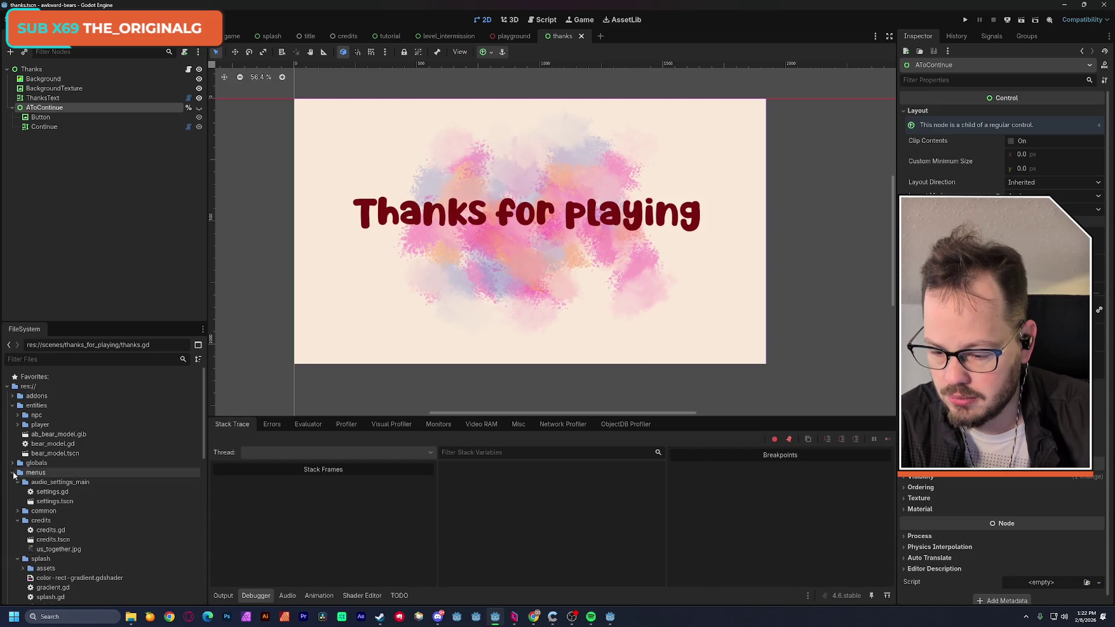
drag(203, 439, 202, 460)
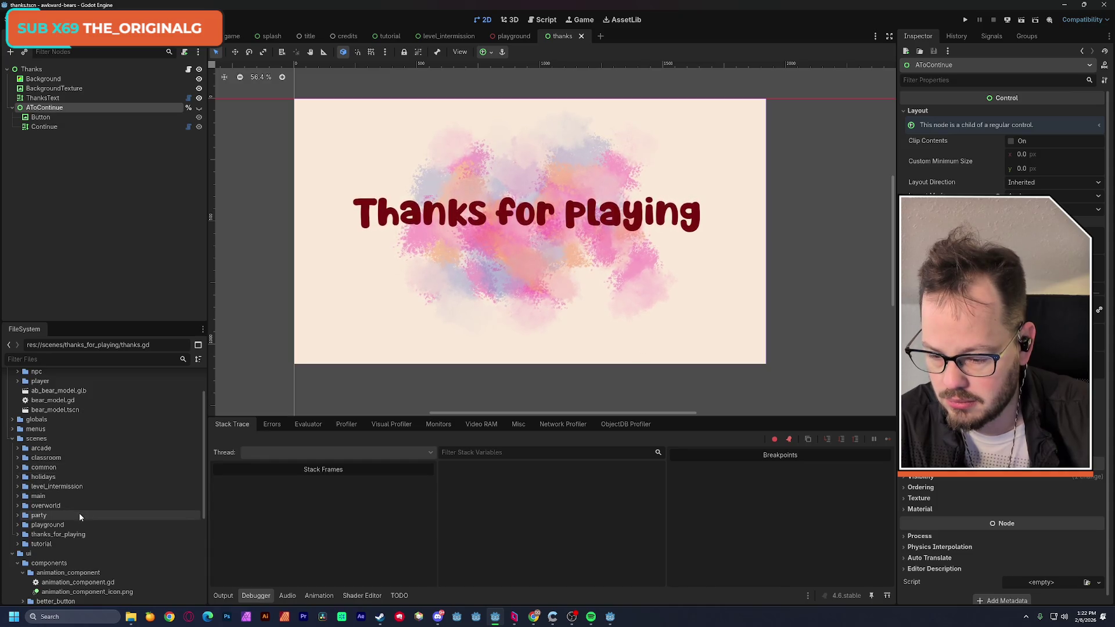
Open playground.tscn from scenes/playground and fly the view over the hedges, swings and flowers
click(18, 525)
double_click(57, 544)
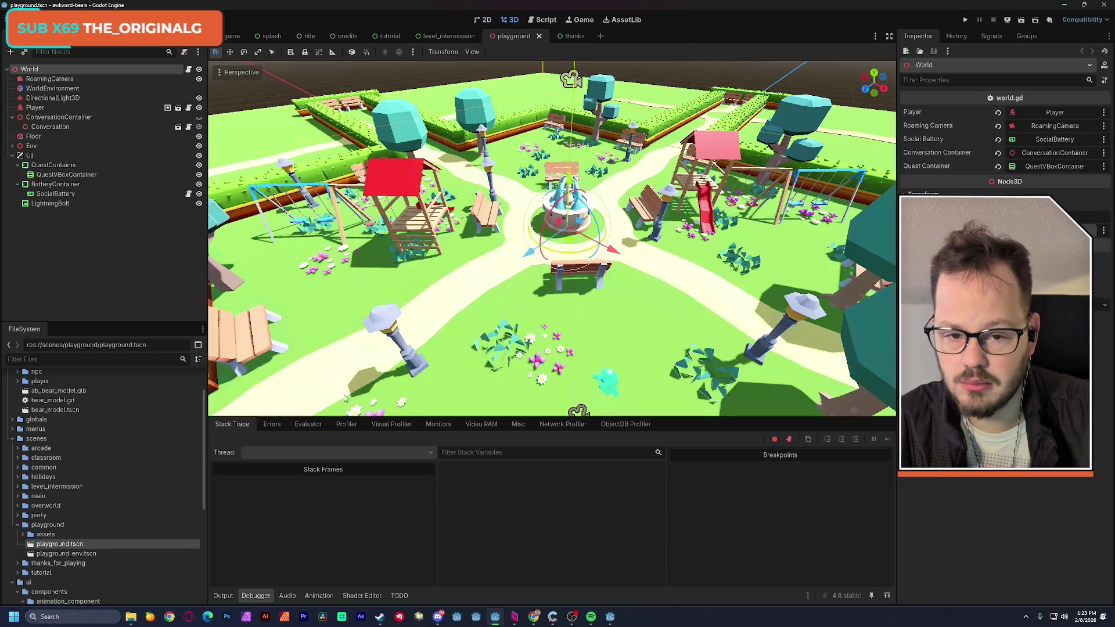
key(w)
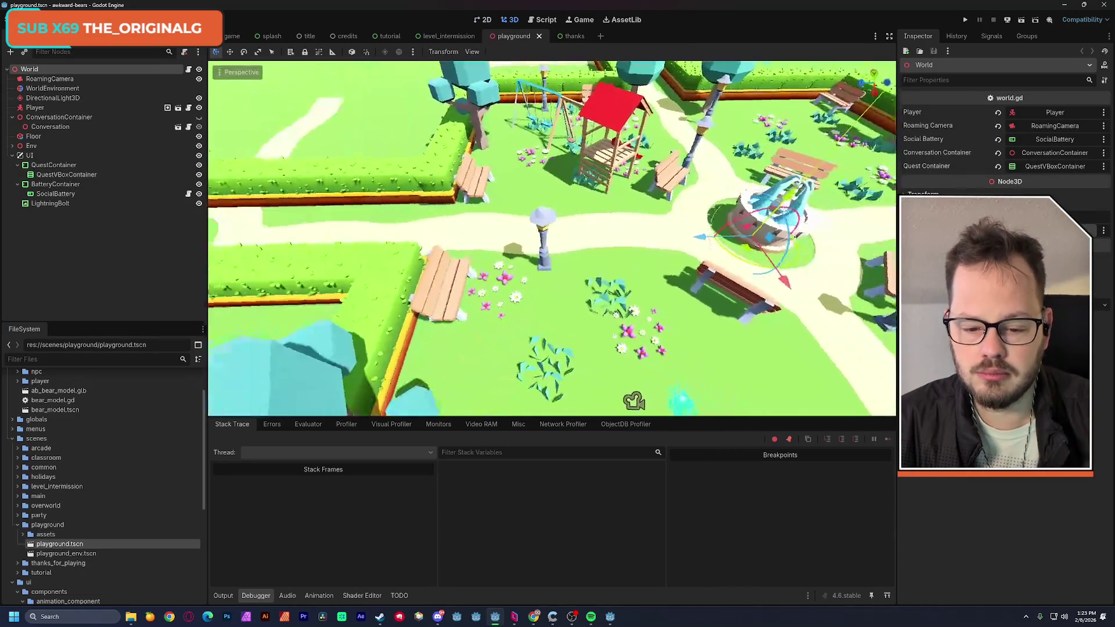
key(w)
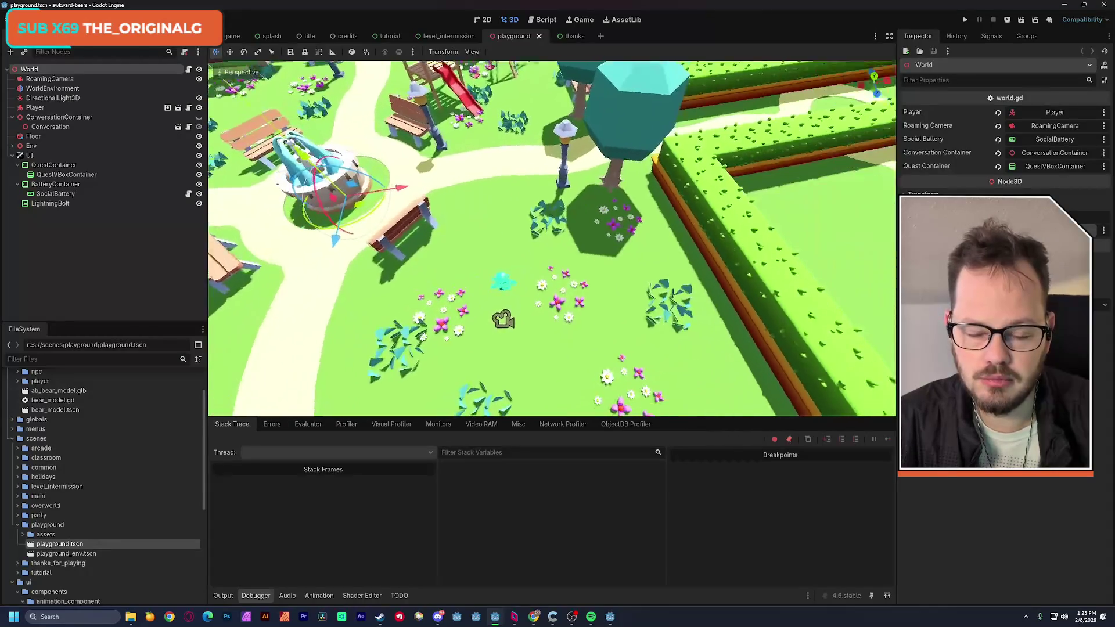
key(w)
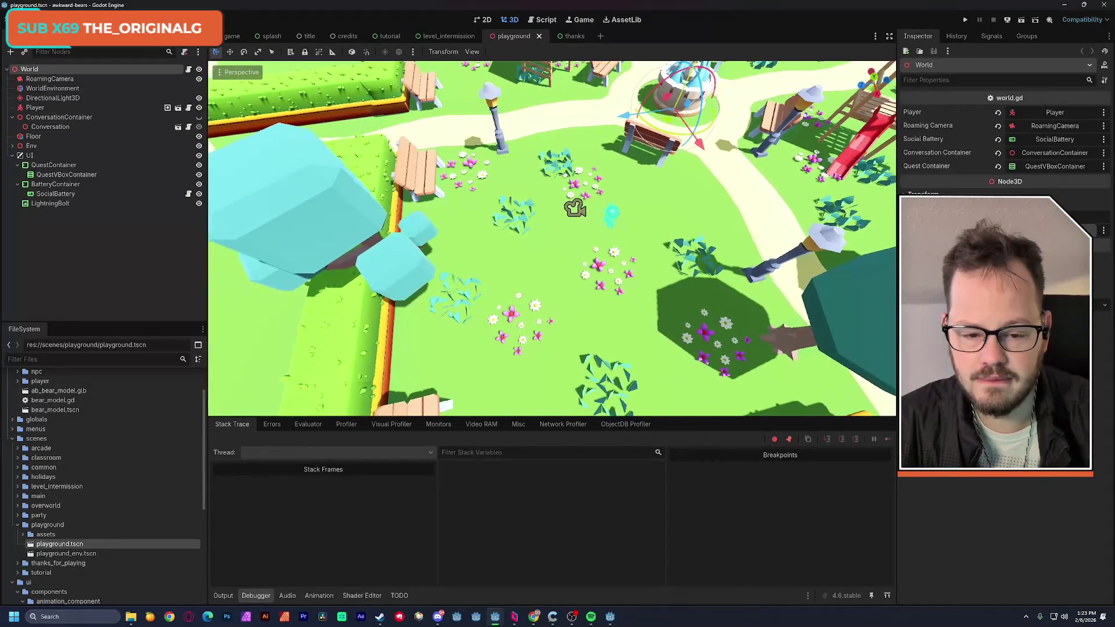
Fly around the fountain and a tree for a wide view, then playtest the playground scene
key(w)
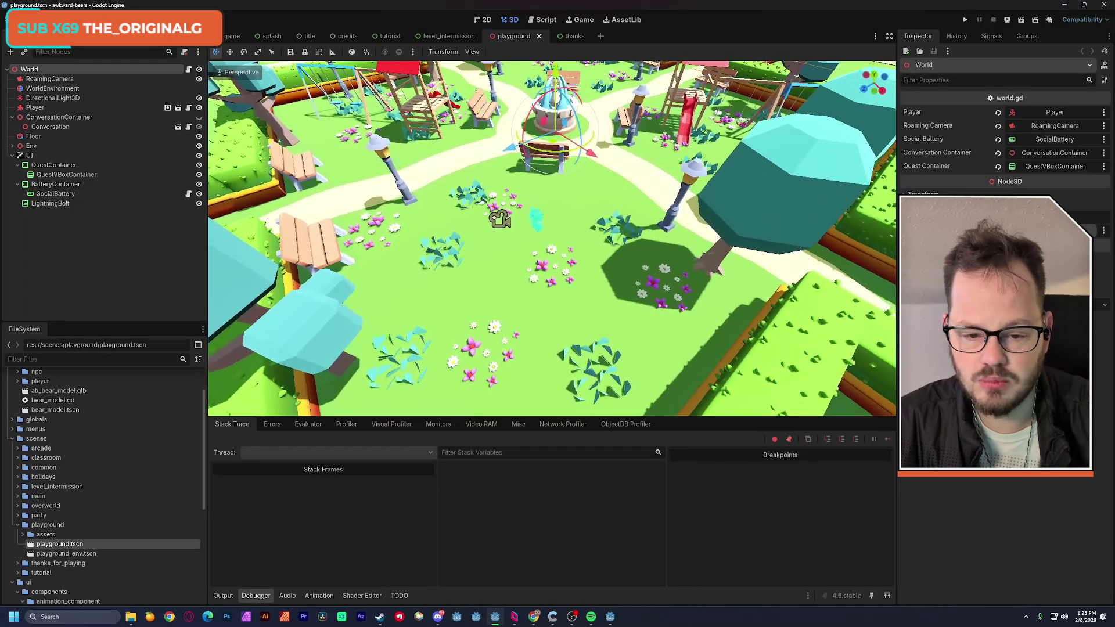
key(s)
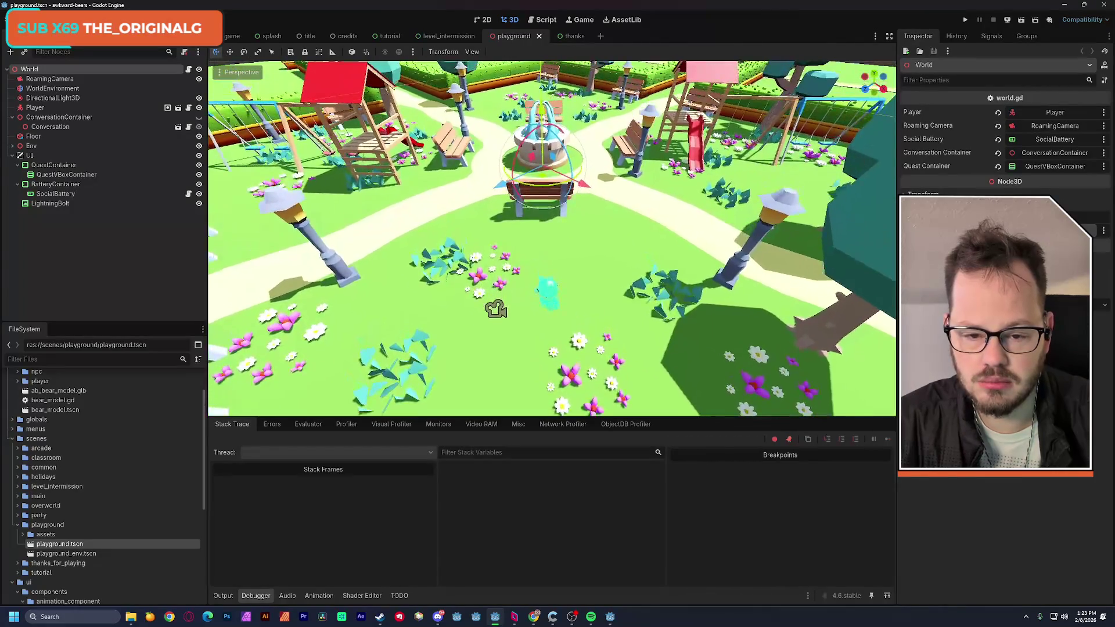
key(w)
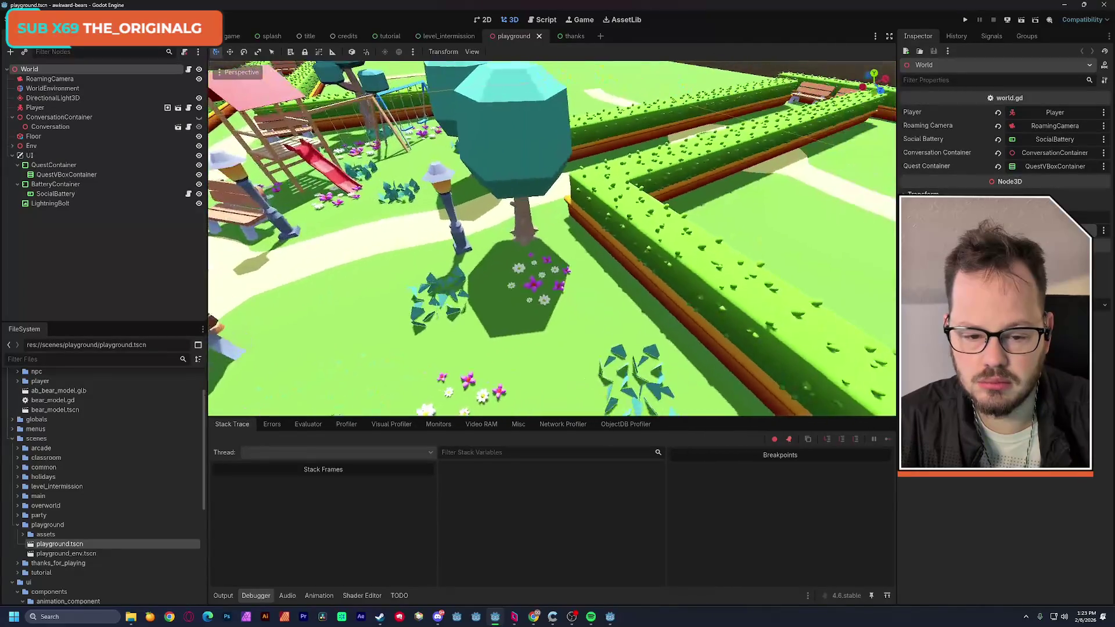
key(s)
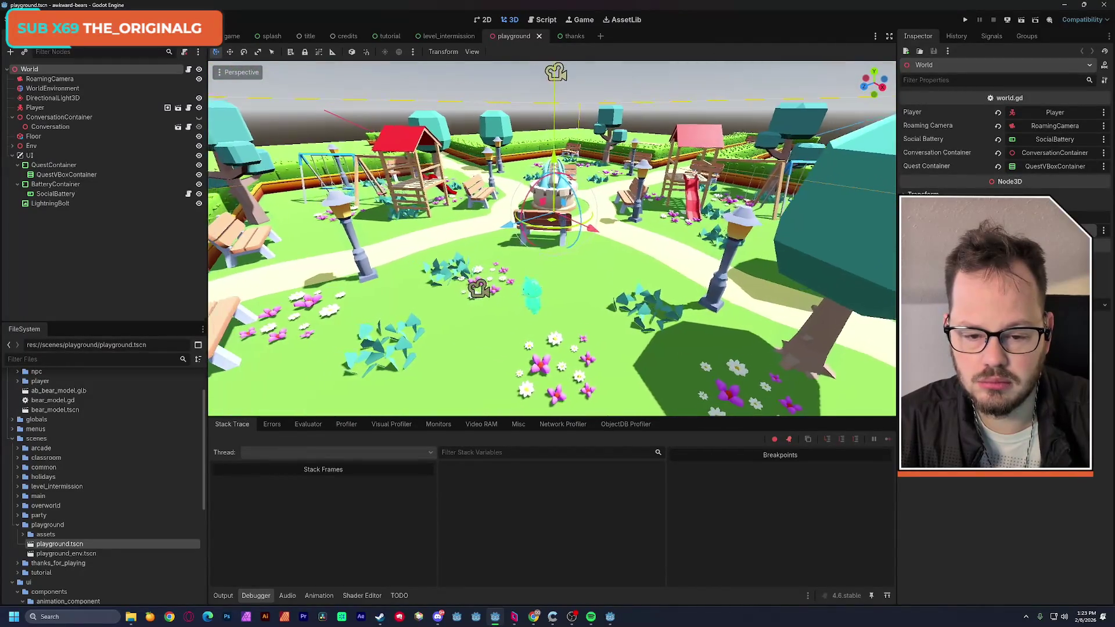
click(1022, 19)
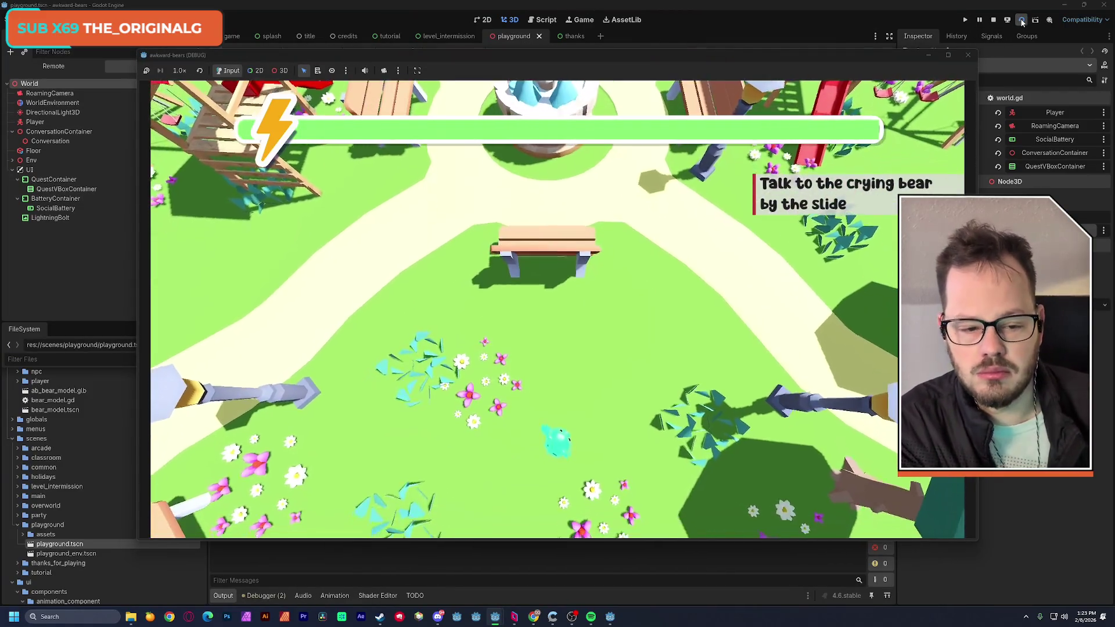
Walk the bear up the path around the slide and swings and along the fence
key(w)
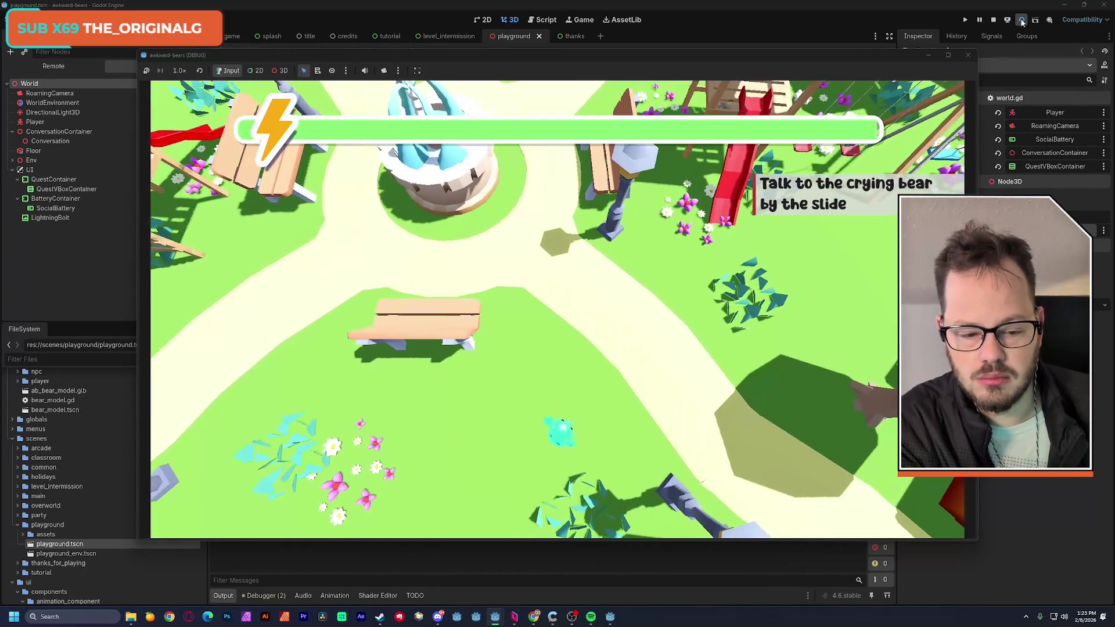
key(w)
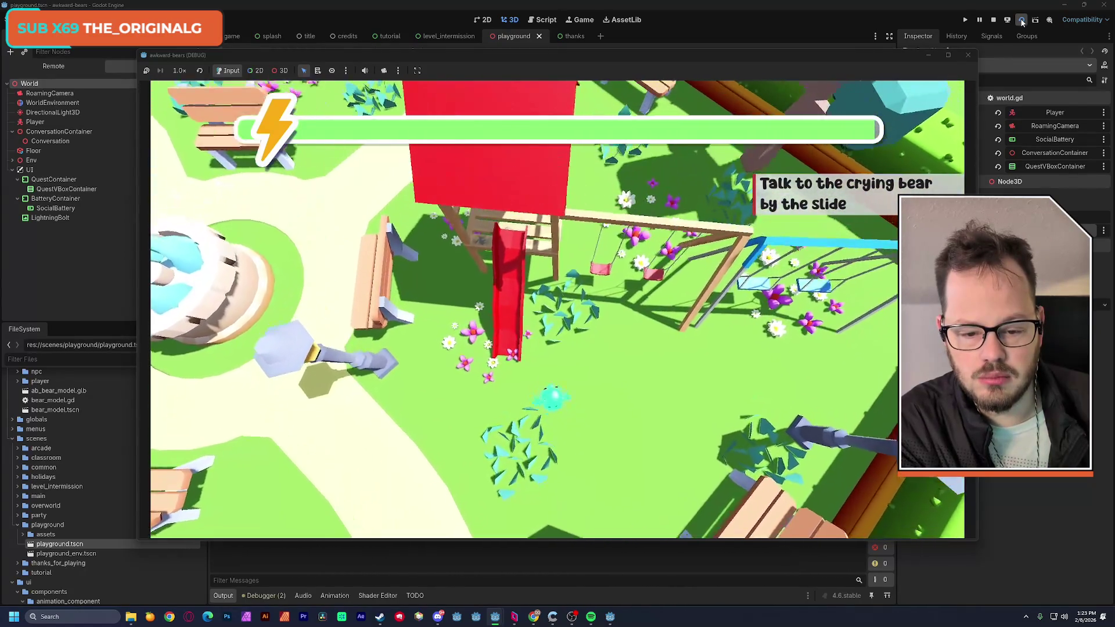
key(w)
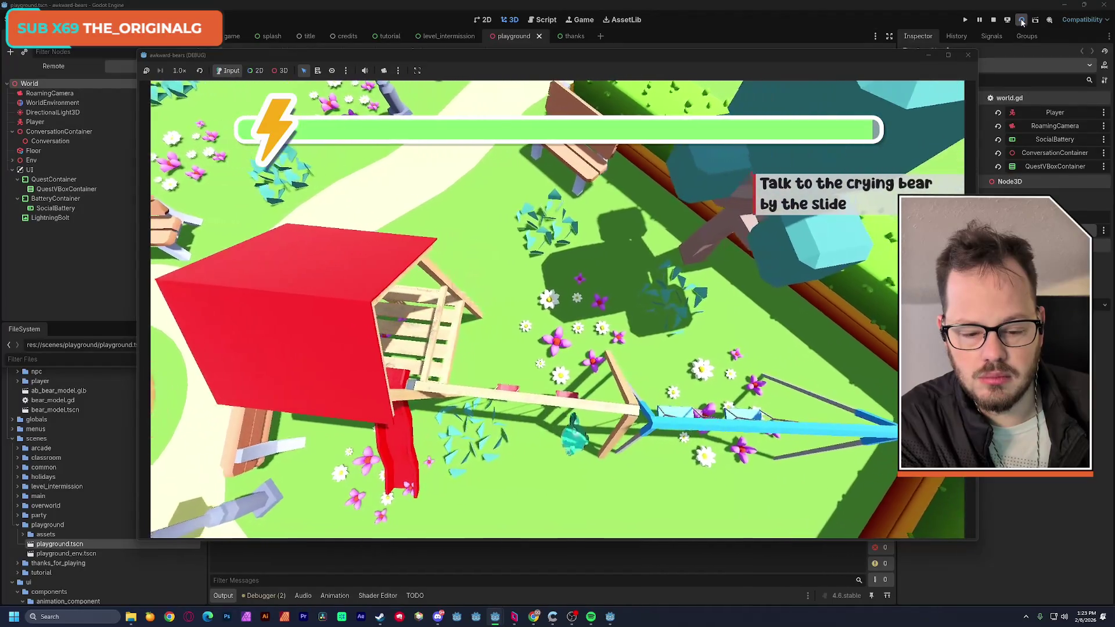
key(w)
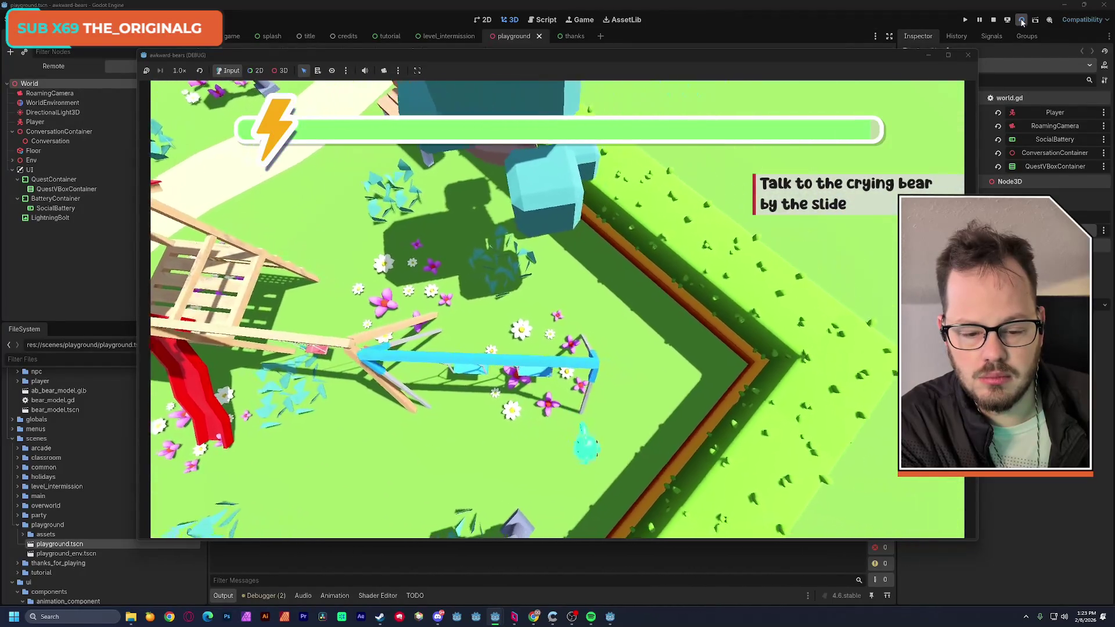
key(w)
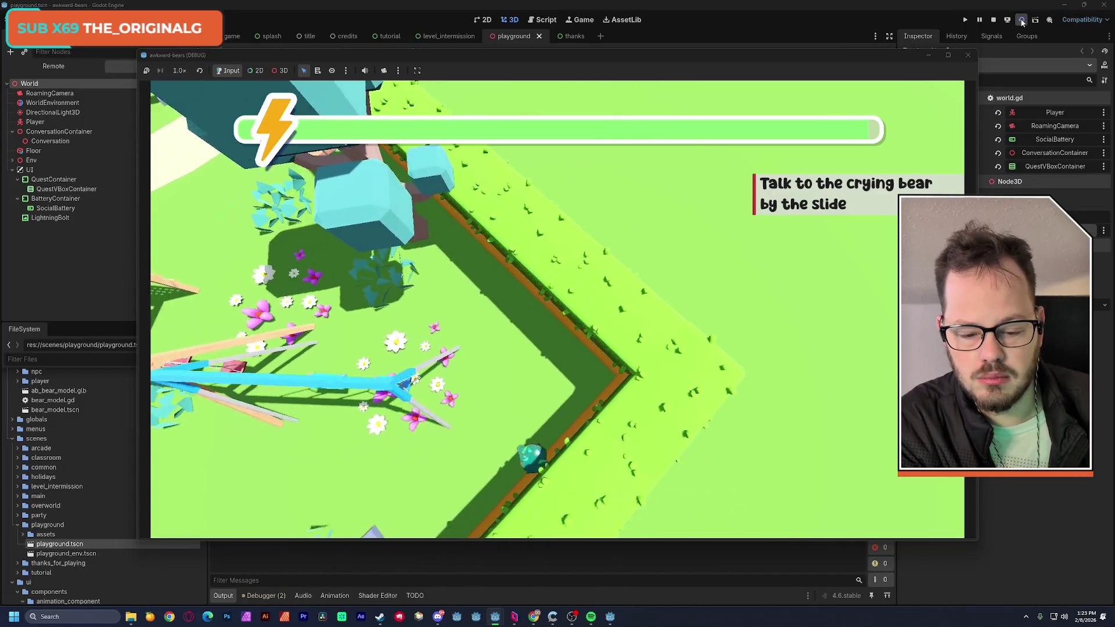
key(w)
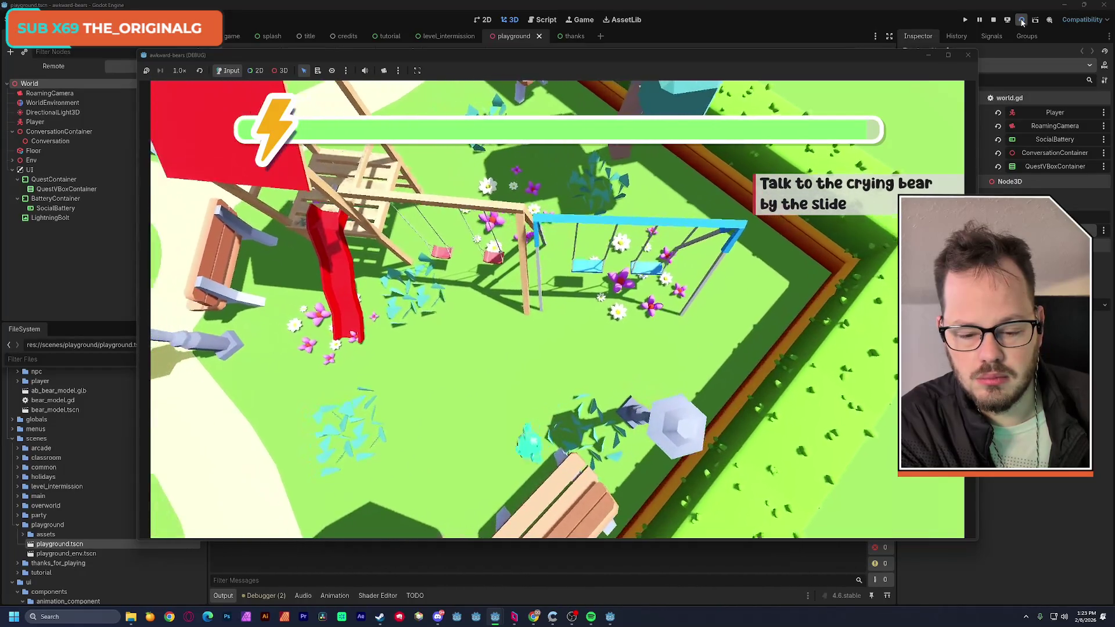
key(s)
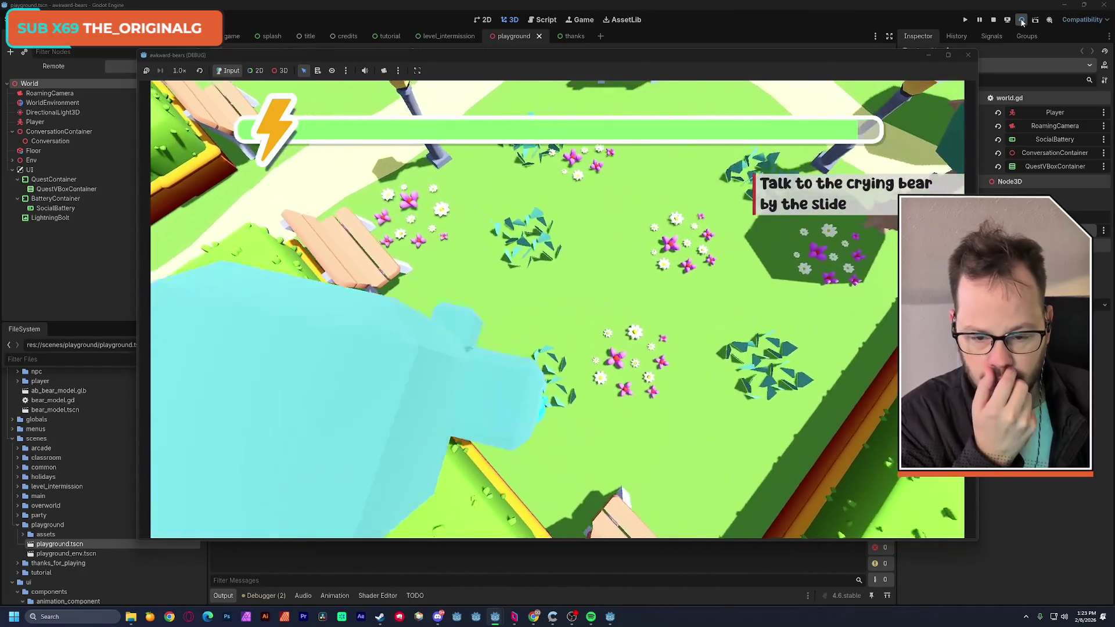
Walk the bear down to the lower bench and back toward the slide, then stop the playtest
key(w)
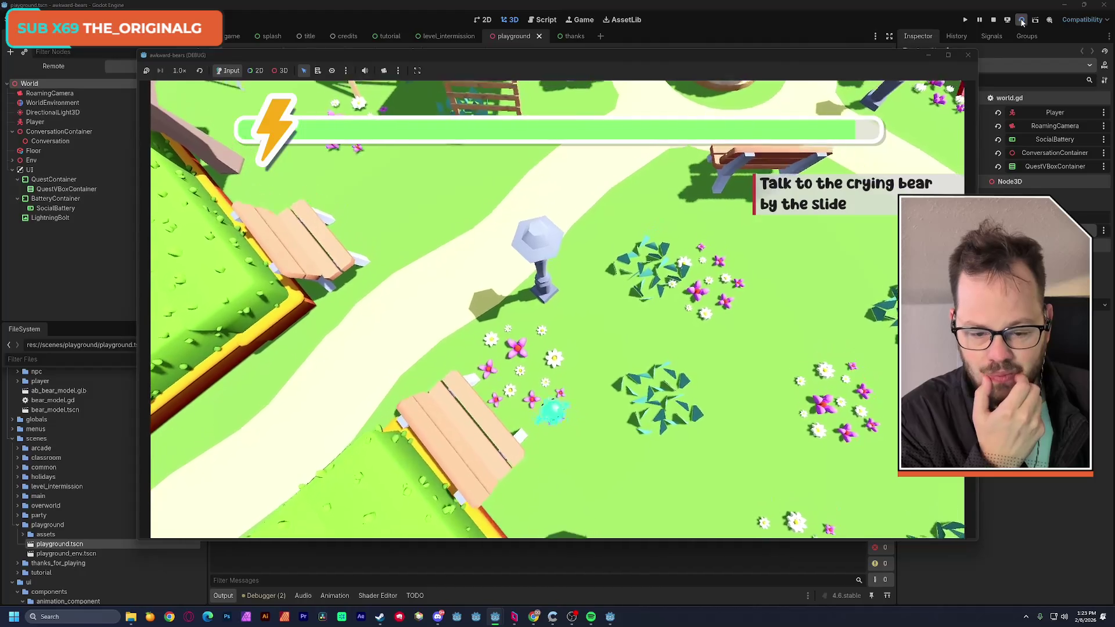
key(s)
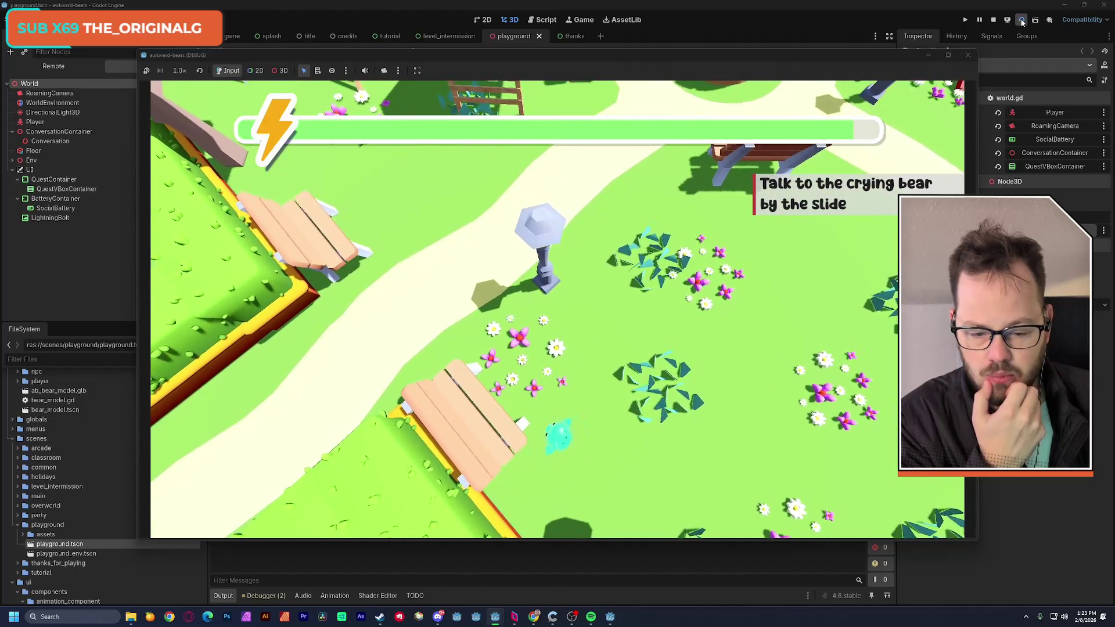
key(a)
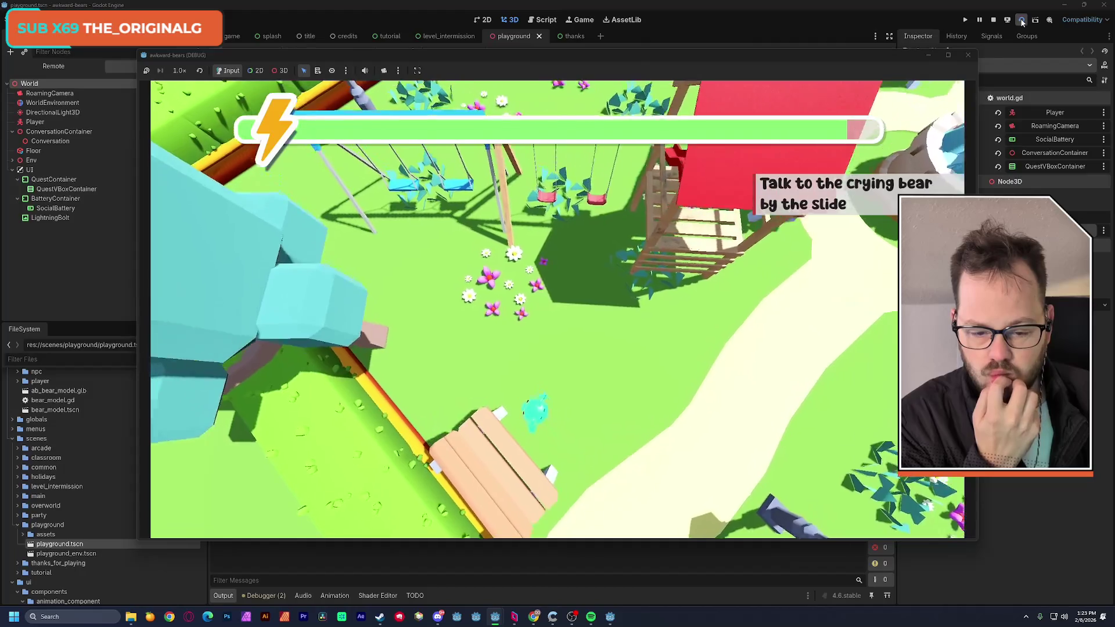
key(w)
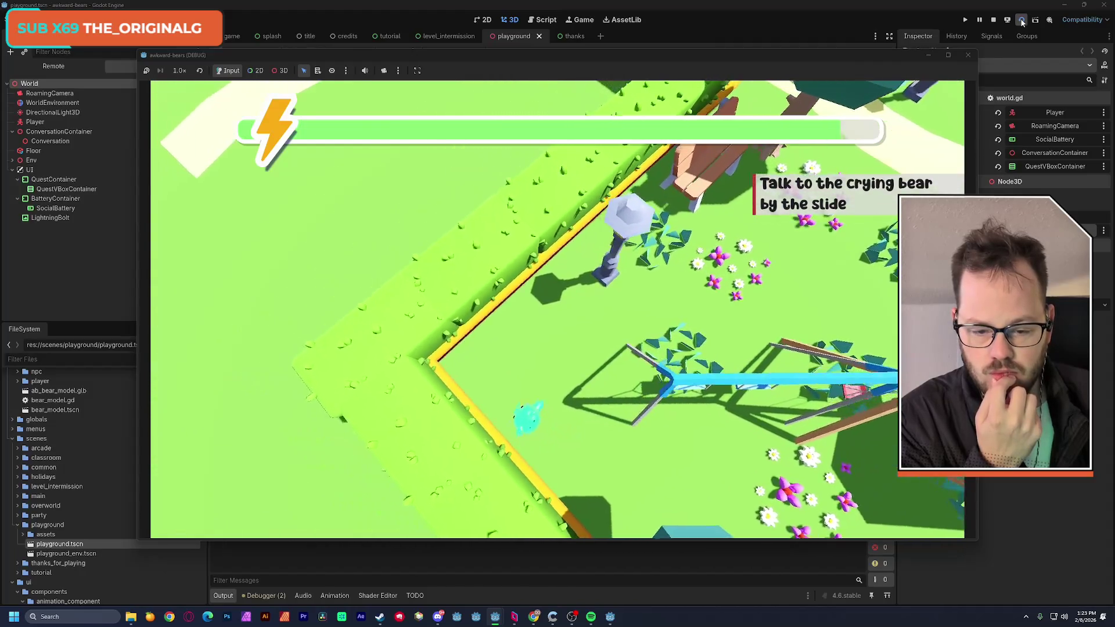
key(w)
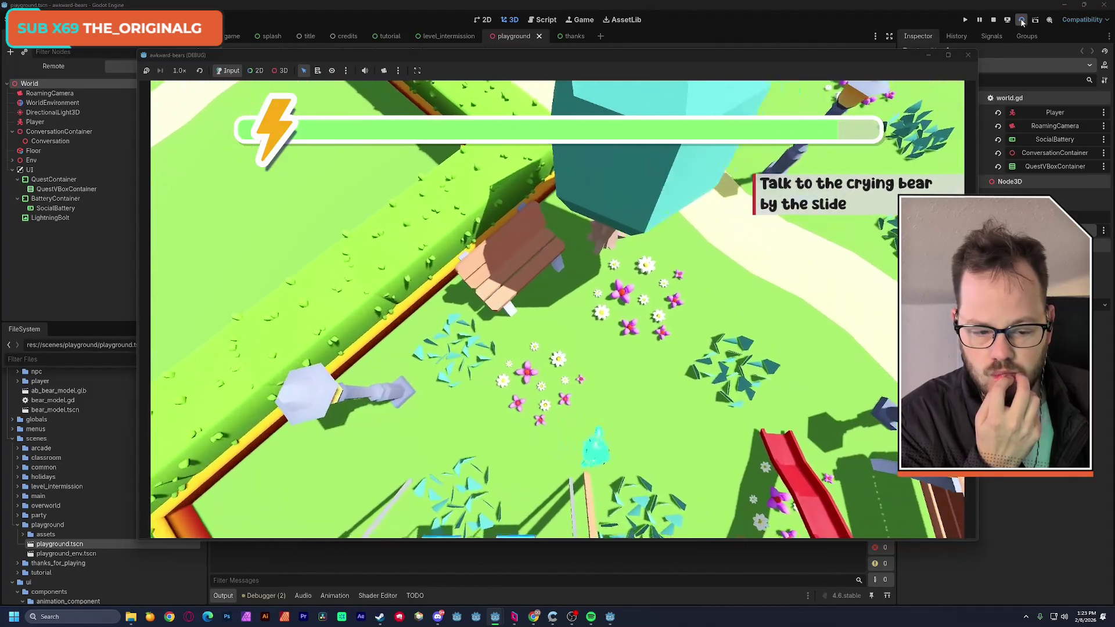
key(w)
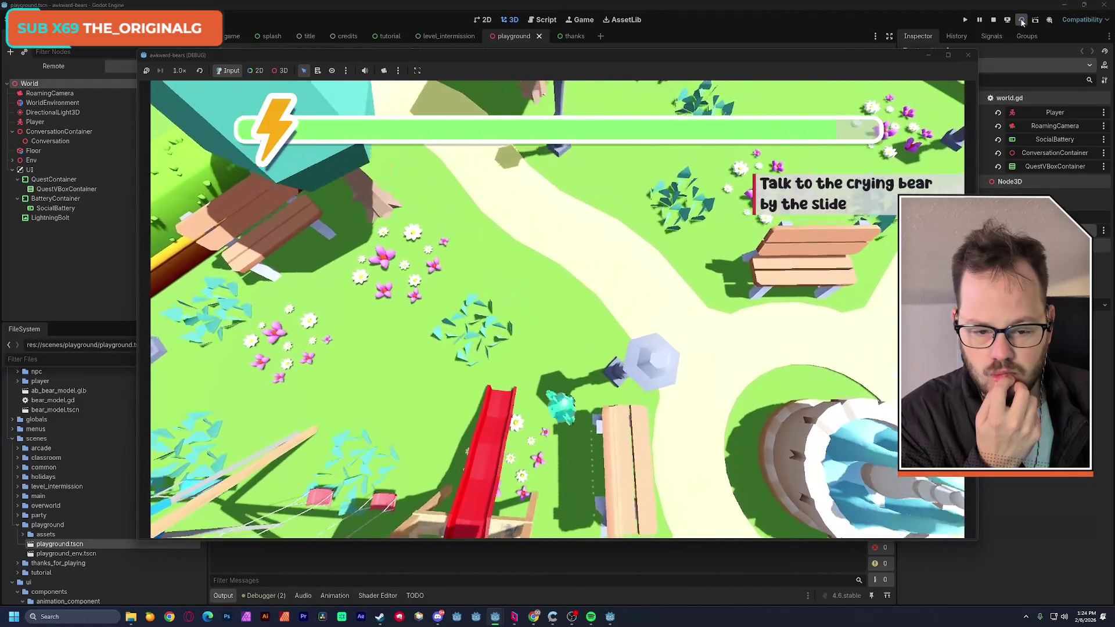
key(w)
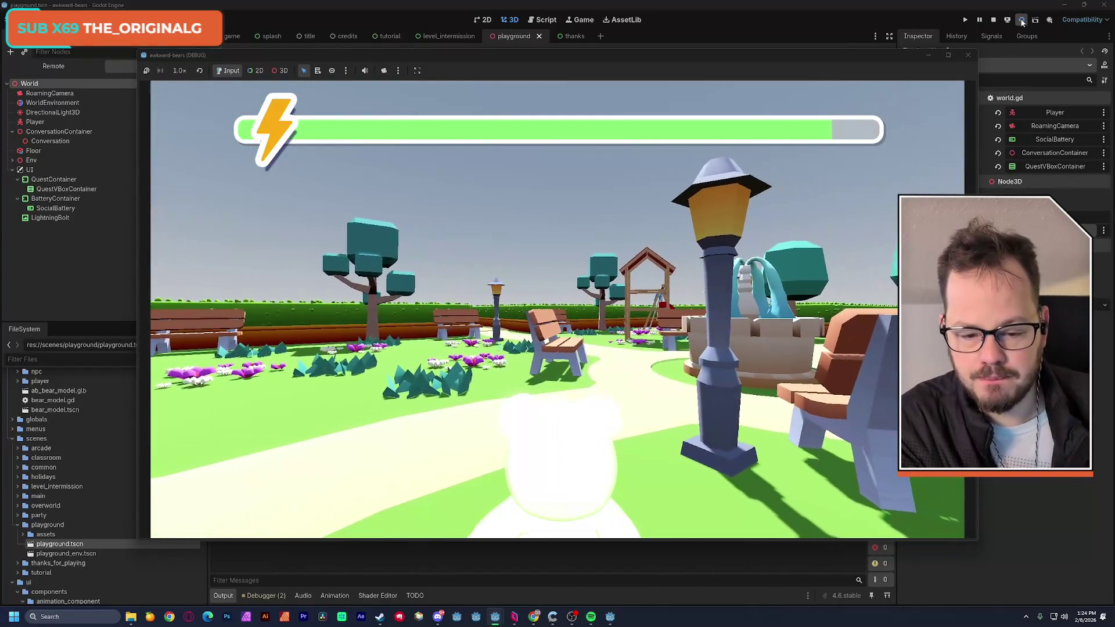
click(1017, 26)
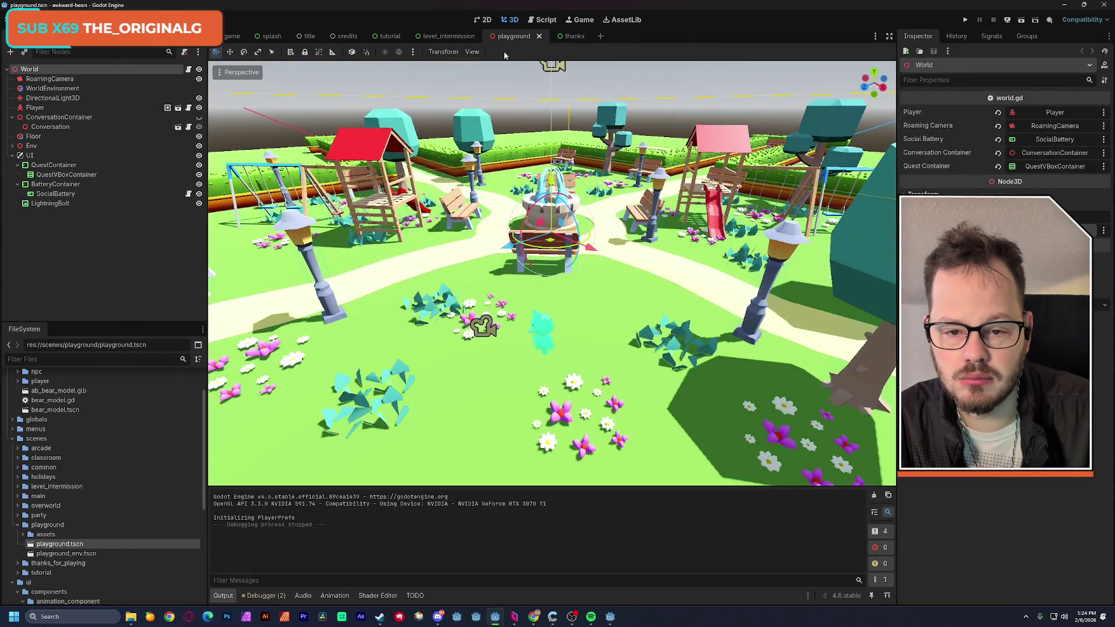
Close the level_intermission and credits scene tabs and switch to the Script workspace
click(469, 37)
click(484, 37)
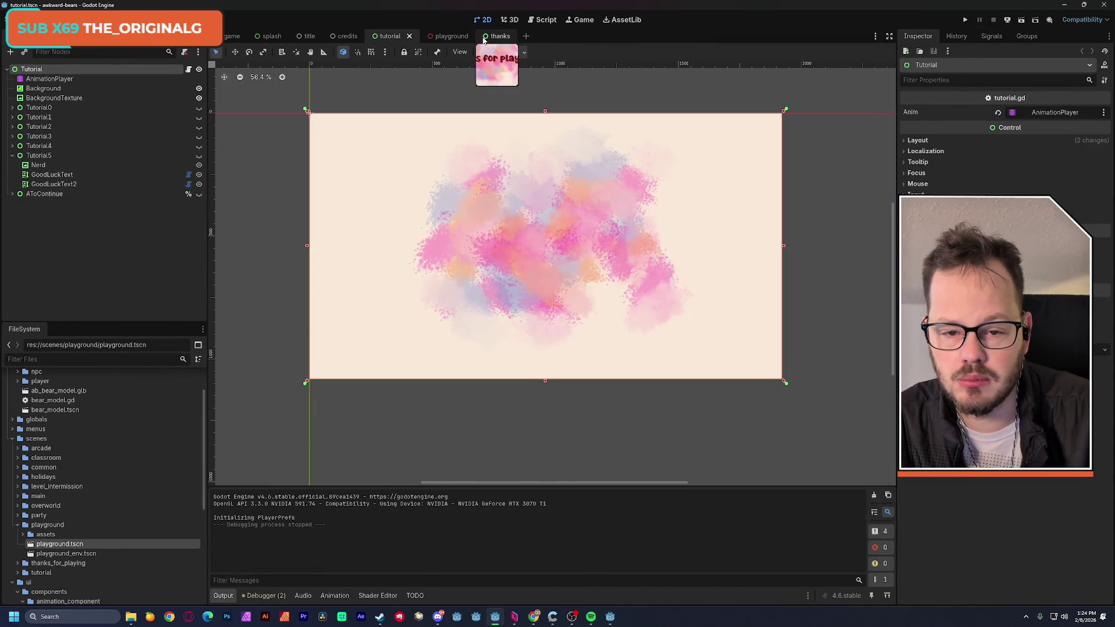
click(356, 36)
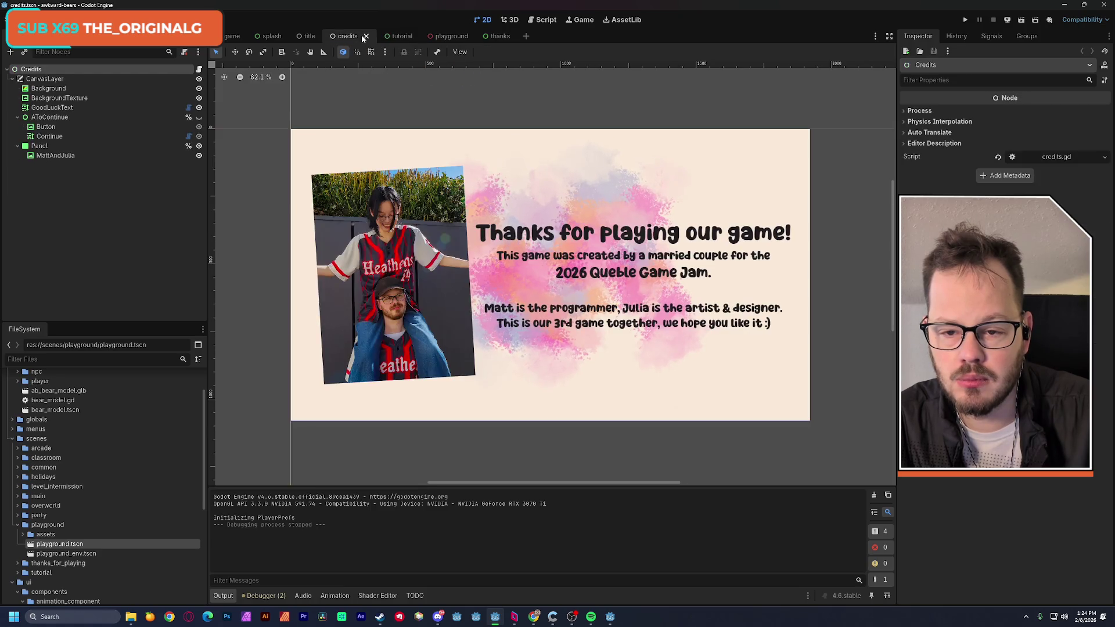
click(367, 38)
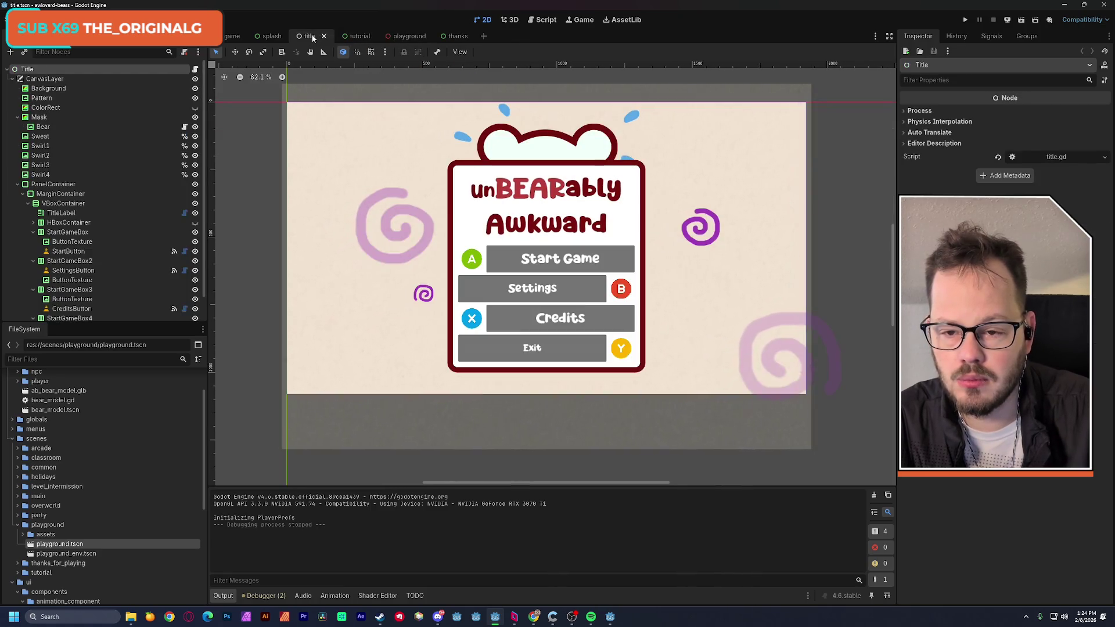
click(542, 21)
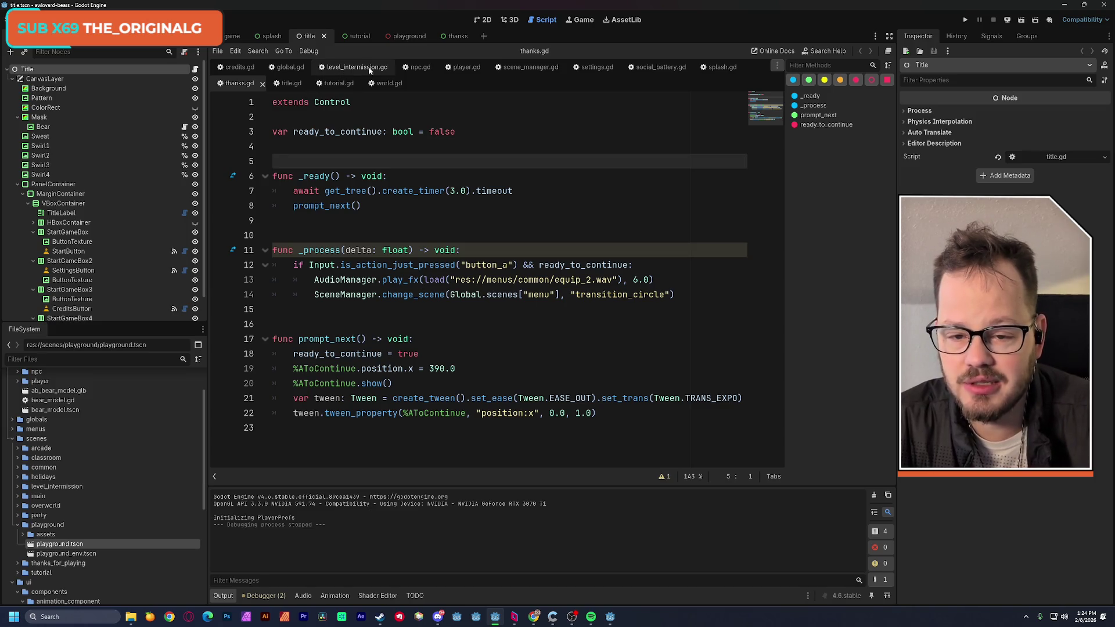
Close the npc.gd, player.gd, scene_manager.gd and social_battery.gd script tabs
click(420, 68)
click(433, 68)
click(434, 68)
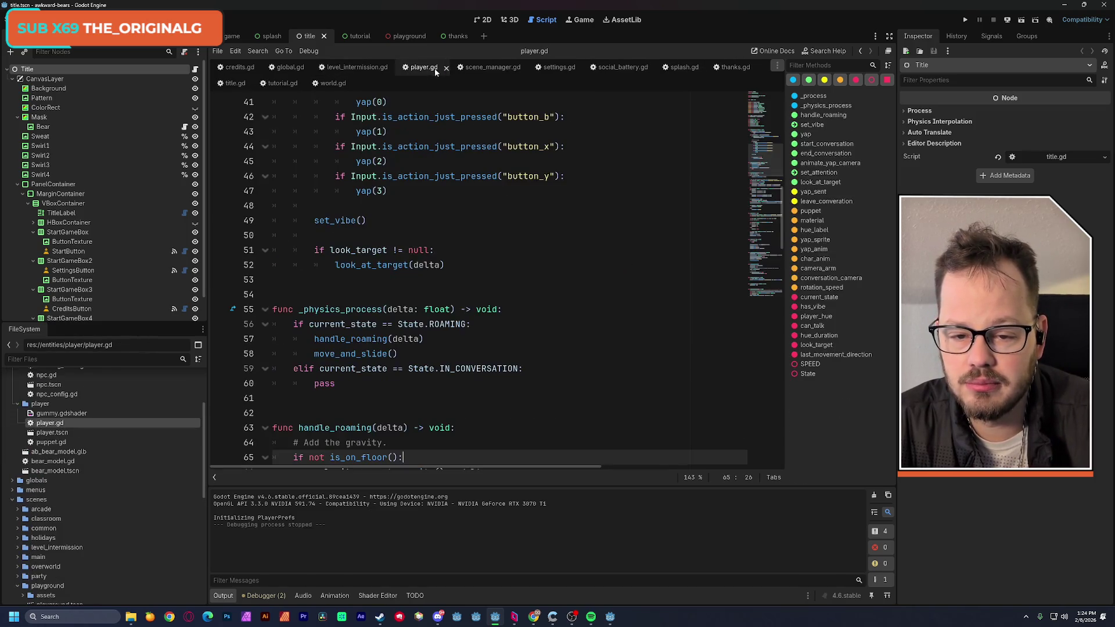
click(446, 68)
click(461, 68)
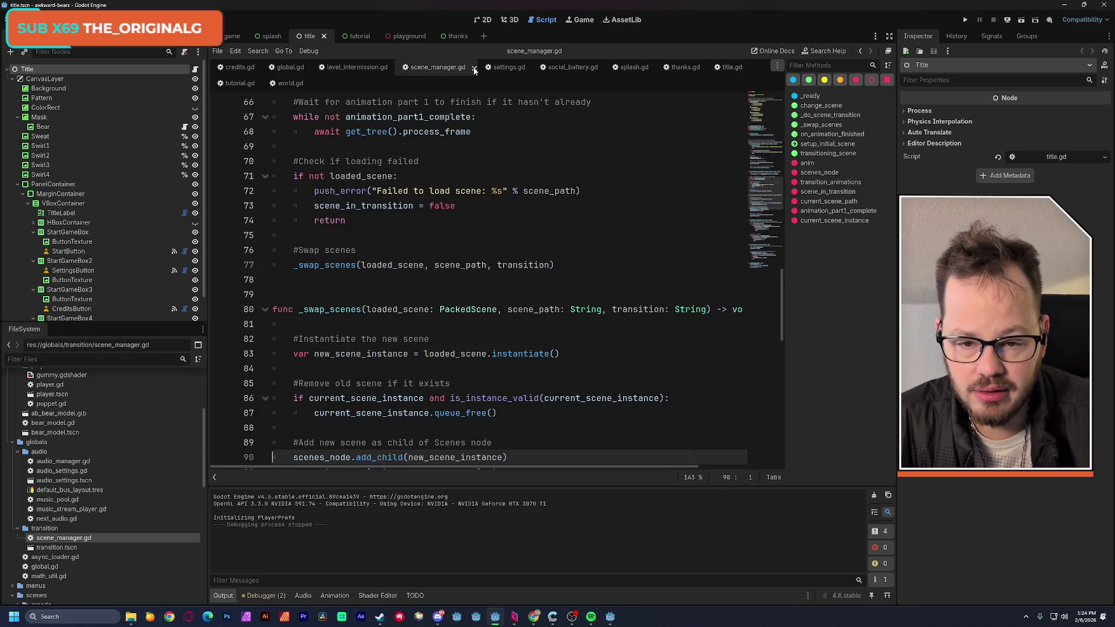
click(474, 68)
click(469, 67)
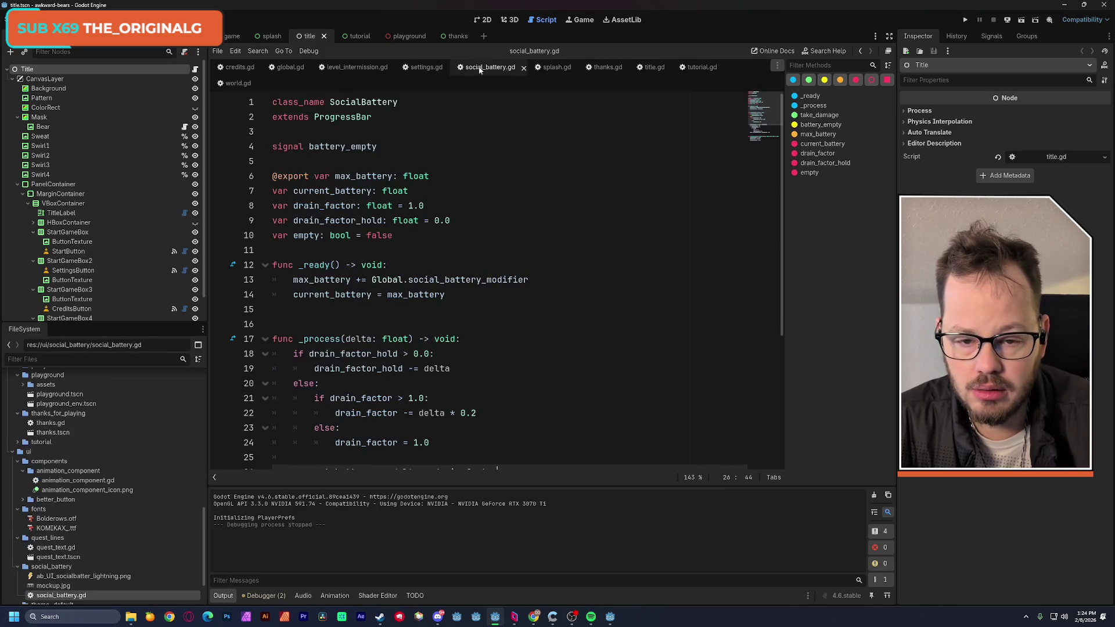
click(523, 68)
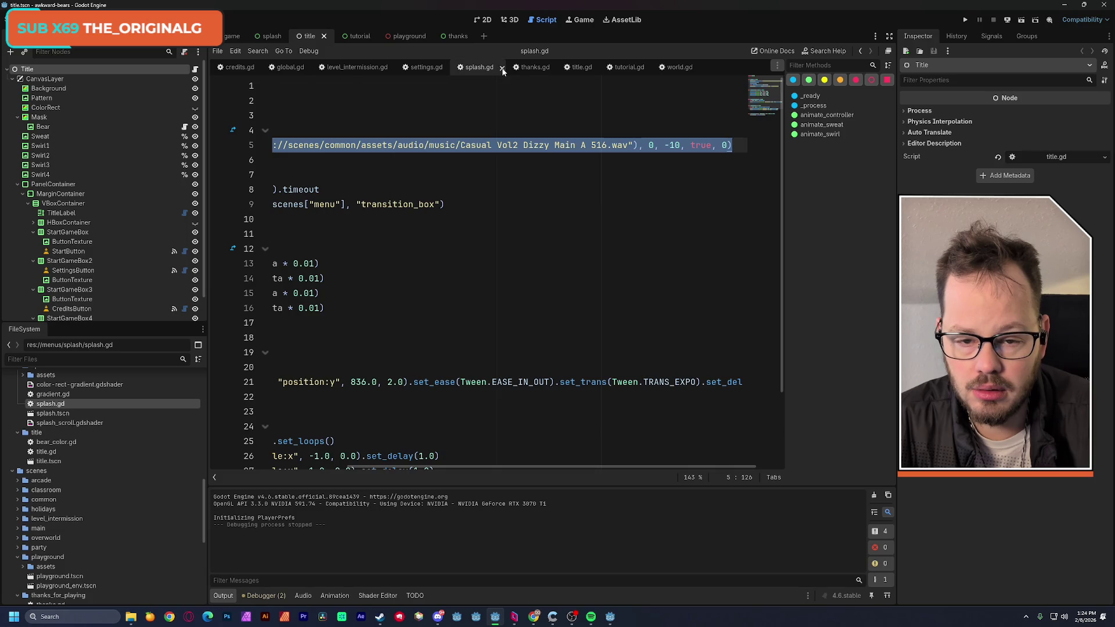
Close the splash.gd, tutorial.gd and world.gd tabs, leaving title.gd open at line 8
click(503, 69)
click(538, 68)
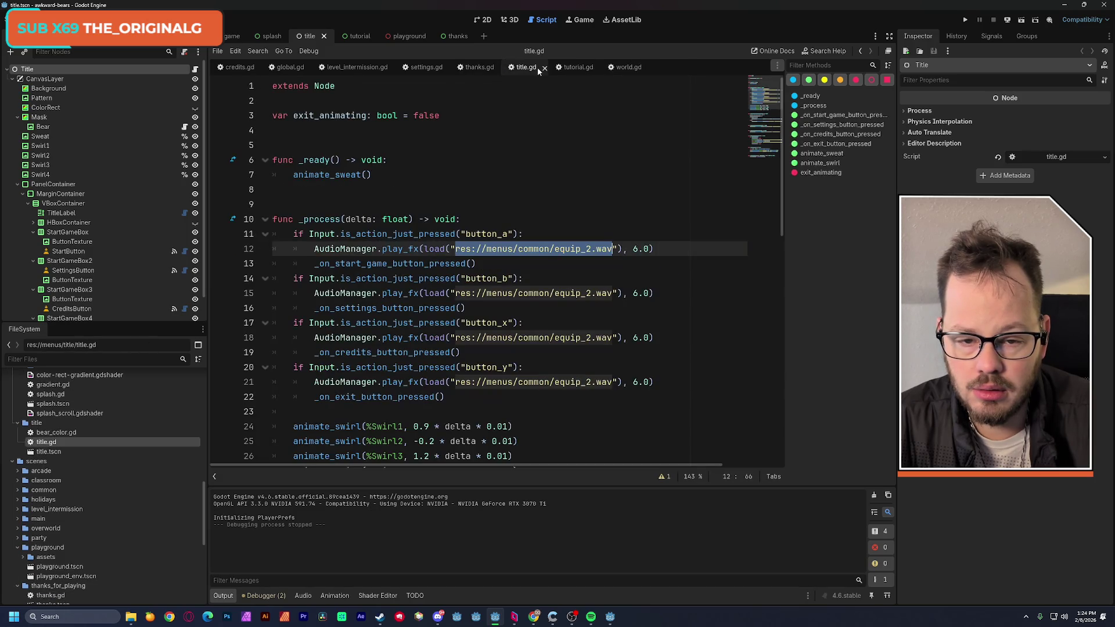
click(575, 69)
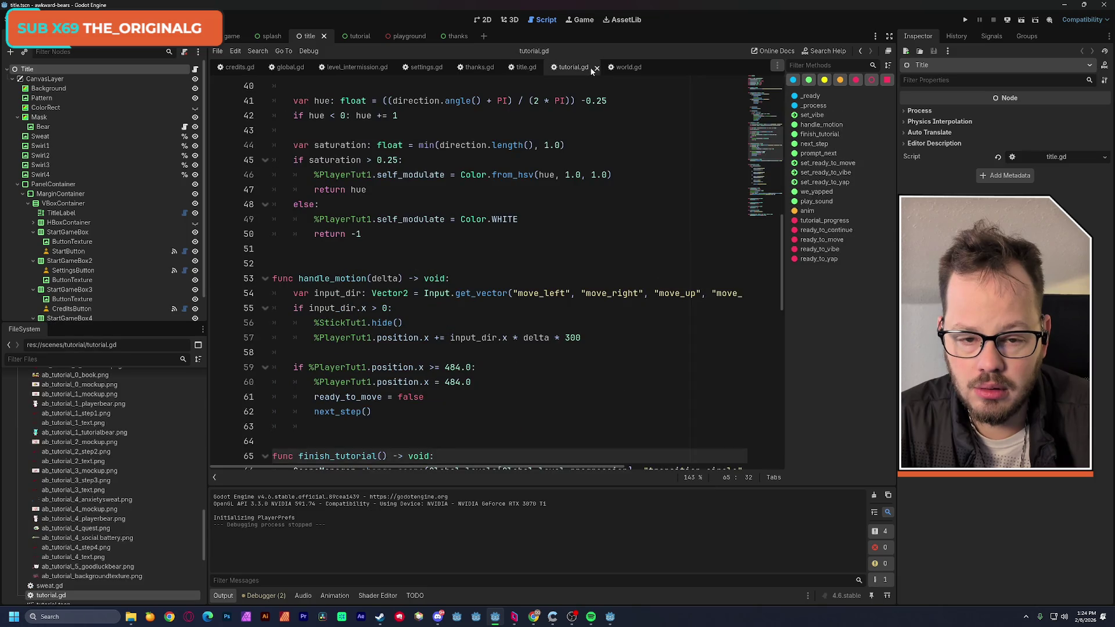
click(595, 69)
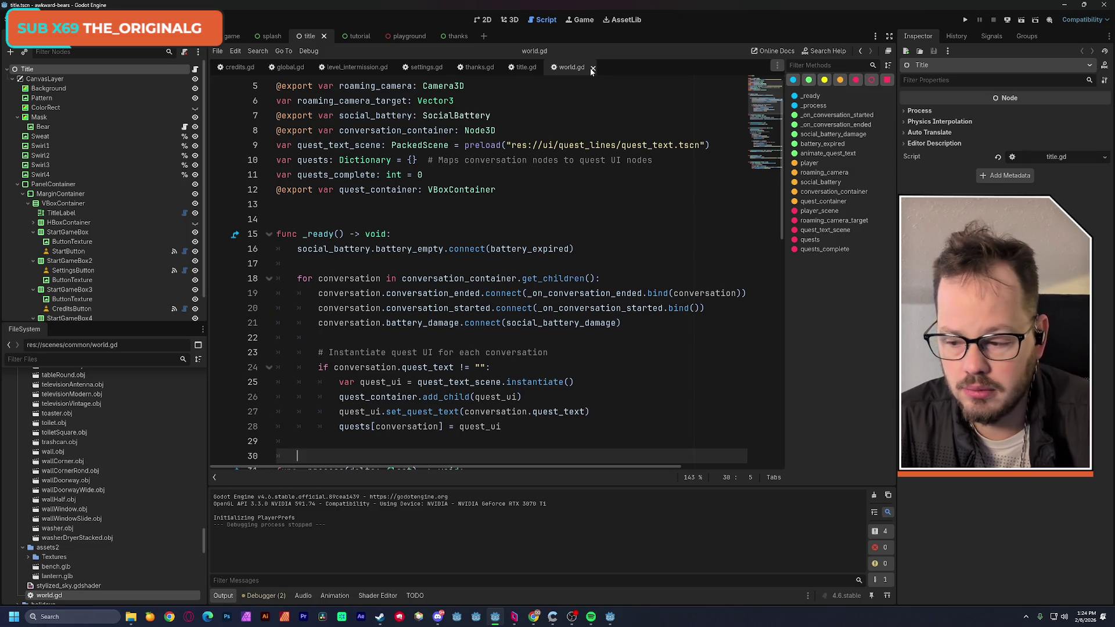
click(592, 68)
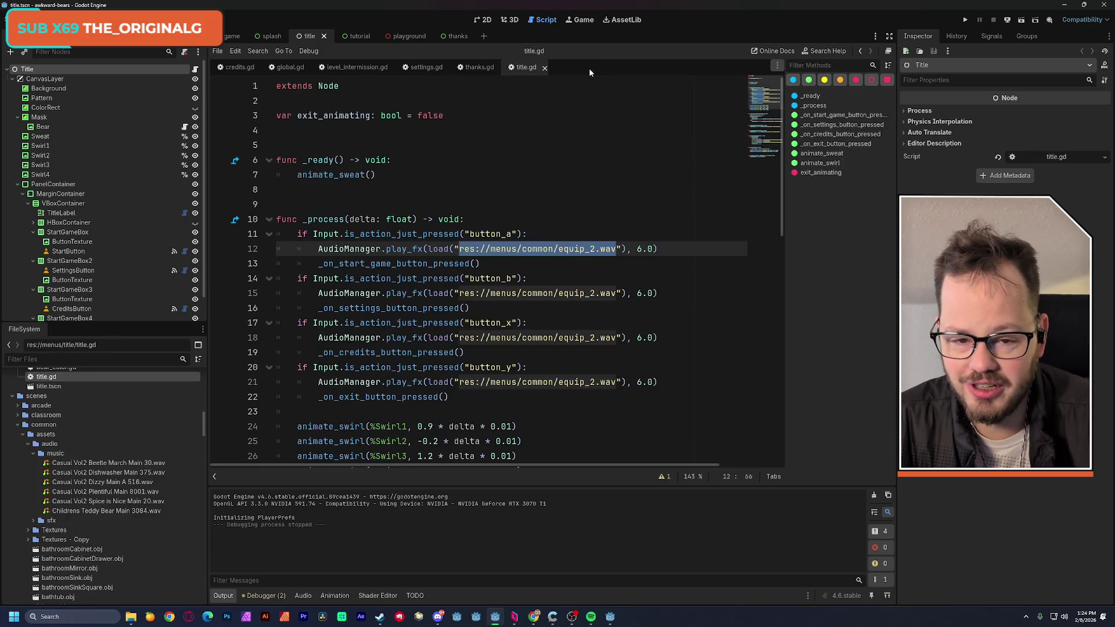
click(416, 193)
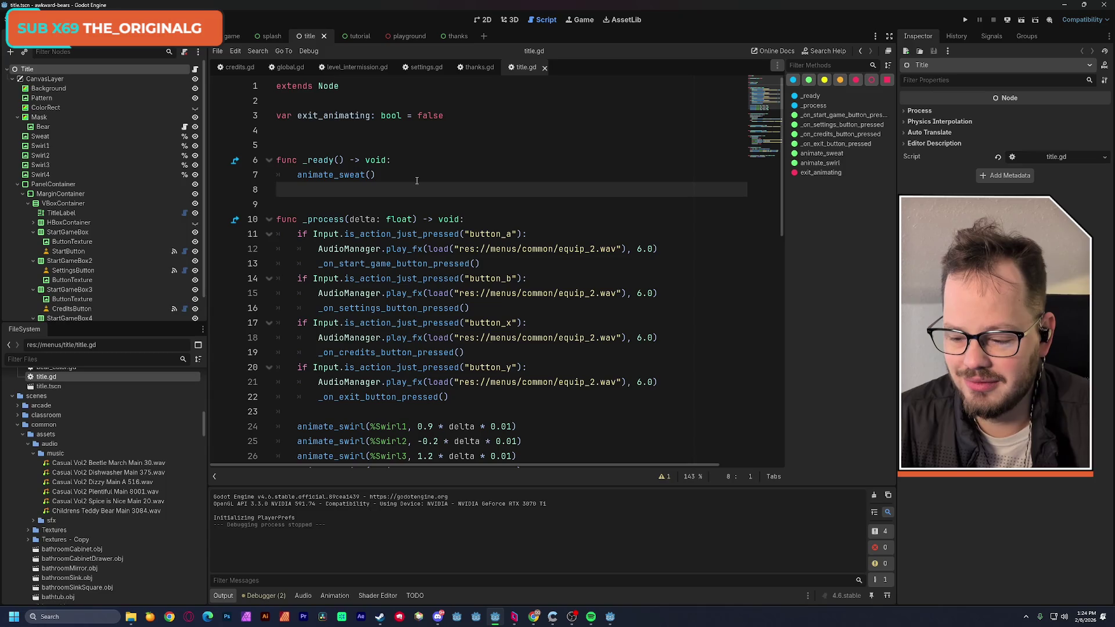
scroll(357, 213, down, 9)
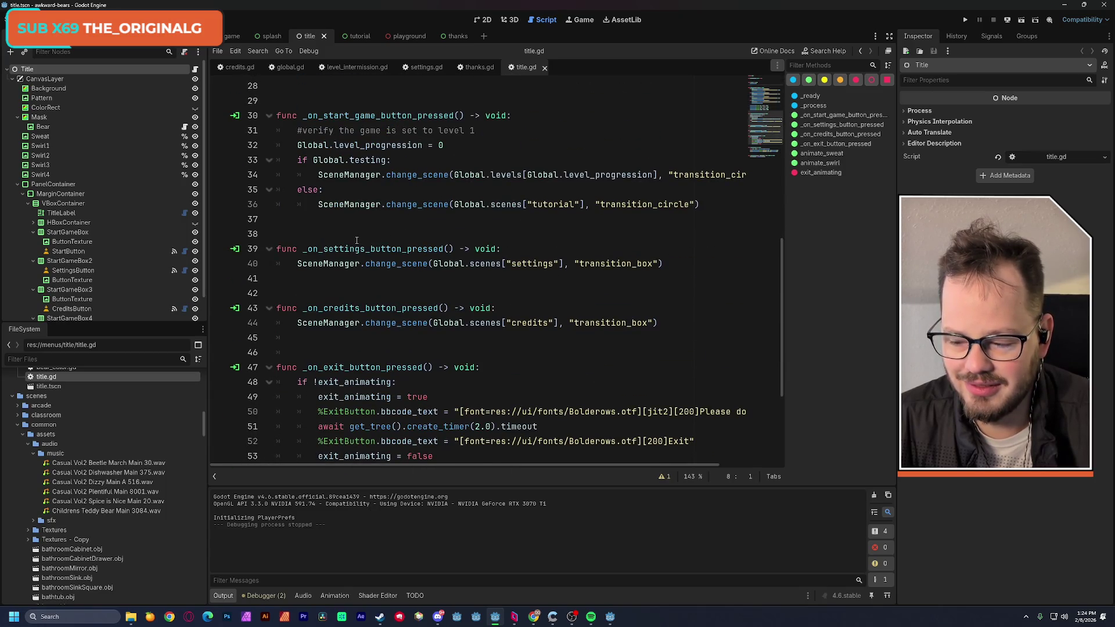
scroll(357, 239, down, 4)
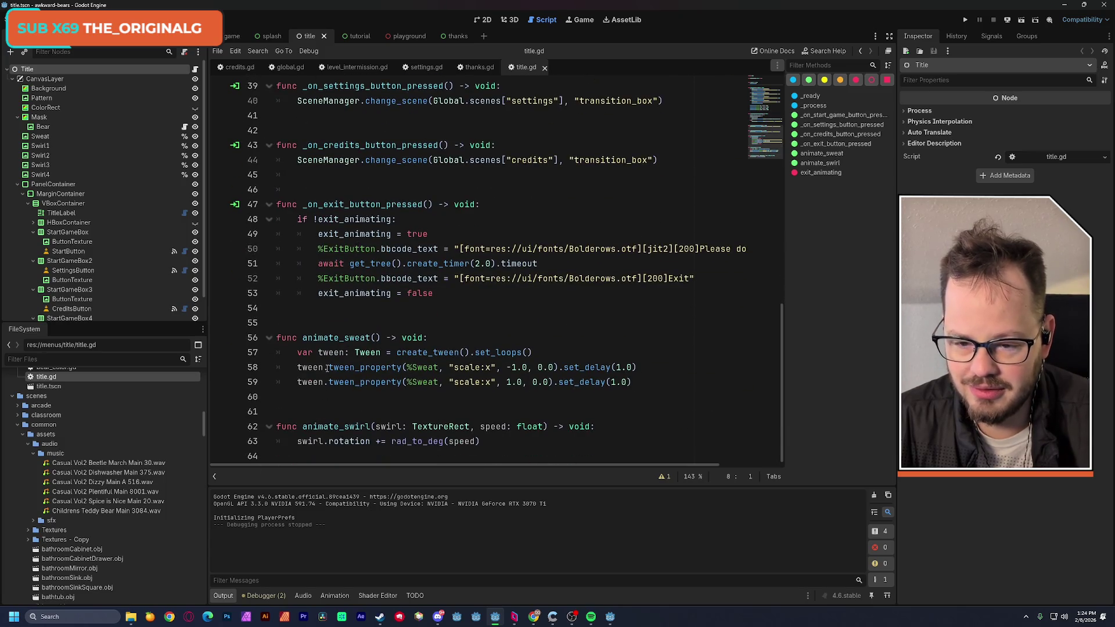
scroll(327, 365, up, 13)
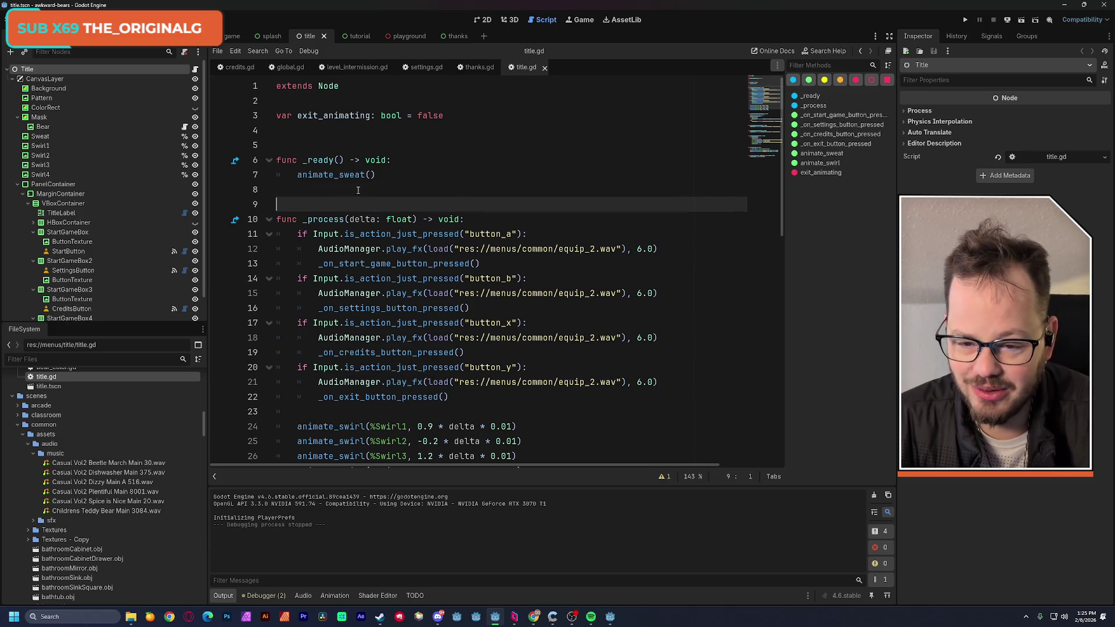
click(322, 147)
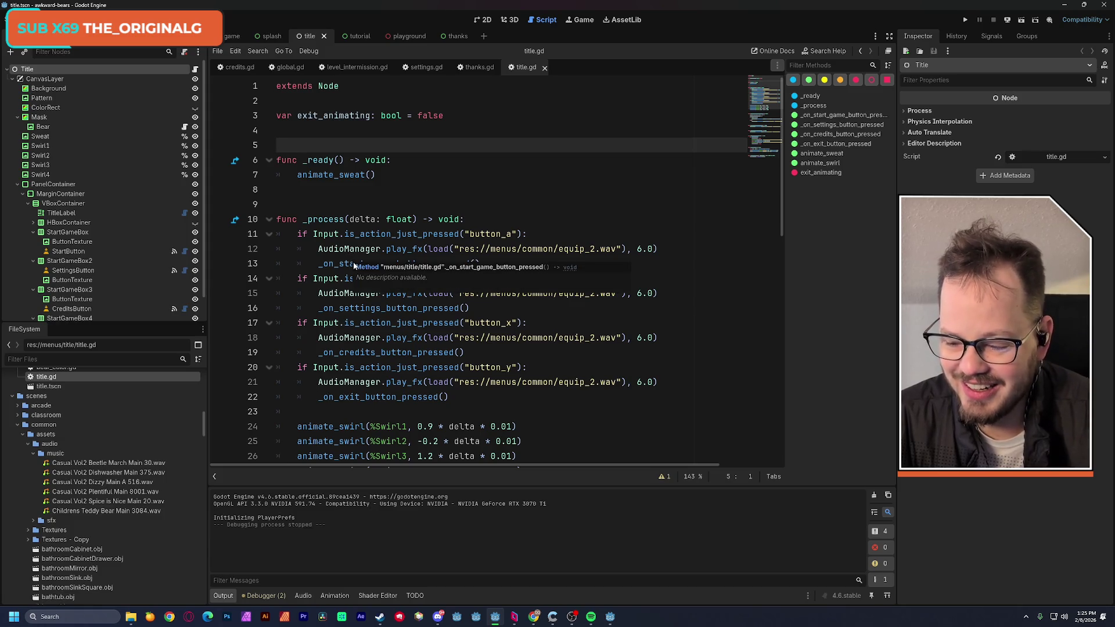
click(522, 160)
scroll(551, 211, down, 10)
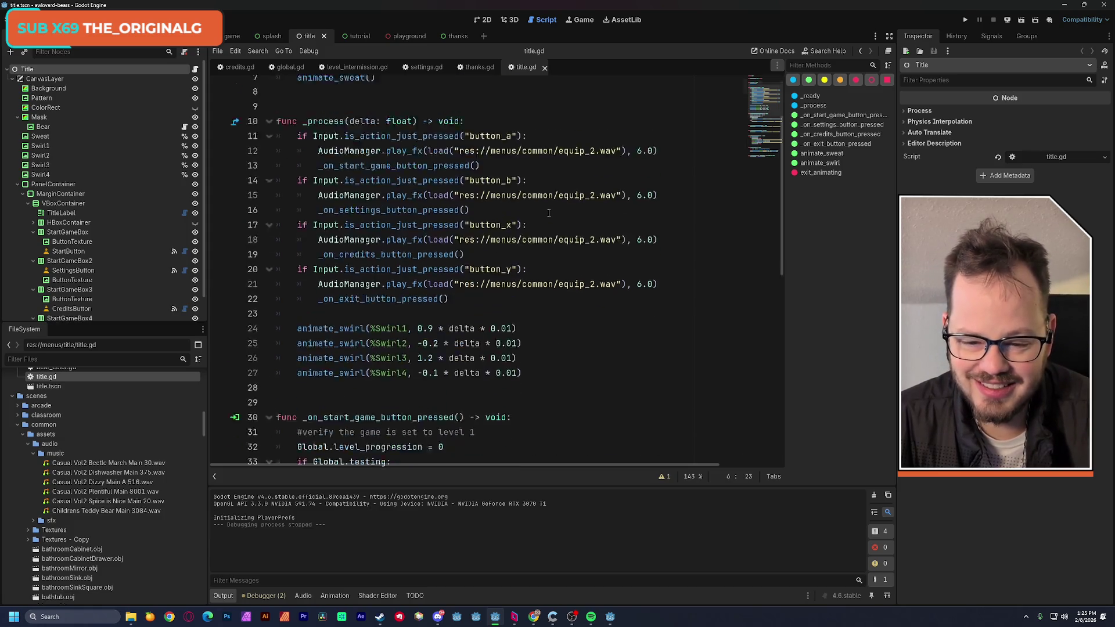